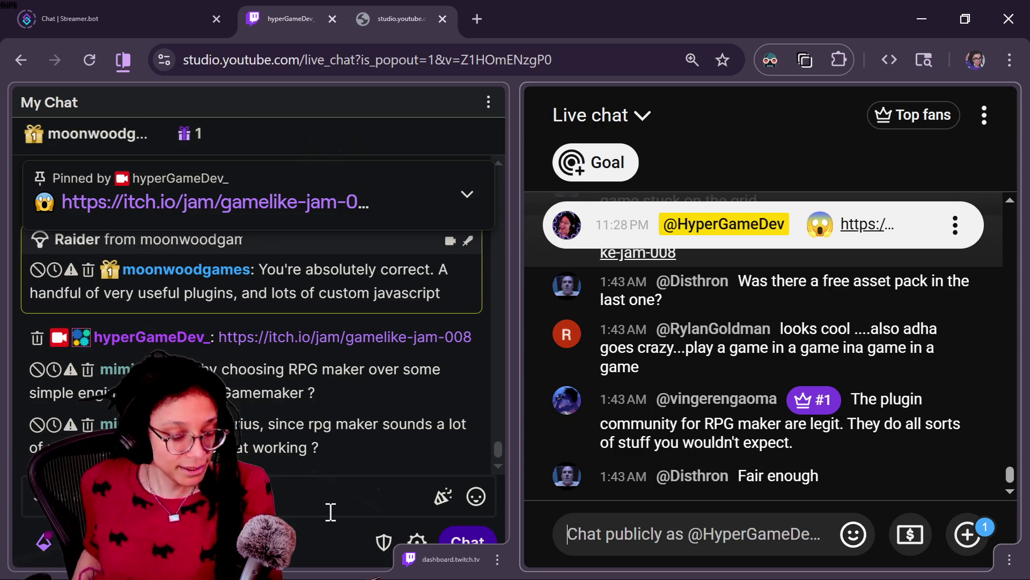
# - Focus the Twitch chat's 'Send a message' box to get ready for a reply
pyautogui.click(331, 512)
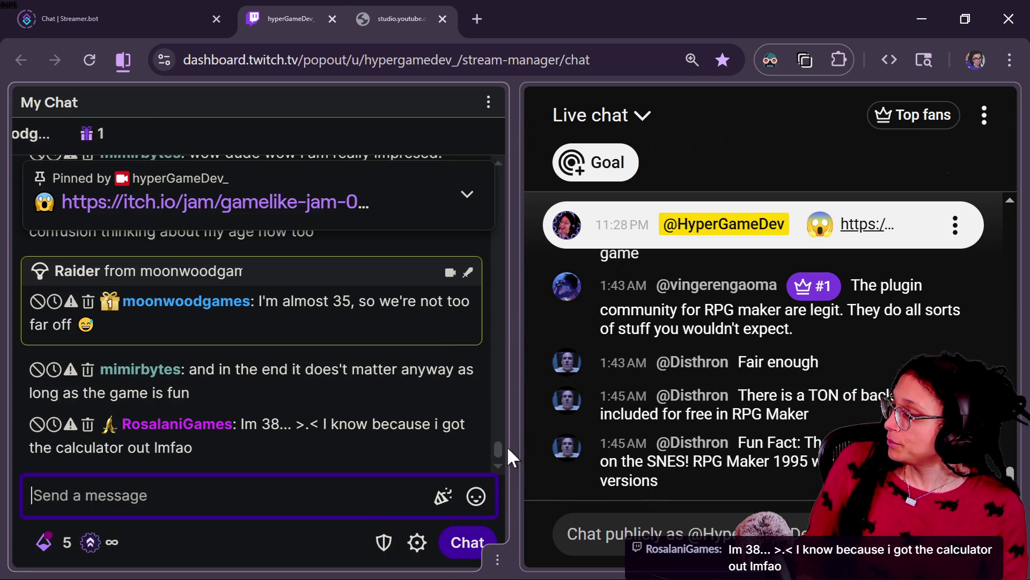
pyautogui.scroll(1, 500, 446)
pyautogui.scroll(-2, 500, 451)
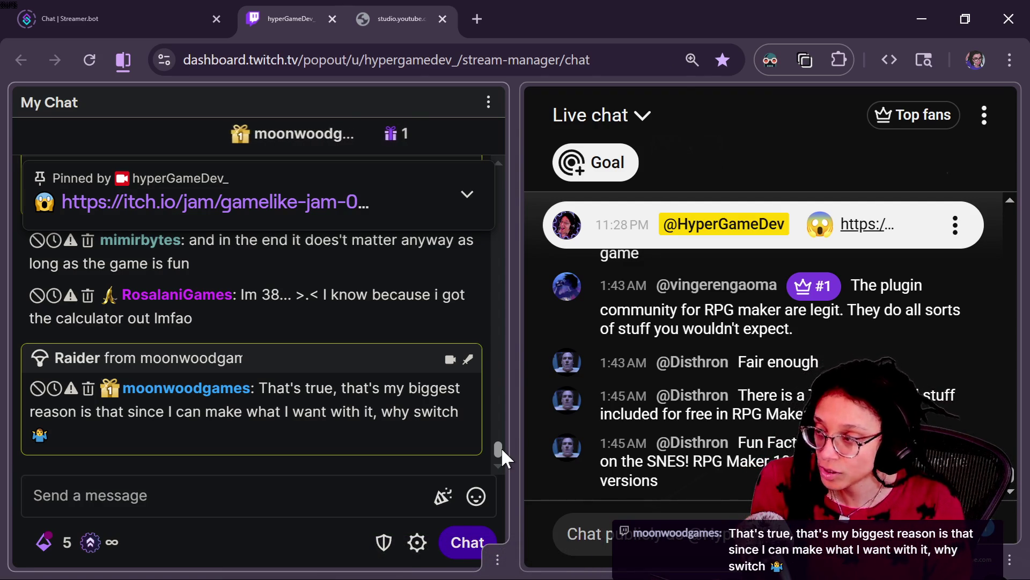
pyautogui.moveTo(173, 423)
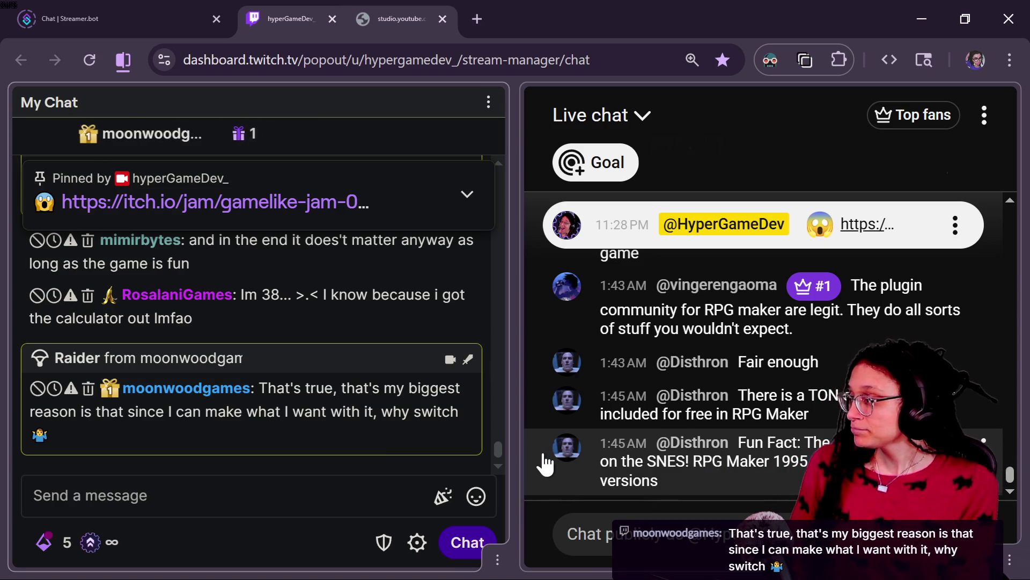
pyautogui.moveTo(494, 460)
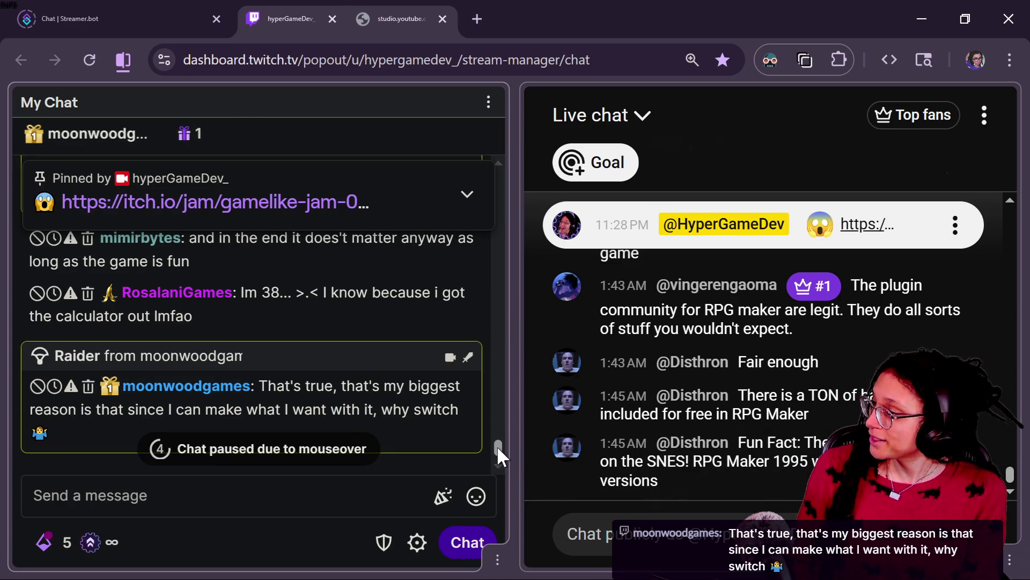
pyautogui.scroll(3, 498, 446)
pyautogui.scroll(1, 501, 438)
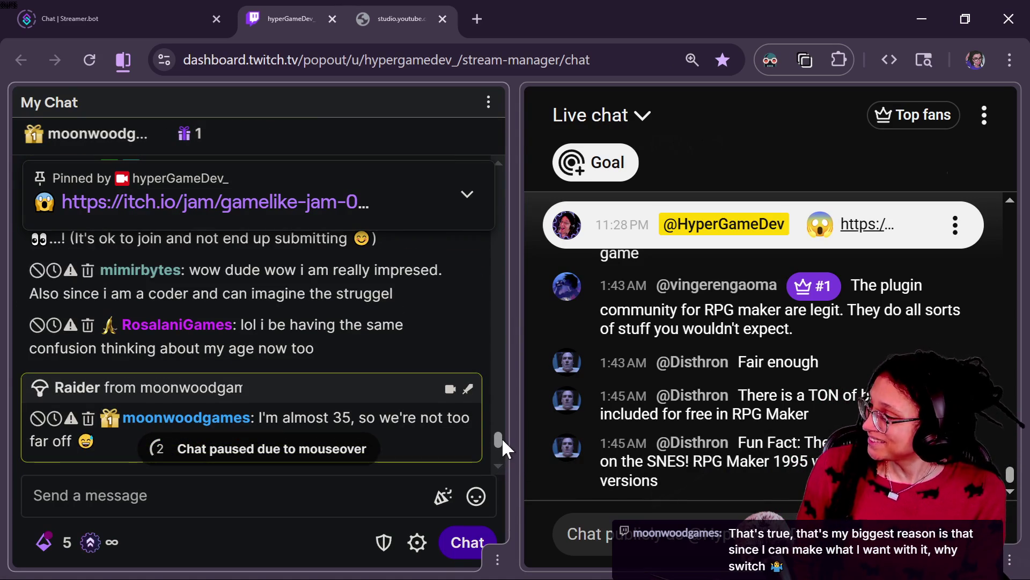
pyautogui.scroll(2, 501, 436)
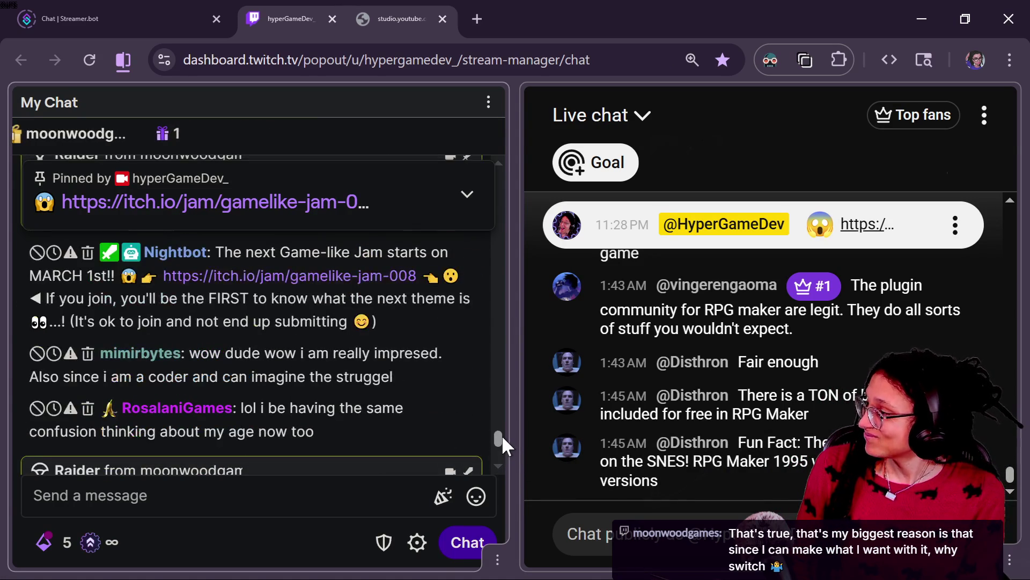
pyautogui.moveTo(322, 432); pyautogui.dragTo(102, 408)
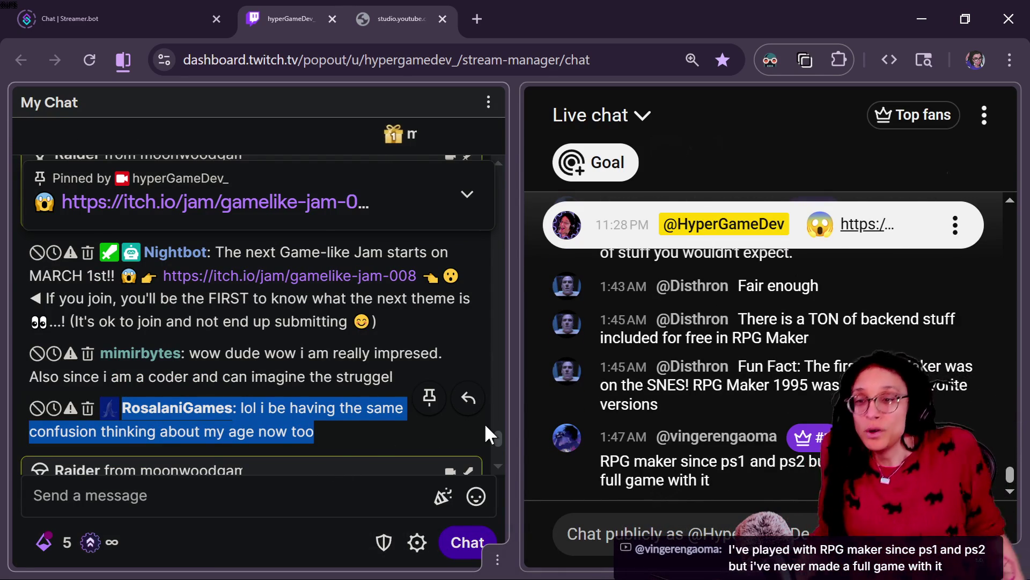
pyautogui.scroll(-3, 485, 425)
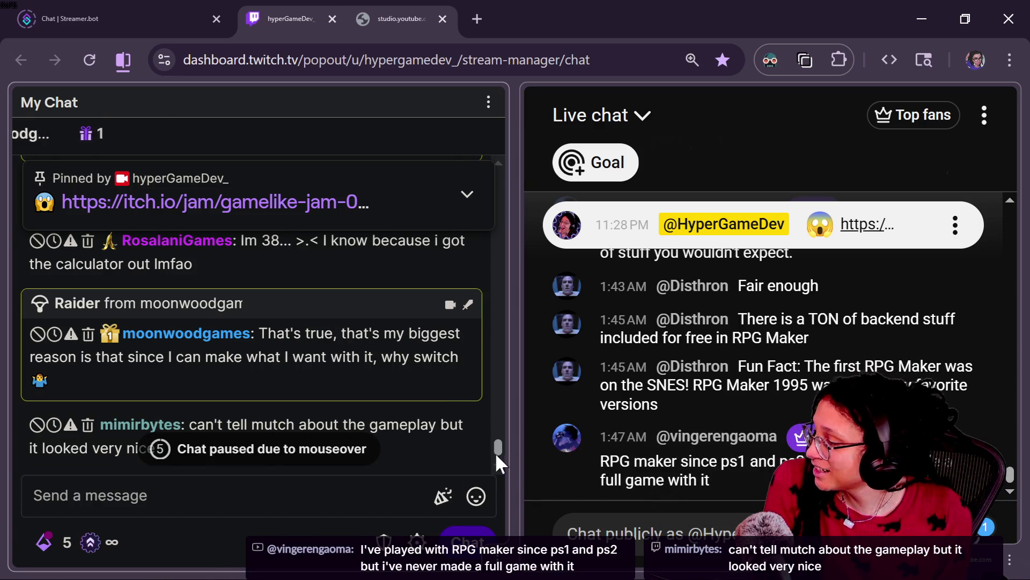
pyautogui.moveTo(495, 453); pyautogui.dragTo(497, 436)
pyautogui.scroll(1, 498, 437)
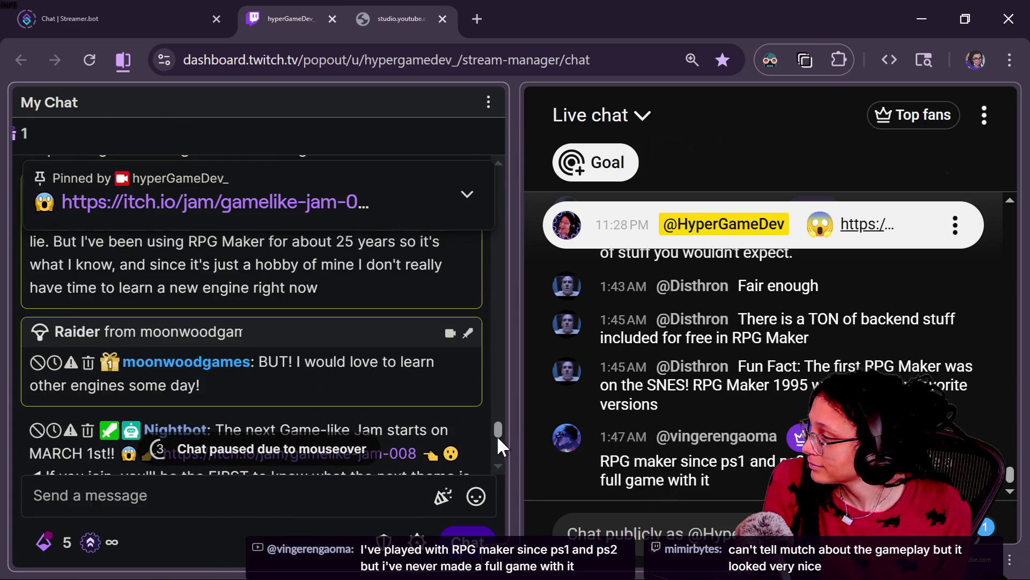
pyautogui.scroll(1, 497, 436)
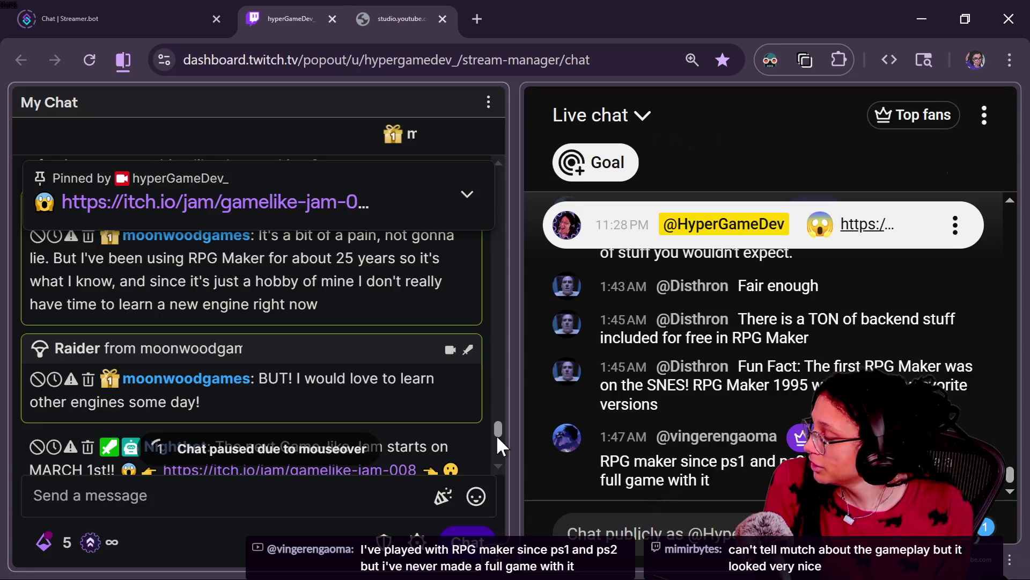
pyautogui.scroll(1, 496, 434)
pyautogui.scroll(2, 497, 434)
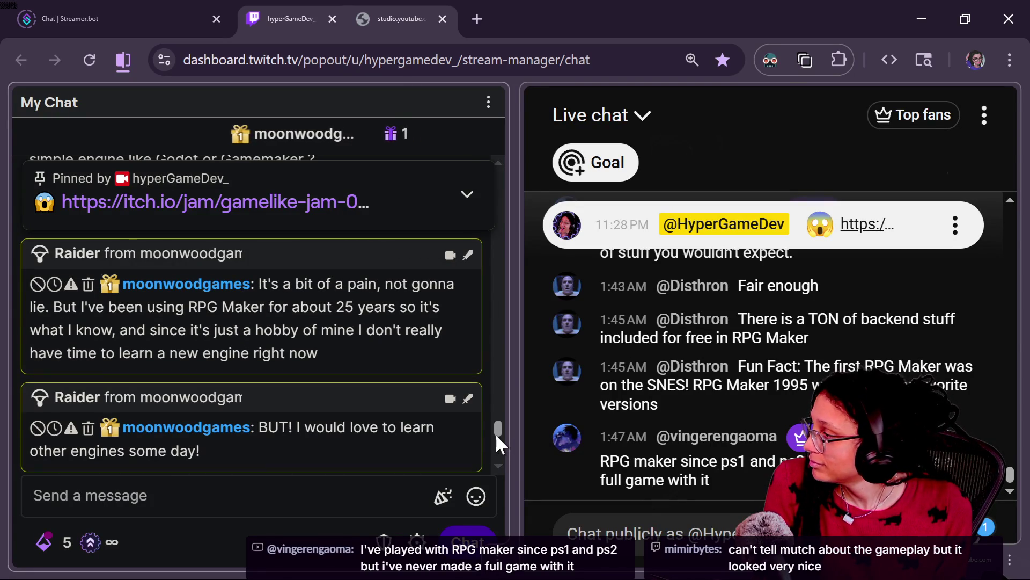
pyautogui.moveTo(494, 432); pyautogui.dragTo(491, 450)
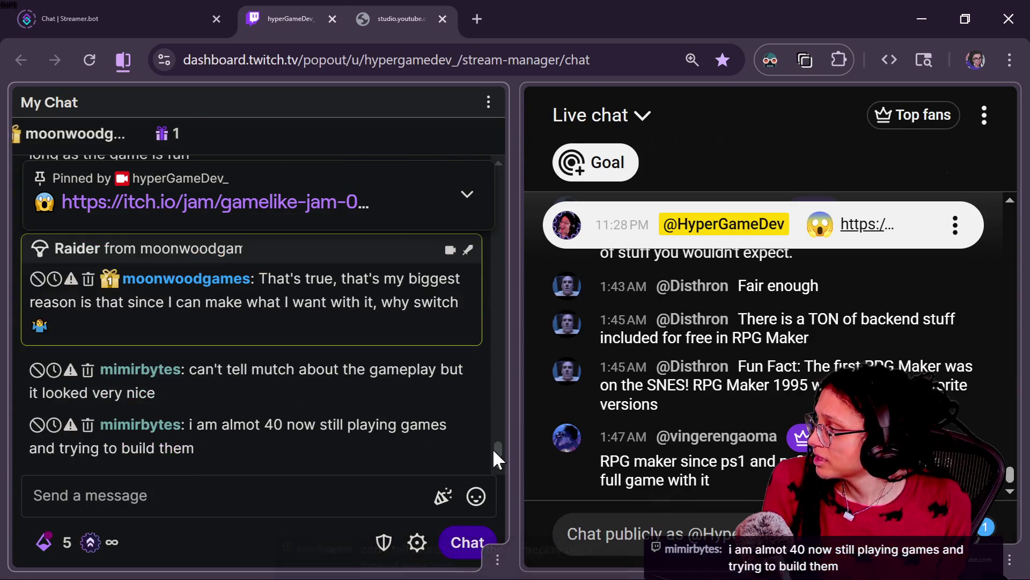
pyautogui.moveTo(495, 446)
pyautogui.mouseDown()
pyautogui.moveTo(492, 433)
pyautogui.moveTo(493, 444)
pyautogui.mouseUp()
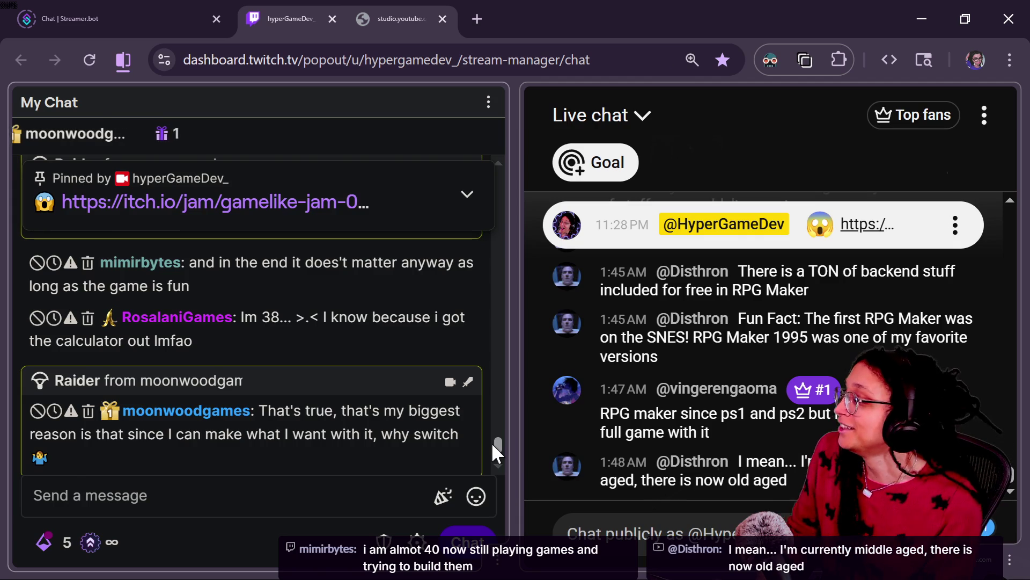
pyautogui.scroll(-3, 491, 446)
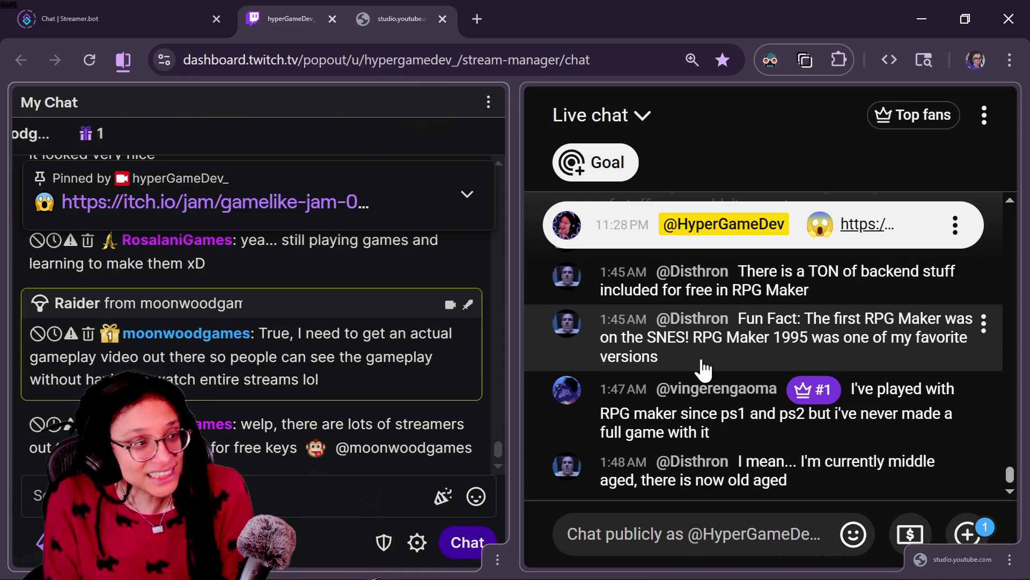
# - Scroll back through the YouTube live chat history, then return to the newest messages
pyautogui.scroll(1, 1003, 460)
pyautogui.click(1012, 476)
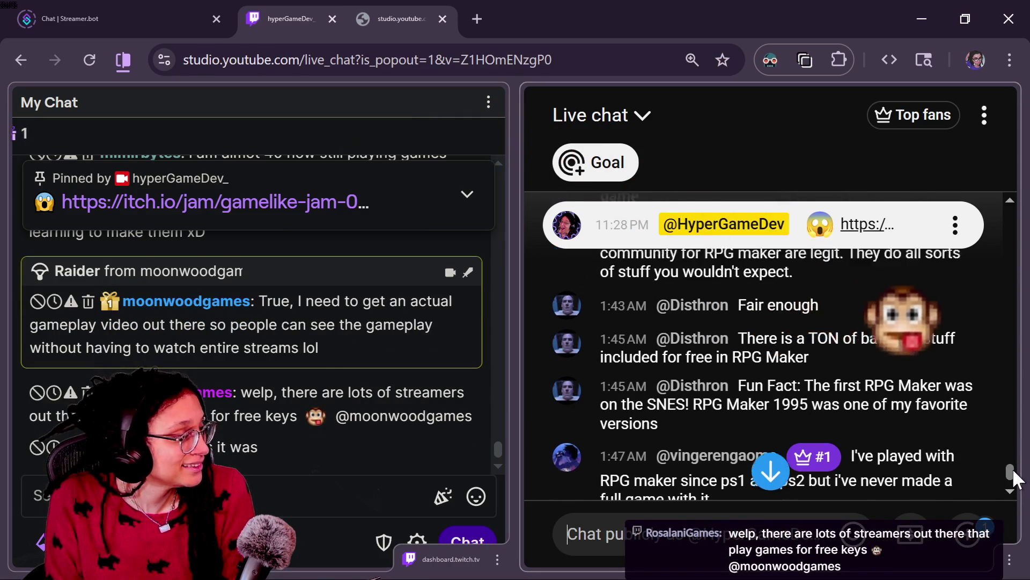
pyautogui.scroll(3, 1015, 477)
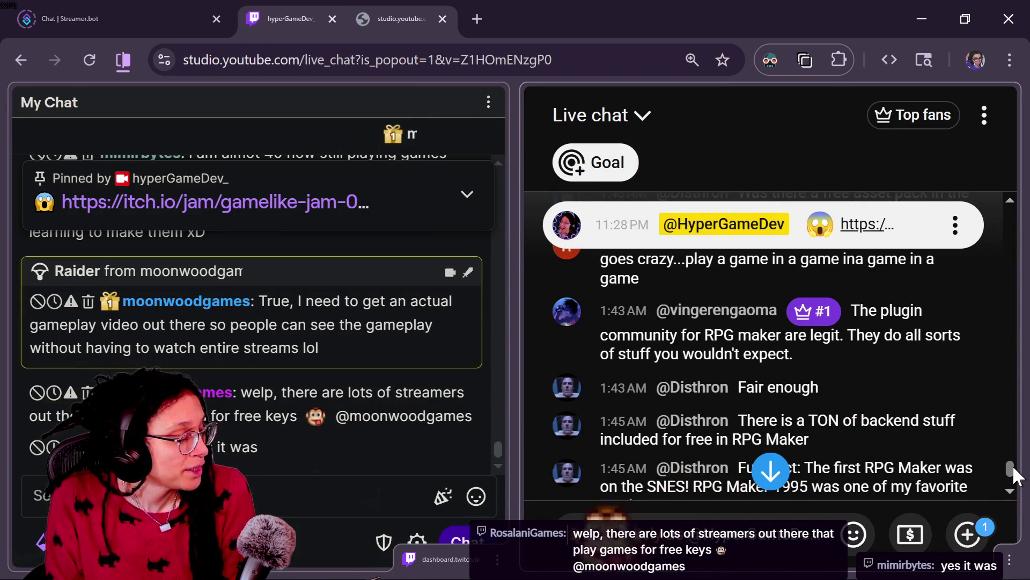
pyautogui.scroll(1, 1015, 476)
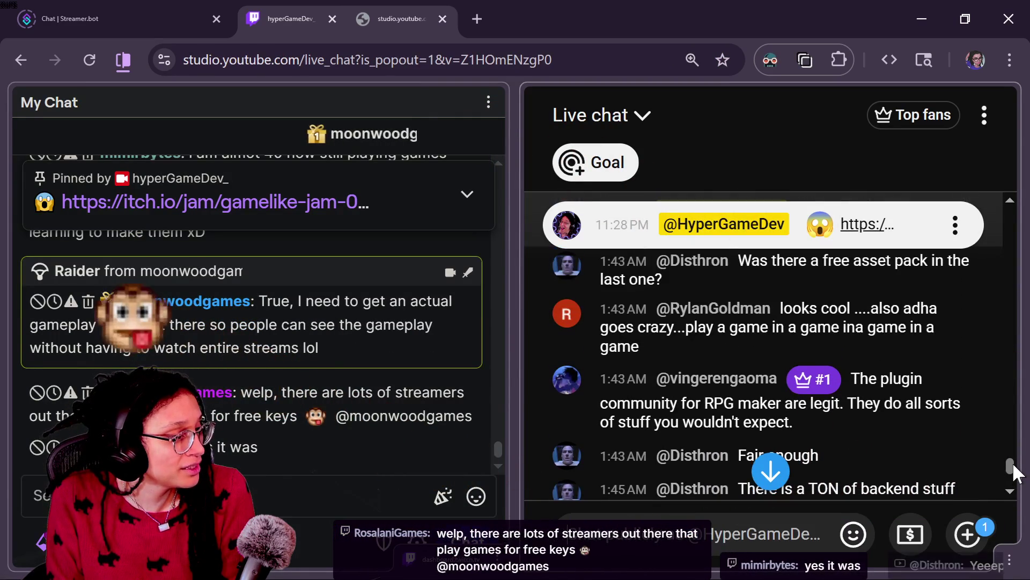
pyautogui.scroll(2, 1014, 474)
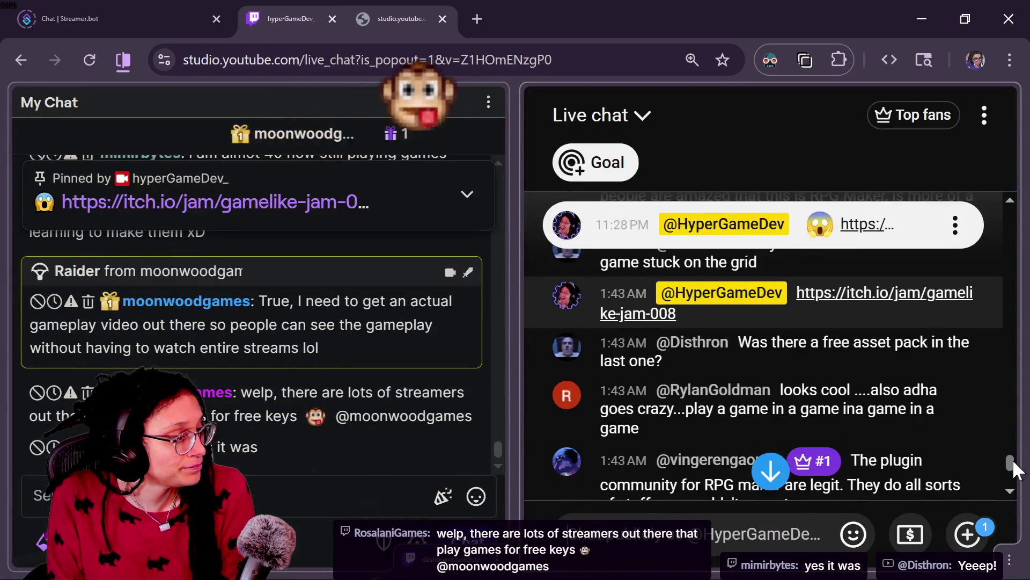
pyautogui.scroll(-1, 1015, 470)
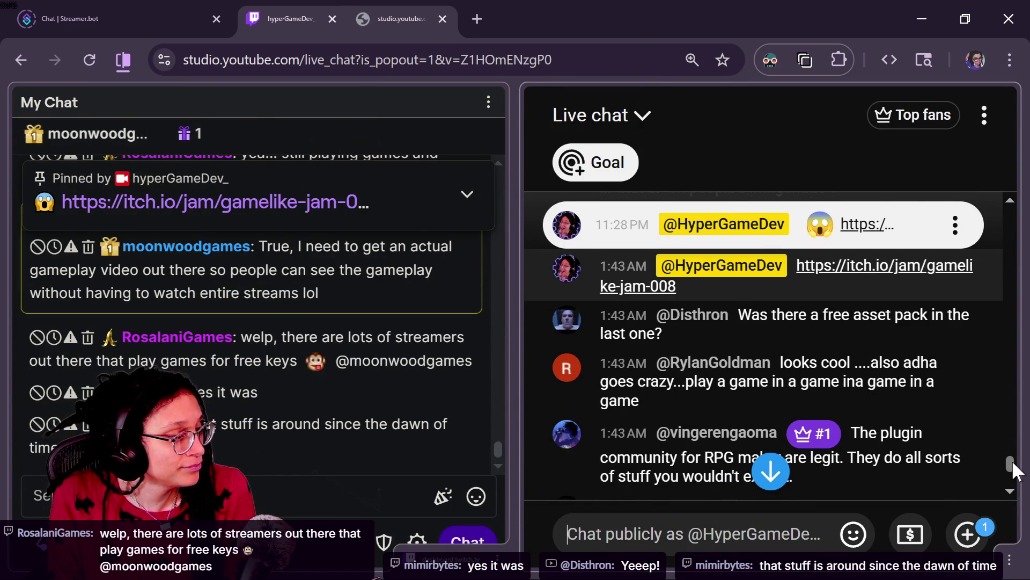
pyautogui.scroll(1, 1012, 460)
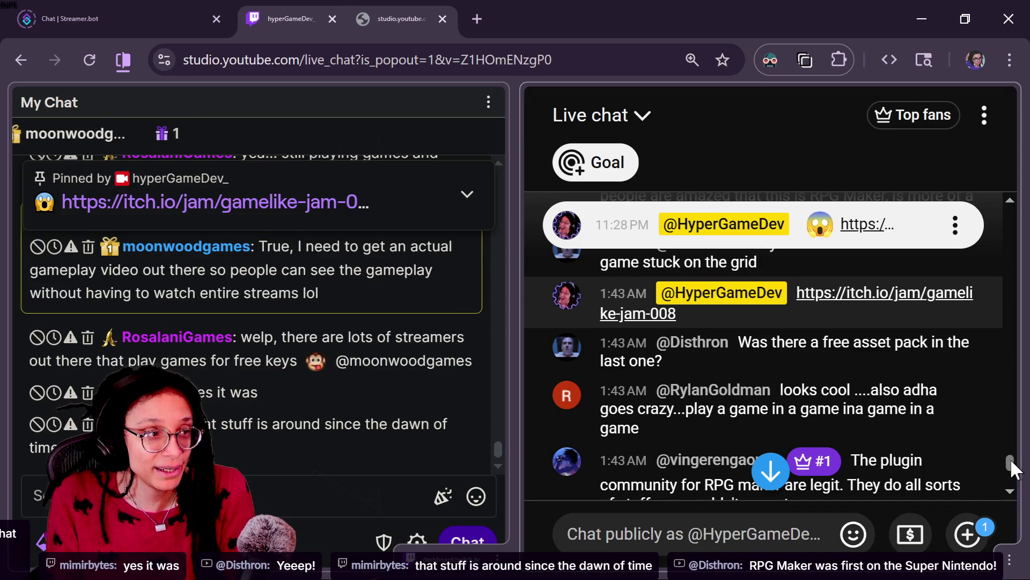
pyautogui.moveTo(1010, 459); pyautogui.dragTo(1010, 453)
pyautogui.scroll(-1, 1011, 457)
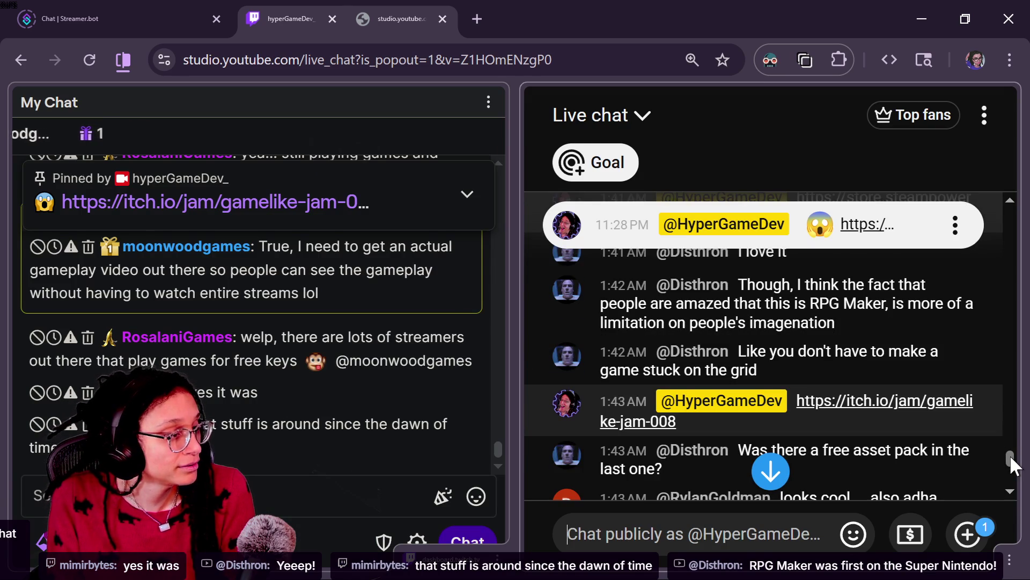
pyautogui.scroll(-1, 1011, 457)
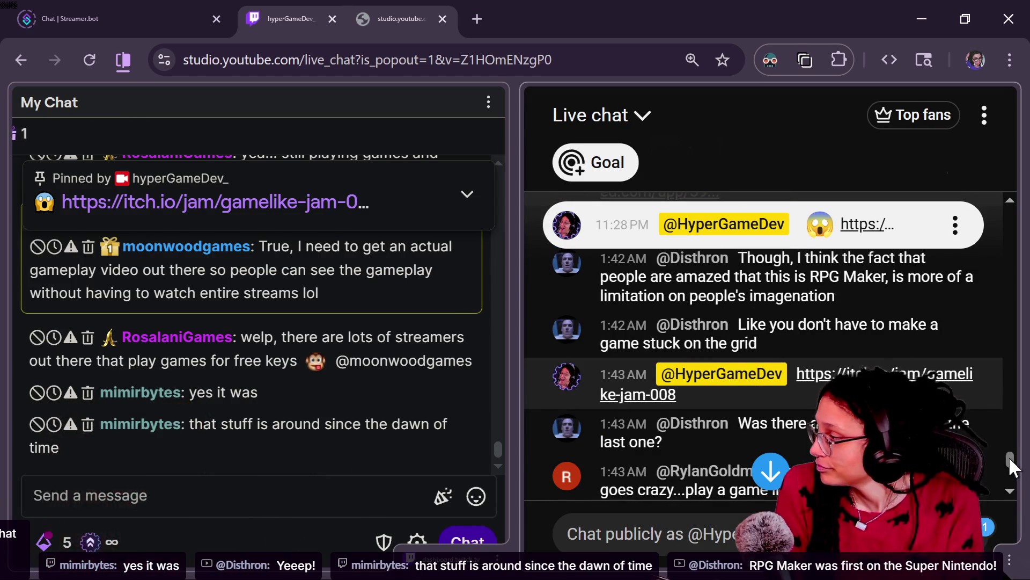
pyautogui.scroll(-3, 1009, 456)
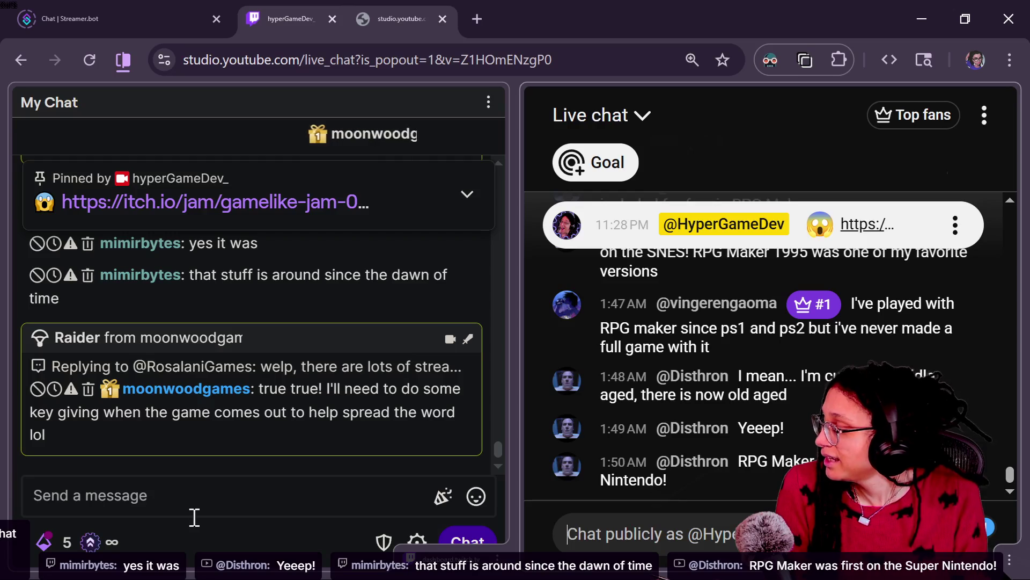
pyautogui.scroll(3, 288, 353)
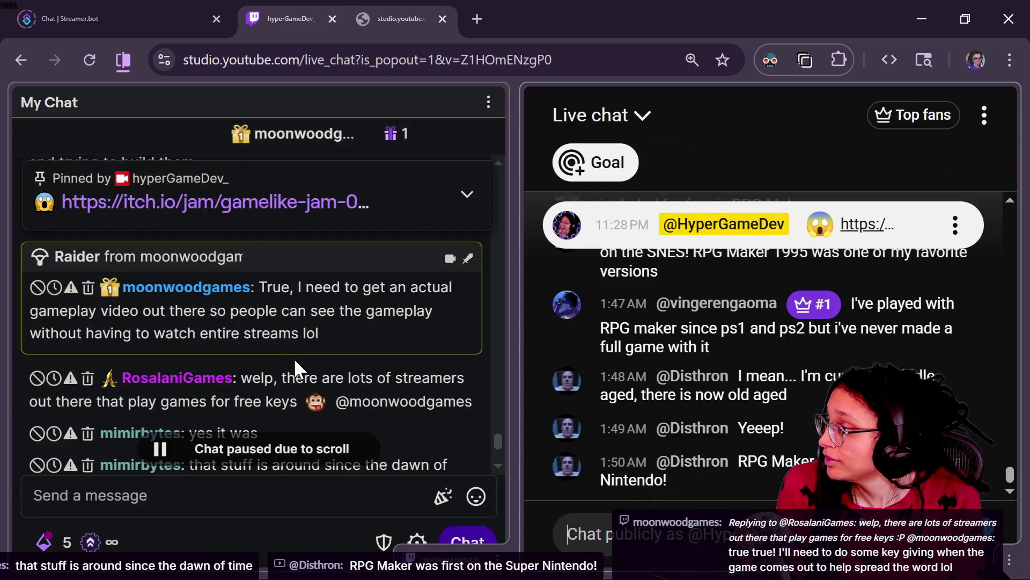
pyautogui.scroll(-3, 379, 399)
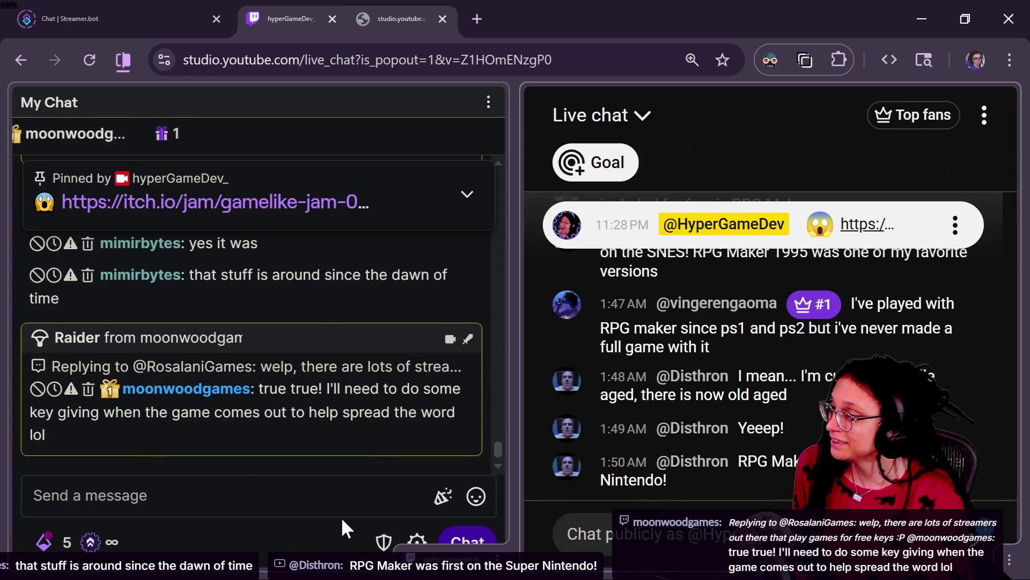
# - Highlight the recent Twitch chat messages, then switch back to the Godot script editor
pyautogui.moveTo(243, 275)
pyautogui.mouseDown()
pyautogui.moveTo(271, 275)
pyautogui.moveTo(244, 337)
pyautogui.mouseUp()
pyautogui.click(317, 356)
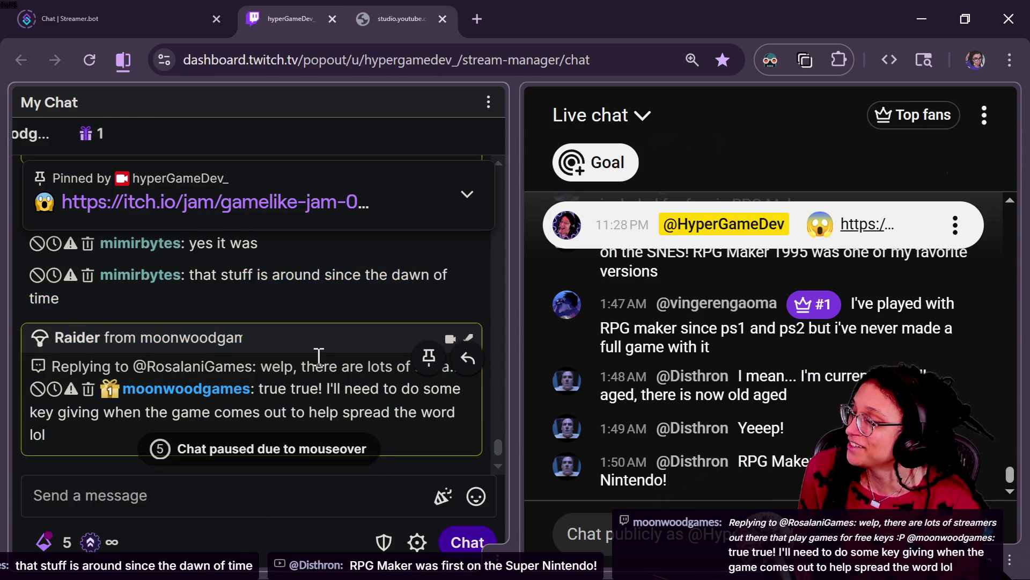
pyautogui.scroll(2, 320, 350)
pyautogui.hotkey('alt', 'Tab')
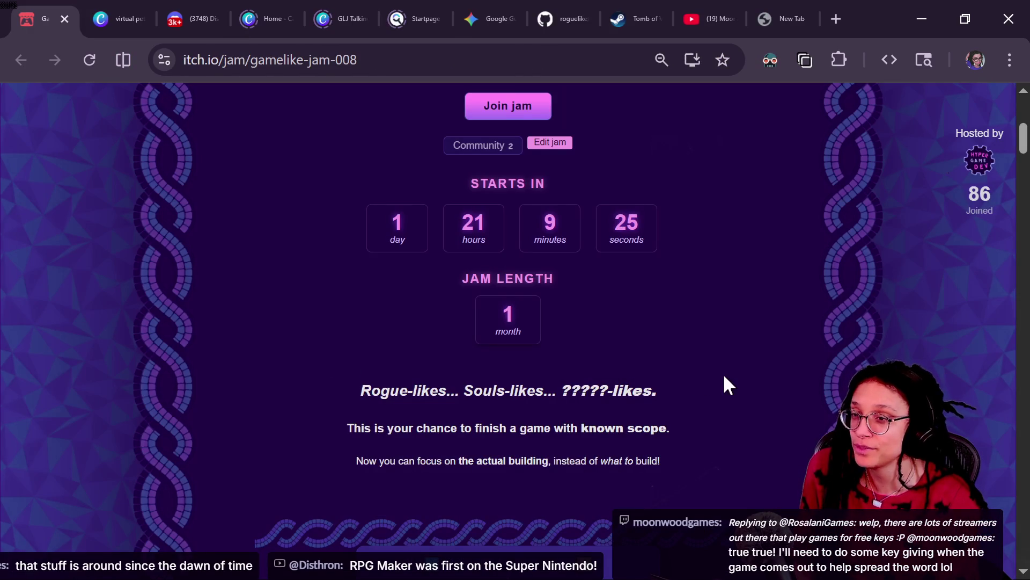
pyautogui.hotkey('alt', 'Tab')
# - Review lines 90–91 of set_program_subviewport and save the program_window script
pyautogui.press('Down')
pyautogui.press('Down')
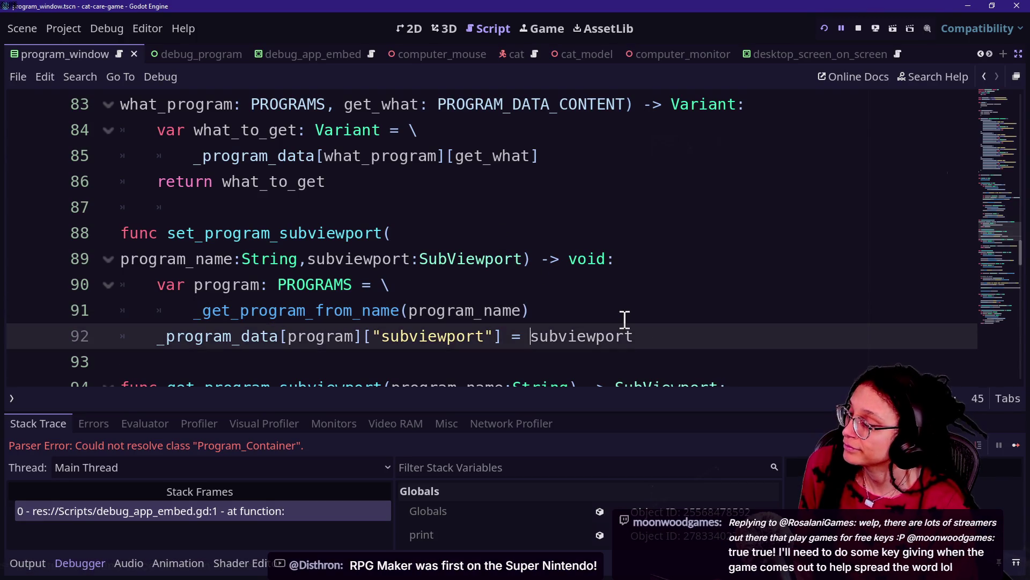
pyautogui.click(626, 319)
pyautogui.press('Up')
pyautogui.click(518, 266)
pyautogui.click(584, 322)
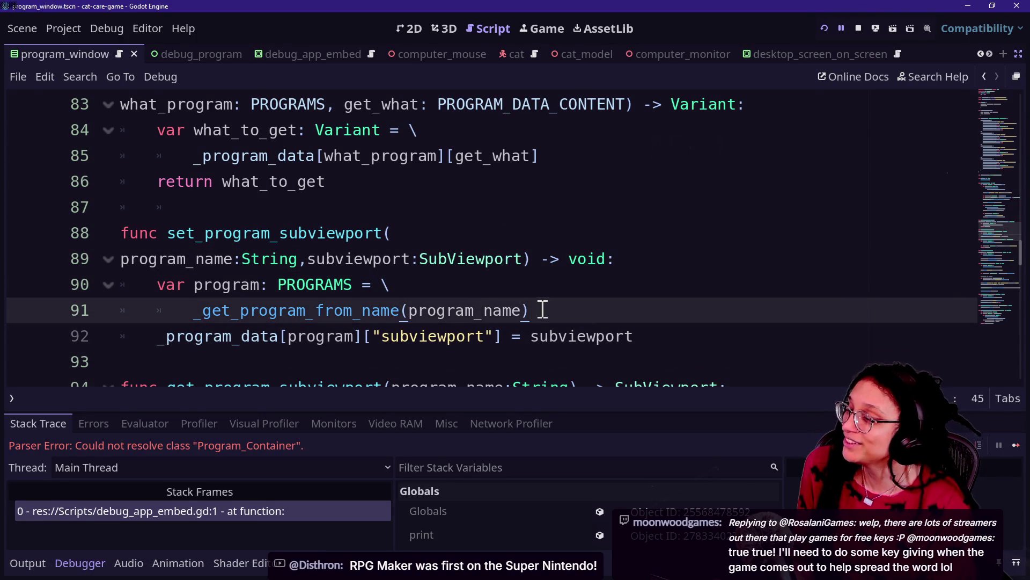
pyautogui.press('Down')
pyautogui.press('Up')
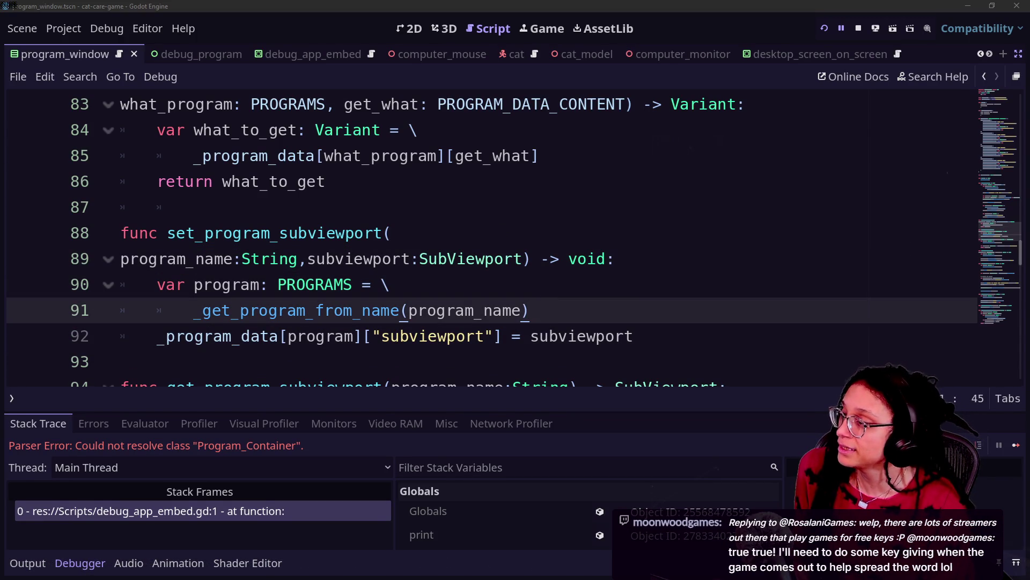
pyautogui.click(530, 293)
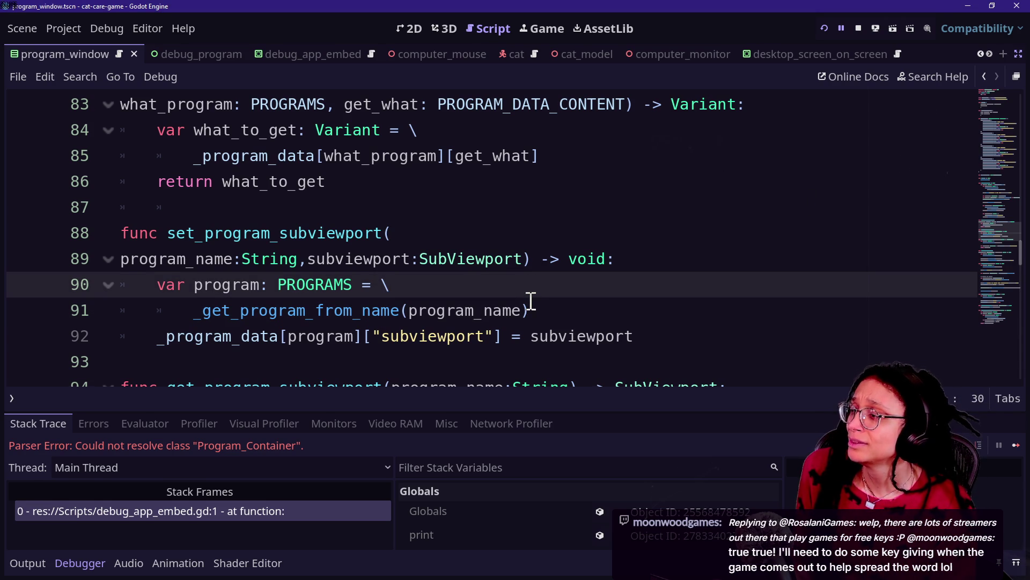
pyautogui.press('Down')
pyautogui.click(536, 311)
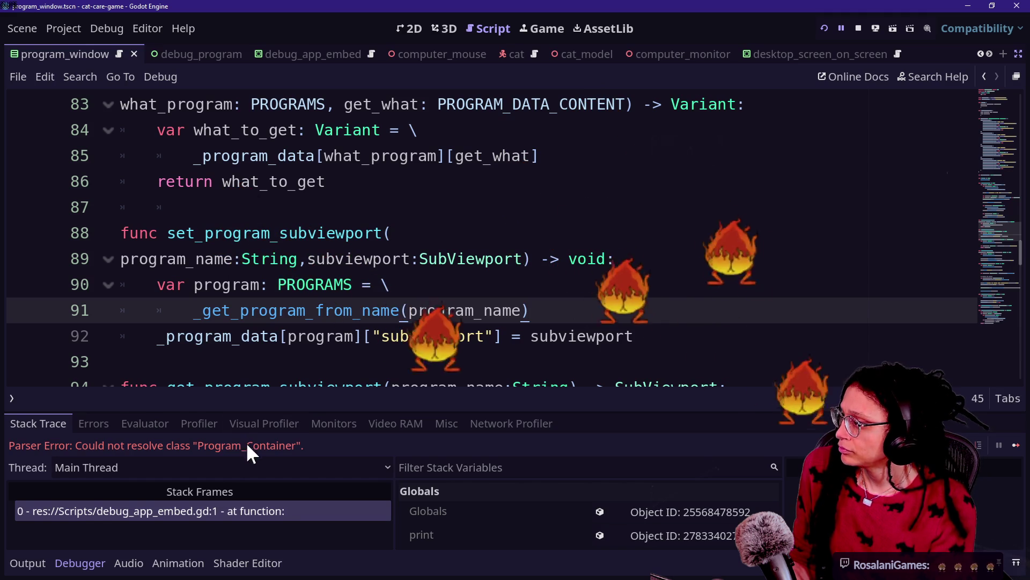
pyautogui.click(391, 285)
pyautogui.hotkey('ctrl', 's')
pyautogui.scroll(-2, 668, 307)
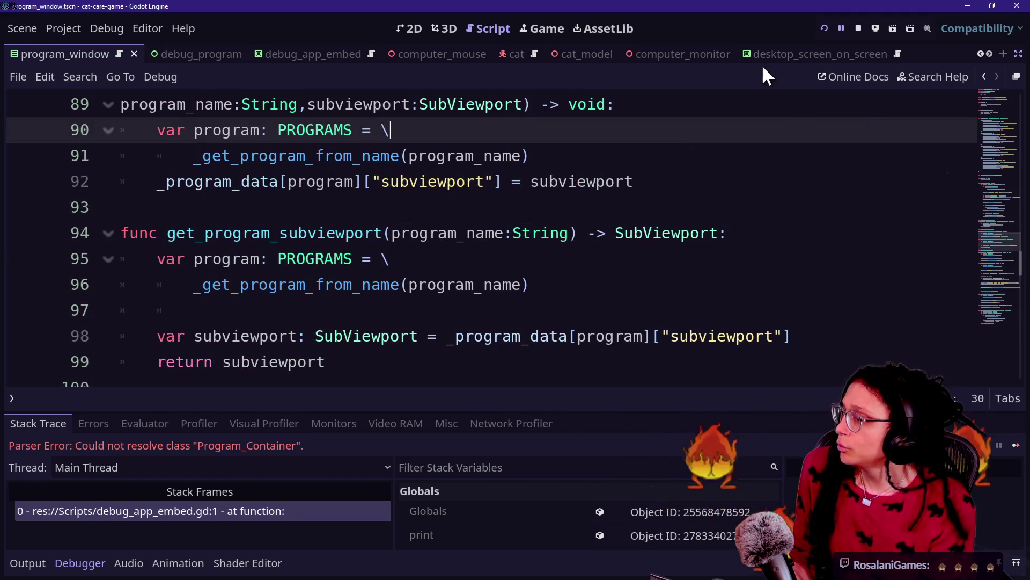
# - Run the project to surface the 'position' Dictionary error at line 78
pyautogui.click(825, 28)
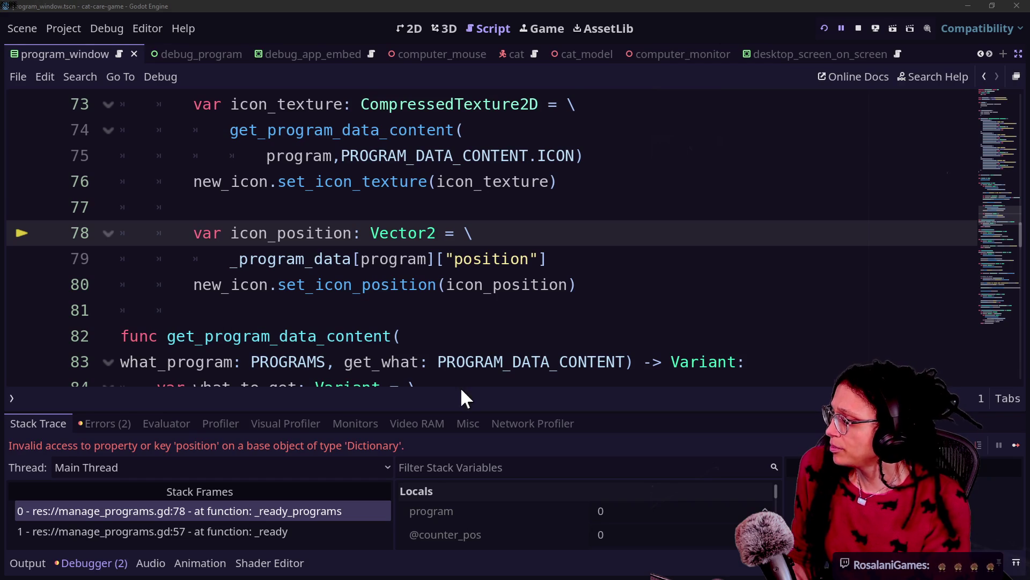
pyautogui.scroll(1, 479, 328)
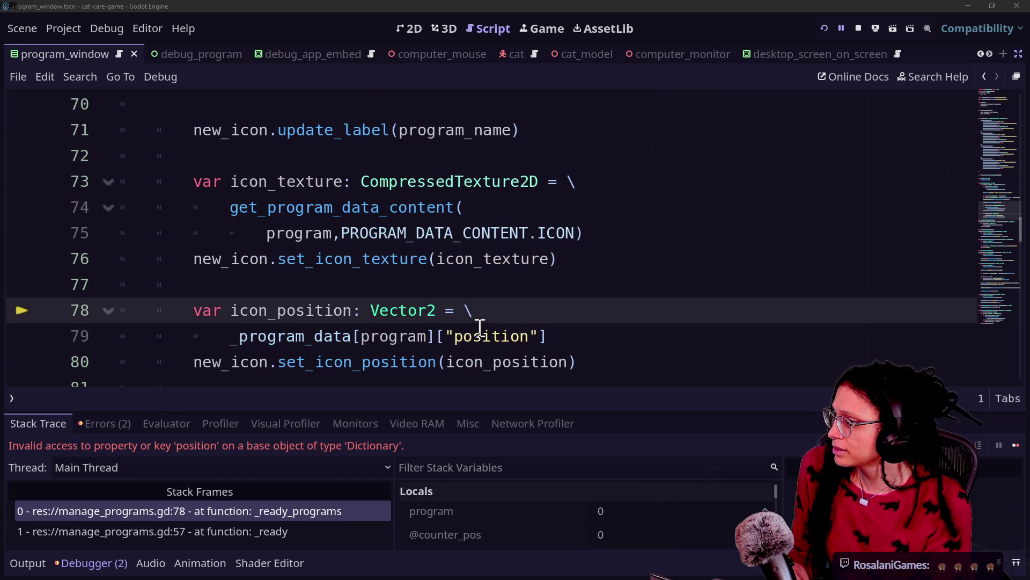
pyautogui.moveTo(450, 337); pyautogui.dragTo(534, 329)
pyautogui.press('Right')
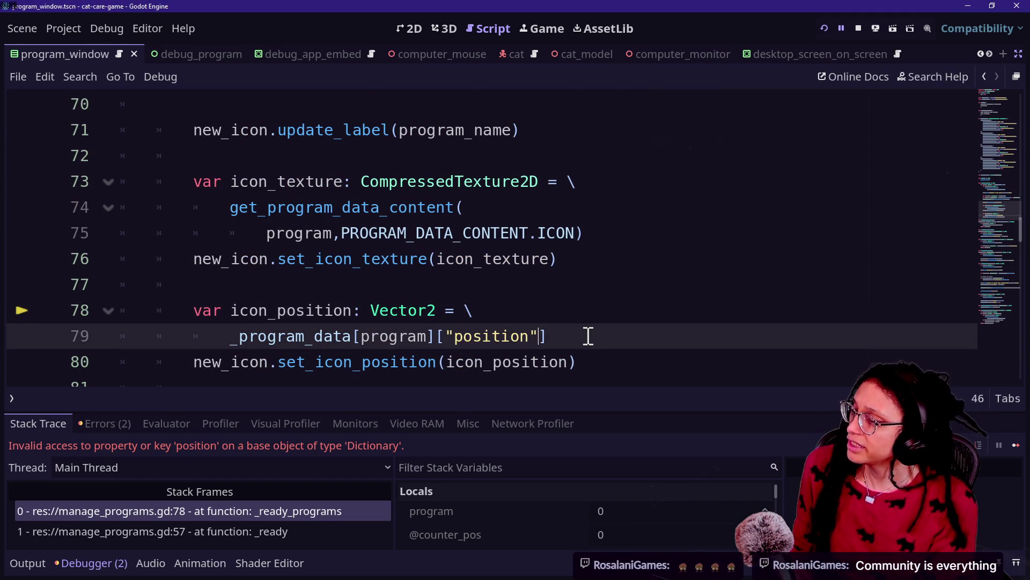
# - Delete the old _program_data[program]["position"] lookup from line 79
pyautogui.doubleClick(450, 336)
pyautogui.click(503, 259)
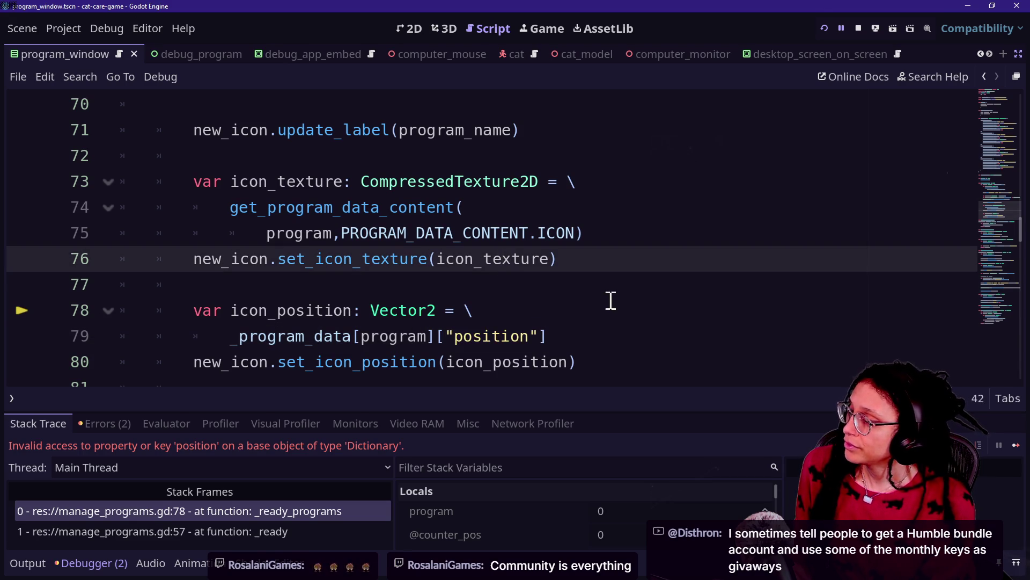
pyautogui.click(601, 288)
pyautogui.moveTo(237, 336)
pyautogui.mouseDown()
pyautogui.moveTo(543, 324)
pyautogui.moveTo(562, 336)
pyautogui.mouseUp()
pyautogui.press('BackSpace')
pyautogui.hotkey('ctrl', 'z')
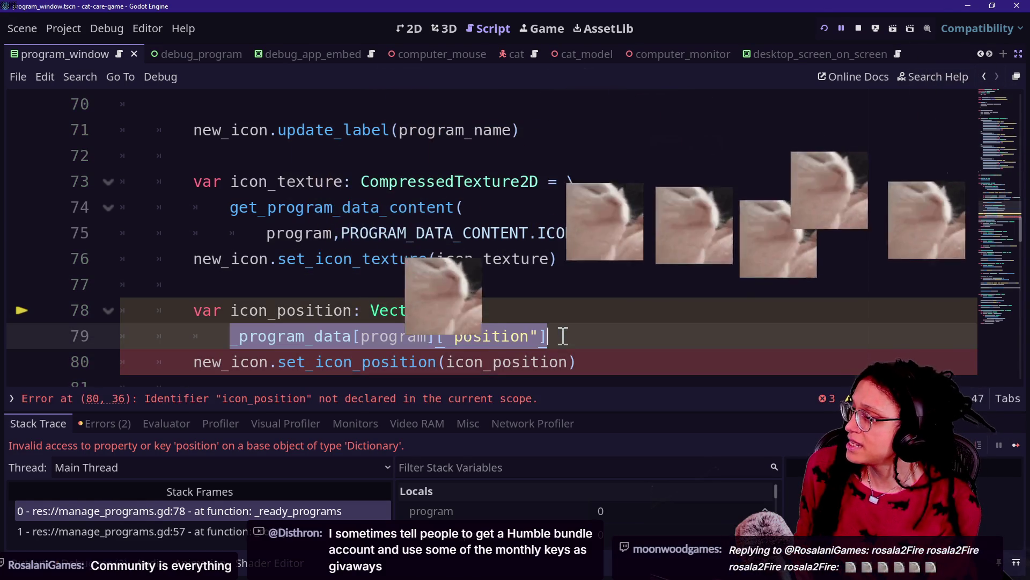
pyautogui.hotkey('ctrl', 'y')
pyautogui.write('g')
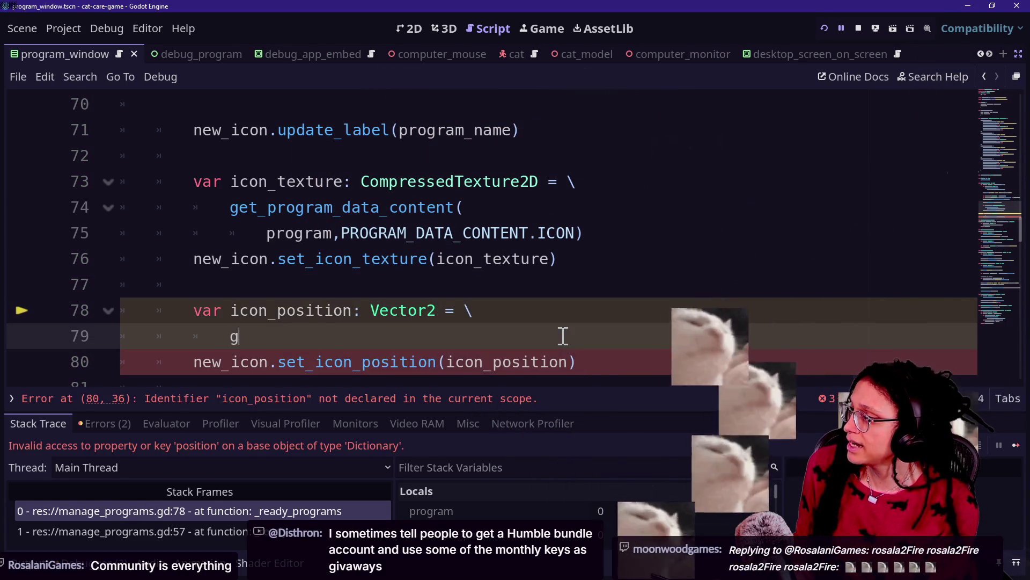
pyautogui.press('BackSpace')
# - Paste the get_program_data_content call onto line 79 with POSITION instead of ICON, then save
pyautogui.moveTo(609, 234); pyautogui.dragTo(621, 191)
pyautogui.hotkey('ctrl', 'c')
pyautogui.click(478, 334)
pyautogui.hotkey('ctrl', 'v')
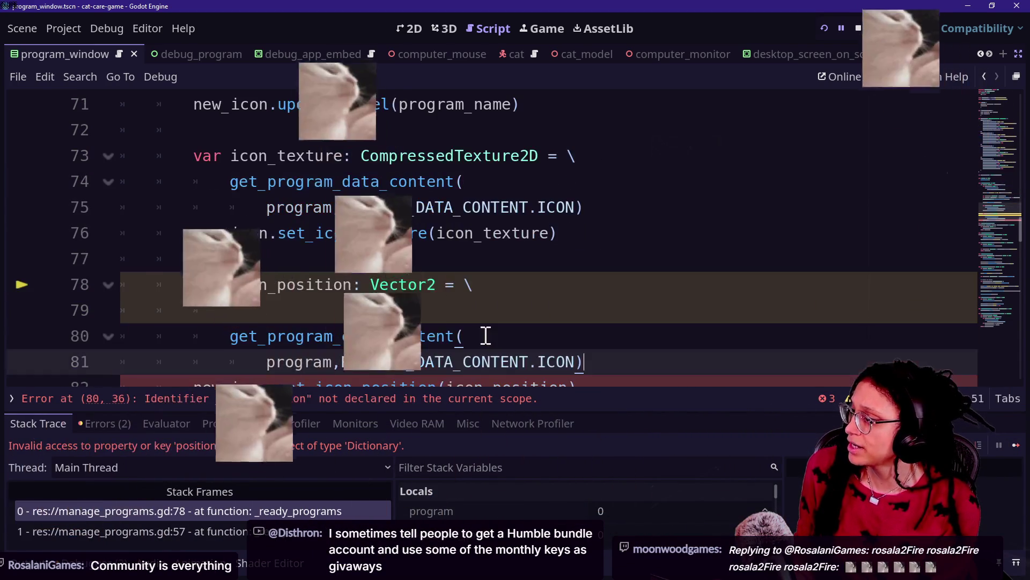
pyautogui.hotkey('ctrl', 'z')
pyautogui.hotkey('ctrl', 'z')
pyautogui.hotkey('ctrl', 'z')
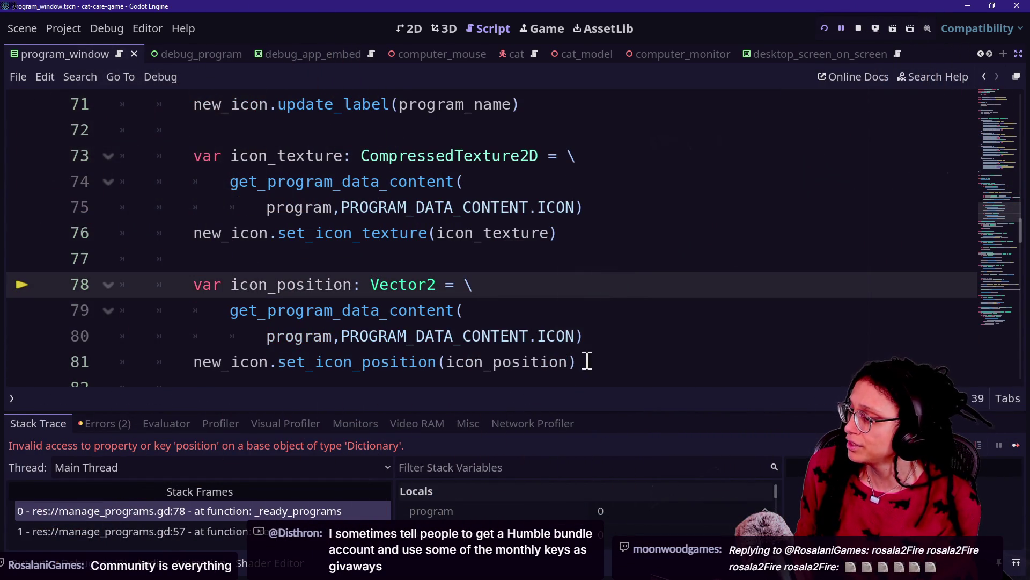
pyautogui.press('BackSpace')
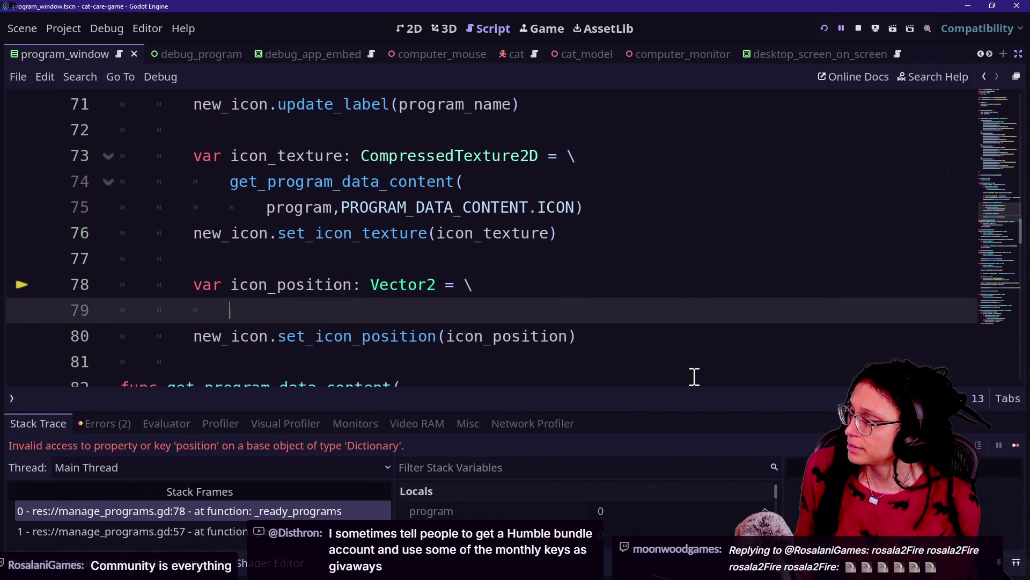
pyautogui.hotkey('ctrl', 'v')
pyautogui.doubleClick(557, 334)
pyautogui.write('POSITION')
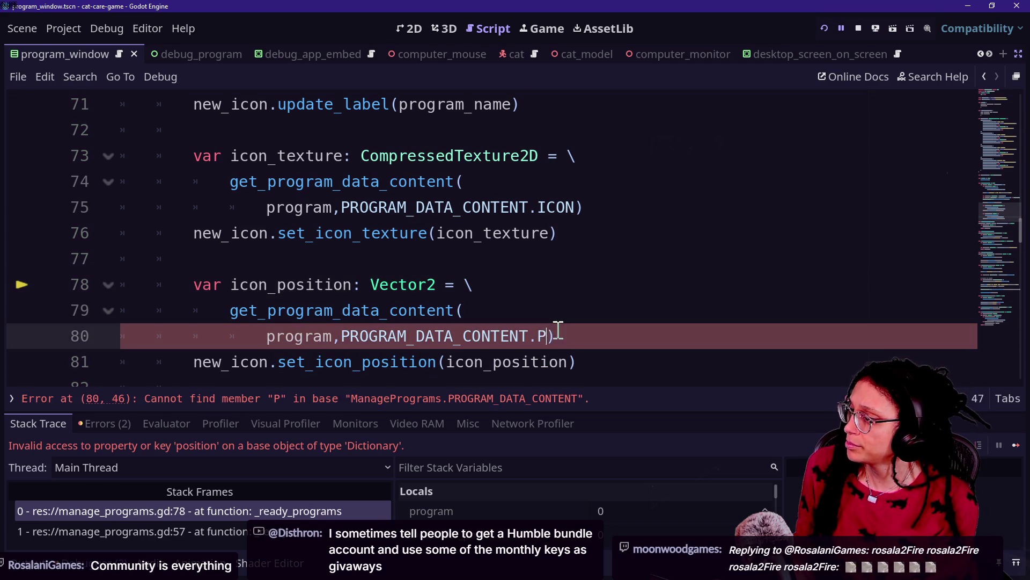
pyautogui.click(492, 212)
pyautogui.hotkey('ctrl', 's')
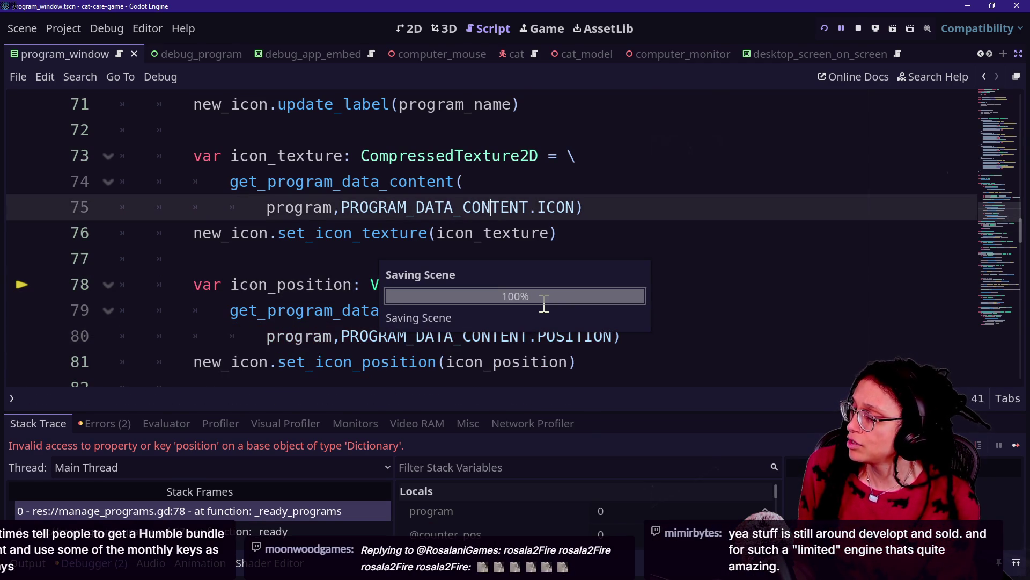
# - Search the script for [" to reach the subviewport lookup on line 99
pyautogui.hotkey('ctrl', 'f')
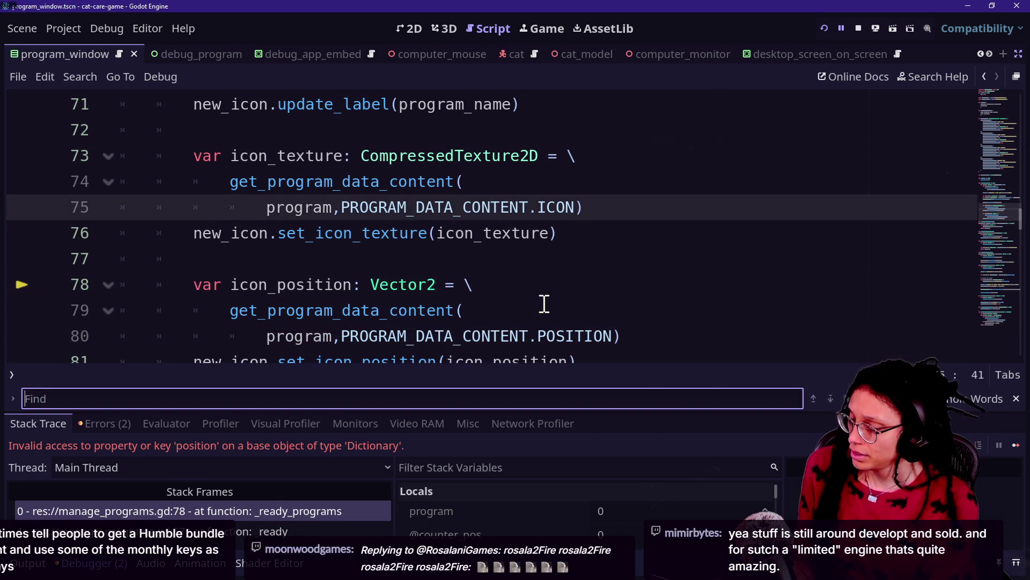
pyautogui.write('["')
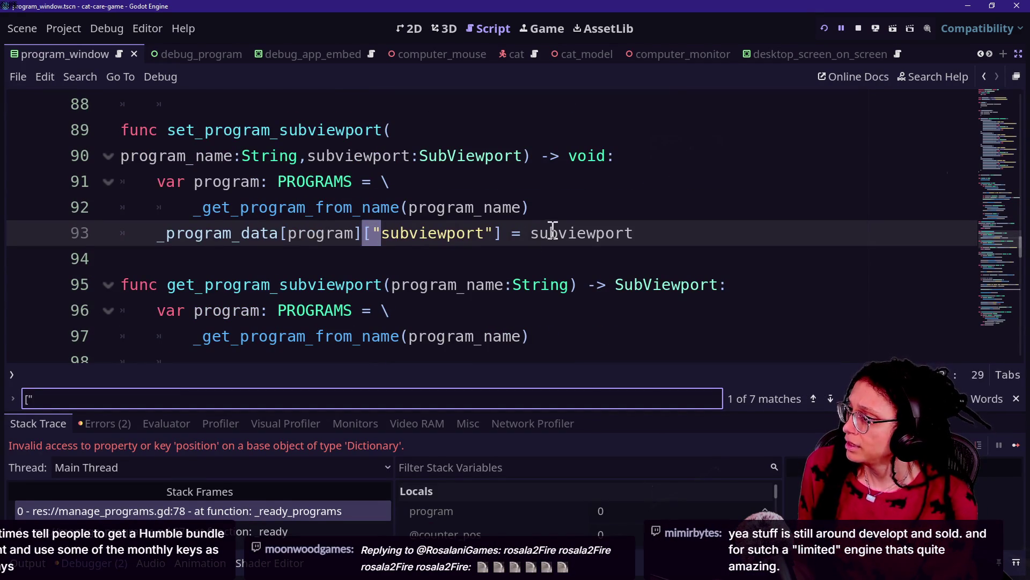
pyautogui.moveTo(553, 227); pyautogui.dragTo(556, 219)
pyautogui.click(558, 214)
pyautogui.press('Return')
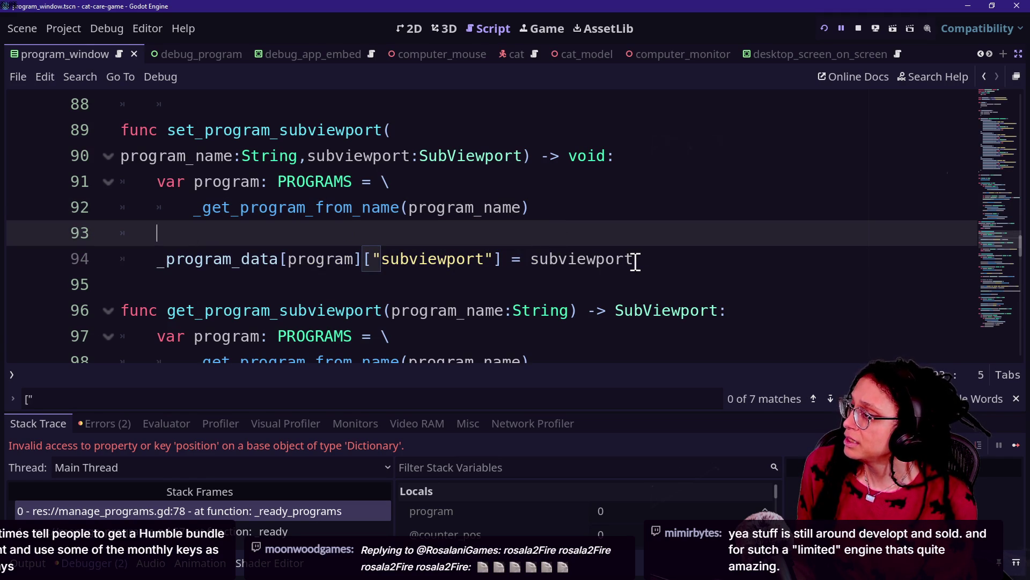
pyautogui.hotkey('ctrl', 'z')
pyautogui.moveTo(143, 234); pyautogui.dragTo(505, 234)
pyautogui.hotkey('ctrl', 'f')
pyautogui.press('Return')
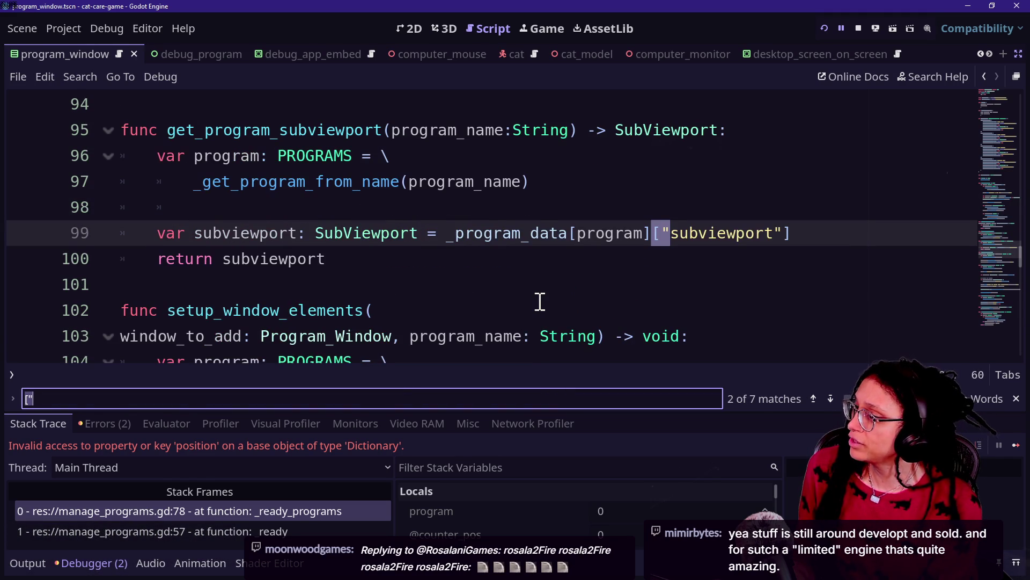
# - Split line 99 with a backslash and paste get_program_data_content(program, PROGRAM_DATA_CONTENT.ICON) below it
pyautogui.click(441, 235)
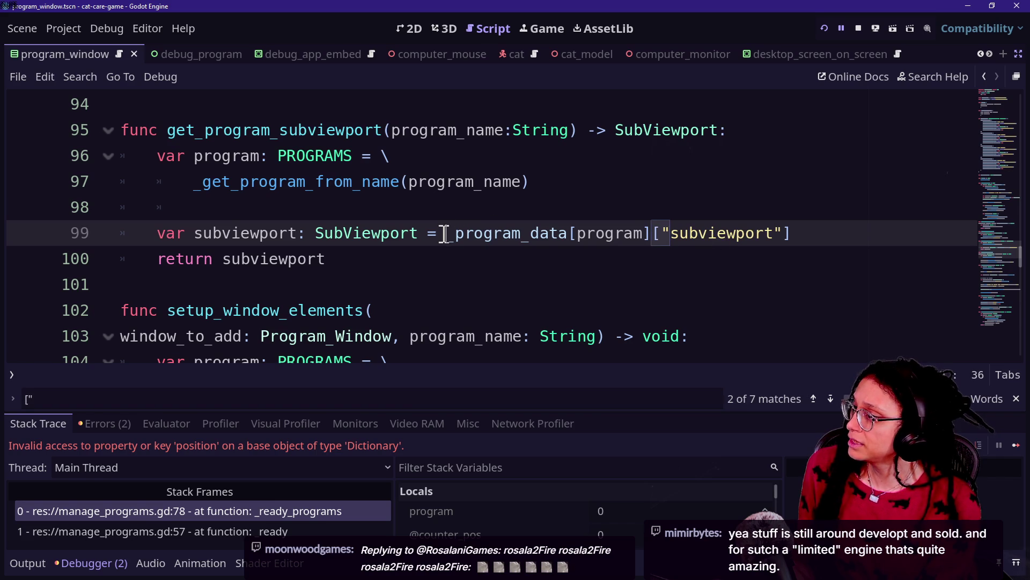
pyautogui.write('\\')
pyautogui.press('Return')
pyautogui.click(541, 237)
pyautogui.press('Return')
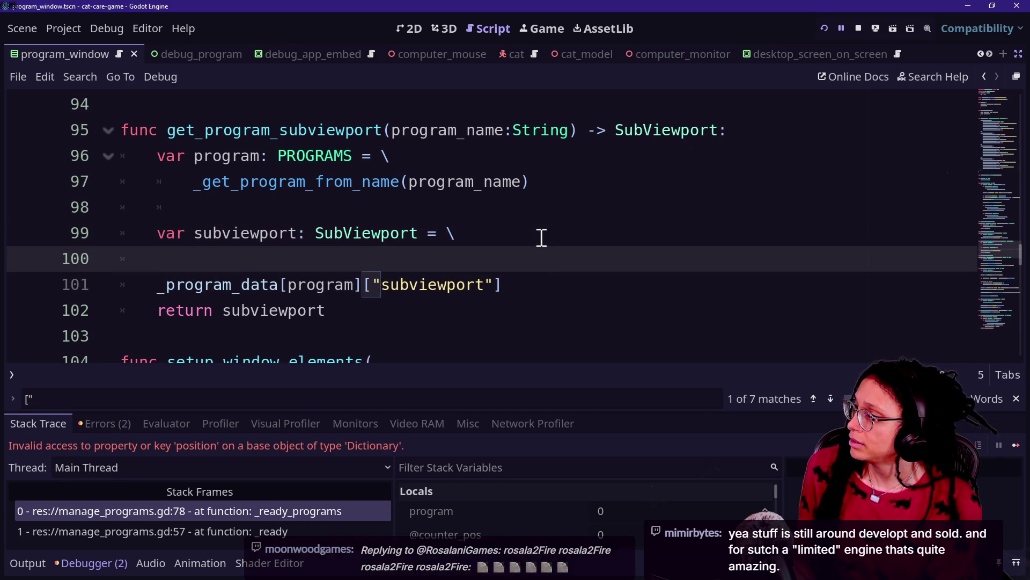
pyautogui.hotkey('ctrl', 'v')
pyautogui.click(292, 257)
pyautogui.hotkey('ctrl', 'shift', 'k')
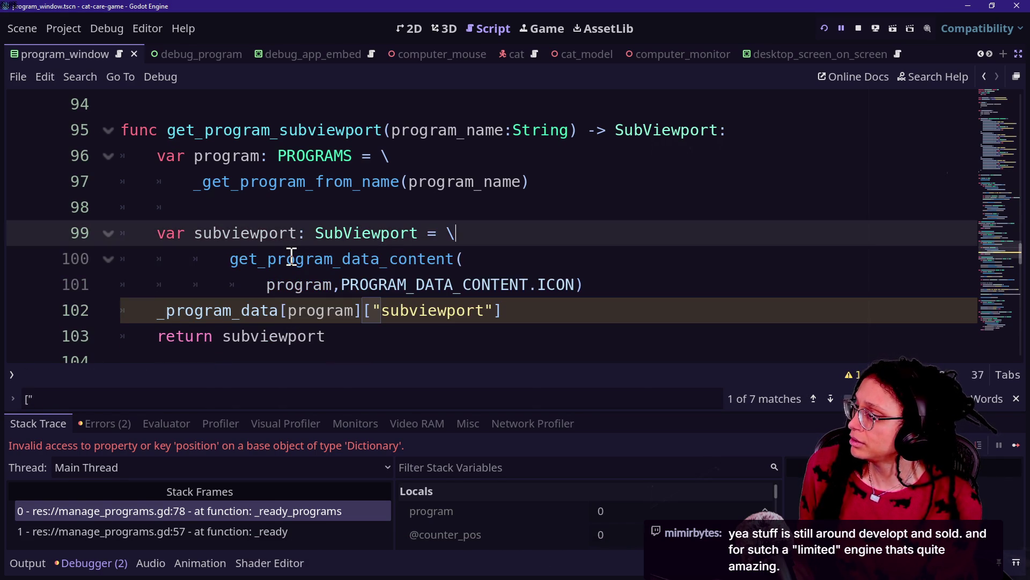
# - Outdent the pasted call one level and check the subviewport assignment
pyautogui.moveTo(295, 258); pyautogui.dragTo(583, 284)
pyautogui.hotkey('shift', 'Tab')
pyautogui.click(391, 258)
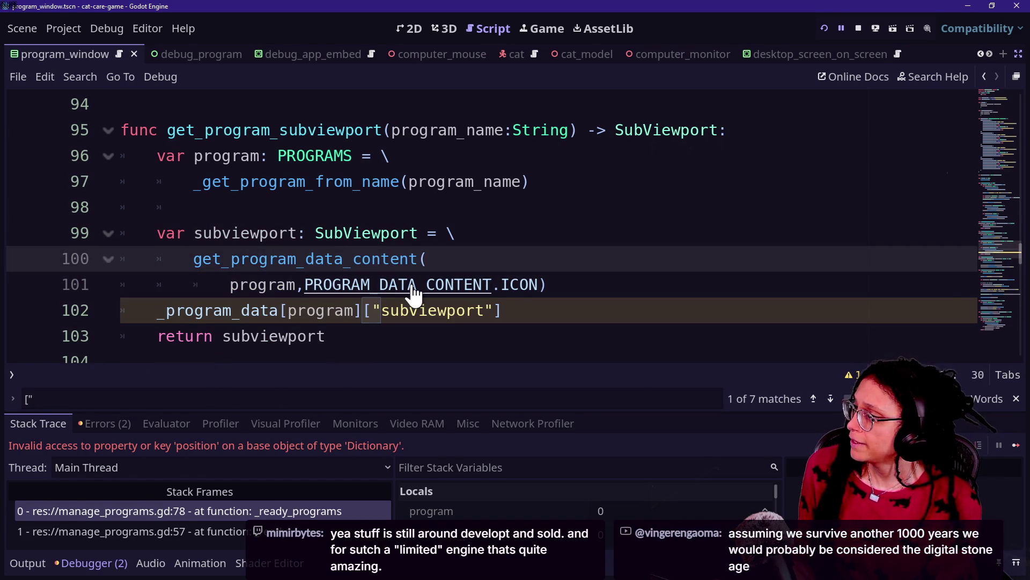
pyautogui.keyDown('ctrl'); pyautogui.scroll(1, 415, 296); pyautogui.keyUp('ctrl')
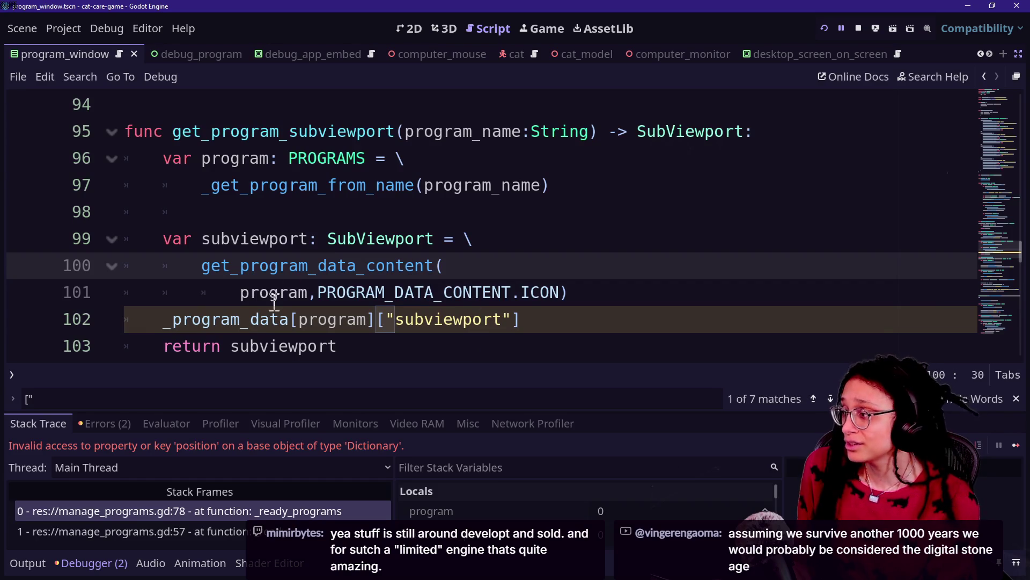
pyautogui.click(432, 287)
pyautogui.moveTo(401, 239); pyautogui.dragTo(571, 311)
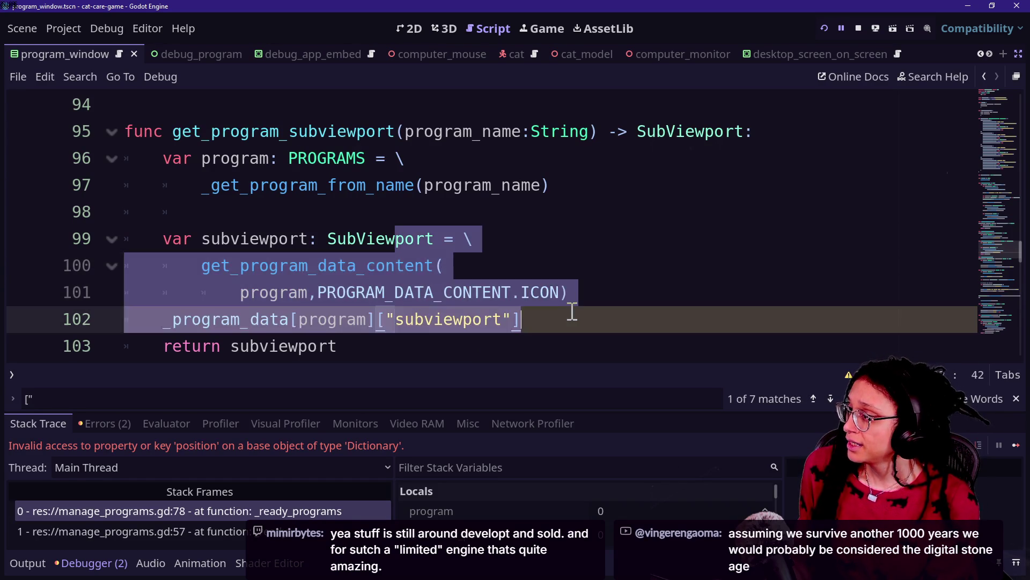
pyautogui.click(572, 311)
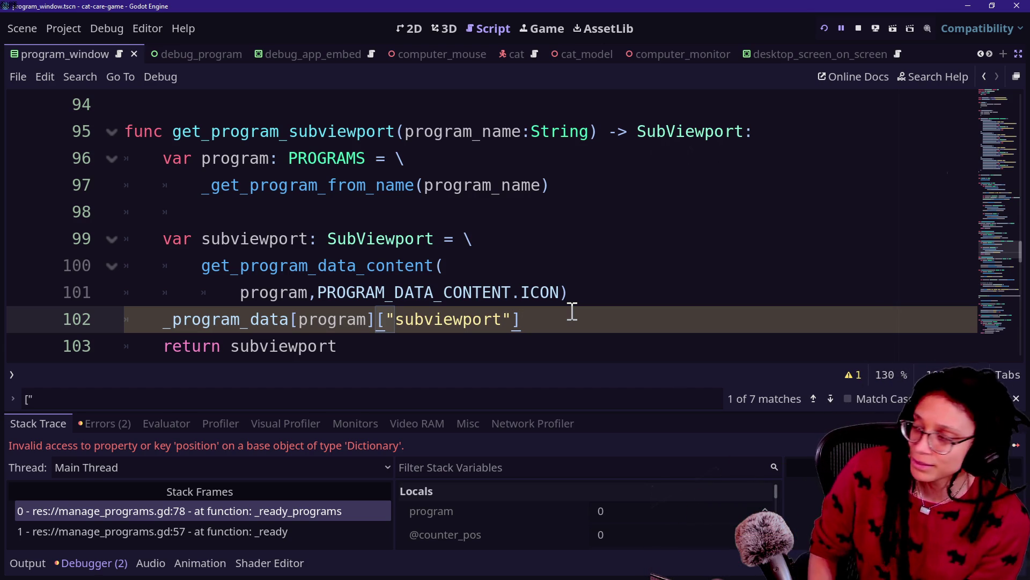
# - Inspect the new helper call and the old _program_data line on lines 99–102
pyautogui.click(541, 272)
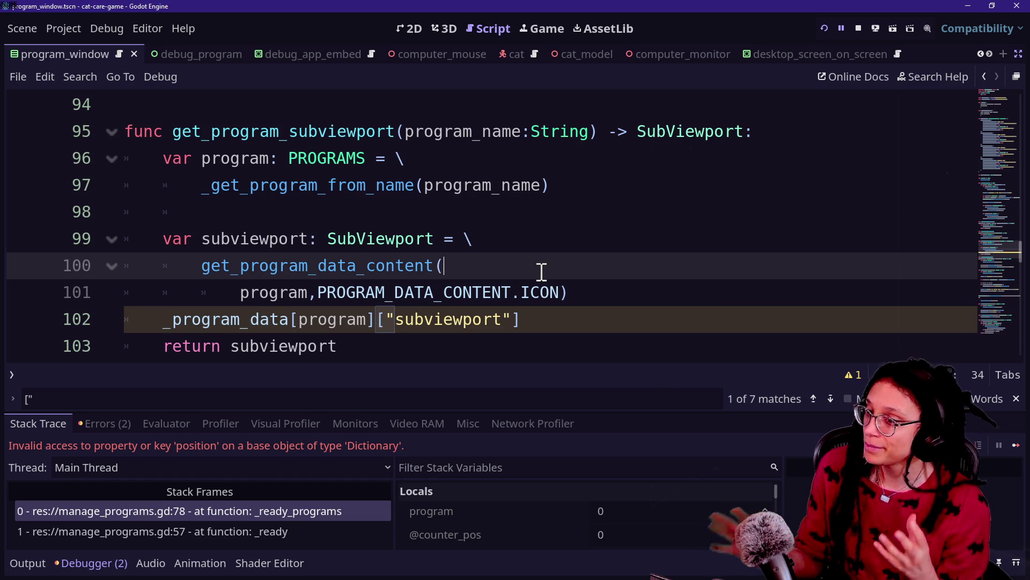
pyautogui.click(379, 234)
pyautogui.click(225, 285)
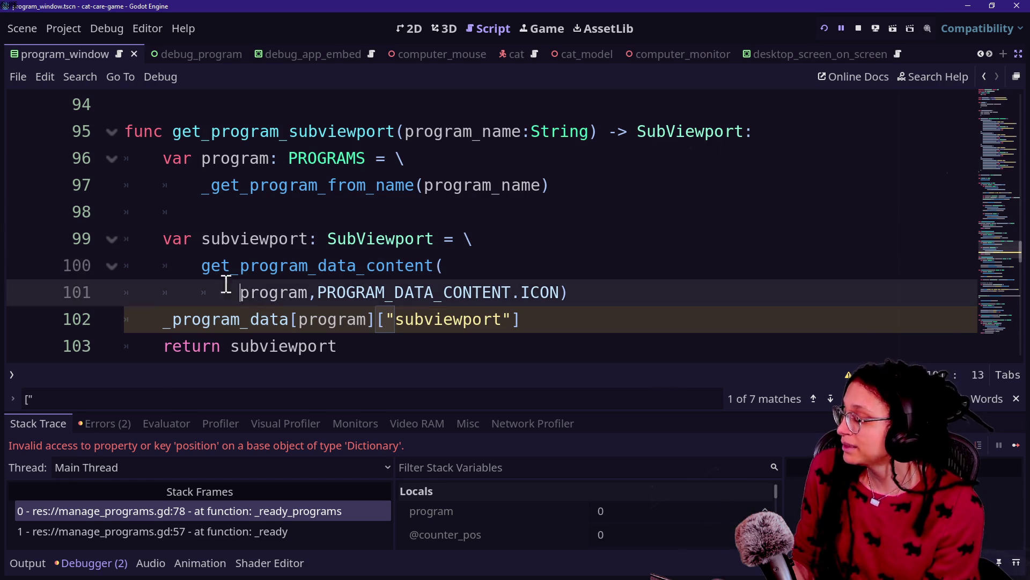
pyautogui.click(466, 320)
pyautogui.moveTo(655, 295); pyautogui.dragTo(549, 270)
pyautogui.click(488, 249)
pyautogui.click(582, 292)
pyautogui.click(505, 248)
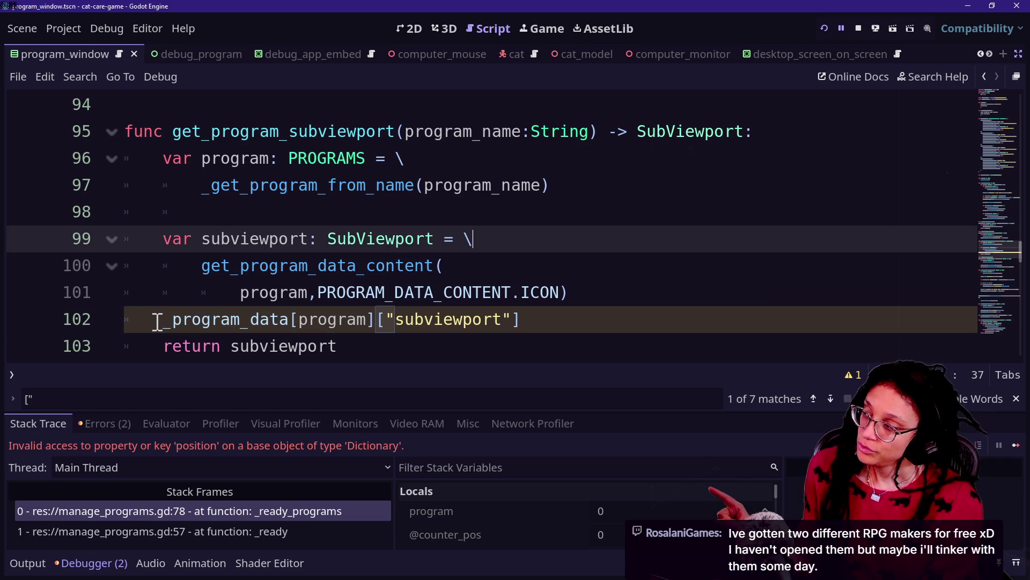
pyautogui.moveTo(158, 321)
pyautogui.mouseDown()
pyautogui.moveTo(594, 317)
pyautogui.moveTo(173, 320)
pyautogui.mouseUp()
pyautogui.click(570, 317)
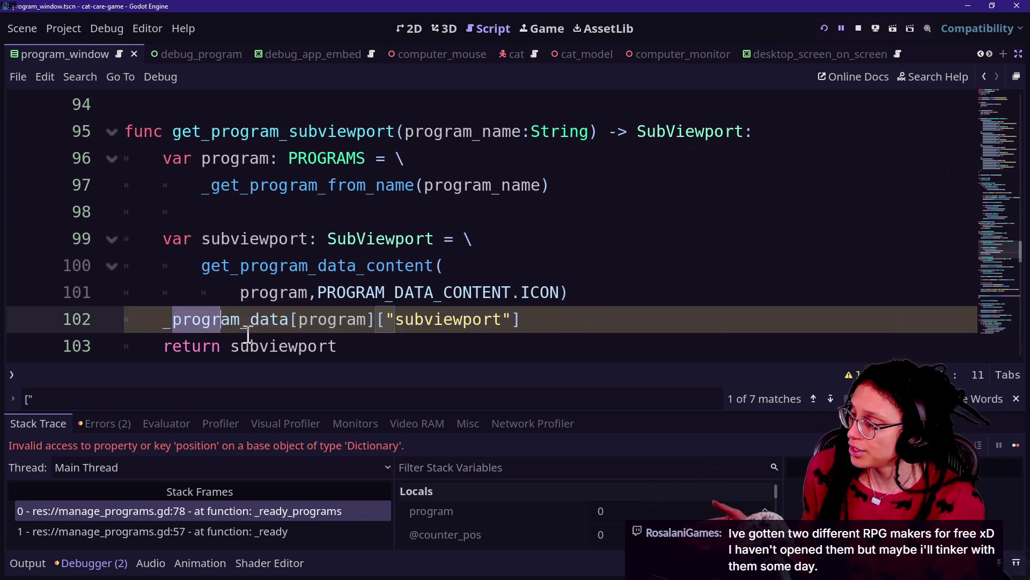
pyautogui.click(566, 319)
# - Change the helper call's ICON argument to SUBVIEWPORT using autocomplete
pyautogui.click(325, 290)
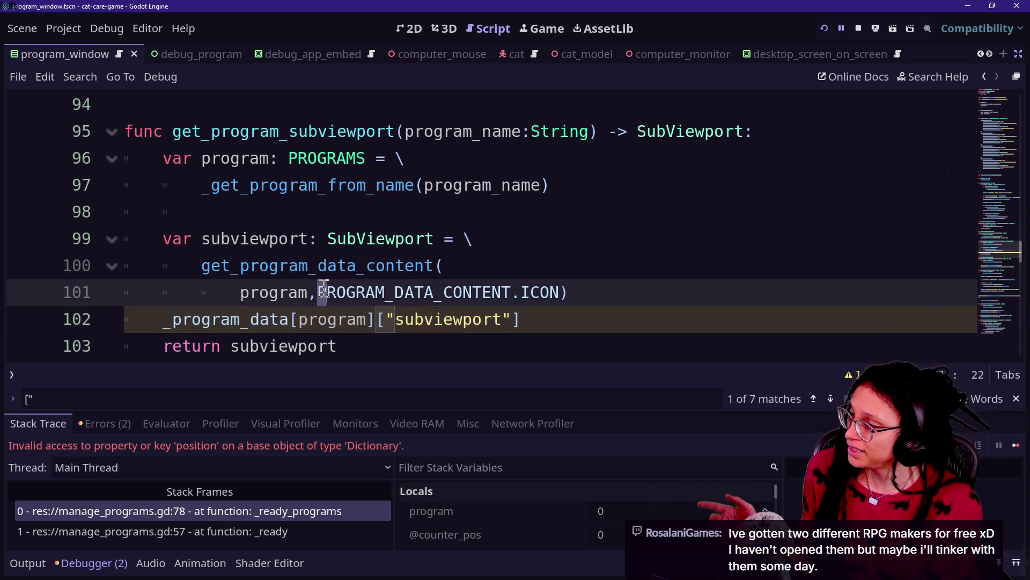
pyautogui.moveTo(324, 290); pyautogui.dragTo(524, 294)
pyautogui.click(313, 288)
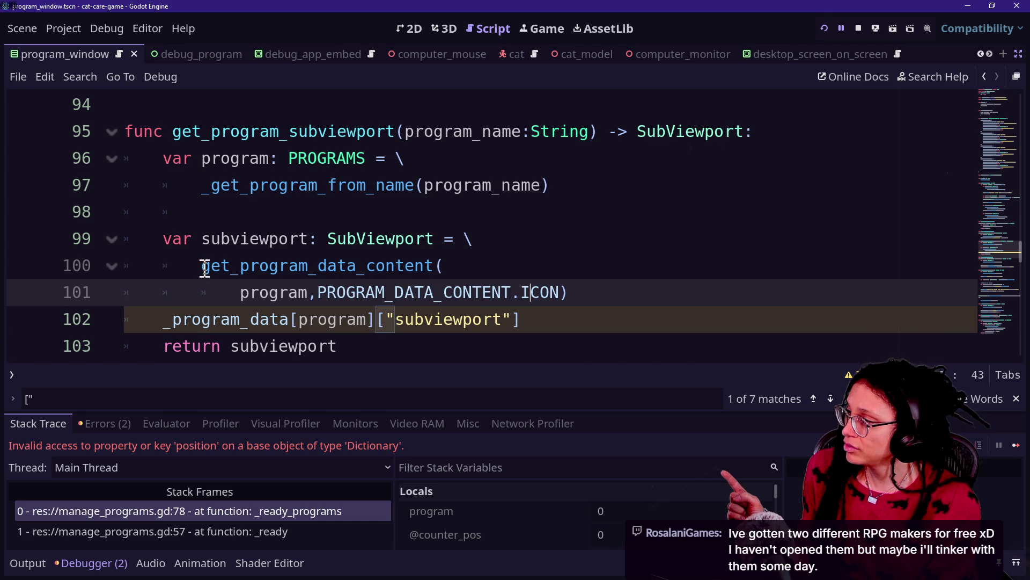
pyautogui.moveTo(204, 268); pyautogui.dragTo(639, 302)
pyautogui.hotkey('ctrl', 'c')
pyautogui.click(663, 306)
pyautogui.click(364, 242)
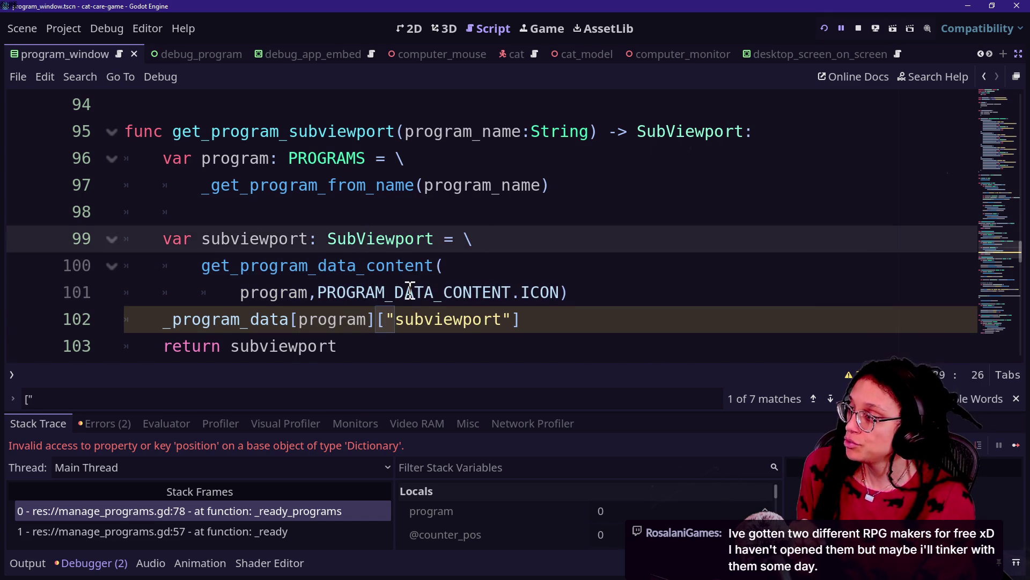
pyautogui.moveTo(387, 283)
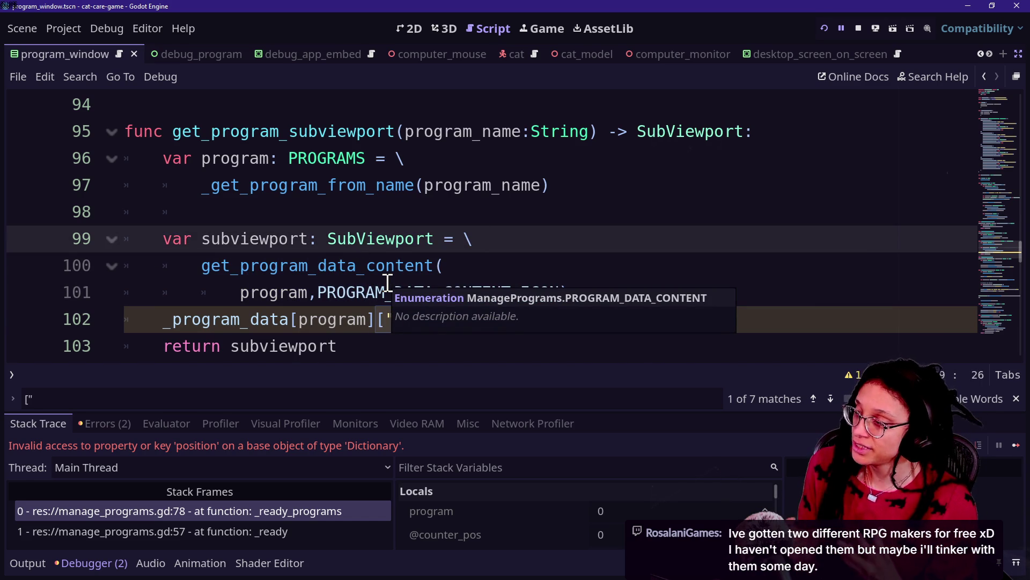
pyautogui.click(357, 265)
pyautogui.click(534, 321)
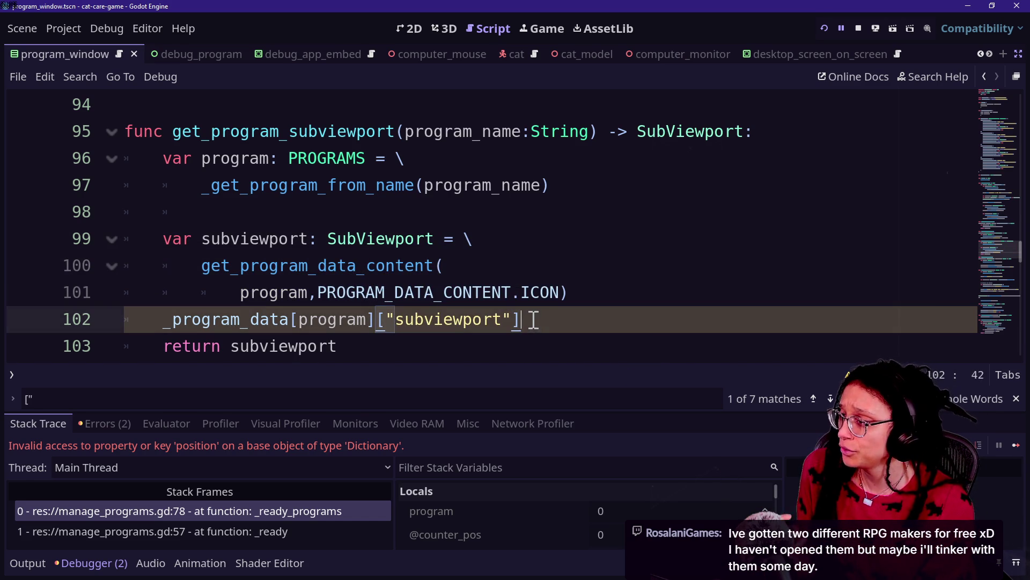
pyautogui.click(557, 292)
pyautogui.doubleClick(557, 292)
pyautogui.write('SUBVI')
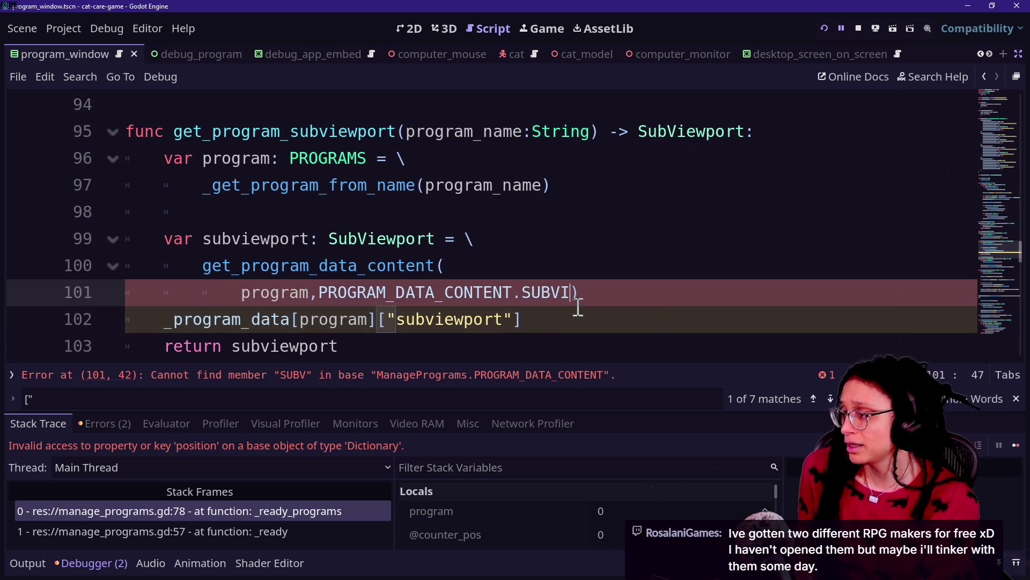
pyautogui.write('EWPOR')
pyautogui.press('Return')
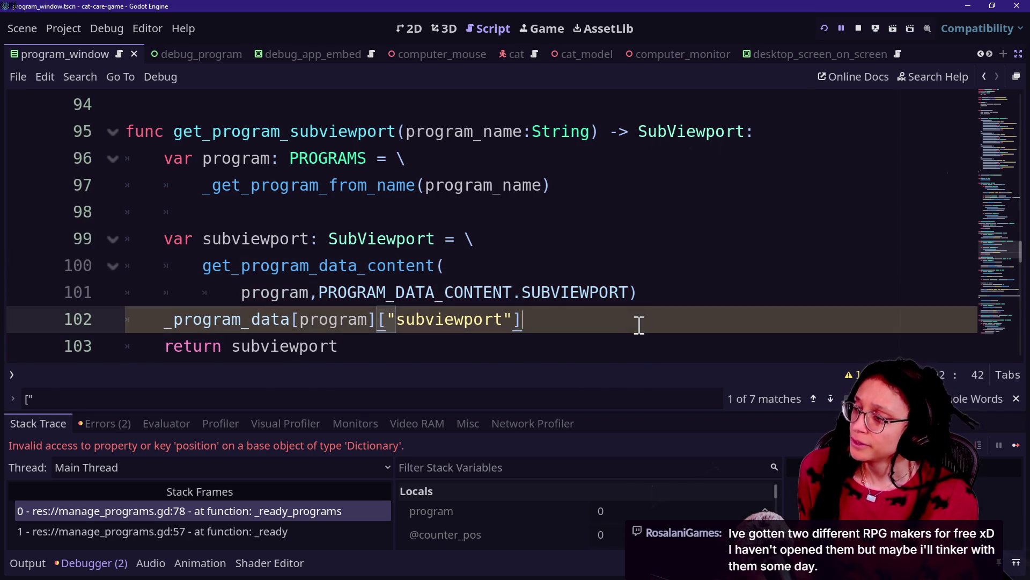
# - Delete the old _program_data[program]["subviewport"] lookup line
pyautogui.moveTo(637, 325); pyautogui.dragTo(653, 296)
pyautogui.press('BackSpace')
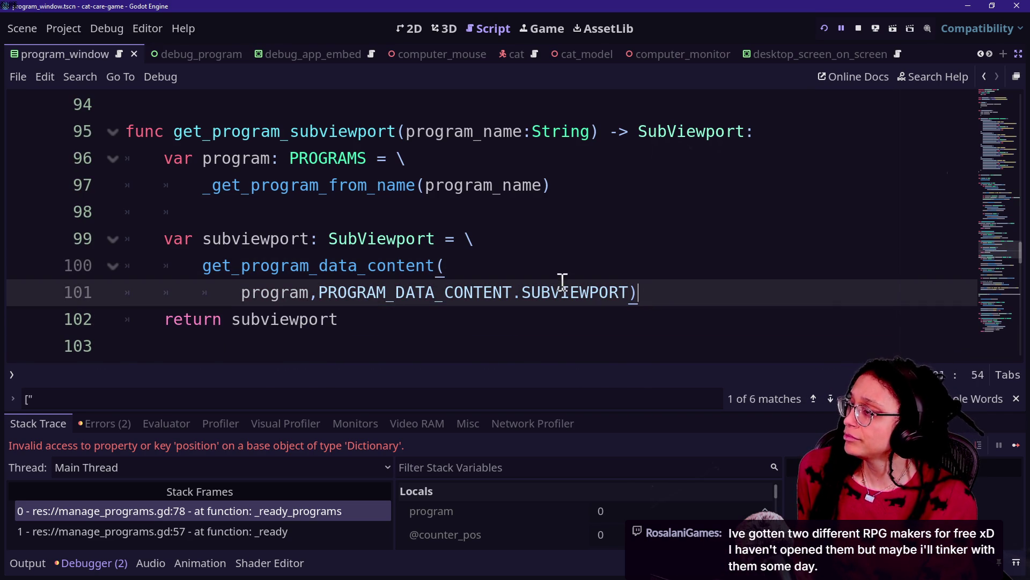
pyautogui.scroll(-3, 427, 273)
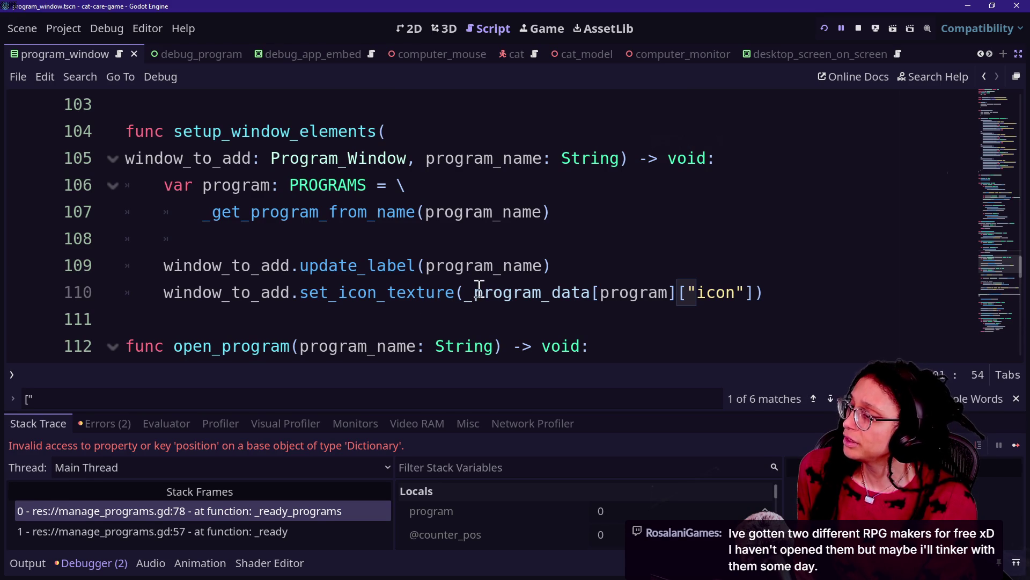
# - Add a CompressedTexture2D icon_texture variable declaration in setup_window_elements
pyautogui.click(646, 277)
pyautogui.press('Return')
pyautogui.write('var icon_texture:')
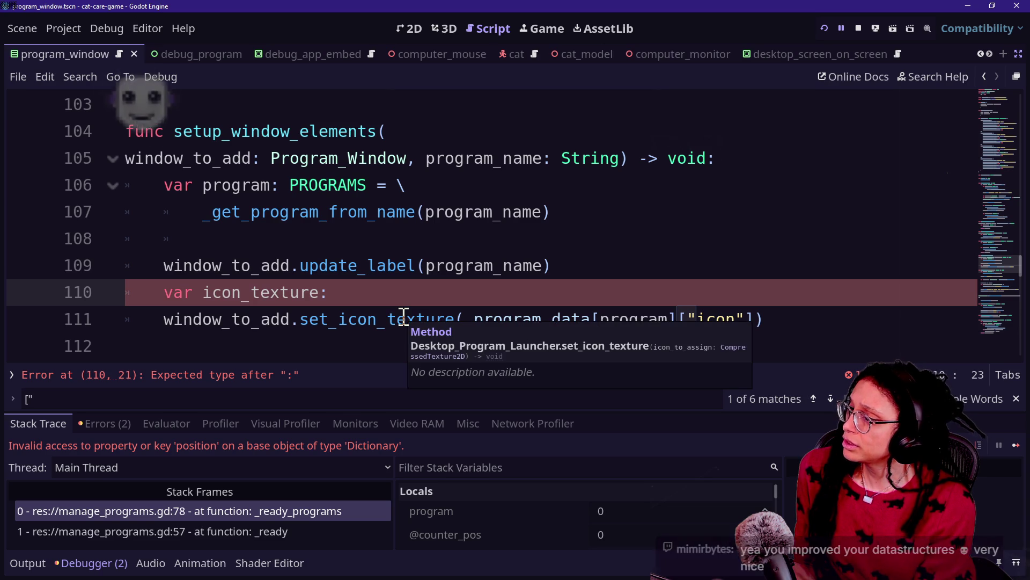
pyautogui.write('Cp')
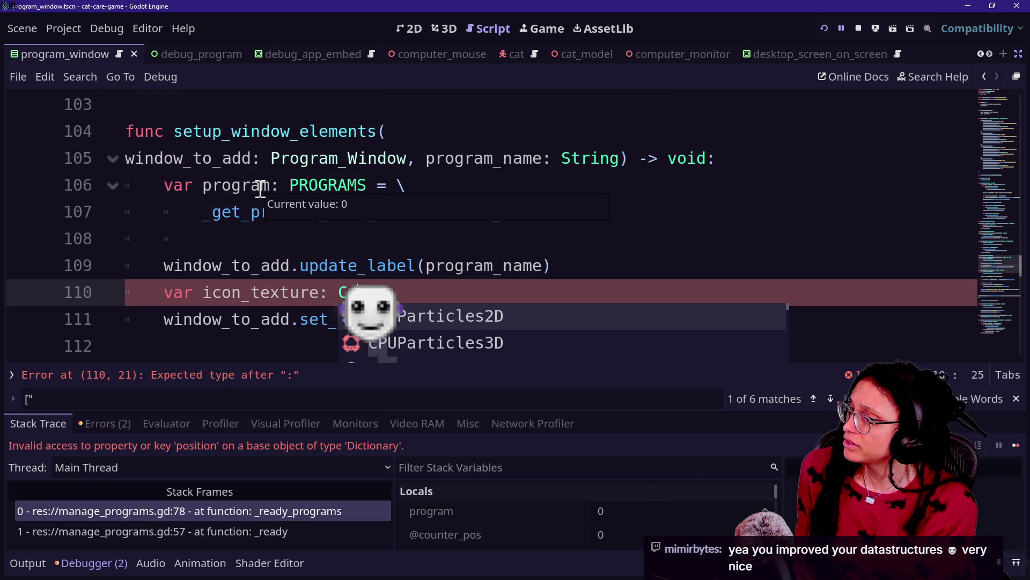
pyautogui.press('BackSpace')
pyautogui.write('ompres')
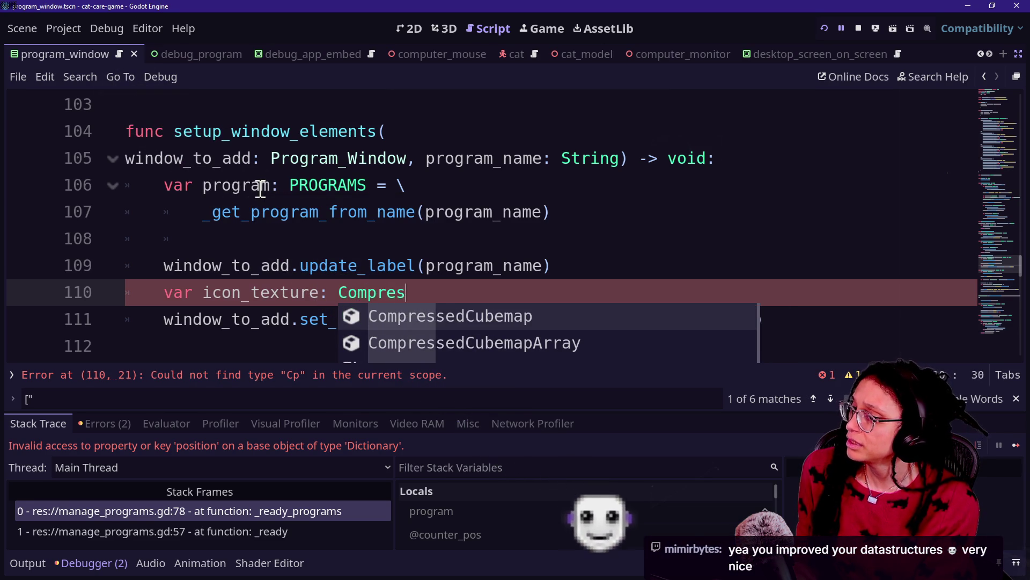
pyautogui.write('sed')
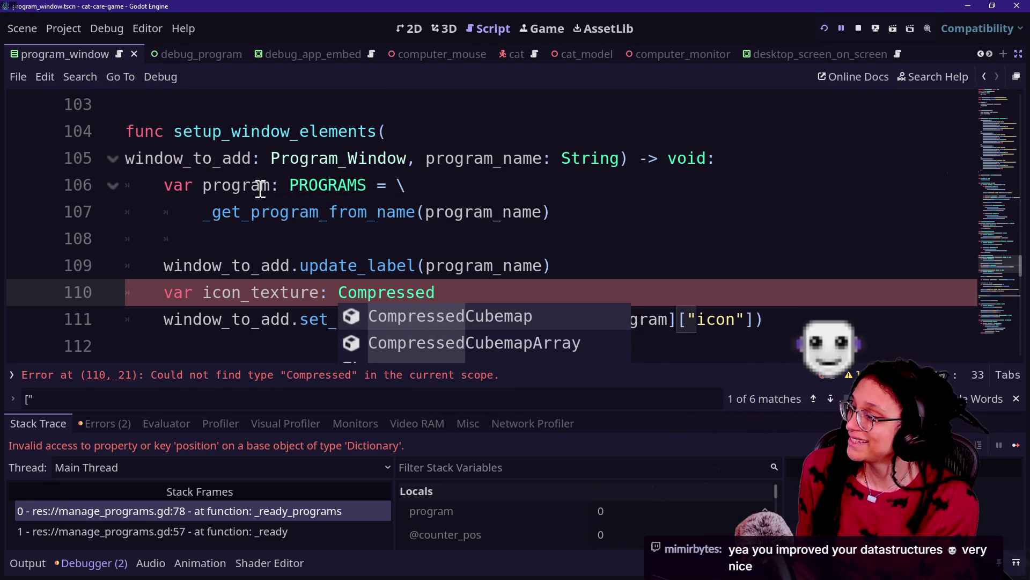
pyautogui.write('Texture2D')
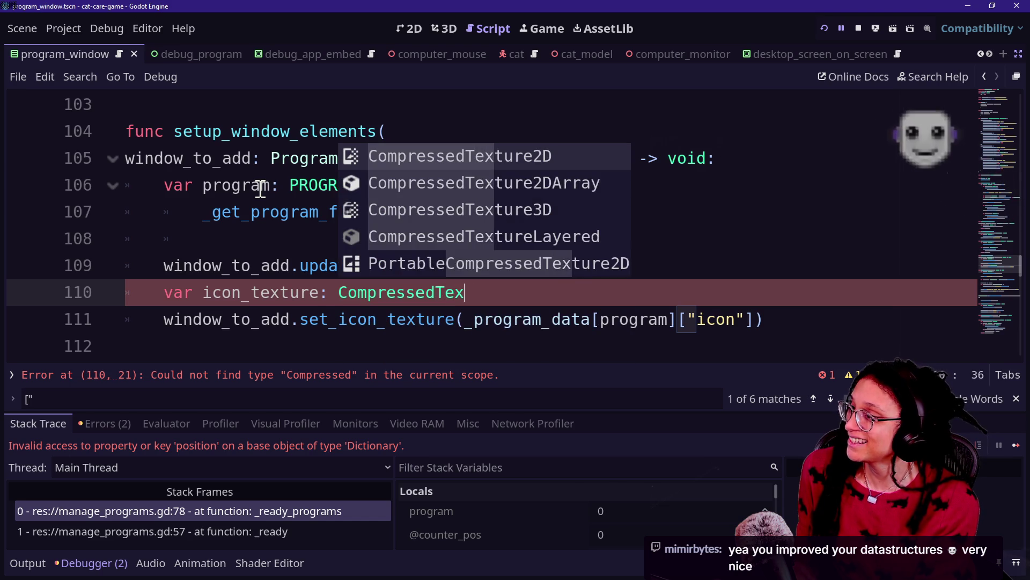
pyautogui.click(764, 276)
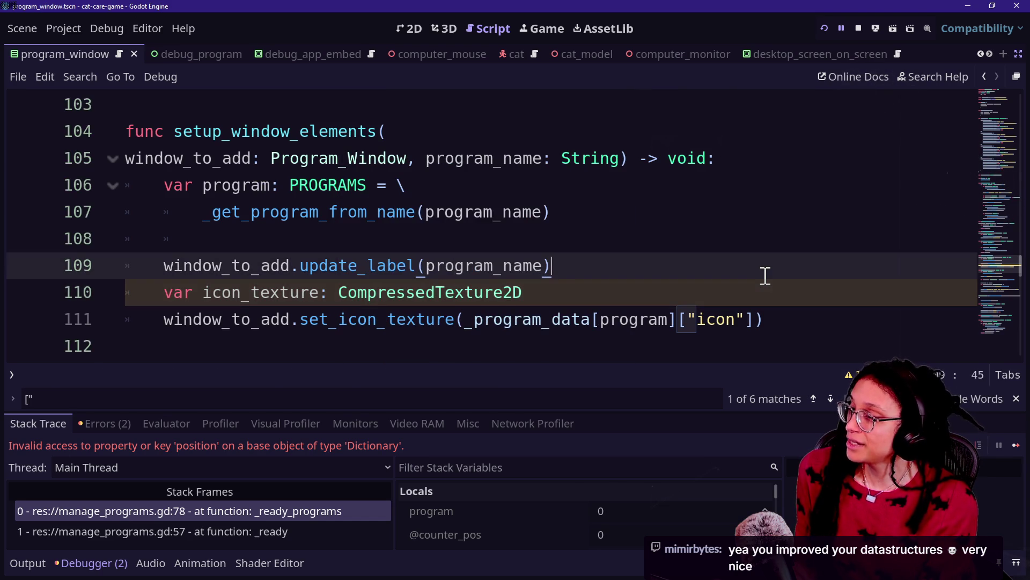
pyautogui.press('Return')
pyautogui.click(719, 313)
pyautogui.press('Return')
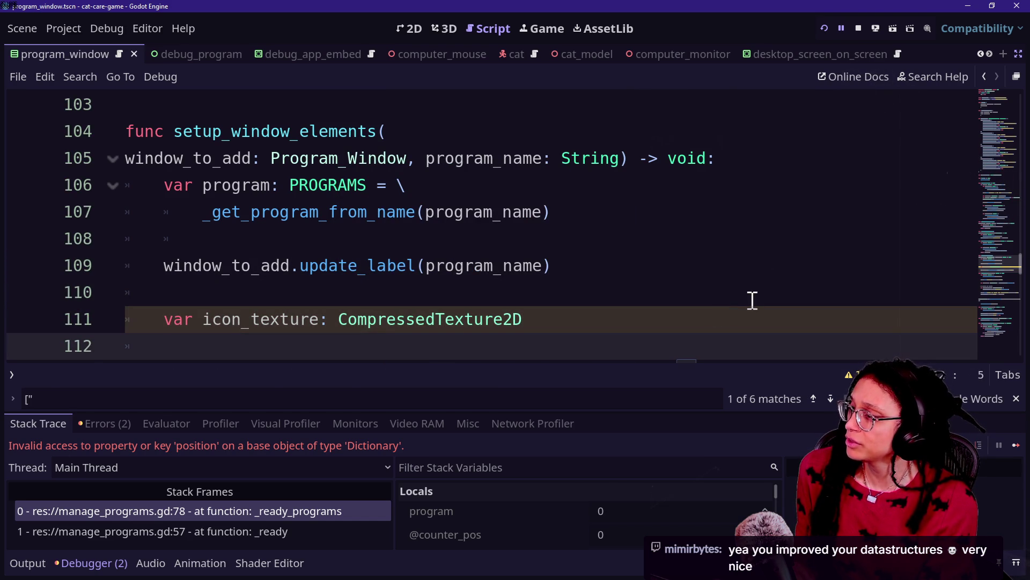
# - Assign icon_texture with '= \' and the pasted get_program_data_content(program, PROGRAM_DATA_CONTENT.ICON) call, unindented
pyautogui.scroll(-2, 600, 293)
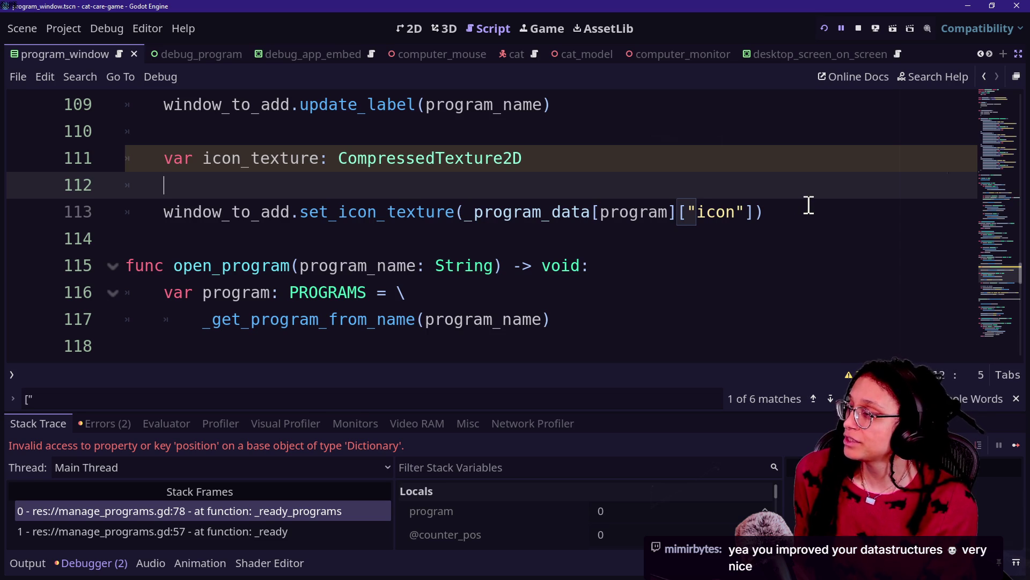
pyautogui.hotkey('ctrl', 'v')
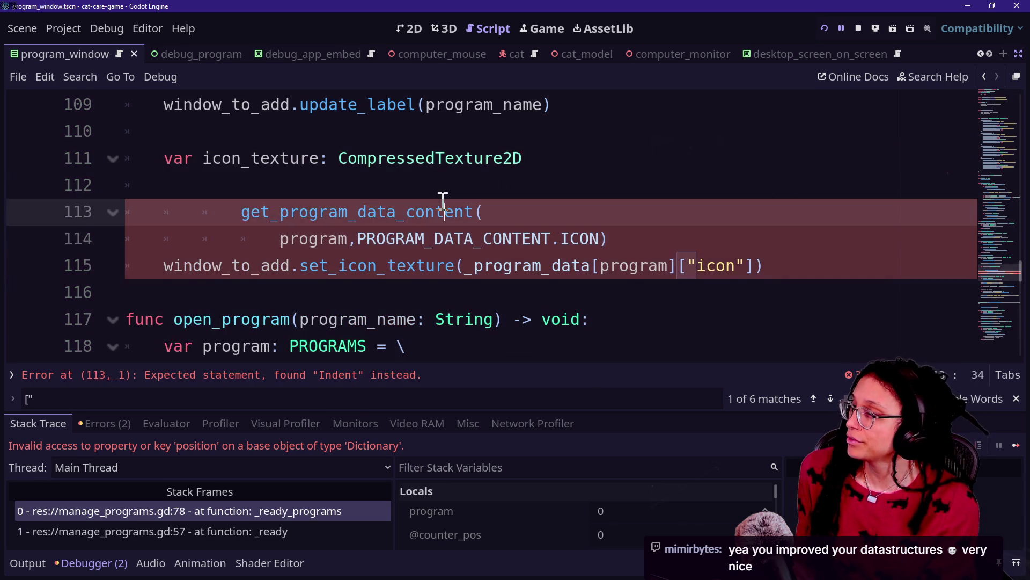
pyautogui.click(437, 184)
pyautogui.press('BackSpace')
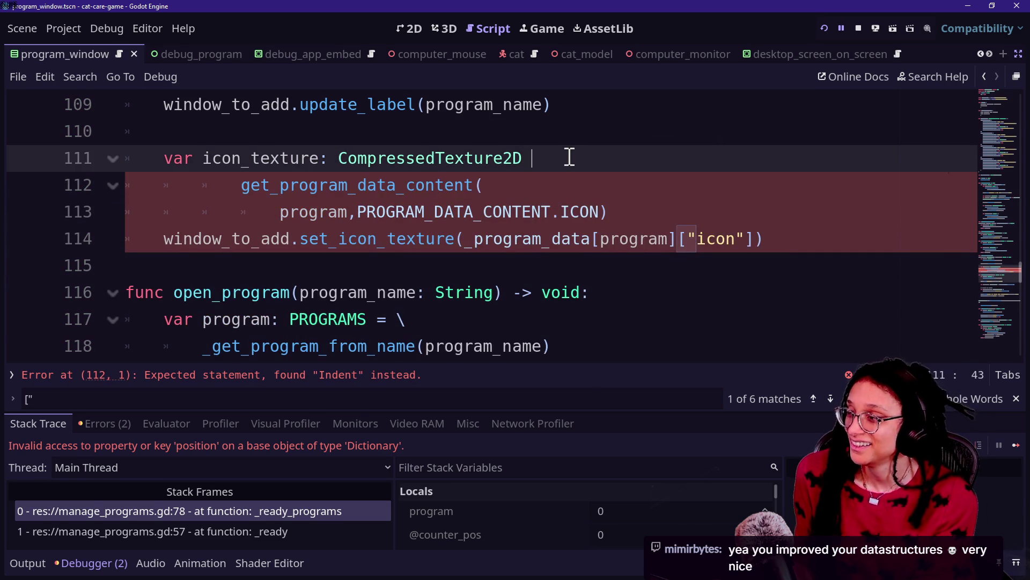
pyautogui.write('= \\')
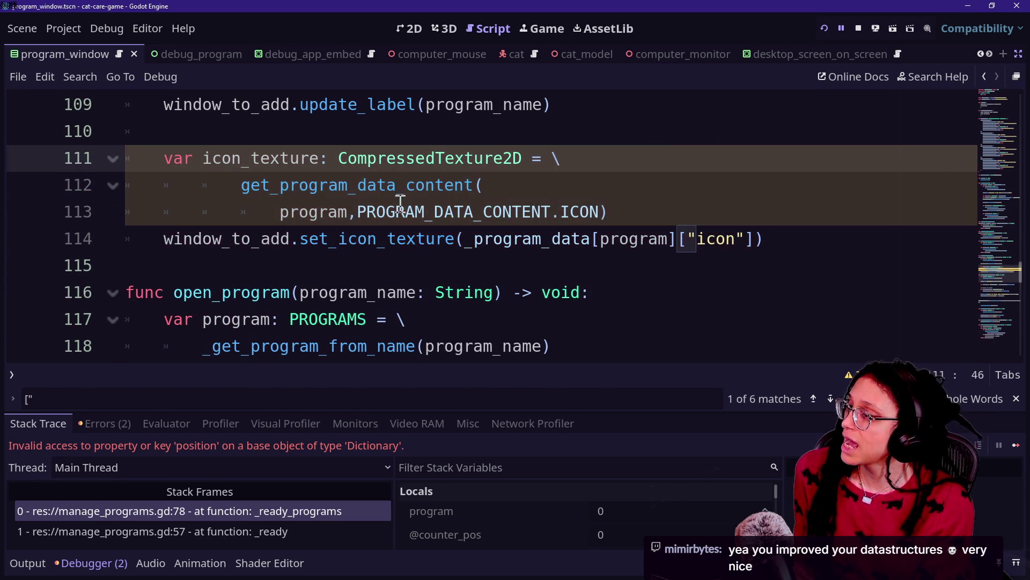
pyautogui.click(756, 240)
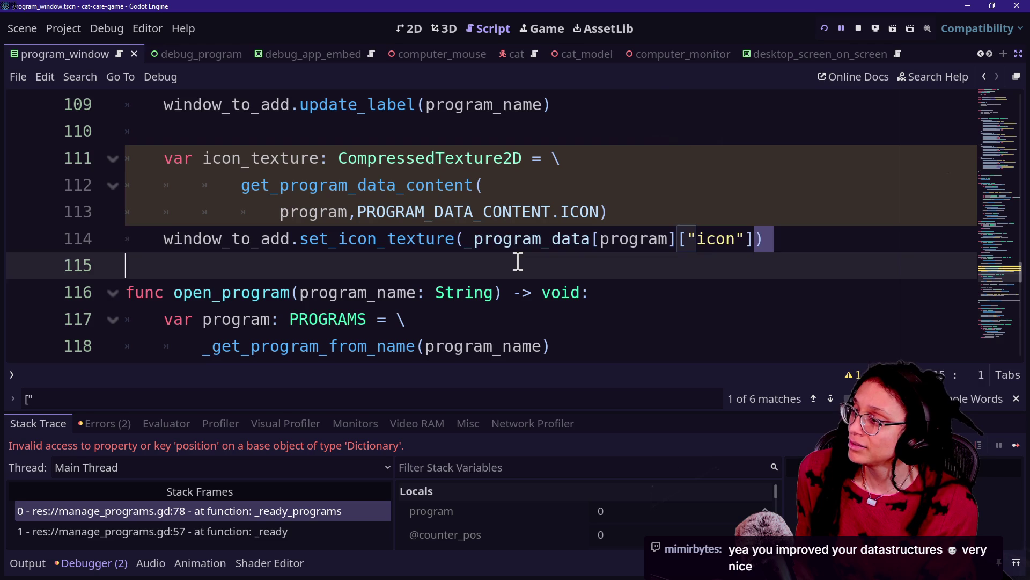
pyautogui.moveTo(756, 240)
pyautogui.mouseDown()
pyautogui.moveTo(465, 242)
pyautogui.moveTo(754, 244)
pyautogui.mouseUp()
pyautogui.click(470, 244)
pyautogui.click(687, 220)
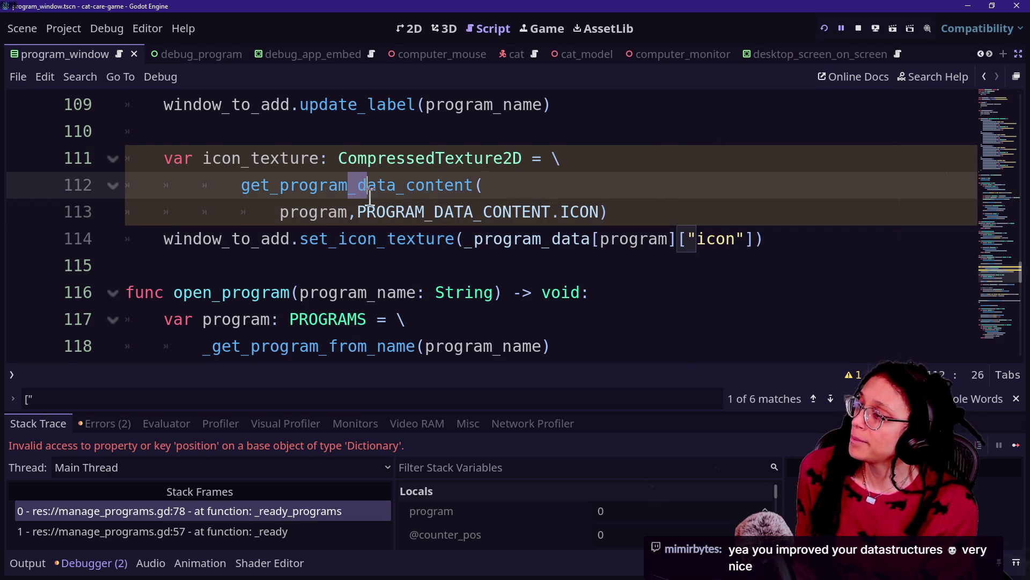
pyautogui.moveTo(350, 181); pyautogui.dragTo(368, 211)
pyautogui.hotkey('shift', 'Tab')
pyautogui.click(635, 205)
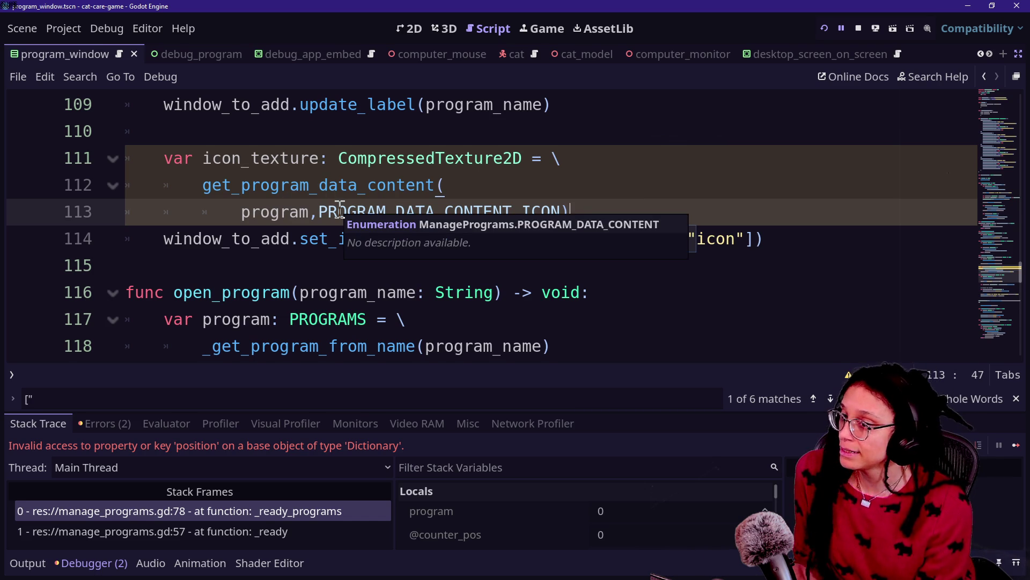
# - Pass icon_texture to set_icon_texture instead of the _program_data icon lookup, then find the next lookup
pyautogui.click(427, 158)
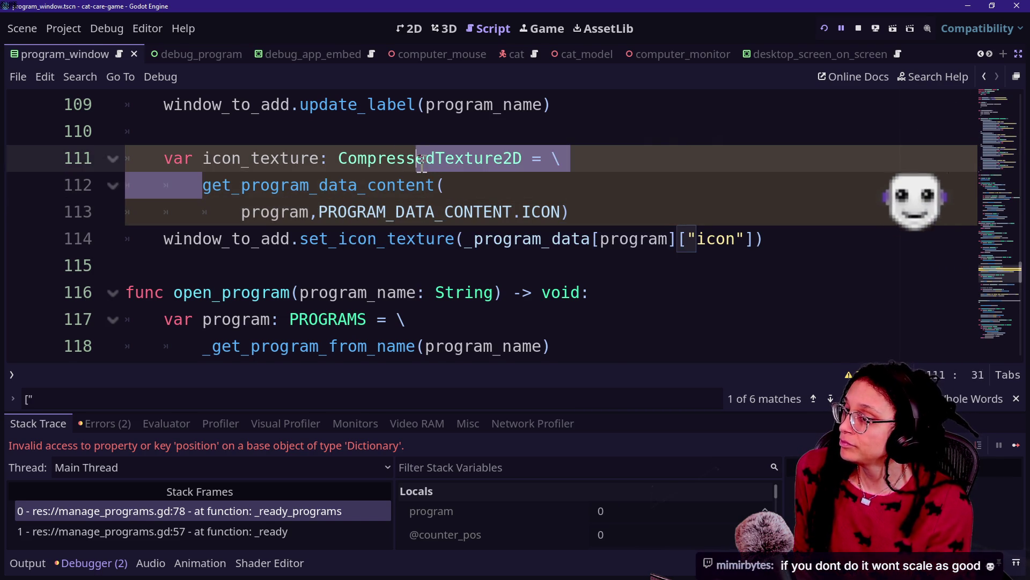
pyautogui.click(525, 209)
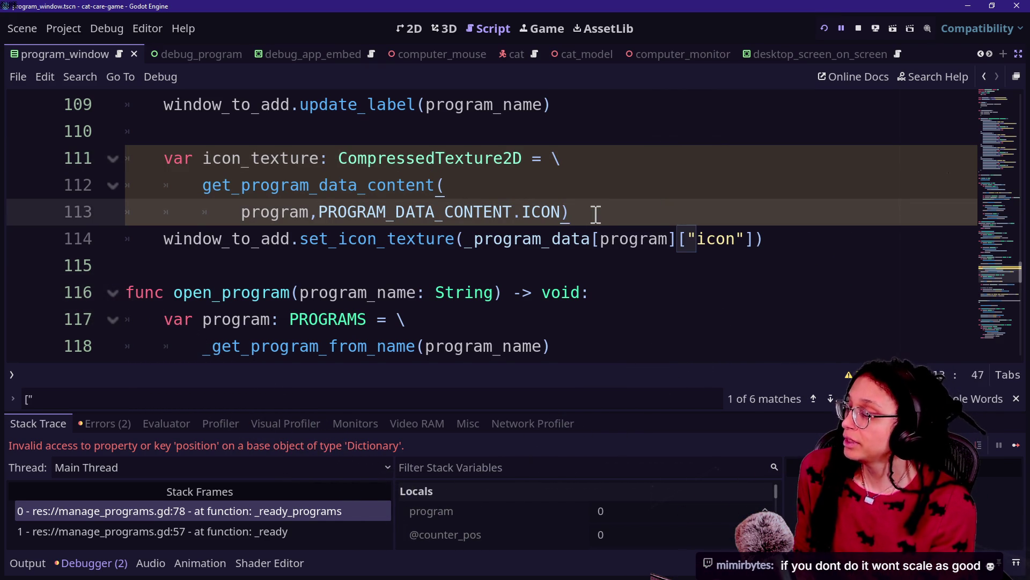
pyautogui.doubleClick(528, 214)
pyautogui.click(508, 200)
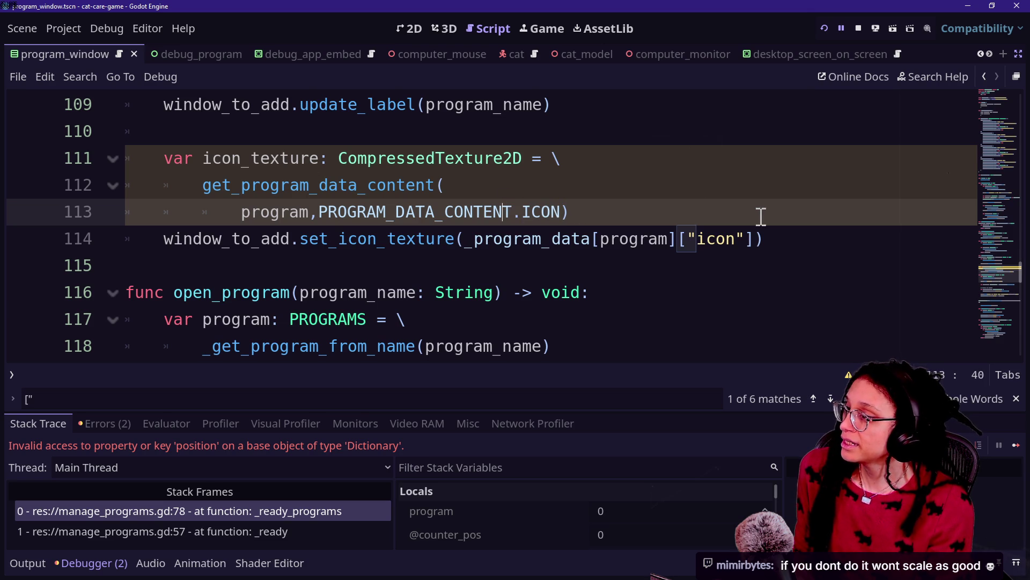
pyautogui.moveTo(468, 238); pyautogui.dragTo(755, 238)
pyautogui.write('icon_text')
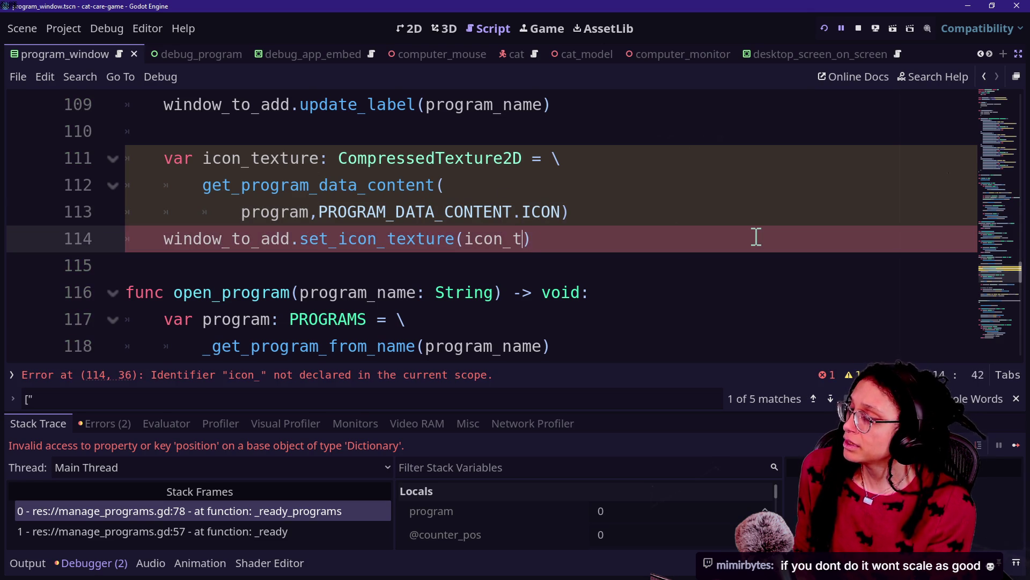
pyautogui.write('ure')
pyautogui.click(689, 222)
pyautogui.press('Return')
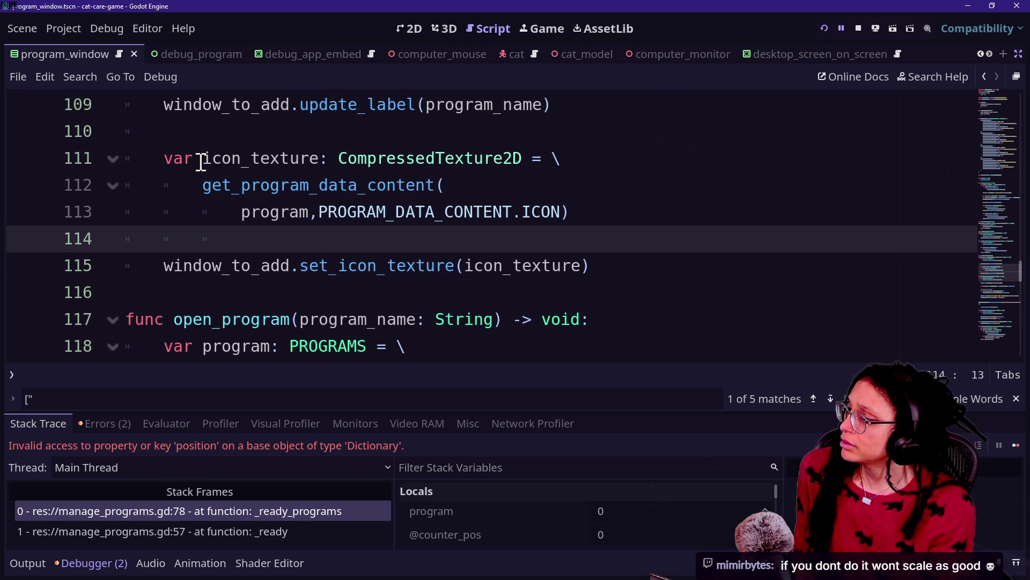
pyautogui.scroll(-2, 202, 161)
pyautogui.hotkey('ctrl', 'f')
pyautogui.press('Return')
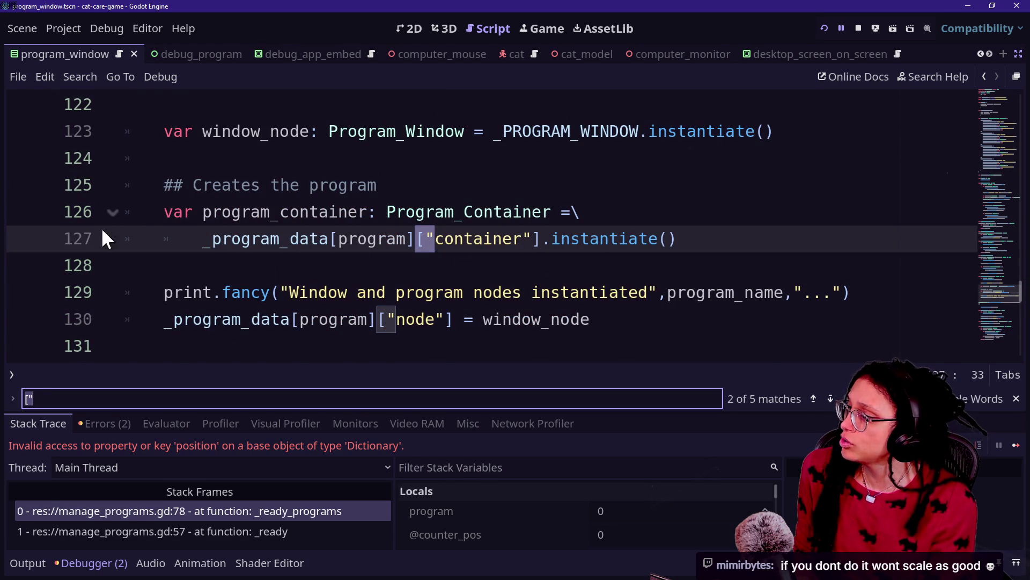
# - Paste the get_program_data_content call into the program_container assignment and fix its indentation
pyautogui.click(257, 212)
pyautogui.click(575, 241)
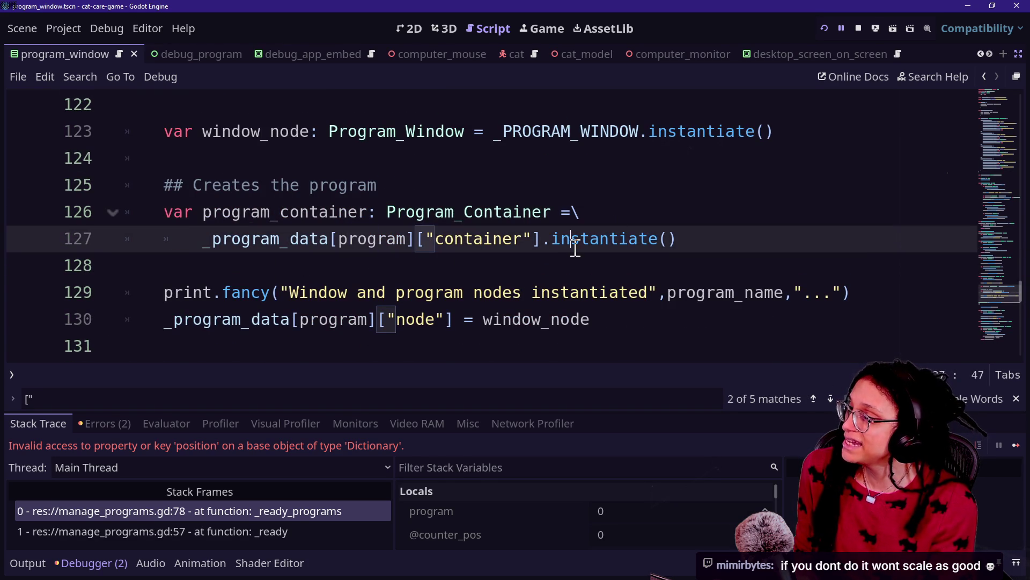
pyautogui.click(667, 195)
pyautogui.click(667, 212)
pyautogui.click(572, 213)
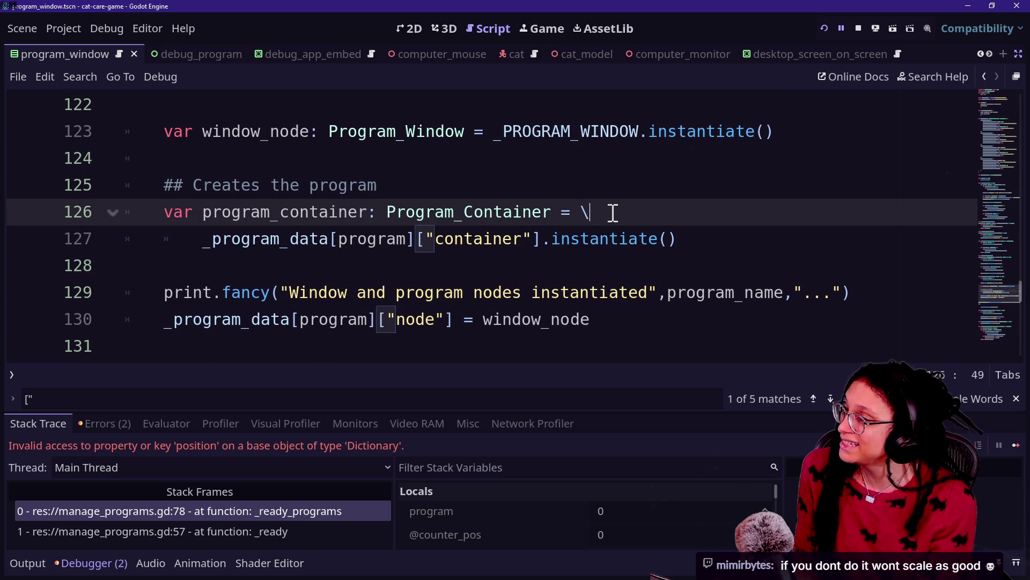
pyautogui.hotkey('ctrl', 'v')
pyautogui.click(314, 255)
pyautogui.moveTo(314, 255); pyautogui.dragTo(318, 273)
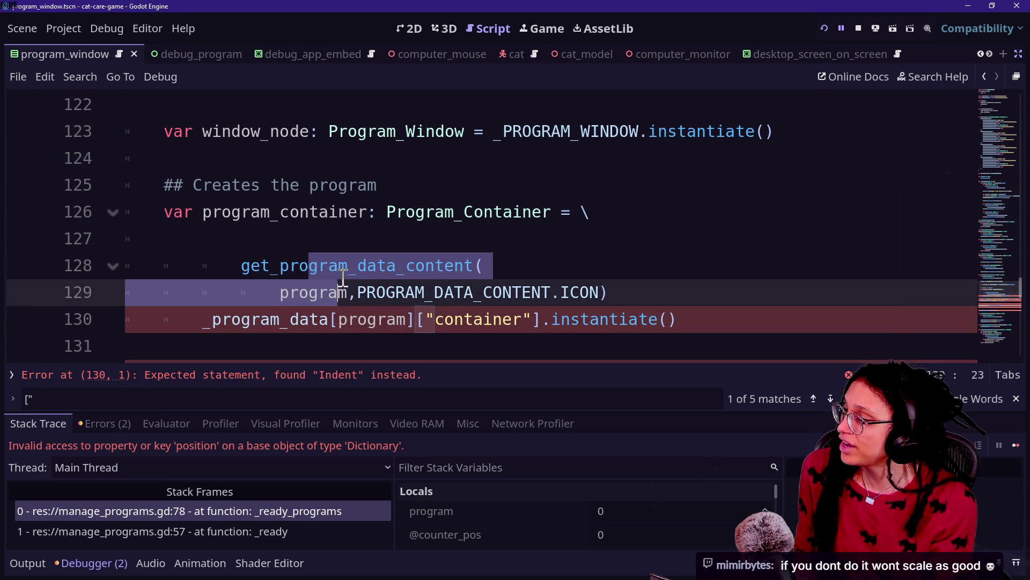
pyautogui.hotkey('shift', 'Tab')
pyautogui.click(302, 236)
pyautogui.press('BackSpace')
pyautogui.press('BackSpace')
pyautogui.click(321, 239)
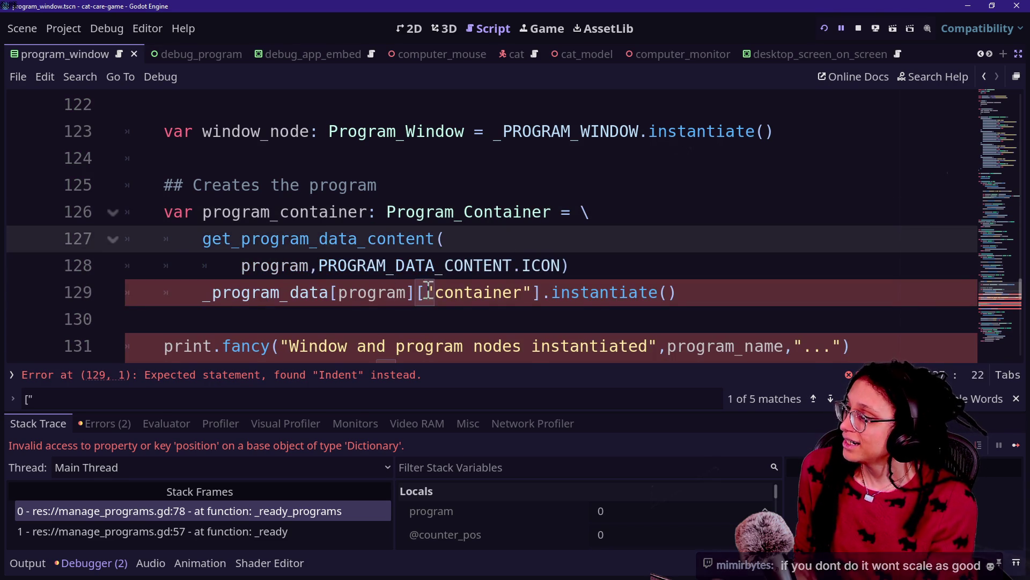
# - Change the ICON argument to CONTAINER and add program_container.instantiate() on the next line
pyautogui.click(551, 265)
pyautogui.press('BackSpace')
pyautogui.press('BackSpace')
pyautogui.press('BackSpace')
pyautogui.press('Delete')
pyautogui.write('CONTAINER')
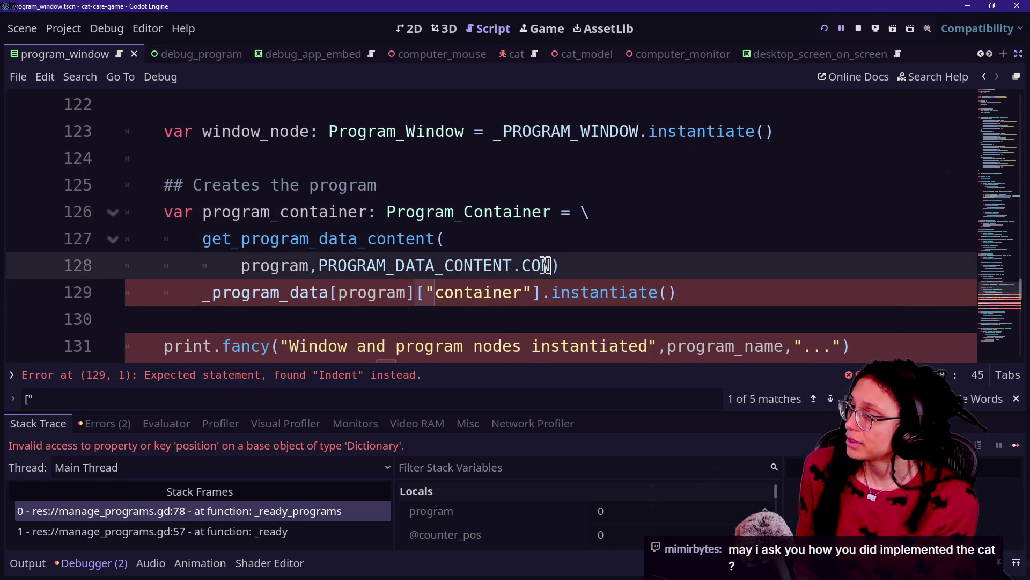
pyautogui.click(593, 196)
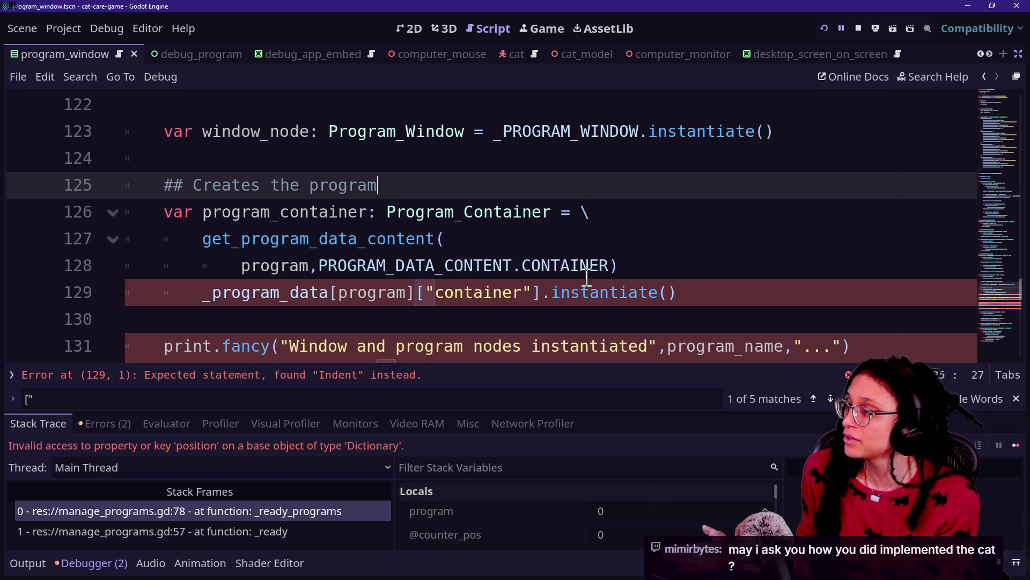
pyautogui.click(625, 271)
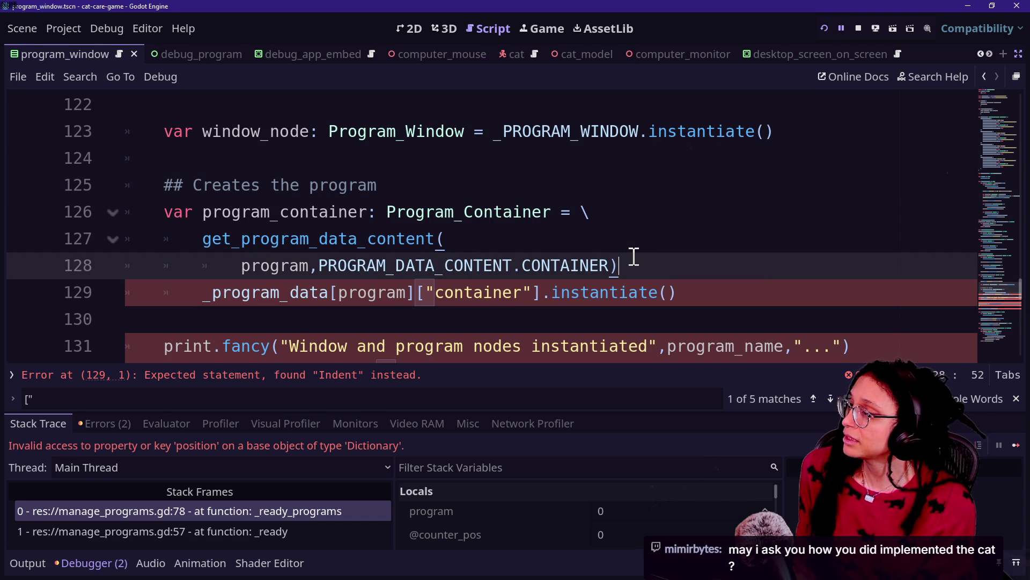
pyautogui.press('Return')
pyautogui.write('program_')
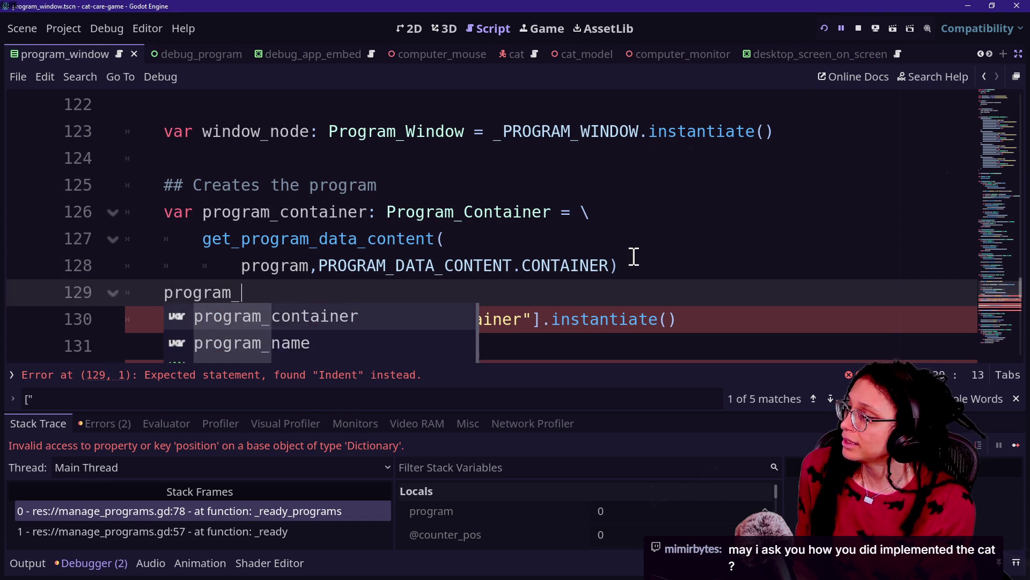
pyautogui.write('container.inst')
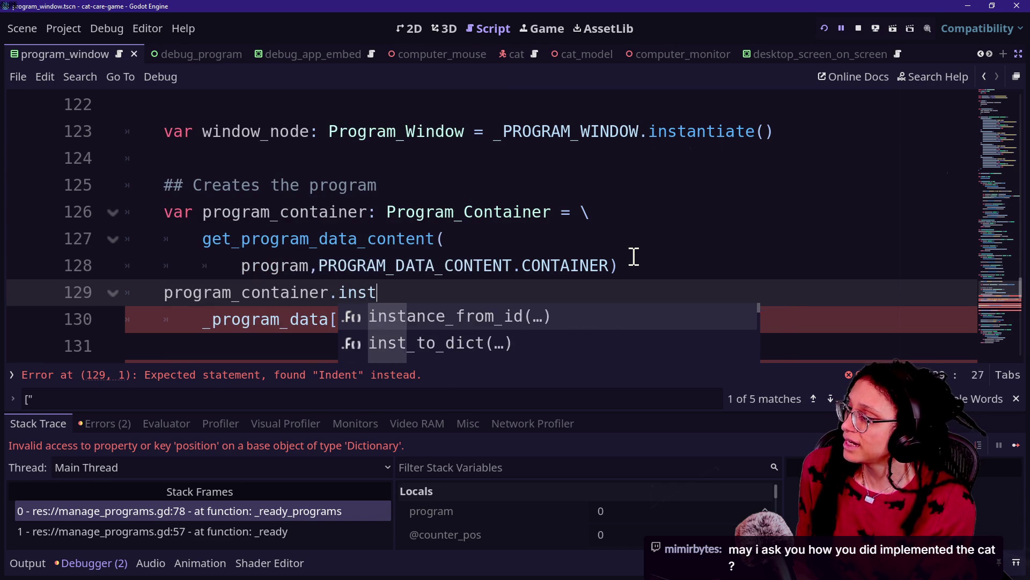
pyautogui.write('antiate()')
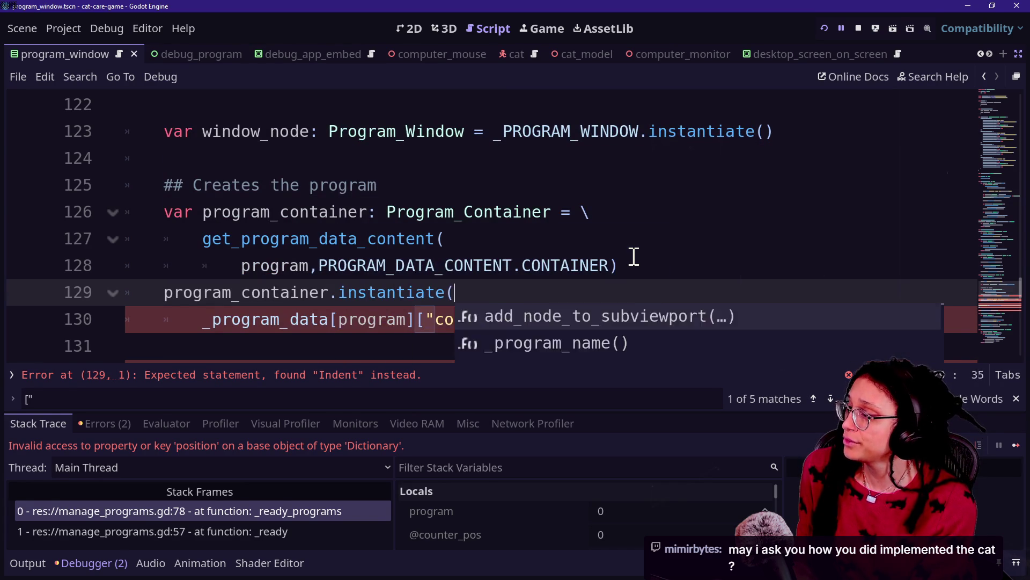
pyautogui.press('Up')
pyautogui.press('Up')
pyautogui.click(664, 272)
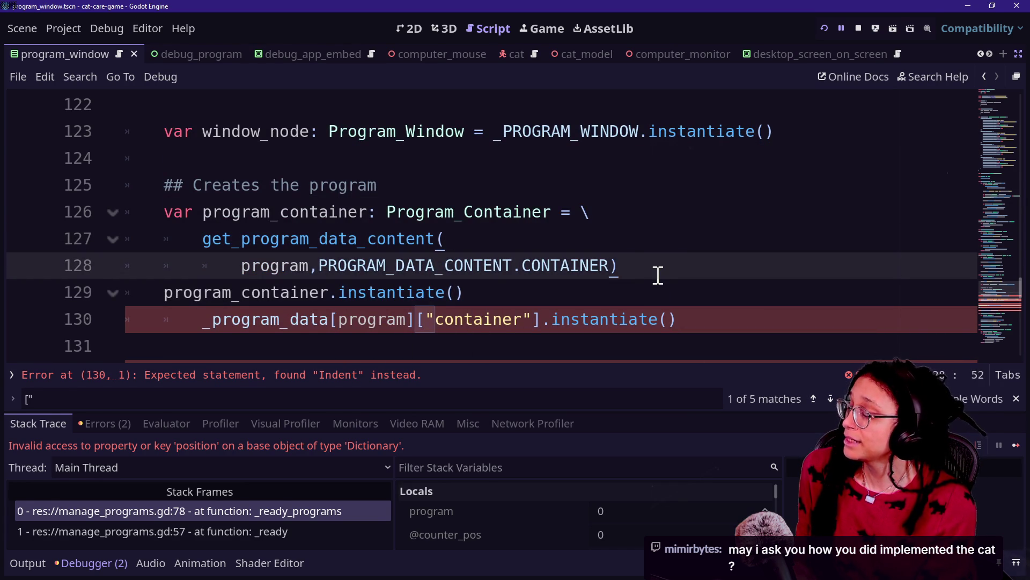
# - Delete the old _program_data lookup line and tidy the blank lines around the new code
pyautogui.click(618, 286)
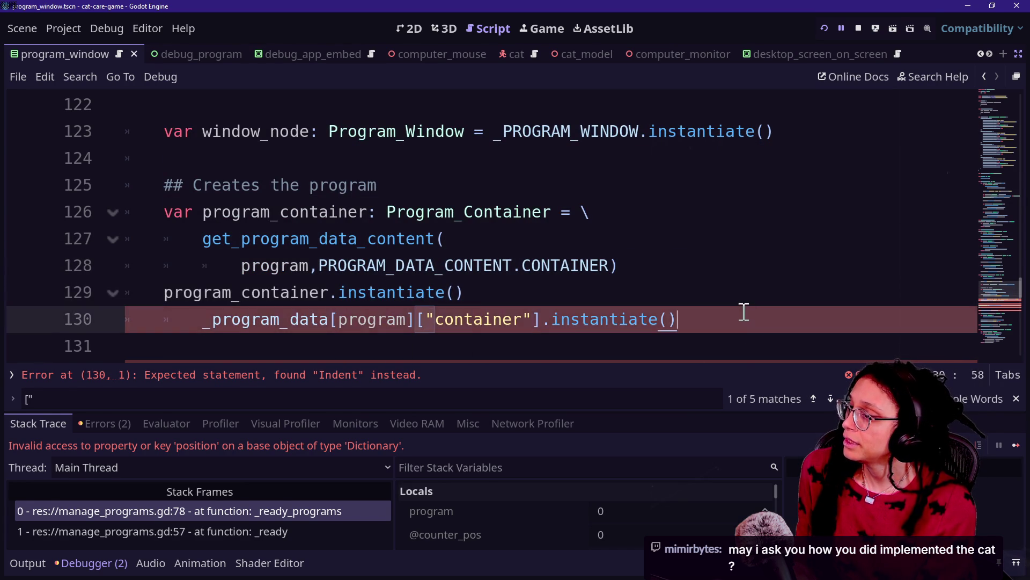
pyautogui.hotkey('shift', 'Down')
pyautogui.press('BackSpace')
pyautogui.click(652, 261)
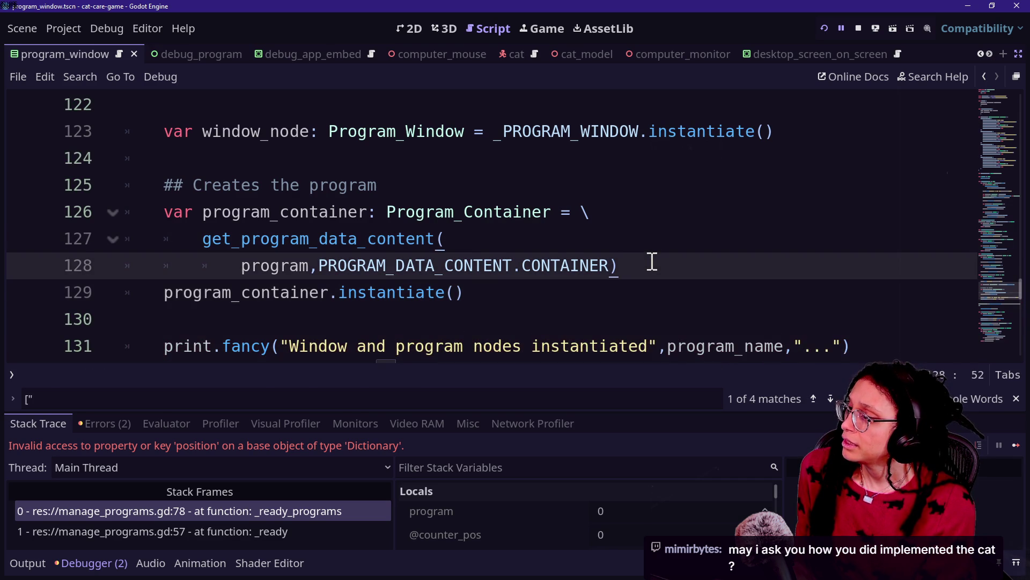
pyautogui.press('Return')
pyautogui.click(490, 317)
pyautogui.scroll(-1, 418, 268)
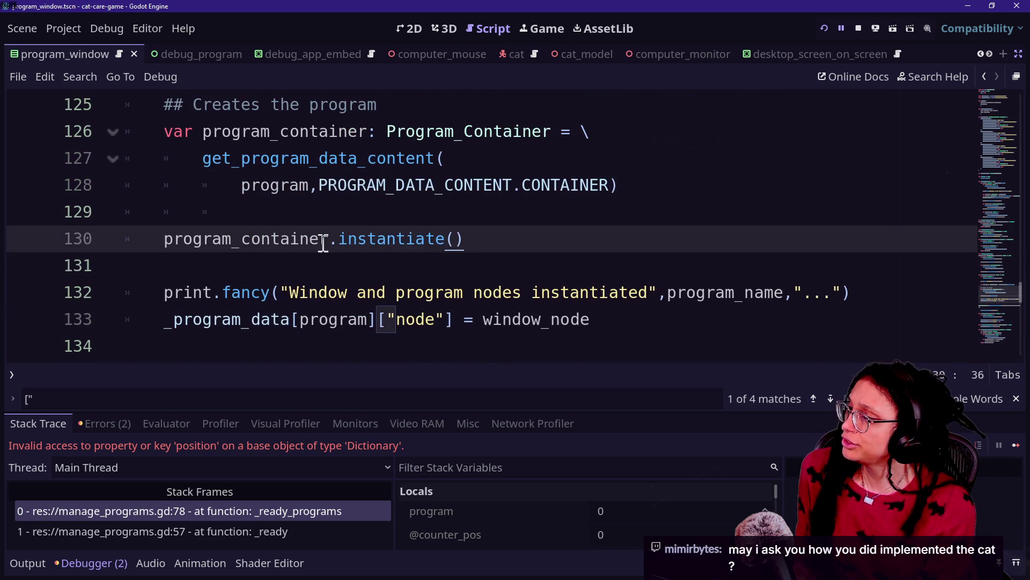
pyautogui.click(301, 187)
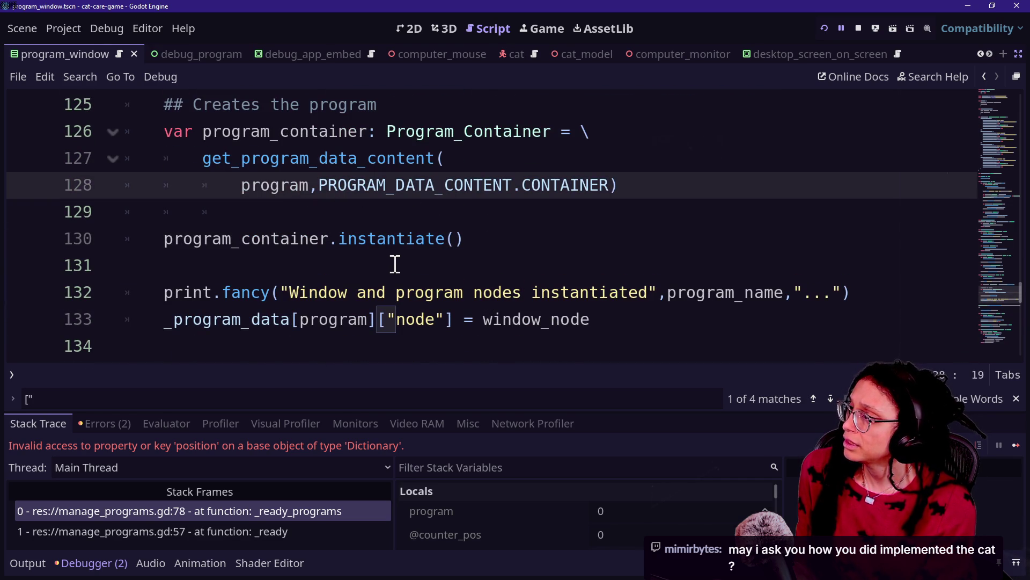
pyautogui.click(615, 269)
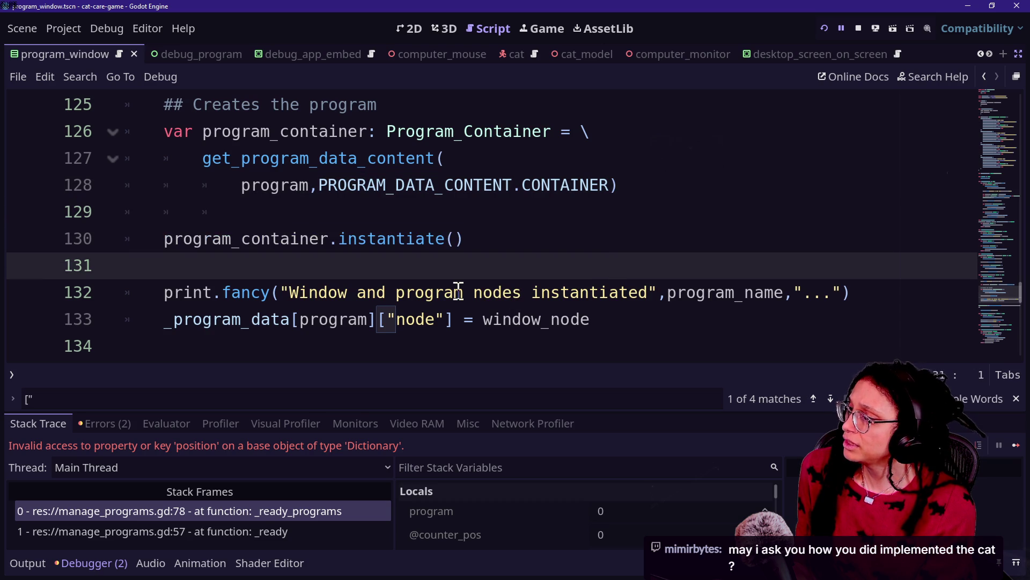
pyautogui.click(304, 316)
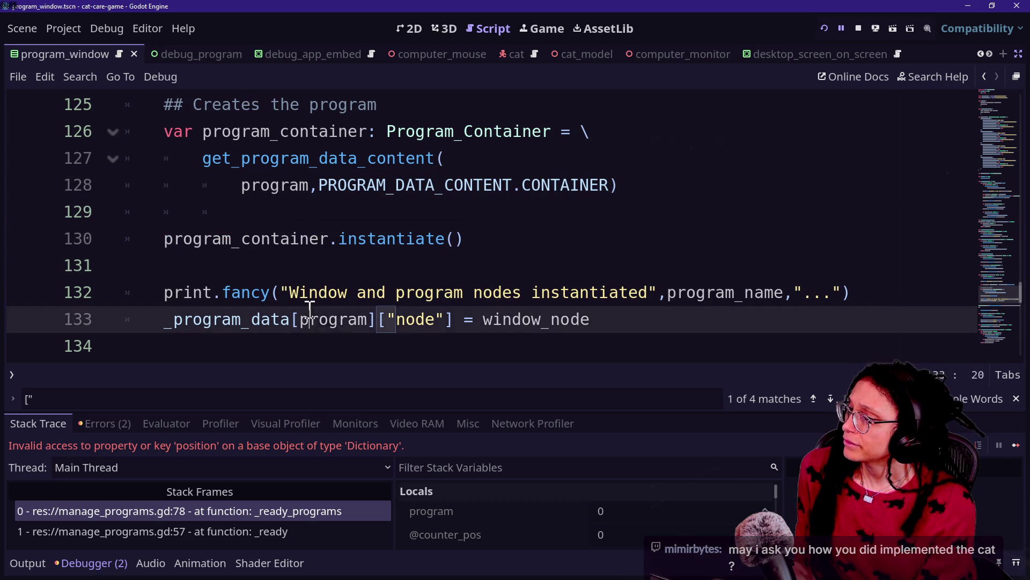
pyautogui.moveTo(182, 319); pyautogui.dragTo(294, 311)
pyautogui.click(435, 295)
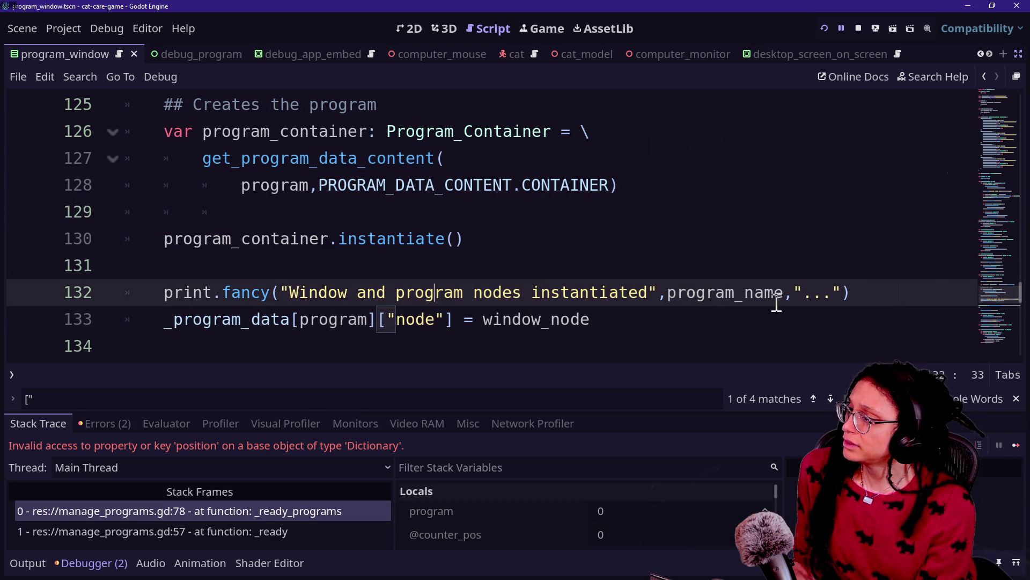
pyautogui.click(349, 322)
pyautogui.click(852, 292)
pyautogui.press('Return')
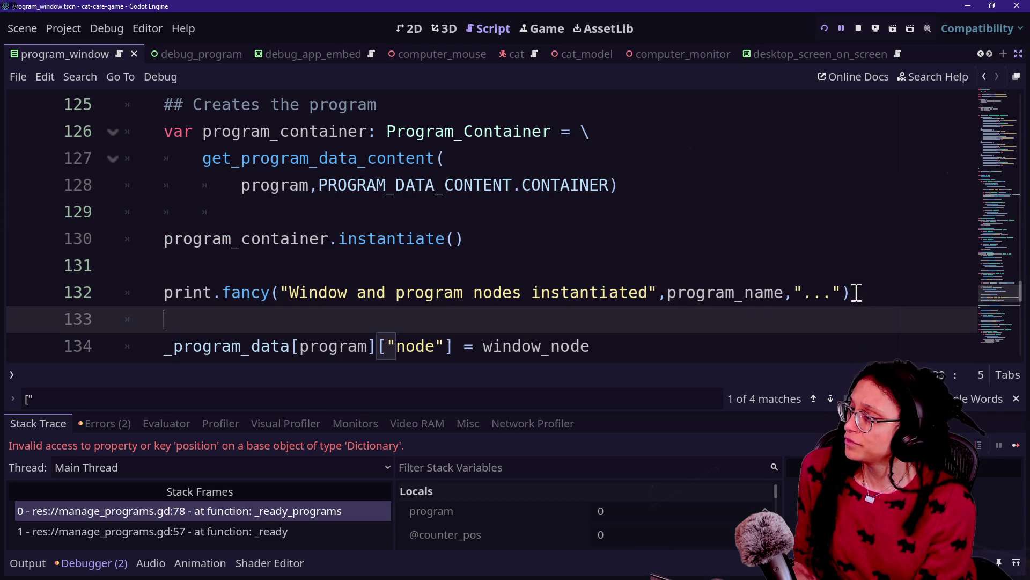
# - Jump to the next [" search match inside close_program
pyautogui.hotkey('ctrl', 'f')
pyautogui.press('Return')
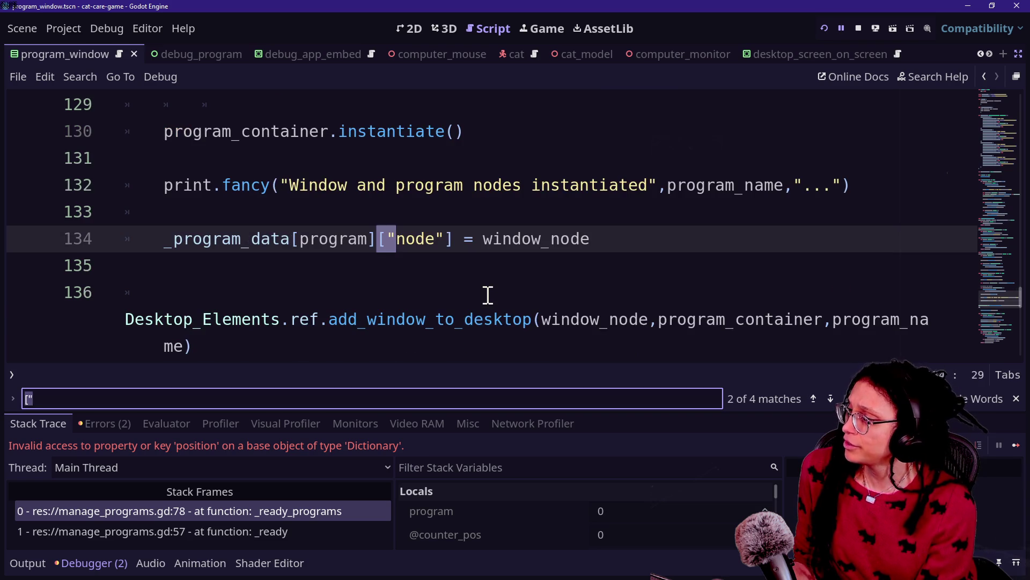
pyautogui.press('Return')
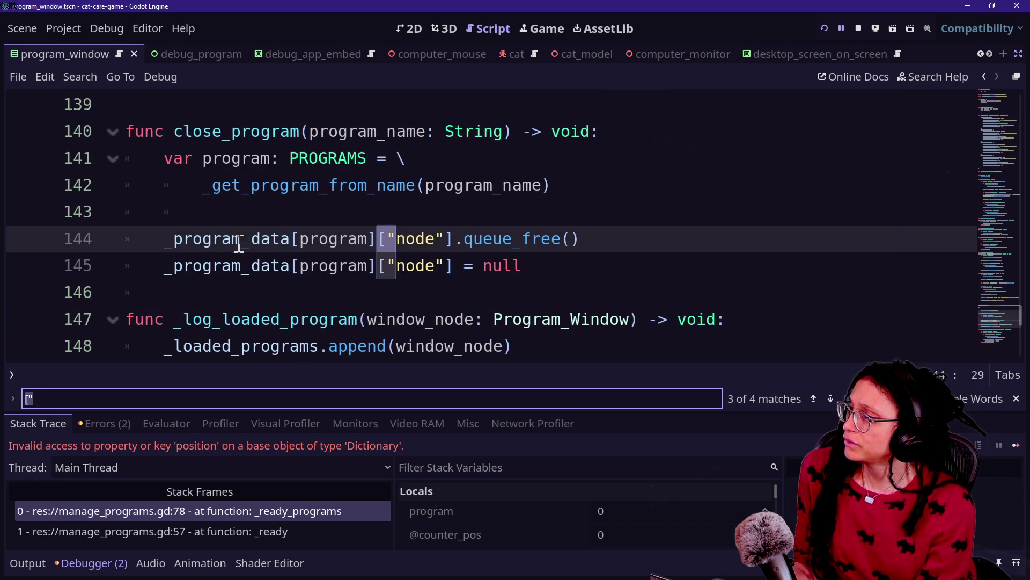
# - Start a 'var program_node:' declaration on a new line after _get_program_from_name(program_name)
pyautogui.click(624, 186)
pyautogui.press('Return')
pyautogui.press('Return')
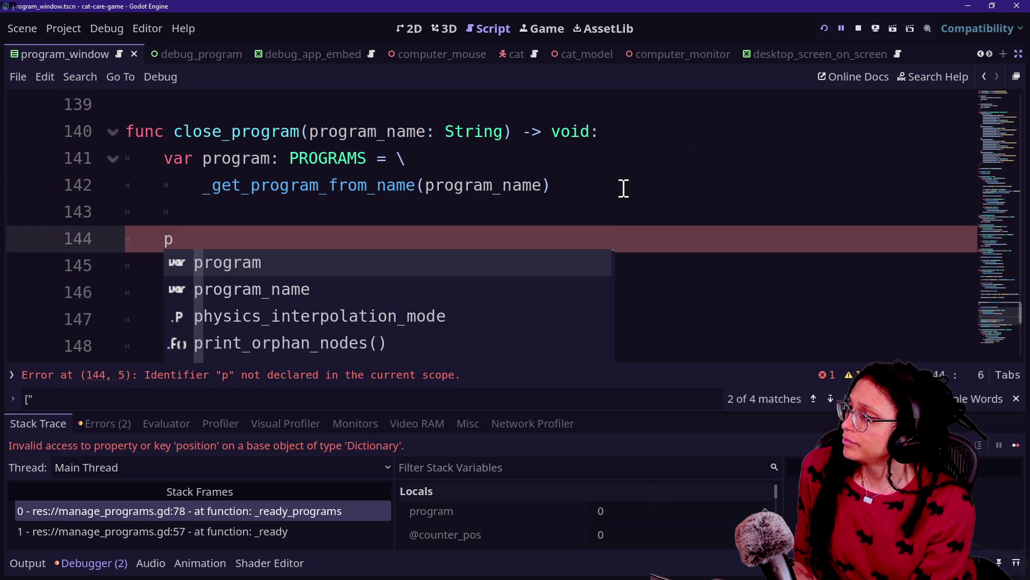
pyautogui.press('BackSpace')
pyautogui.press('BackSpace')
pyautogui.press('BackSpace')
pyautogui.press('BackSpace')
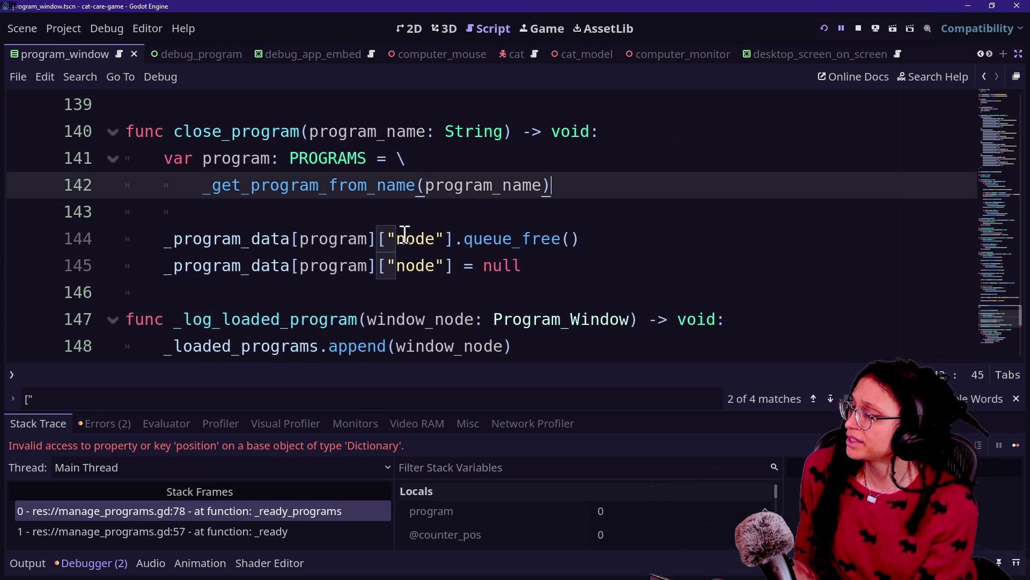
pyautogui.press('Return')
pyautogui.press('Return')
pyautogui.write('var programn')
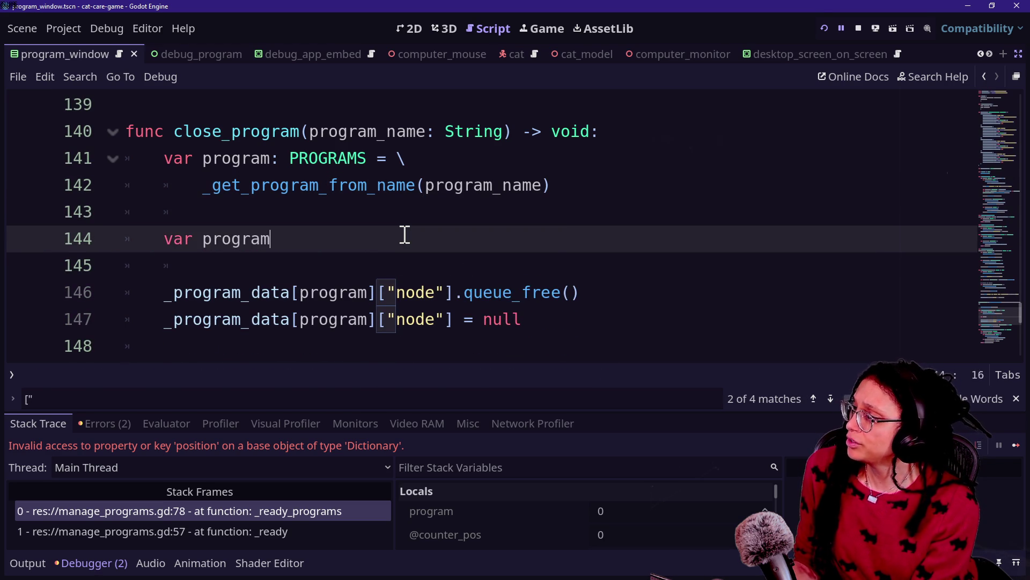
pyautogui.write('de ')
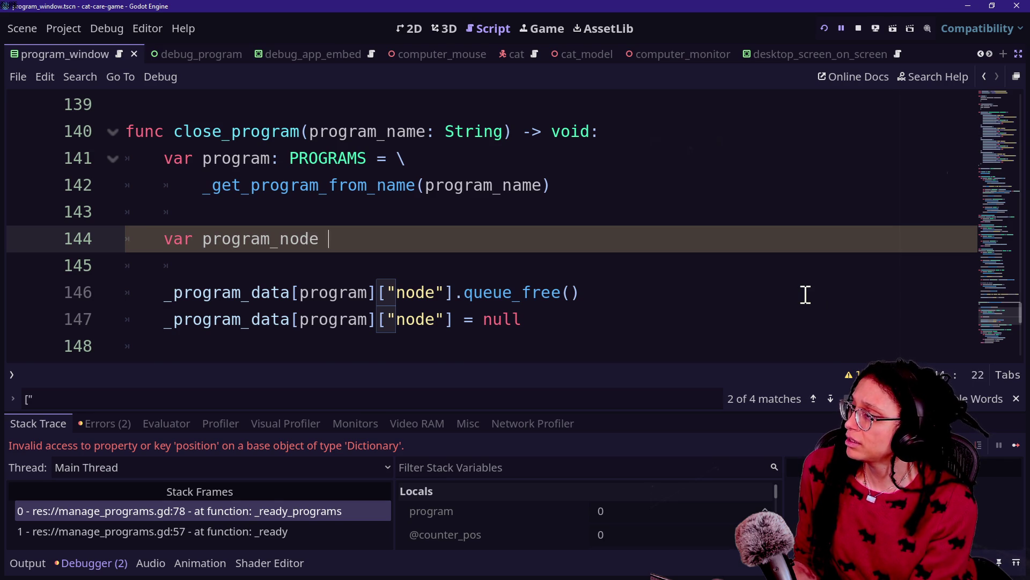
pyautogui.write('N')
pyautogui.press('BackSpace')
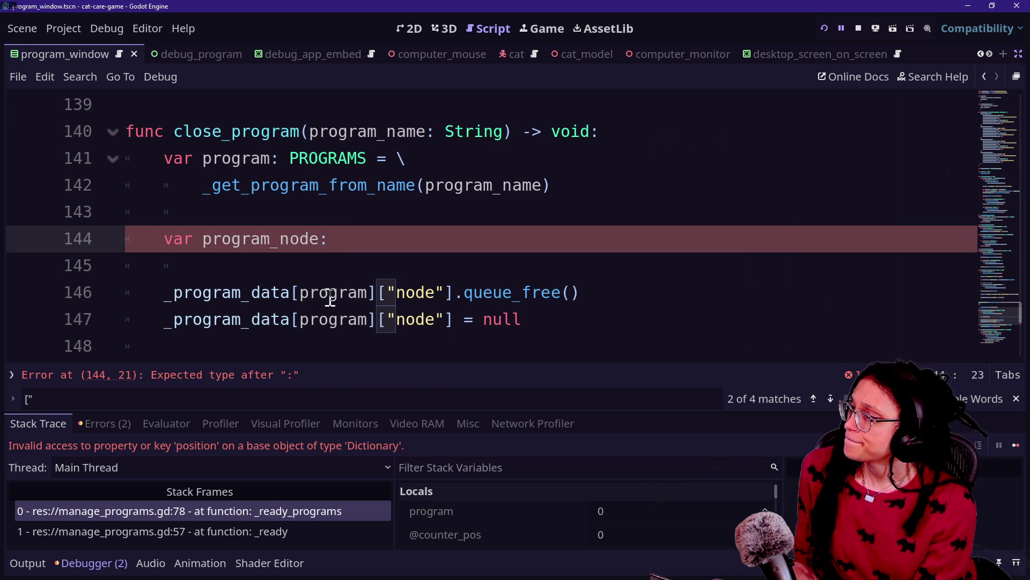
pyautogui.scroll(20, 357, 280)
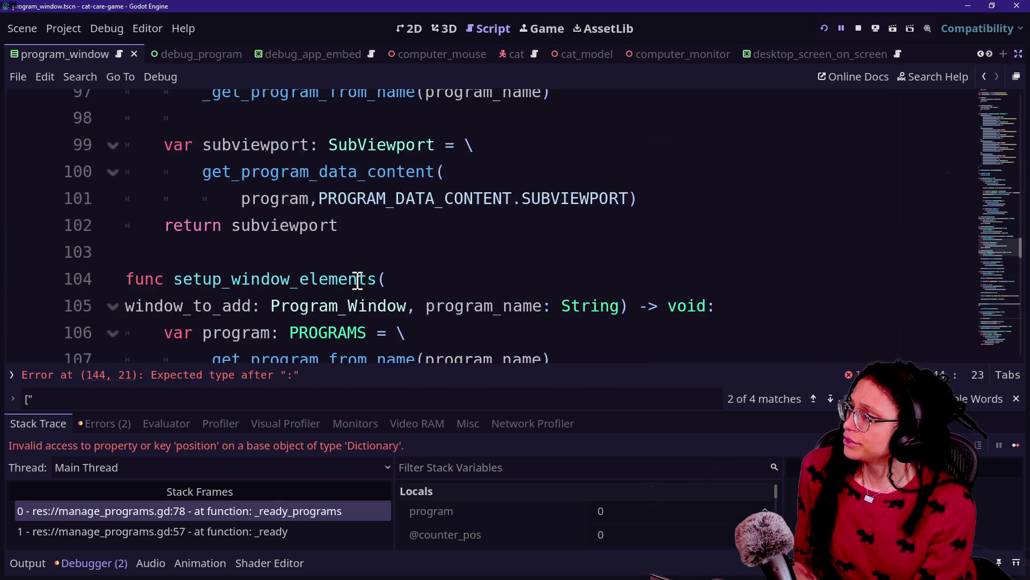
# - Scroll through _program_data to review the Video Editor, Post Planner and Shopping App entries
pyautogui.scroll(20, 358, 280)
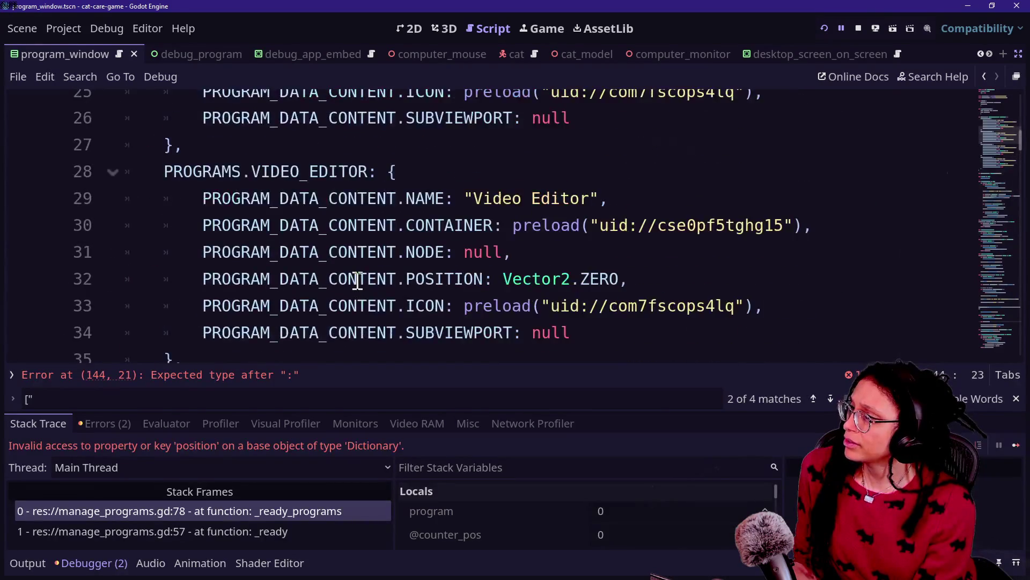
pyautogui.scroll(-11, 358, 279)
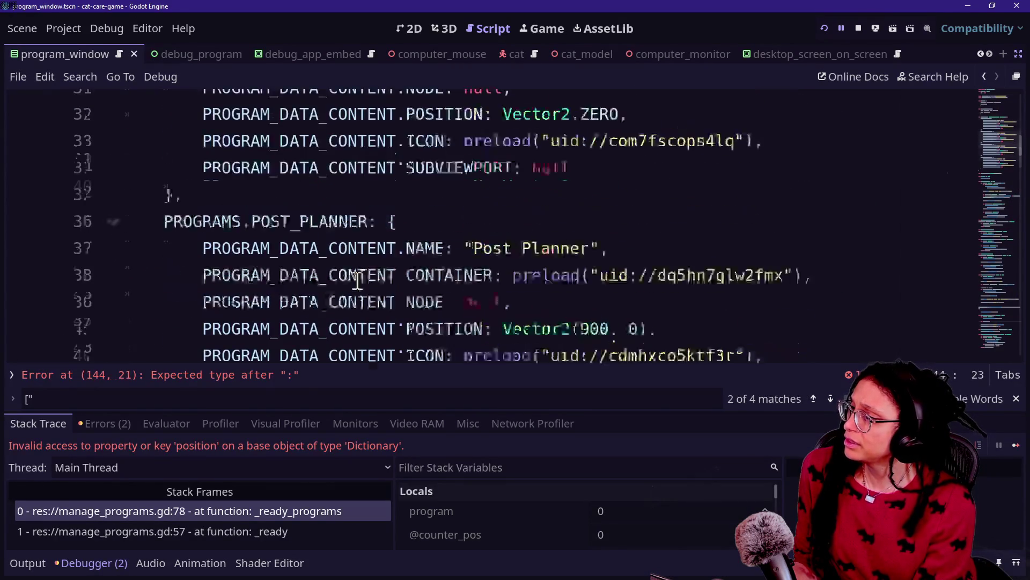
pyautogui.scroll(2, 421, 252)
pyautogui.click(674, 228)
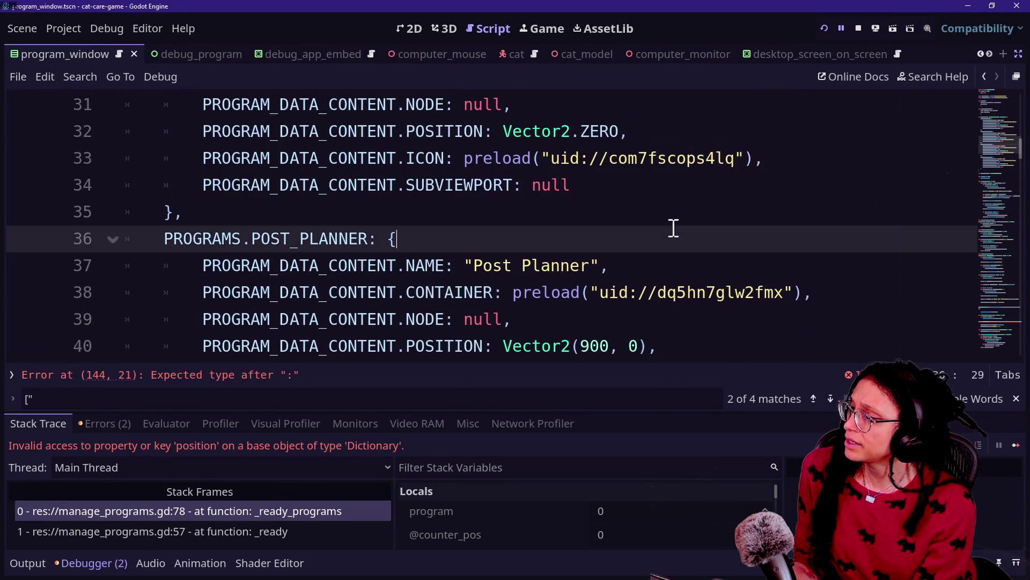
pyautogui.scroll(-4, 482, 308)
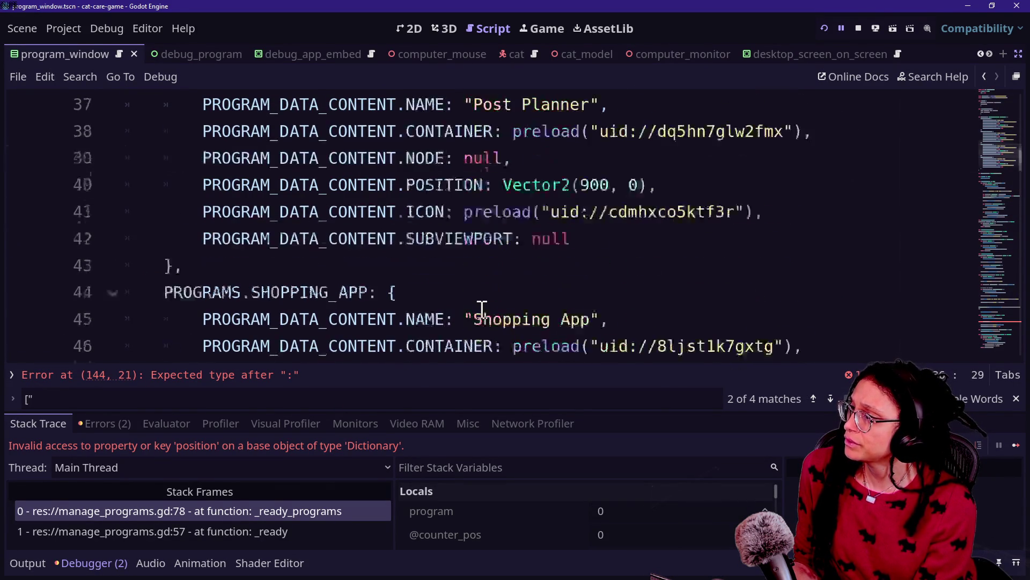
pyautogui.scroll(11, 482, 308)
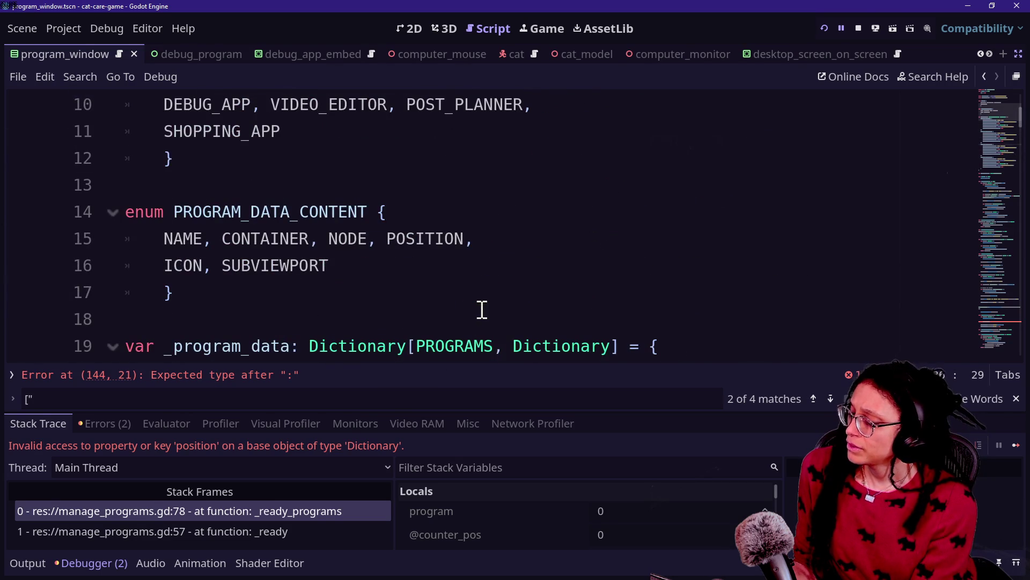
# - Search project resources for 'program' and open program_shopping_app.gd
pyautogui.hotkey('alt', 'shift', 'o')
pyautogui.write('progr')
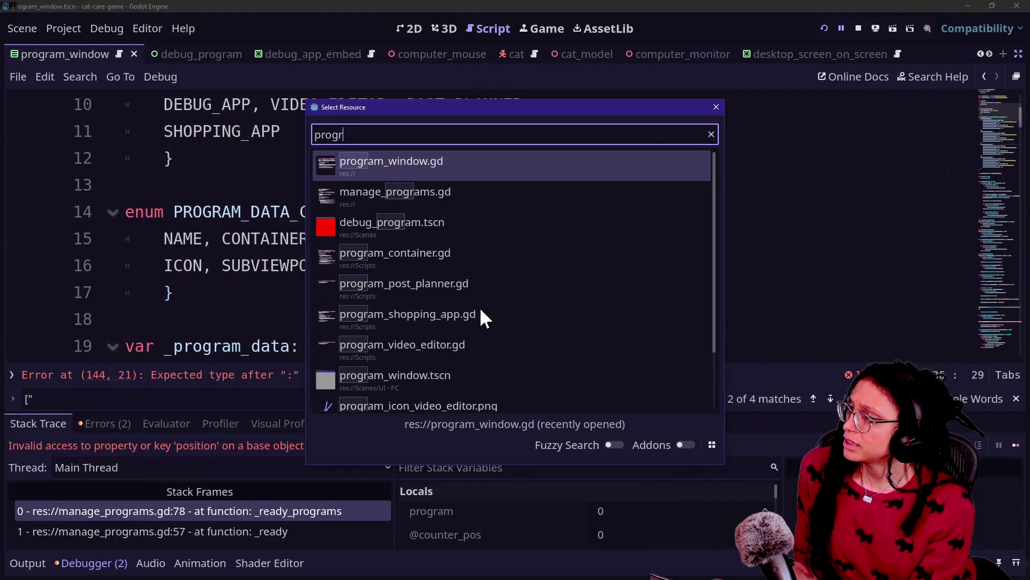
pyautogui.write('am')
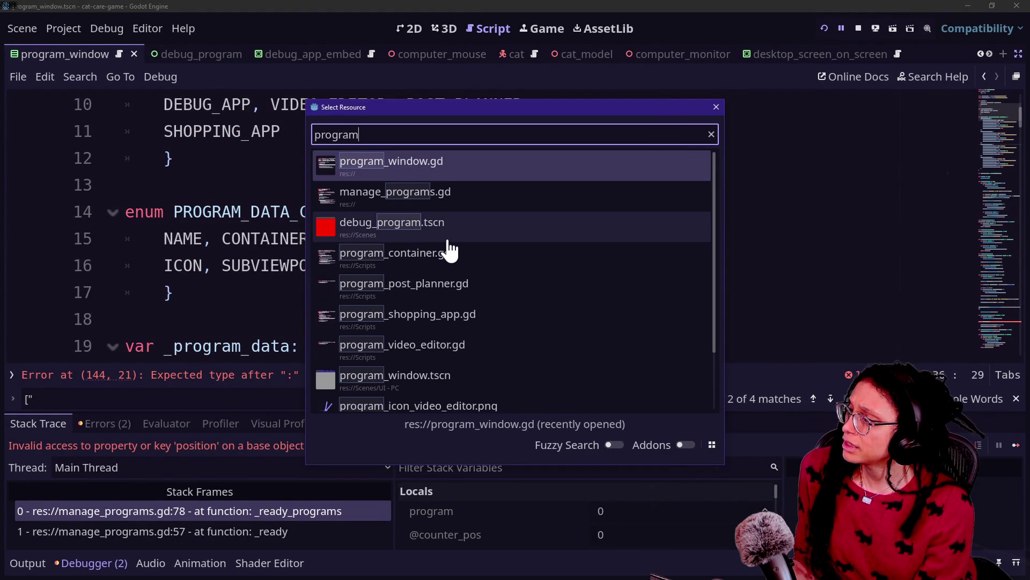
pyautogui.scroll(-1, 450, 249)
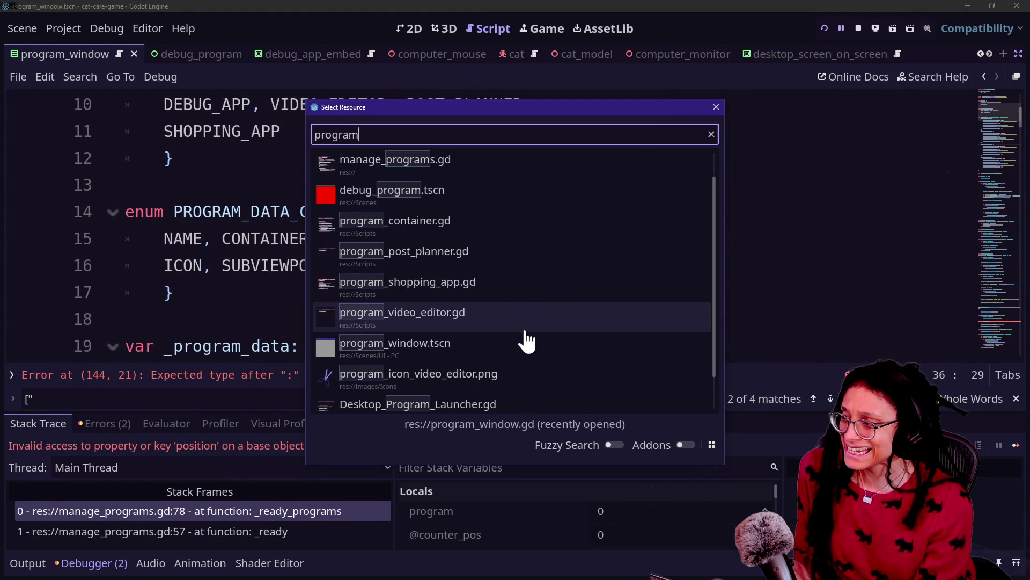
pyautogui.scroll(-1, 525, 341)
pyautogui.scroll(-1, 525, 341)
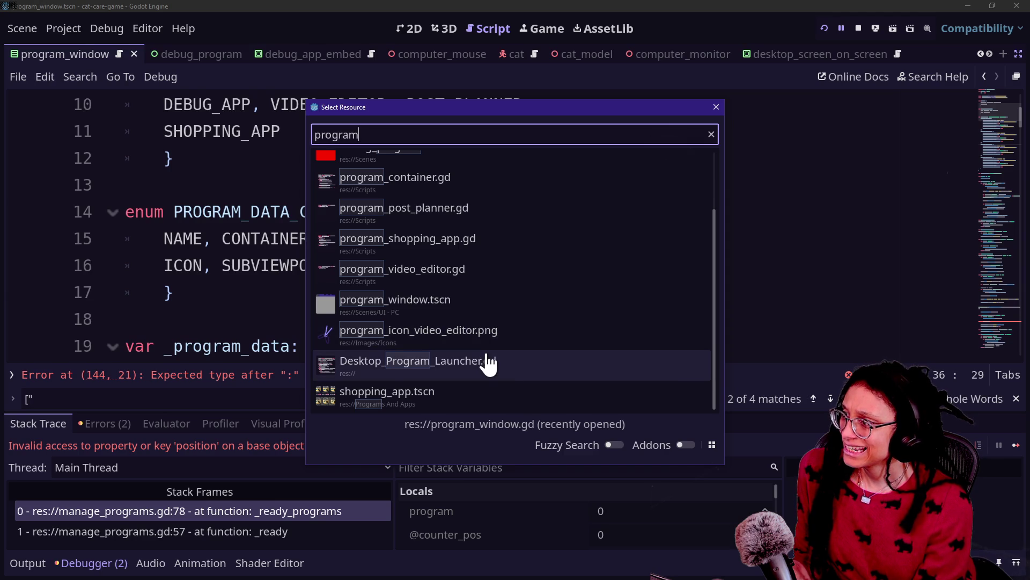
pyautogui.scroll(2, 488, 362)
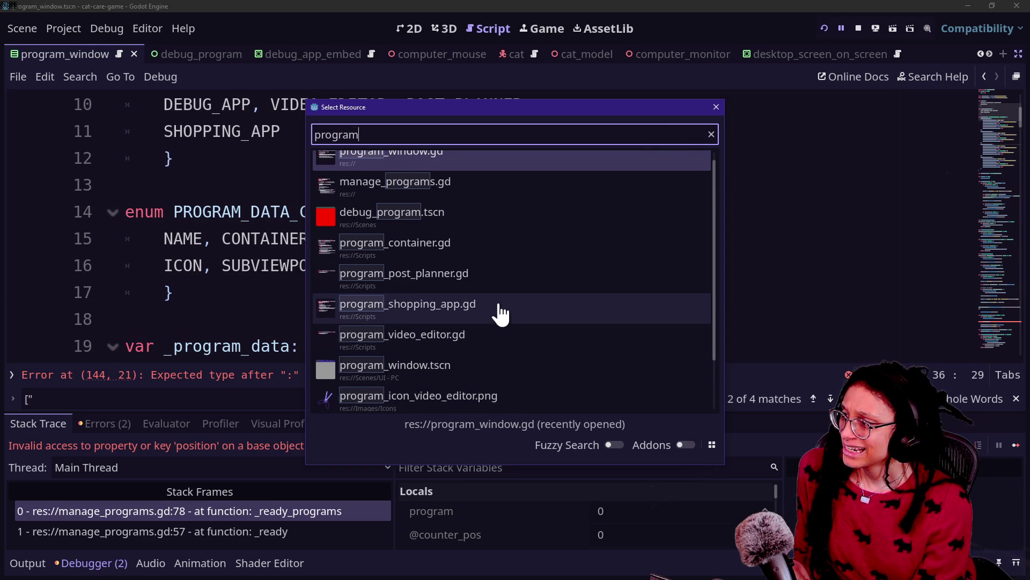
pyautogui.scroll(-1, 489, 371)
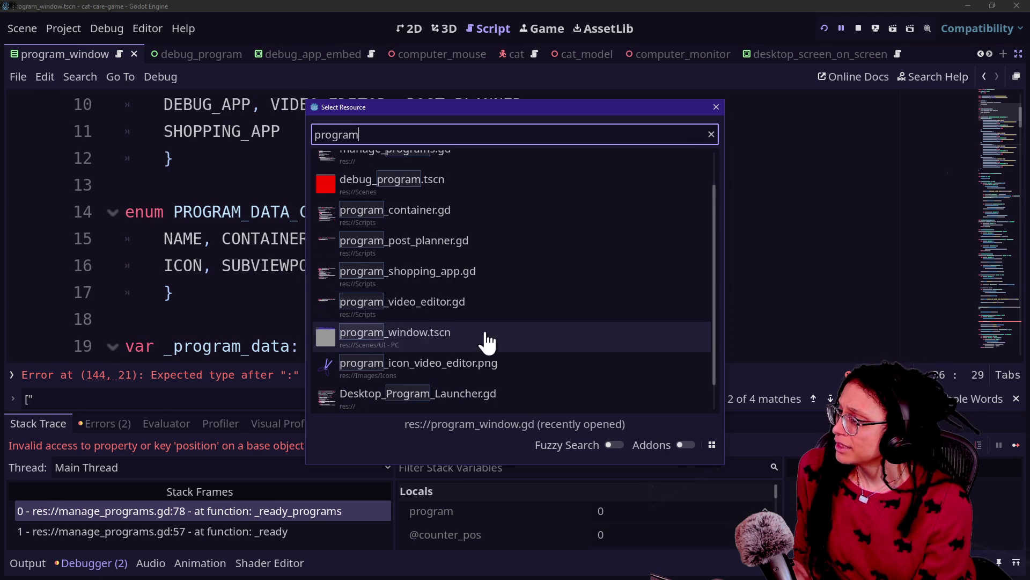
pyautogui.scroll(-1, 516, 345)
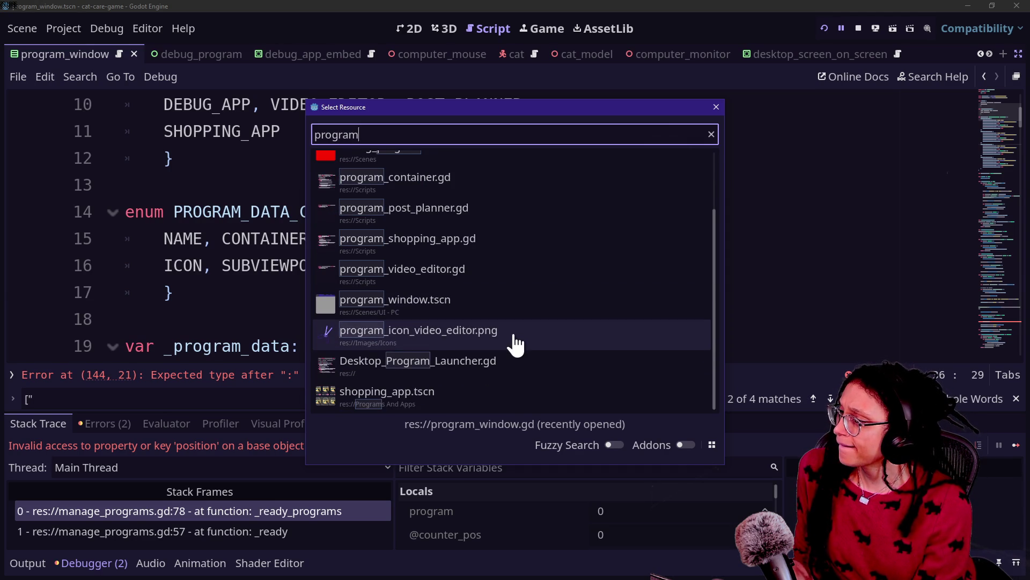
pyautogui.scroll(2, 518, 368)
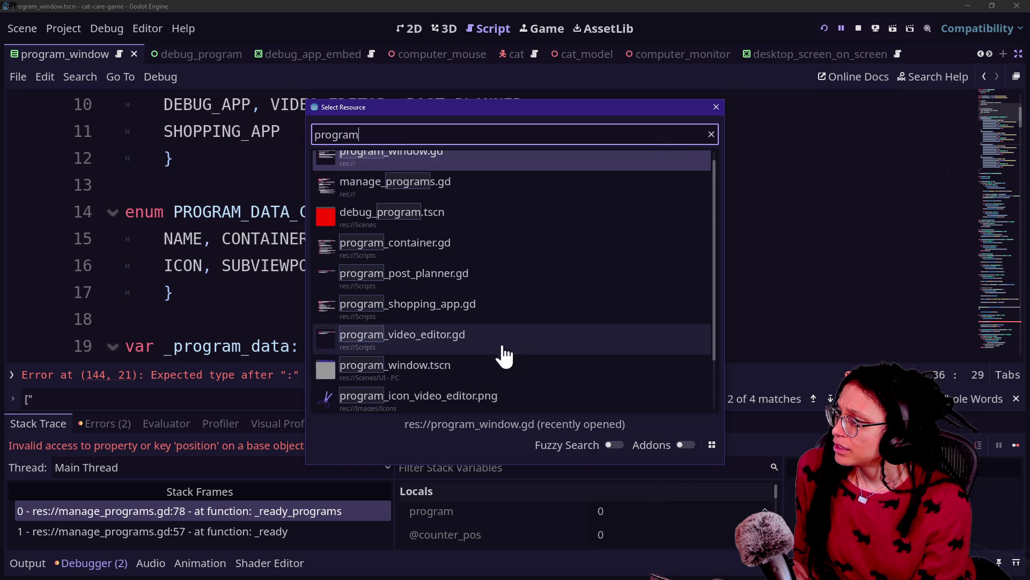
pyautogui.click(486, 312)
pyautogui.scroll(2, 453, 163)
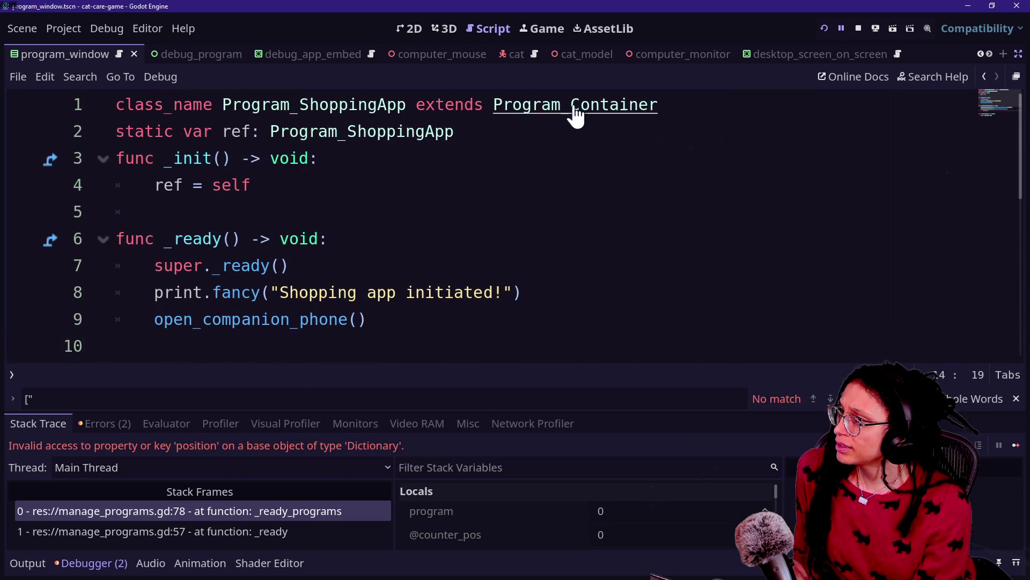
# - Inspect the Program_Container script definition, then go back to the ManagePrograms script
pyautogui.keyDown('ctrl'); pyautogui.click(495, 110); pyautogui.keyUp('ctrl')
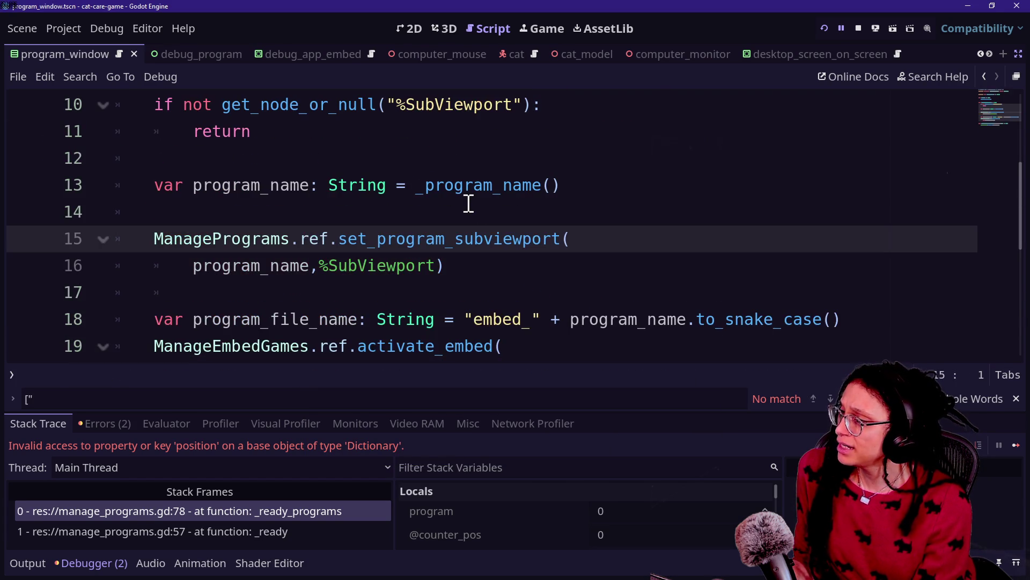
pyautogui.scroll(3, 468, 204)
pyautogui.scroll(-2, 468, 204)
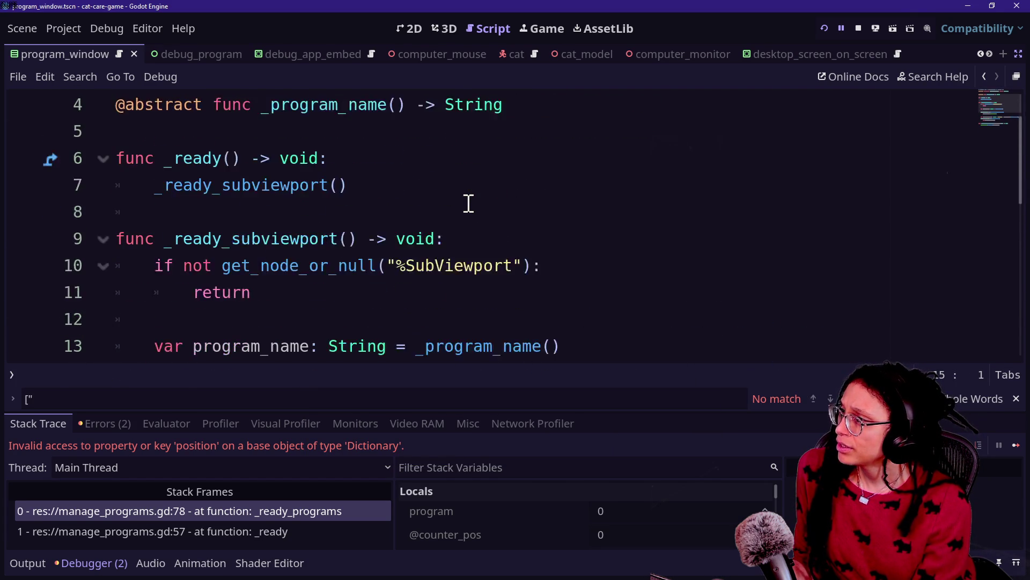
pyautogui.click(983, 76)
pyautogui.scroll(2, 703, 317)
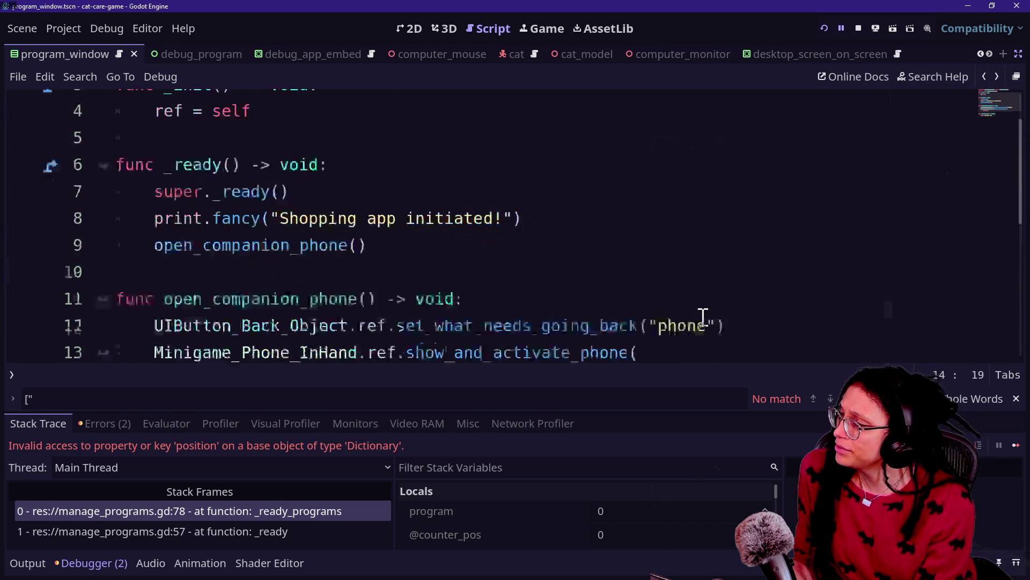
pyautogui.scroll(-1, 703, 317)
pyautogui.click(984, 76)
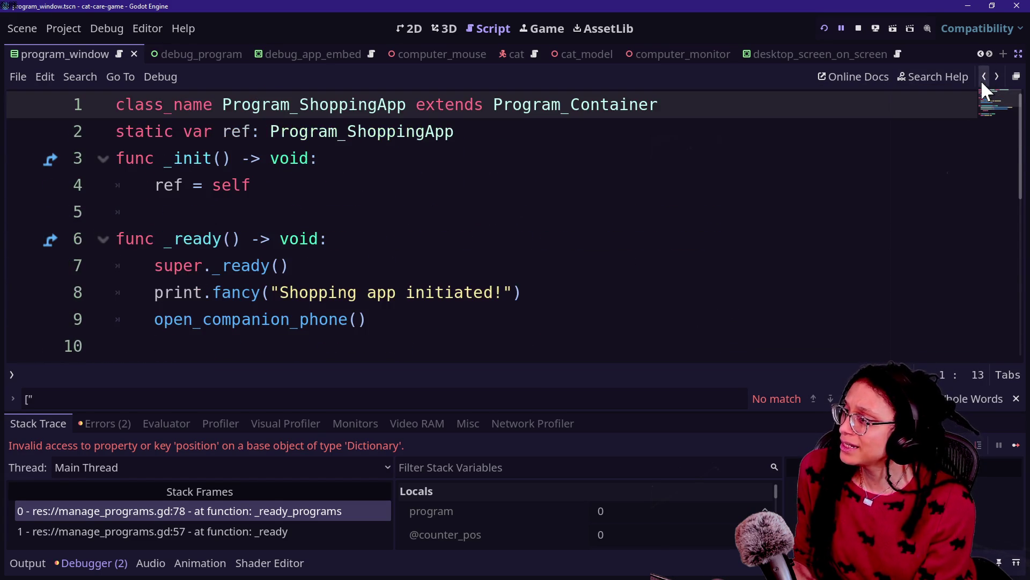
pyautogui.click(982, 78)
pyautogui.scroll(-7, 631, 221)
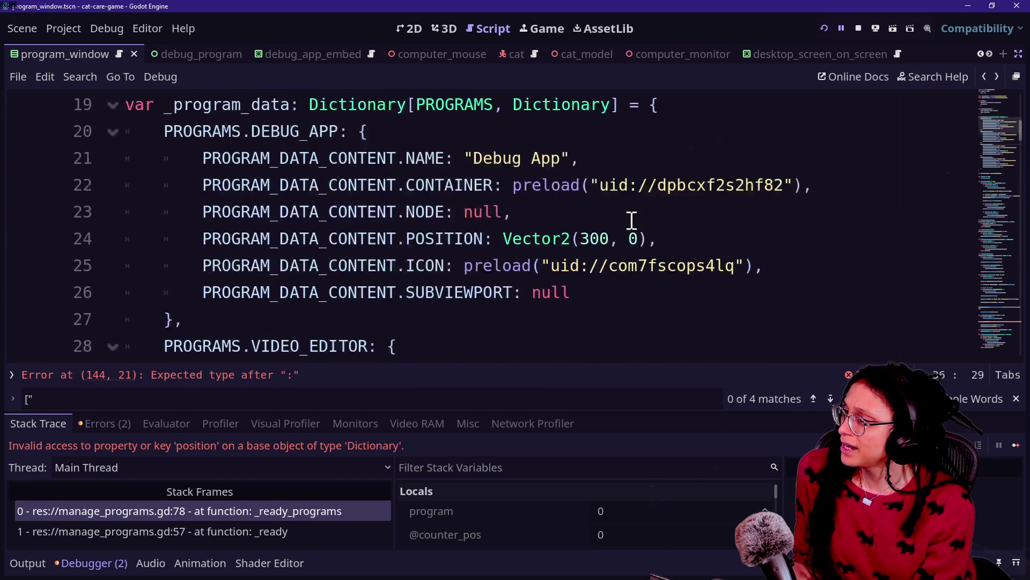
# - Jump to the line 144 error, check the program_node lines, then scroll up to the enums
pyautogui.hotkey('alt', 'shift', 'o')
pyautogui.press('Escape')
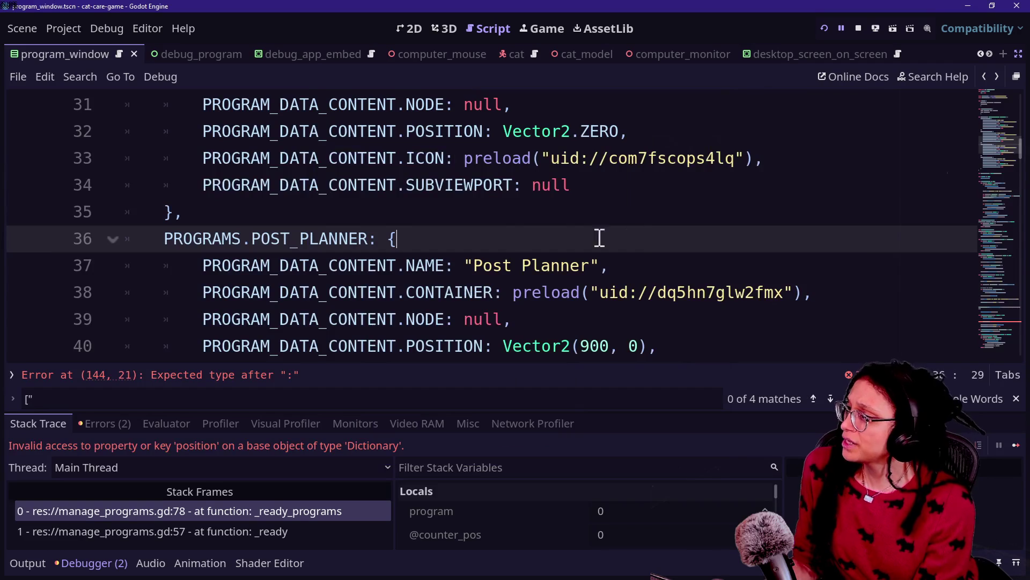
pyautogui.click(288, 375)
pyautogui.click(365, 247)
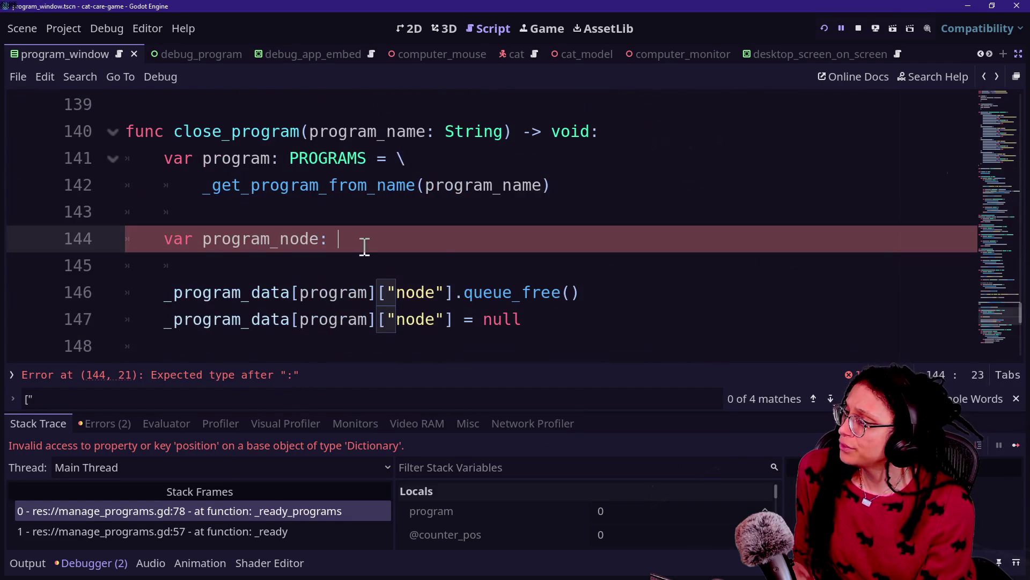
pyautogui.click(460, 292)
pyautogui.doubleClick(421, 291)
pyautogui.scroll(15, 417, 292)
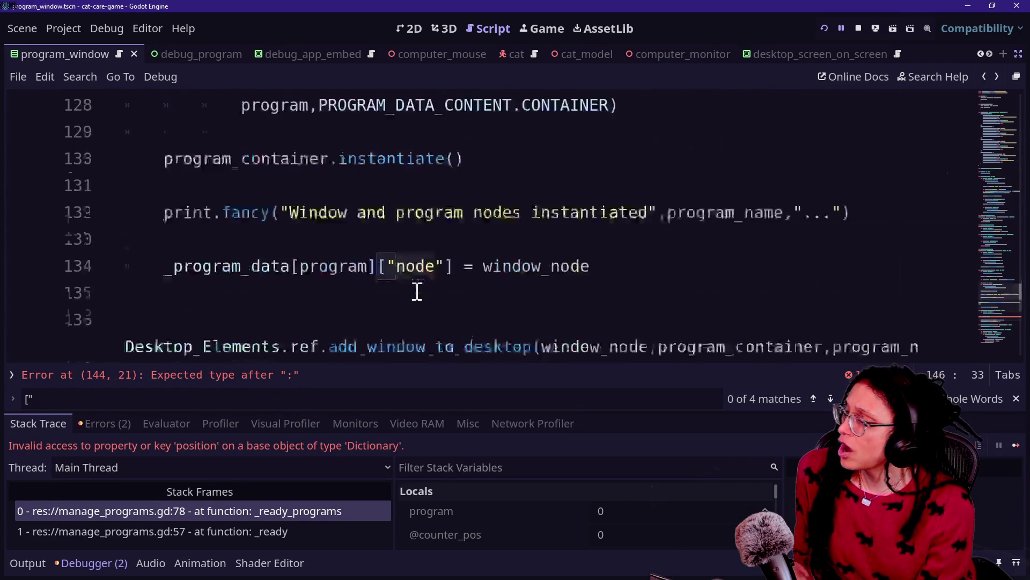
pyautogui.scroll(-19, 418, 292)
pyautogui.scroll(15, 418, 292)
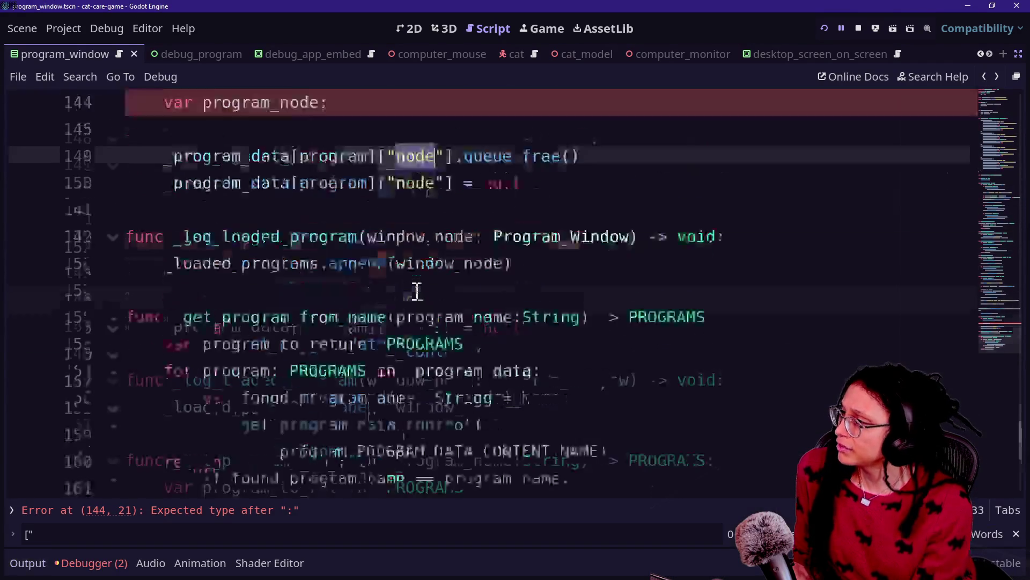
pyautogui.scroll(20, 418, 292)
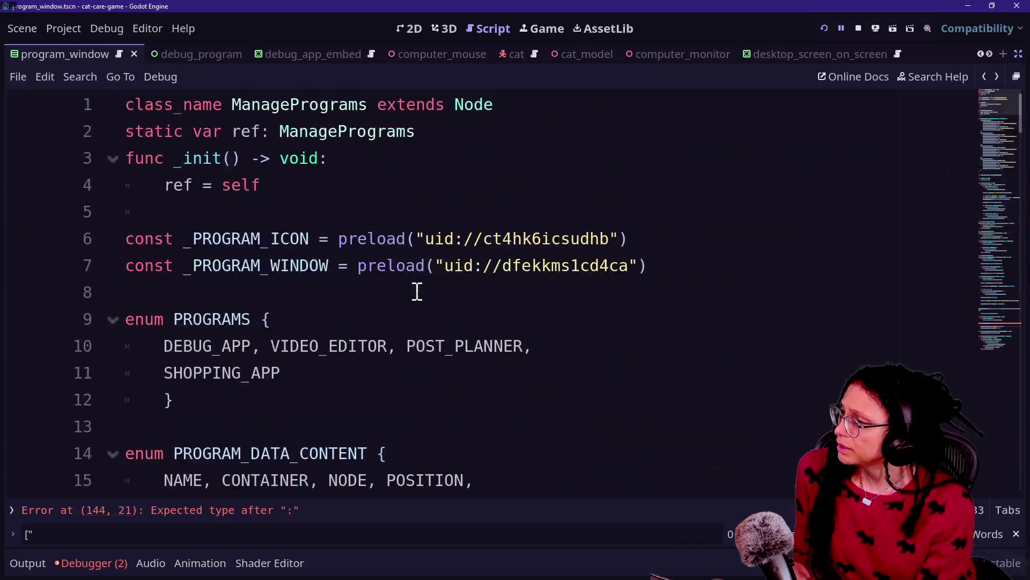
pyautogui.scroll(-2, 418, 292)
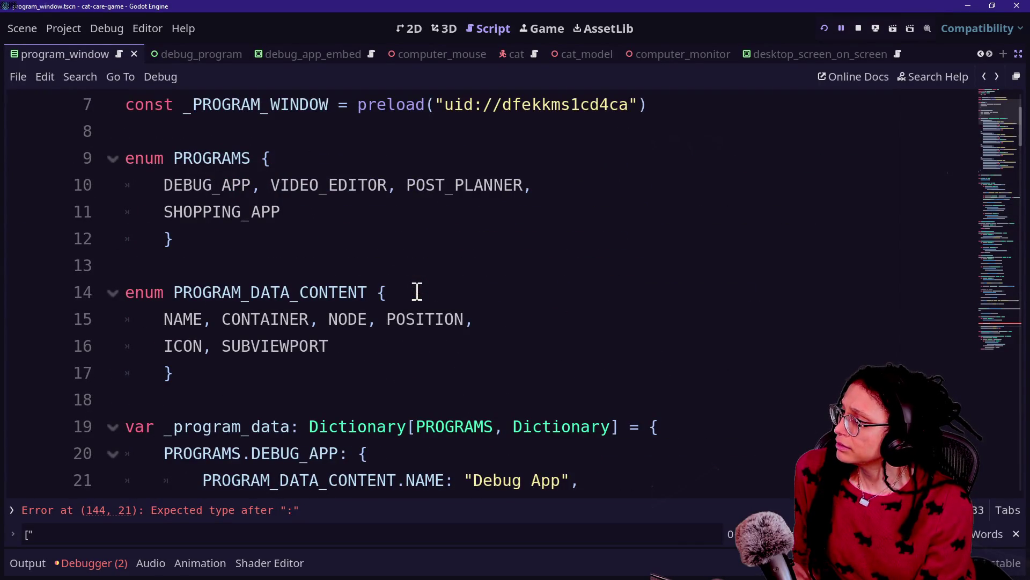
# - Split the PROGRAM_DATA_CONTENT enum so each entry sits on its own line
pyautogui.click(225, 311)
pyautogui.press('Return')
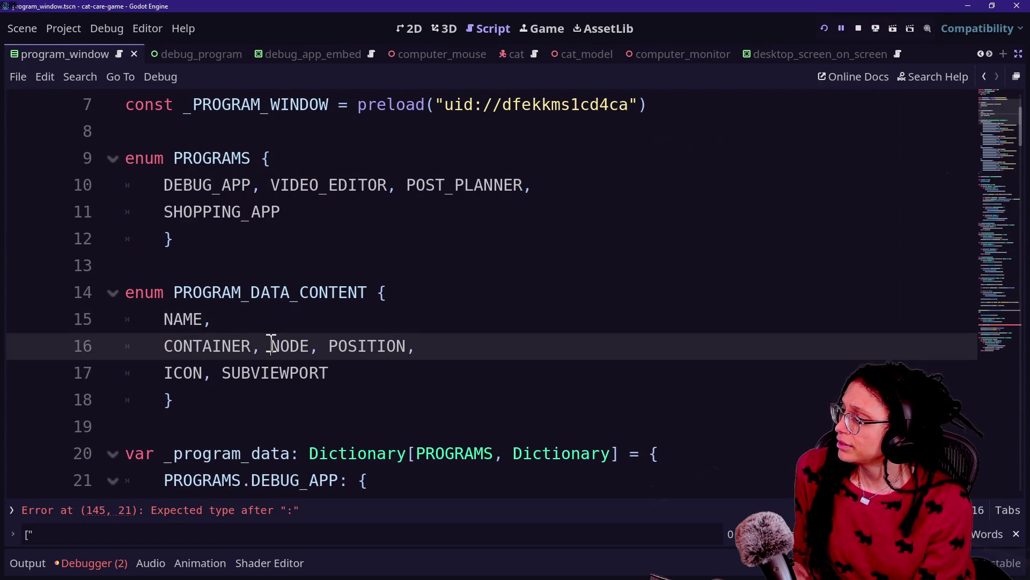
pyautogui.press('BackSpace')
pyautogui.press('Return')
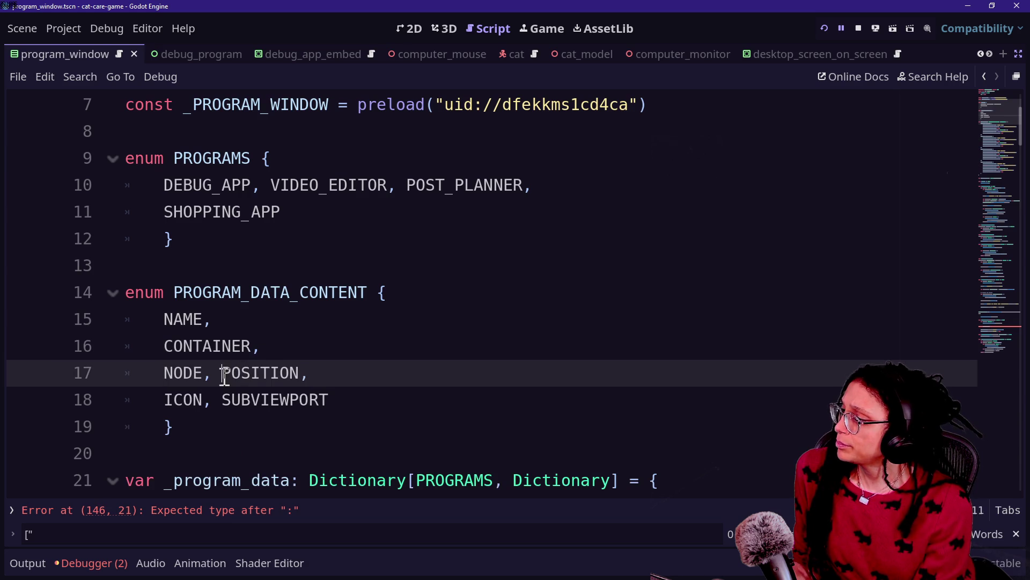
pyautogui.click(224, 377)
pyautogui.press('BackSpace')
pyautogui.press('Return')
pyautogui.click(224, 427)
pyautogui.press('BackSpace')
pyautogui.press('Return')
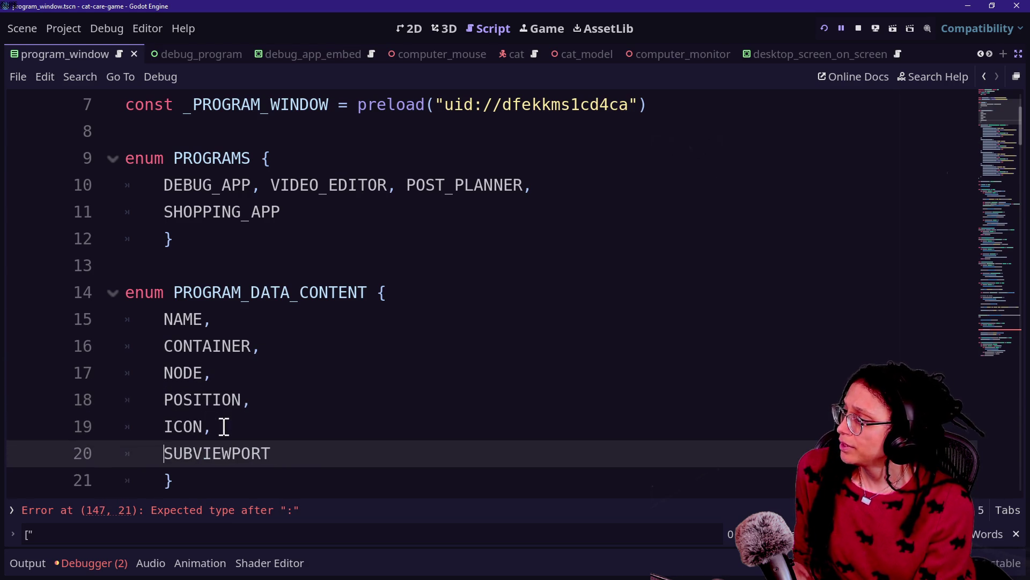
pyautogui.click(192, 346)
# - Add '## String' after NAME and '## Program_Container' after CONTAINER
pyautogui.click(285, 320)
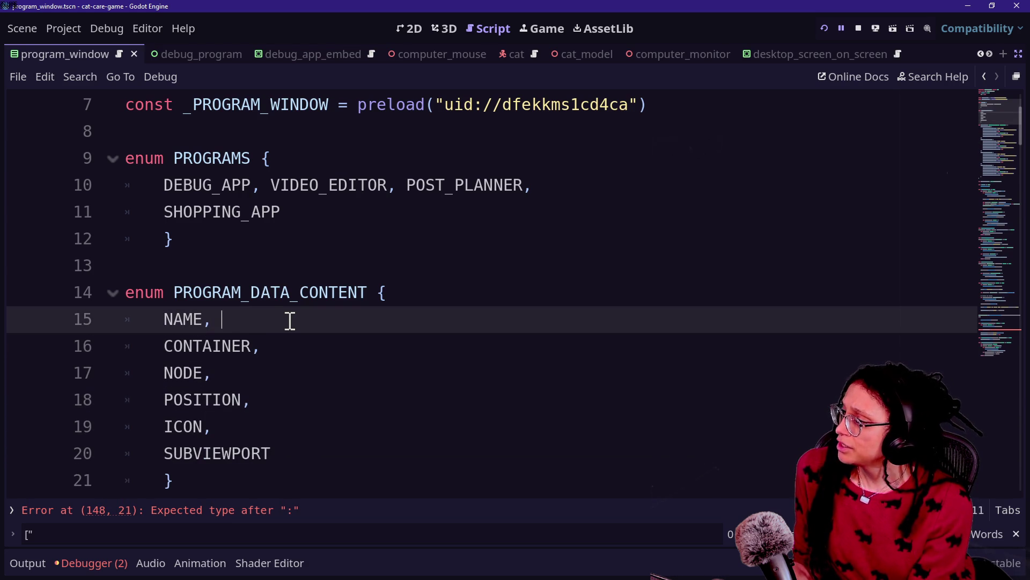
pyautogui.write('## String')
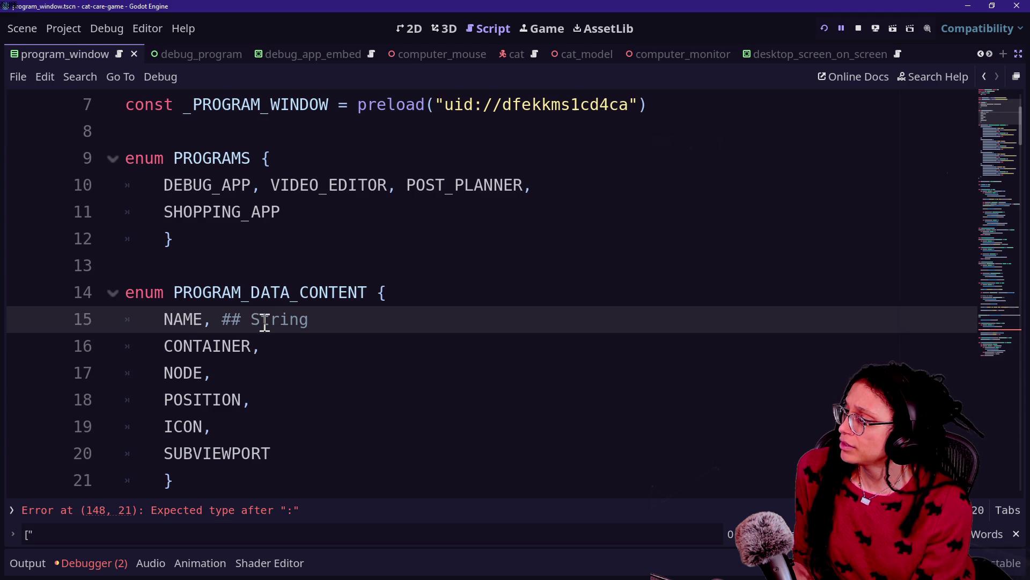
pyautogui.click(290, 348)
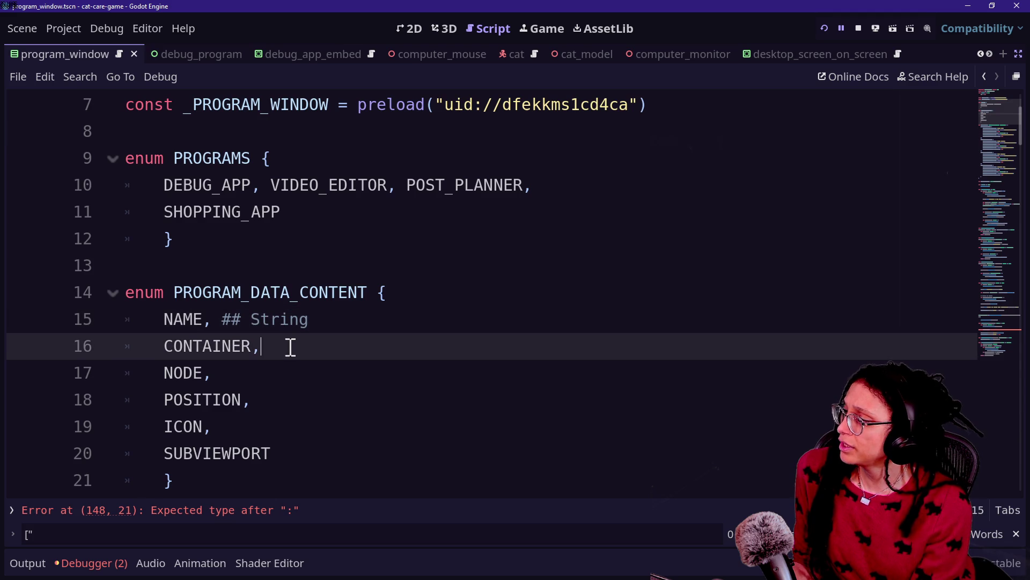
pyautogui.write(' ## Program')
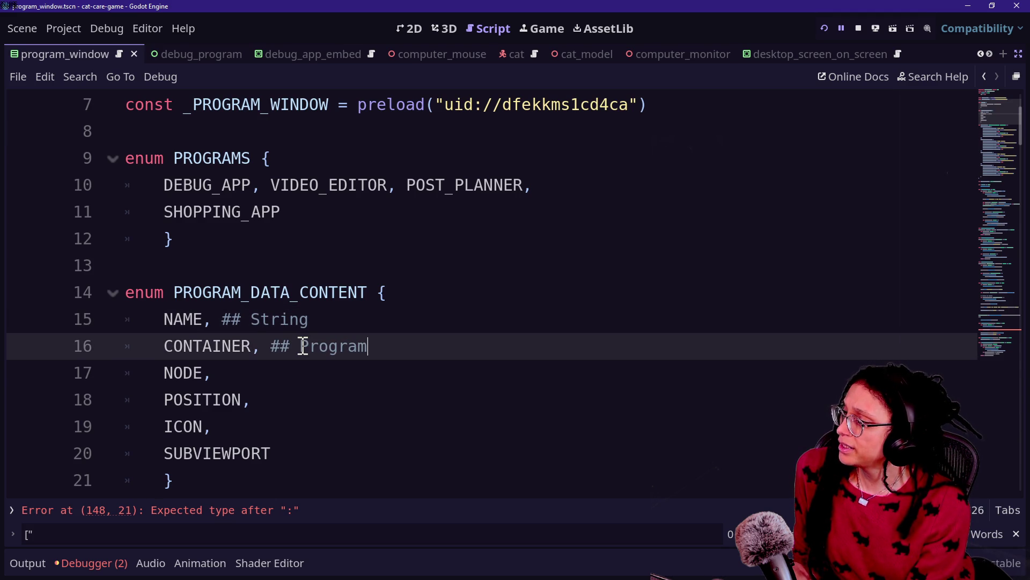
pyautogui.write('_Container')
pyautogui.click(462, 234)
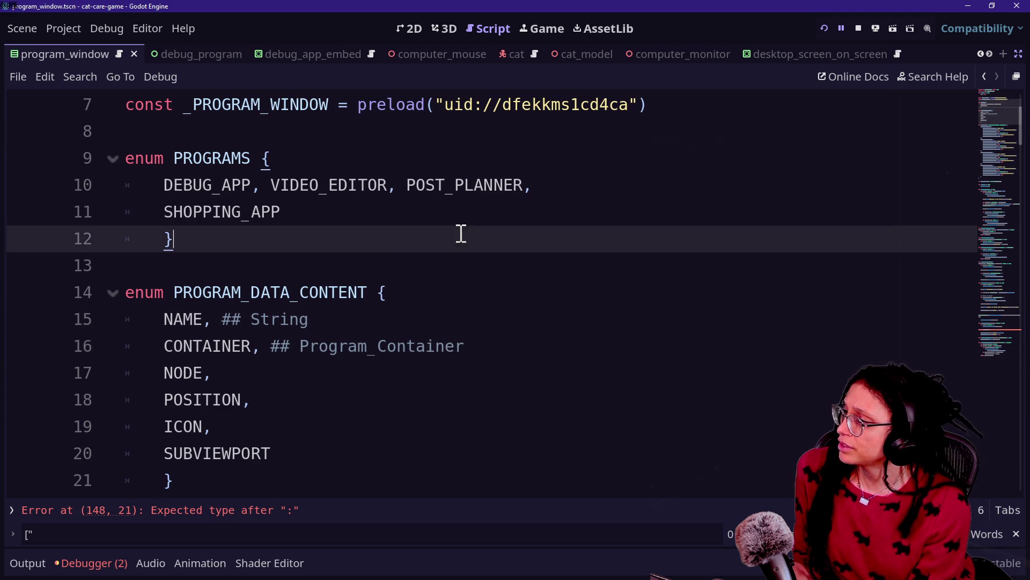
# - Remove the stray 'ProgramC' text from line 13
pyautogui.click(365, 260)
pyautogui.write('ProgramC')
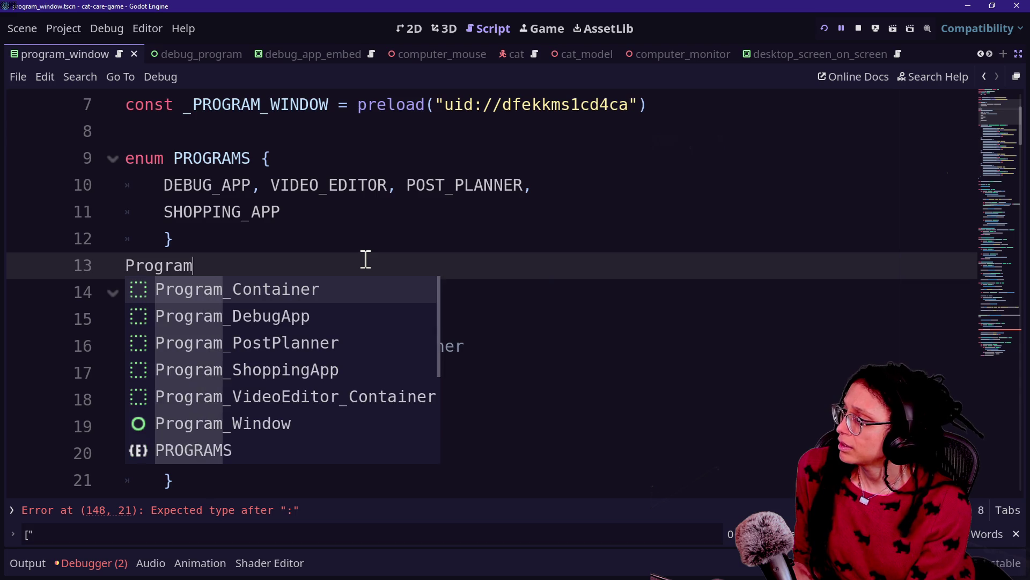
pyautogui.press('Escape')
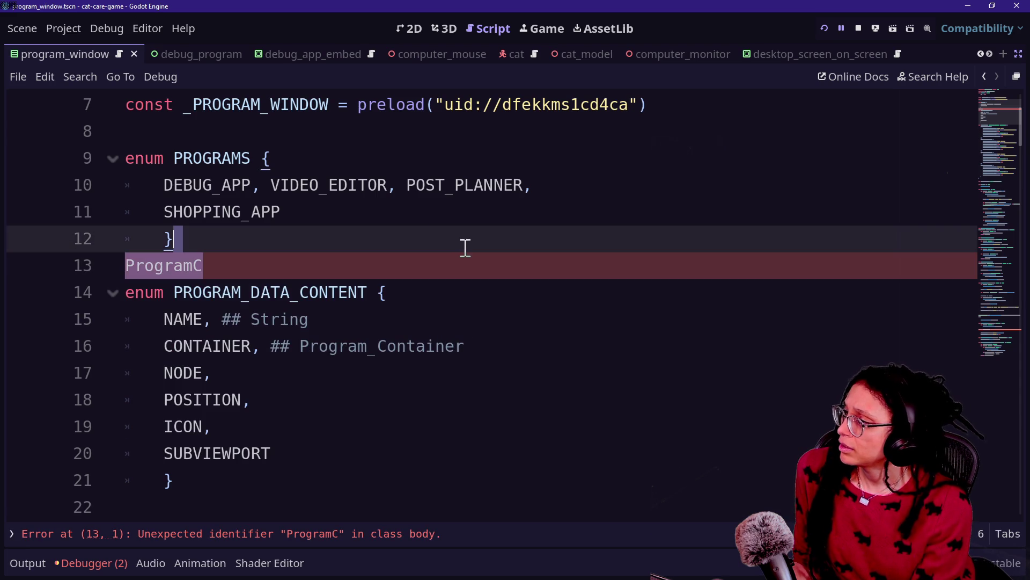
pyautogui.hotkey('ctrl', 'z')
# - Comment POSITION as ## Vector2, ICON as ## CompressedTexture2D, SUBVIEWPORT as ## SubViewportContainer
pyautogui.click(234, 401)
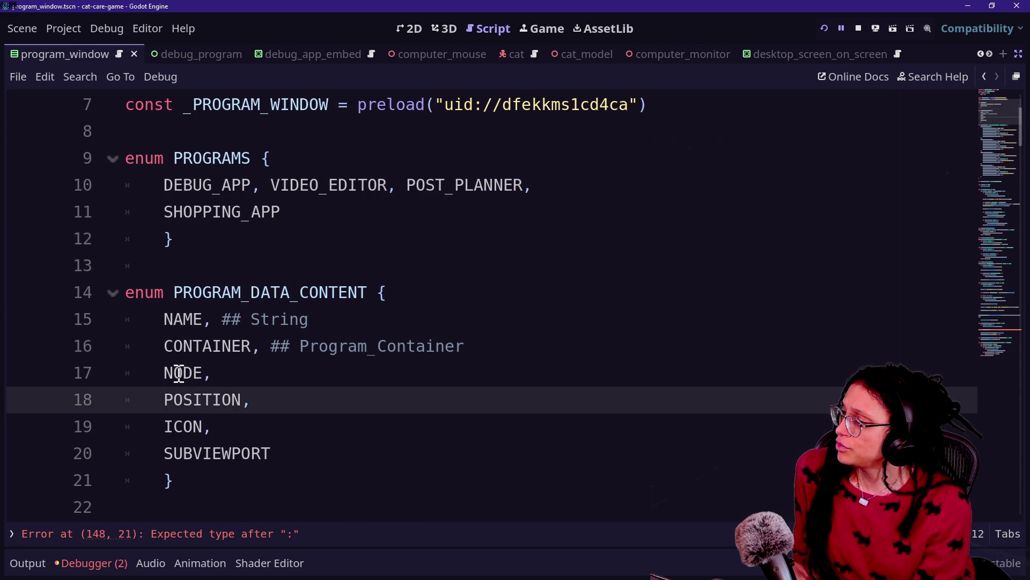
pyautogui.click(246, 372)
pyautogui.click(311, 399)
pyautogui.write('## Vector2')
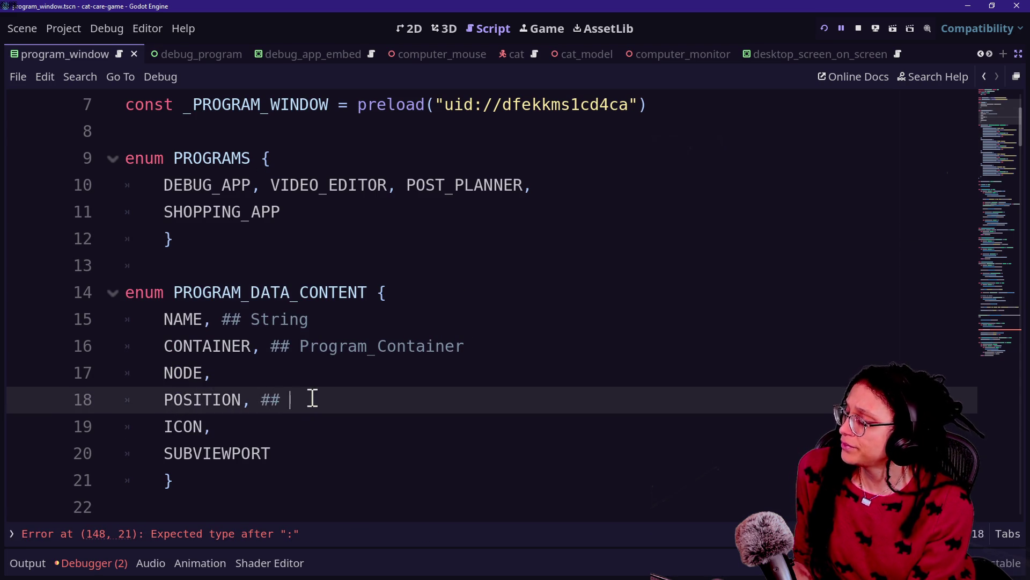
pyautogui.click(331, 433)
pyautogui.write('## CompressedTexture2D')
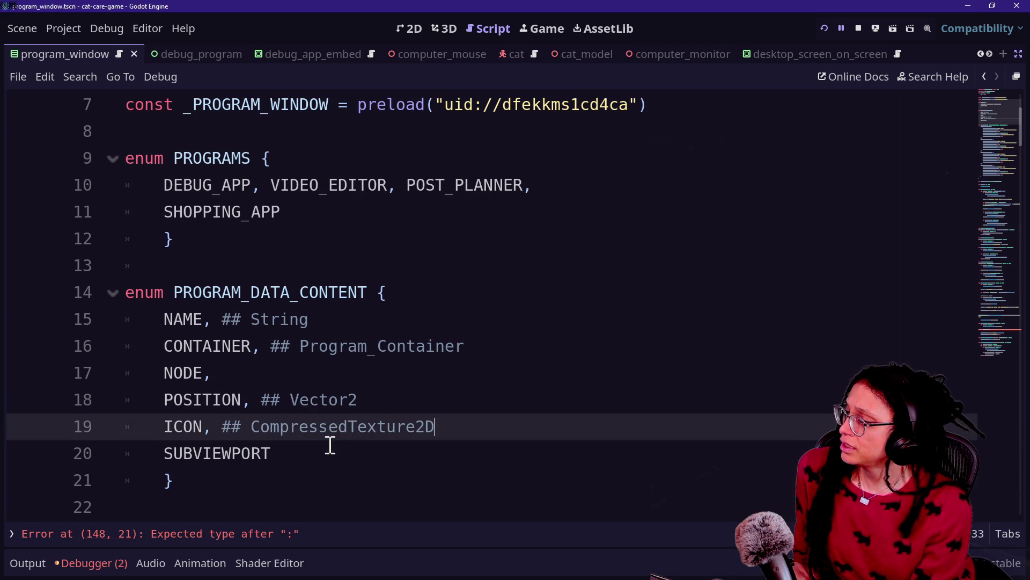
pyautogui.click(330, 445)
pyautogui.write('## SubViewportC')
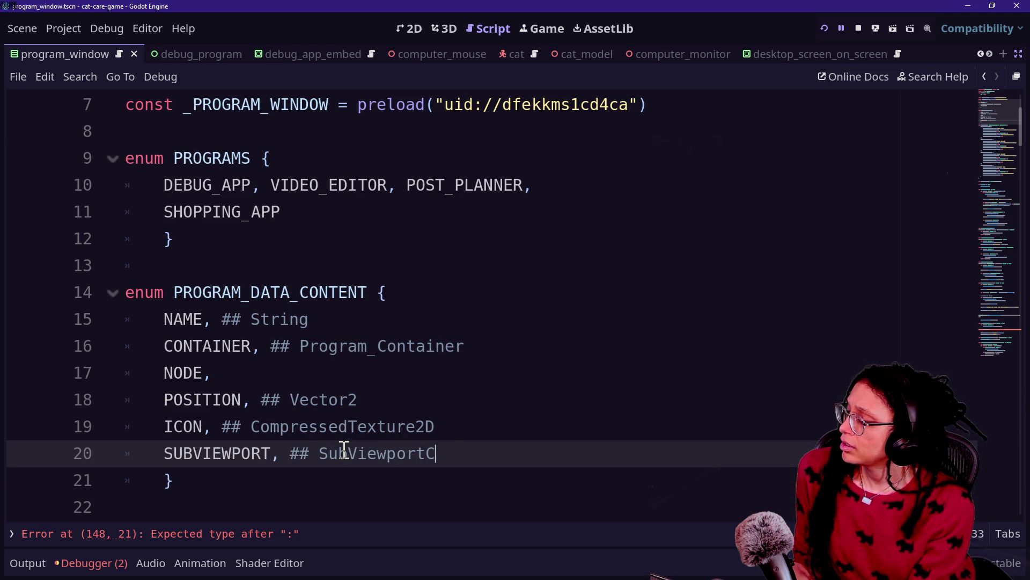
pyautogui.write('er')
pyautogui.click(249, 369)
pyautogui.doubleClick(308, 372)
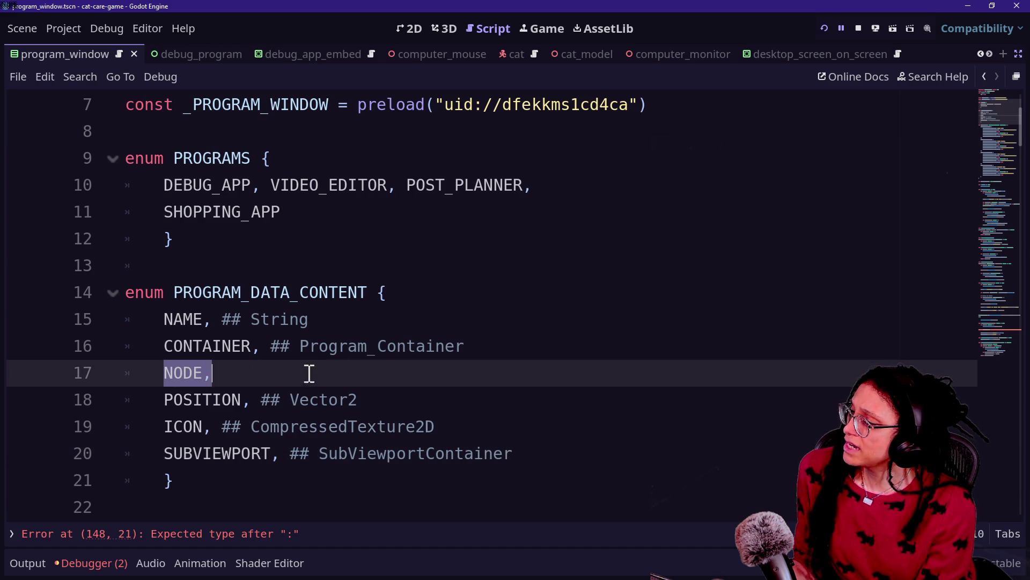
pyautogui.click(315, 370)
pyautogui.scroll(-1, 317, 372)
pyautogui.scroll(-4, 316, 373)
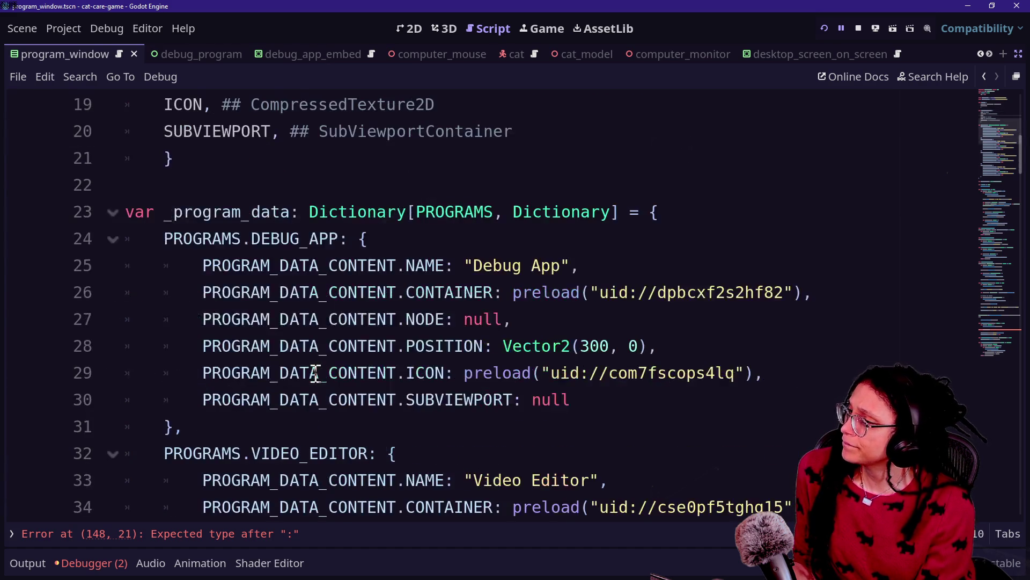
pyautogui.scroll(3, 314, 366)
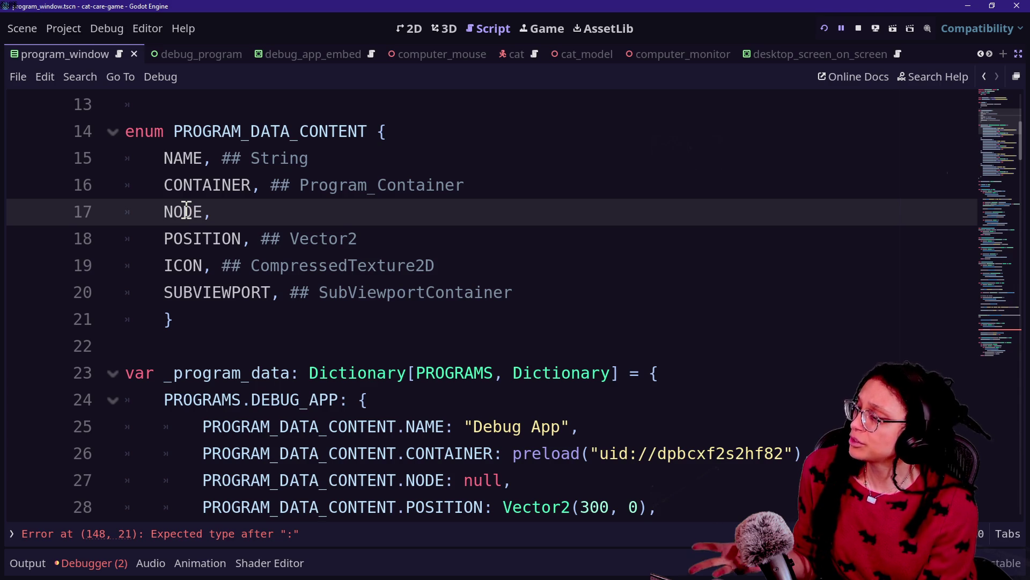
pyautogui.scroll(-14, 186, 210)
pyautogui.scroll(-7, 186, 211)
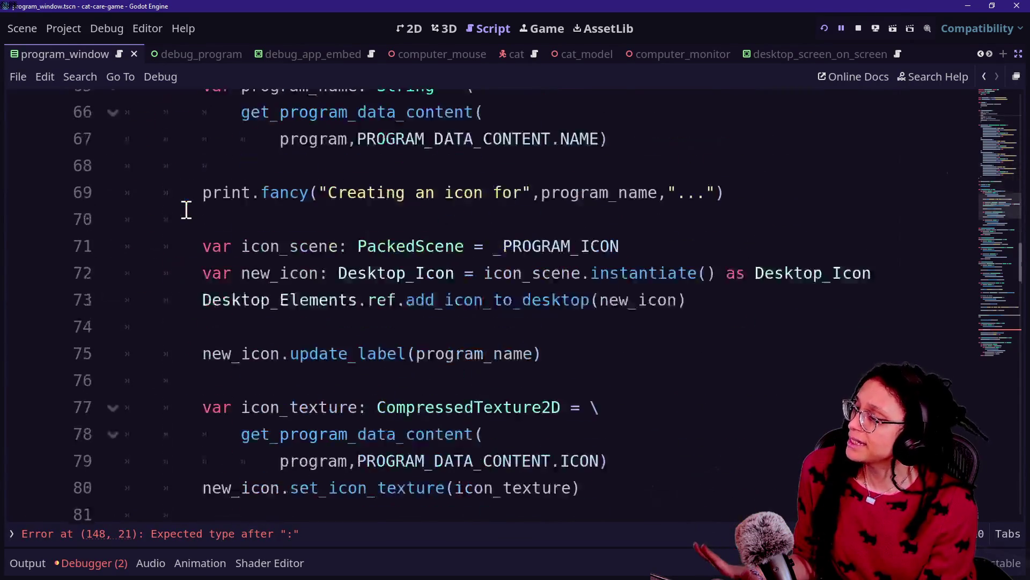
pyautogui.scroll(20, 494, 296)
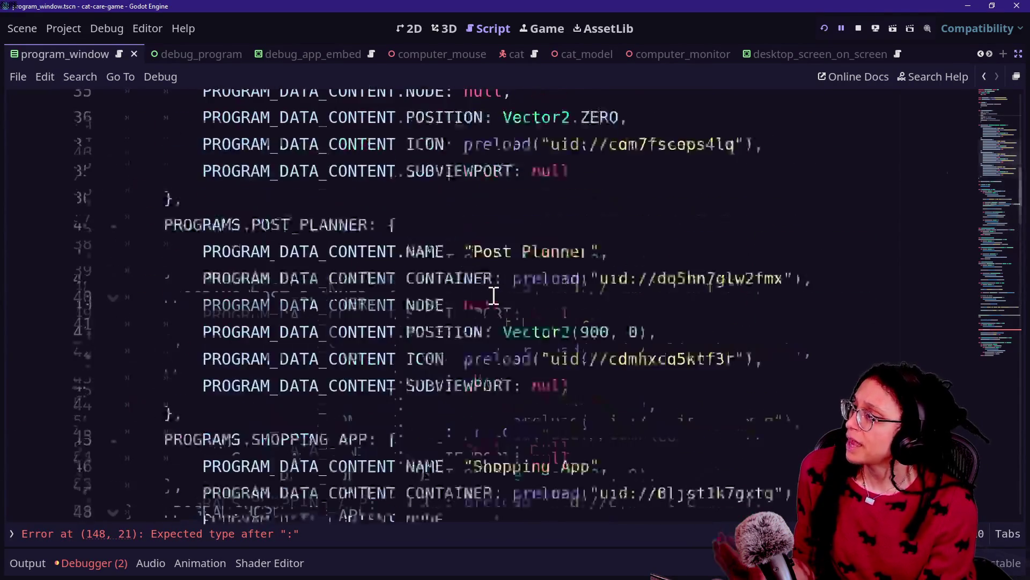
pyautogui.scroll(-1, 494, 296)
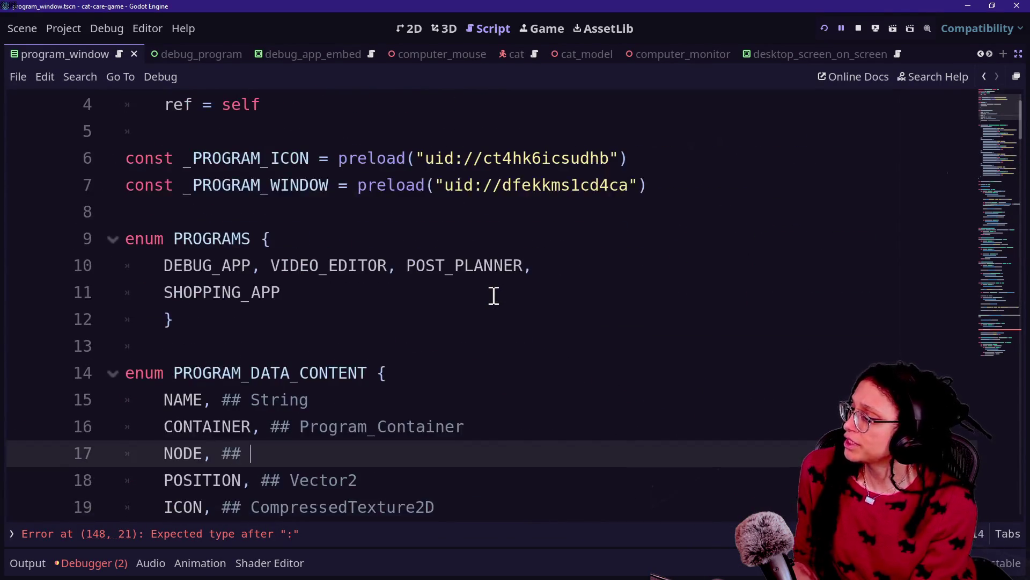
pyautogui.click(394, 325)
pyautogui.scroll(-13, 394, 327)
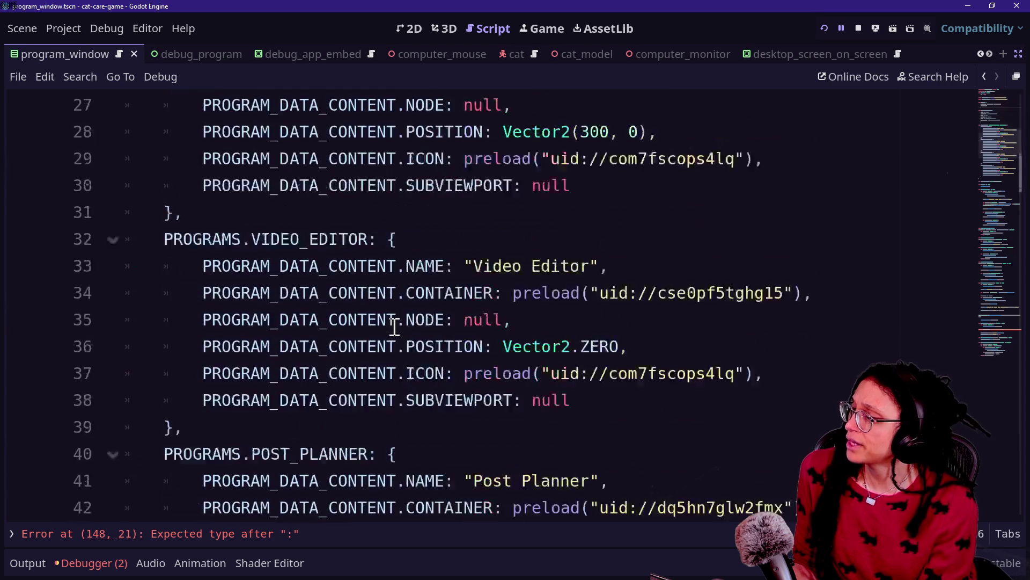
pyautogui.scroll(-7, 395, 326)
pyautogui.scroll(1, 394, 327)
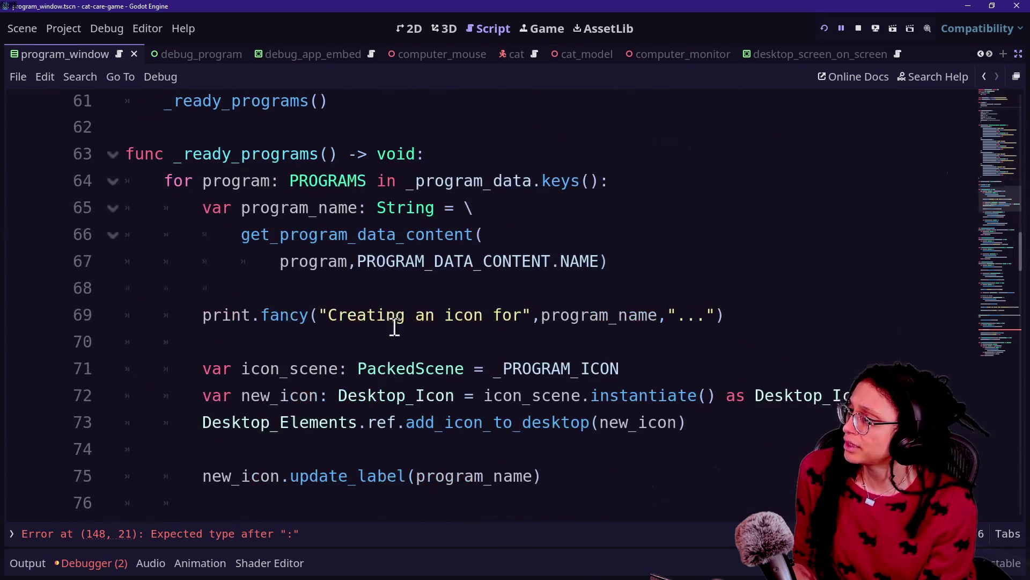
pyautogui.scroll(-6, 394, 326)
pyautogui.scroll(2, 394, 327)
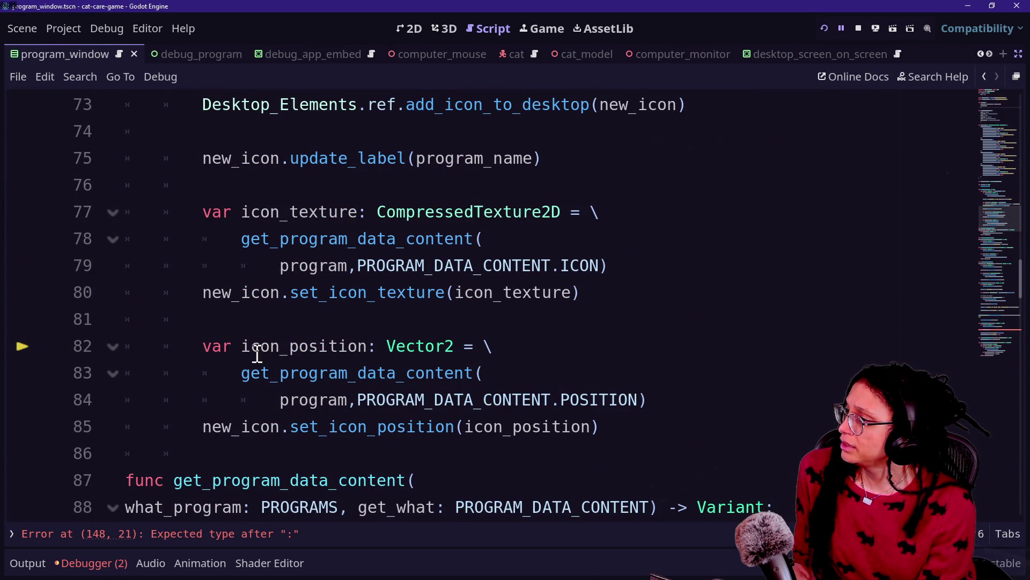
# - Rename icon_texture to program_icon on lines 77 and 80 and save the script
pyautogui.moveTo(246, 203)
pyautogui.mouseDown()
pyautogui.moveTo(376, 211)
pyautogui.moveTo(357, 211)
pyautogui.mouseUp()
pyautogui.hotkey('ctrl', 'd')
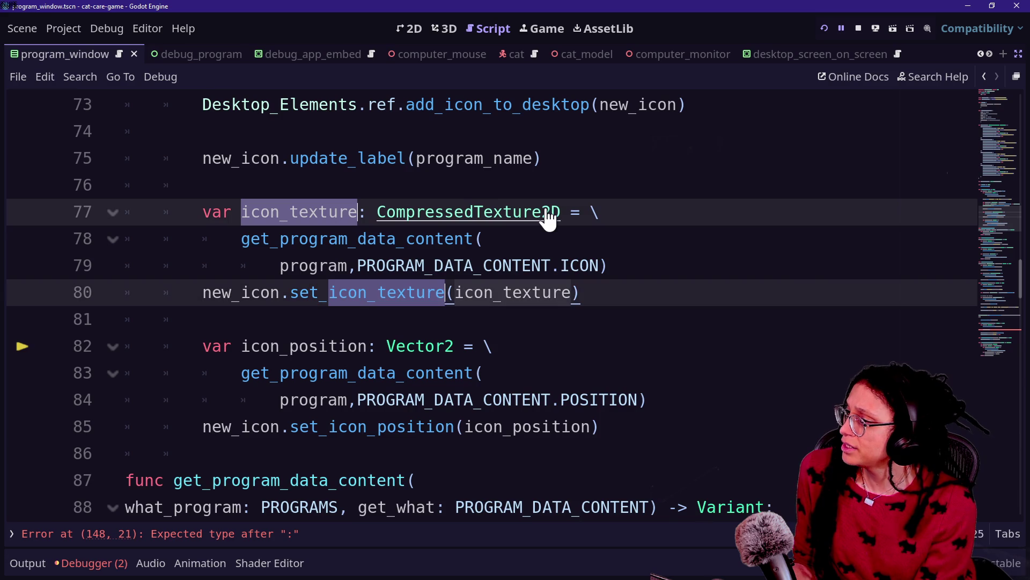
pyautogui.click(328, 317)
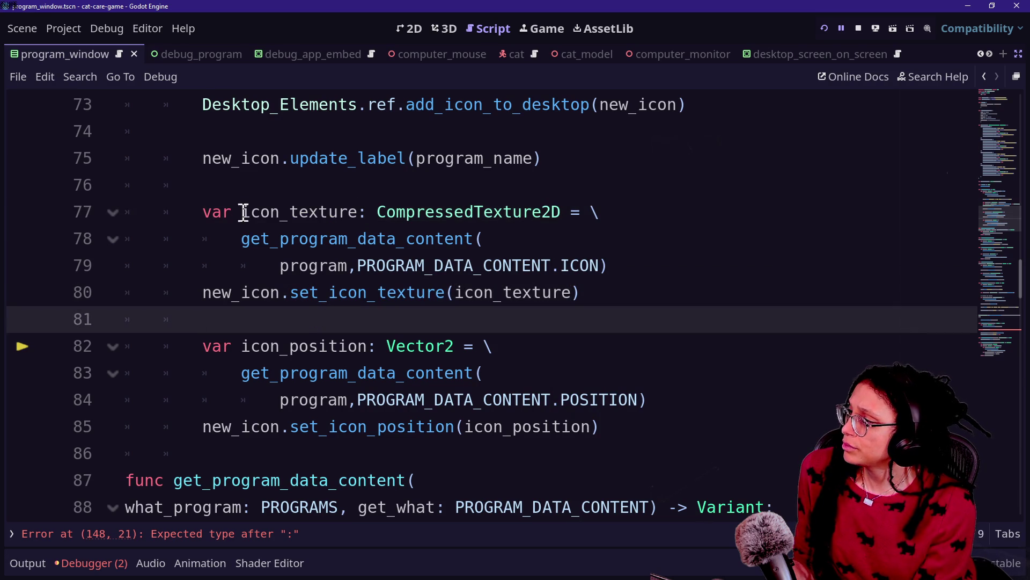
pyautogui.moveTo(243, 212); pyautogui.dragTo(358, 214)
pyautogui.moveTo(457, 294); pyautogui.dragTo(562, 296)
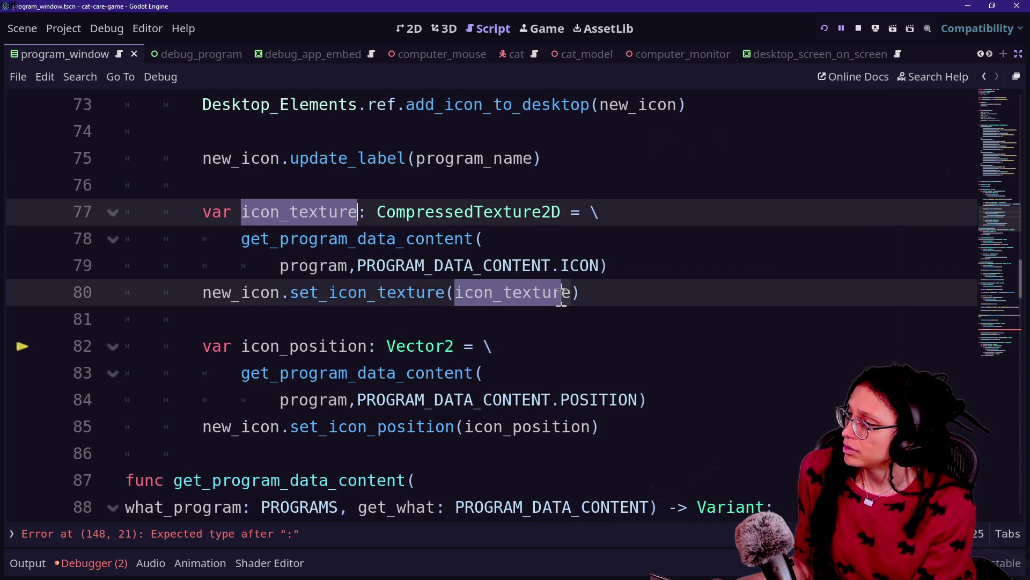
pyautogui.write('program_icon')
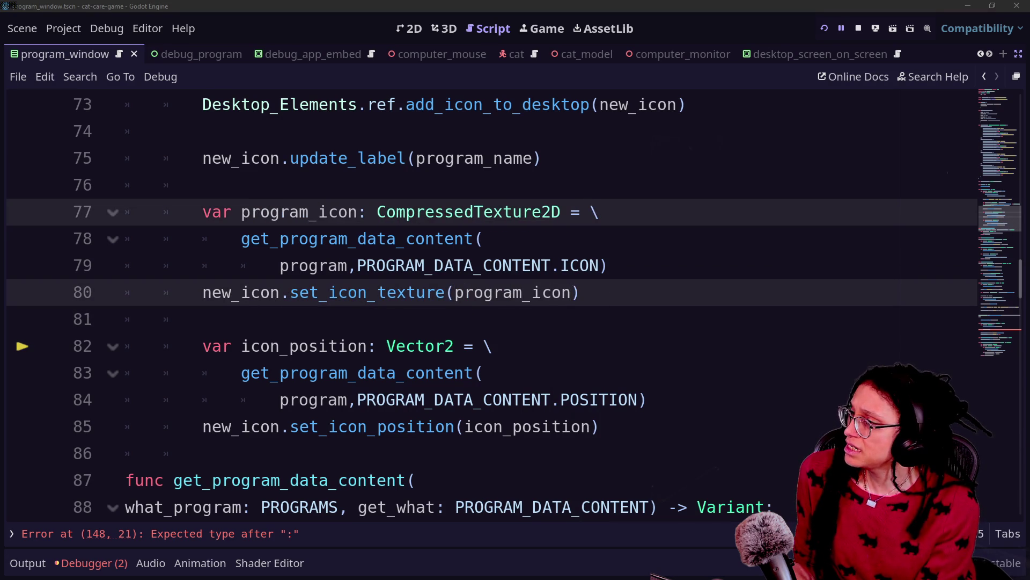
pyautogui.hotkey('ctrl', 's')
pyautogui.scroll(-4, 365, 333)
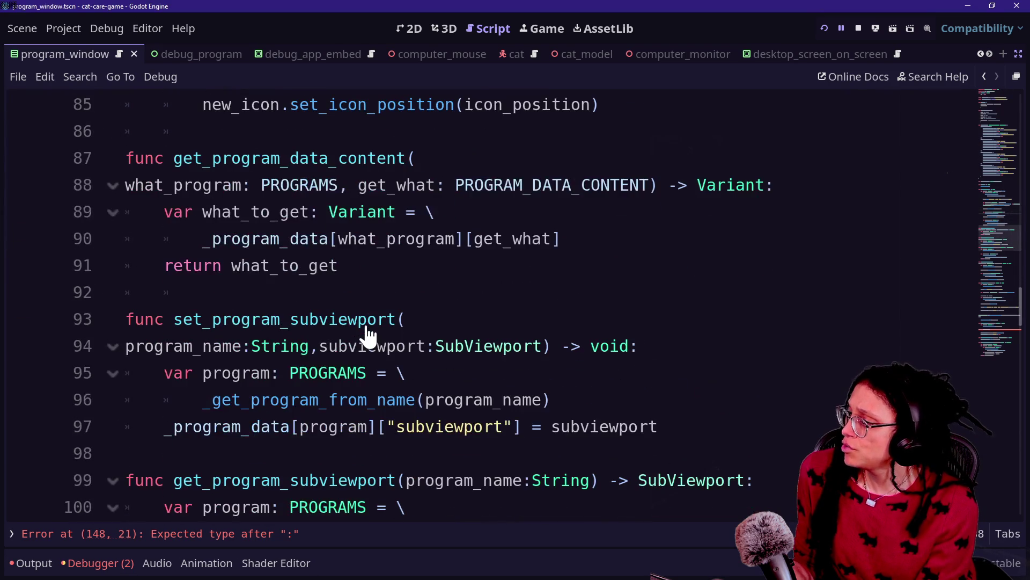
pyautogui.scroll(-4, 368, 336)
# - Complete line 148 with a pasted get_program_data_content call using PROGRAM_DATA_CONTENT.NODE
pyautogui.click(261, 534)
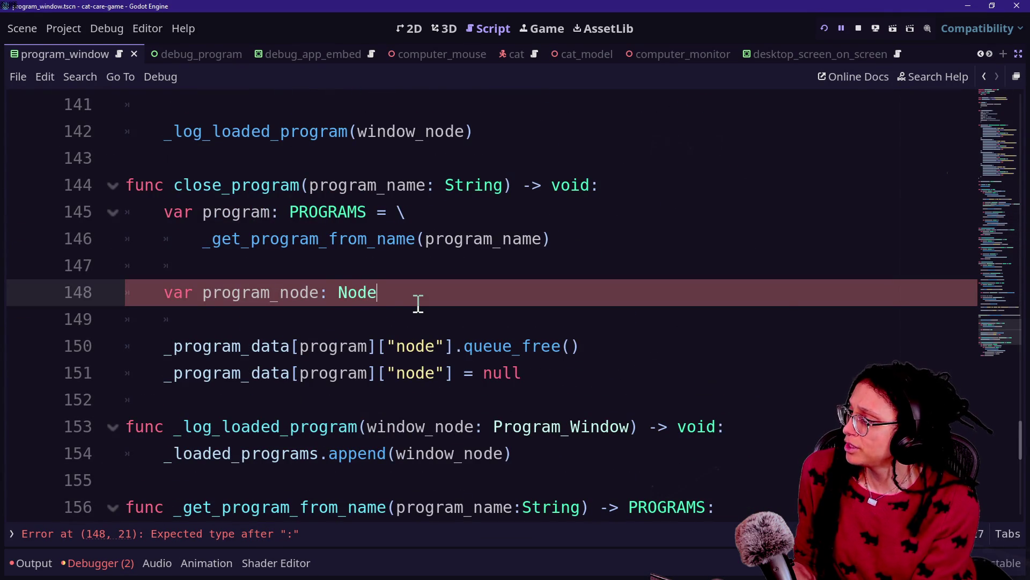
pyautogui.write(' = \\')
pyautogui.press('Return')
pyautogui.hotkey('ctrl', 'v')
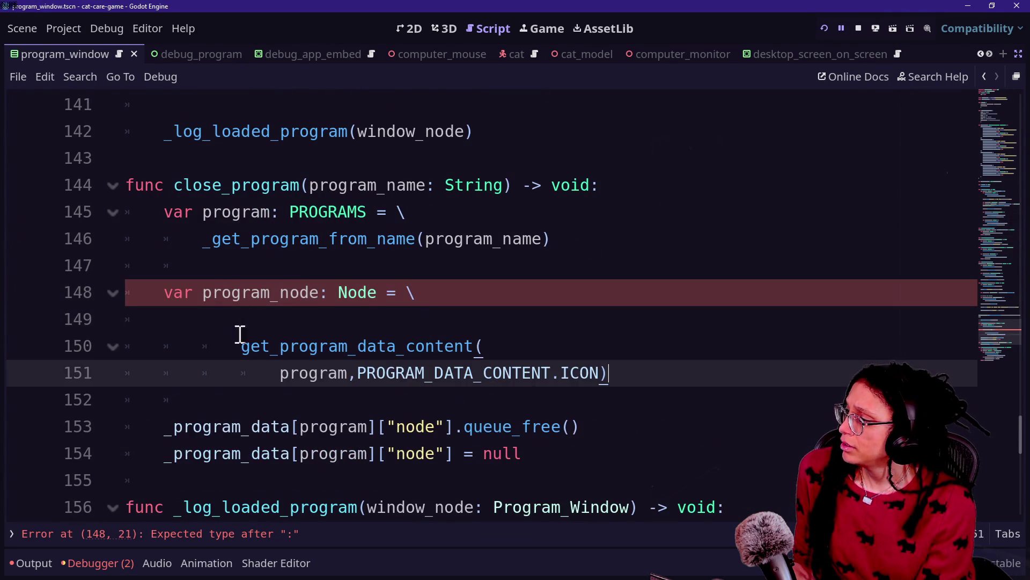
pyautogui.click(238, 337)
pyautogui.click(237, 322)
pyautogui.press('BackSpace')
pyautogui.press('BackSpace')
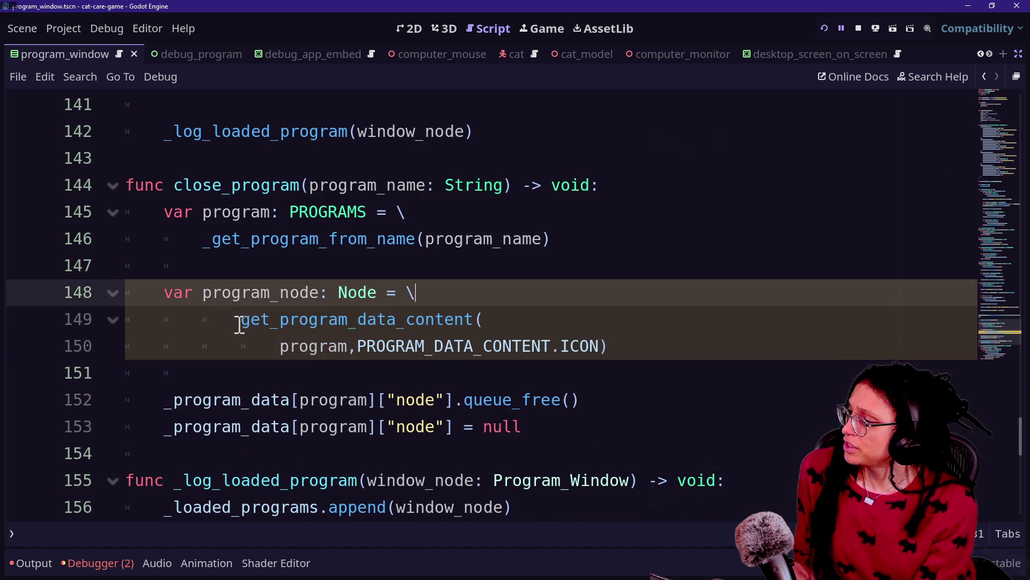
pyautogui.moveTo(240, 325)
pyautogui.mouseDown()
pyautogui.moveTo(299, 323)
pyautogui.moveTo(340, 347)
pyautogui.mouseUp()
pyautogui.hotkey('shift', 'Tab')
pyautogui.doubleClick(554, 340)
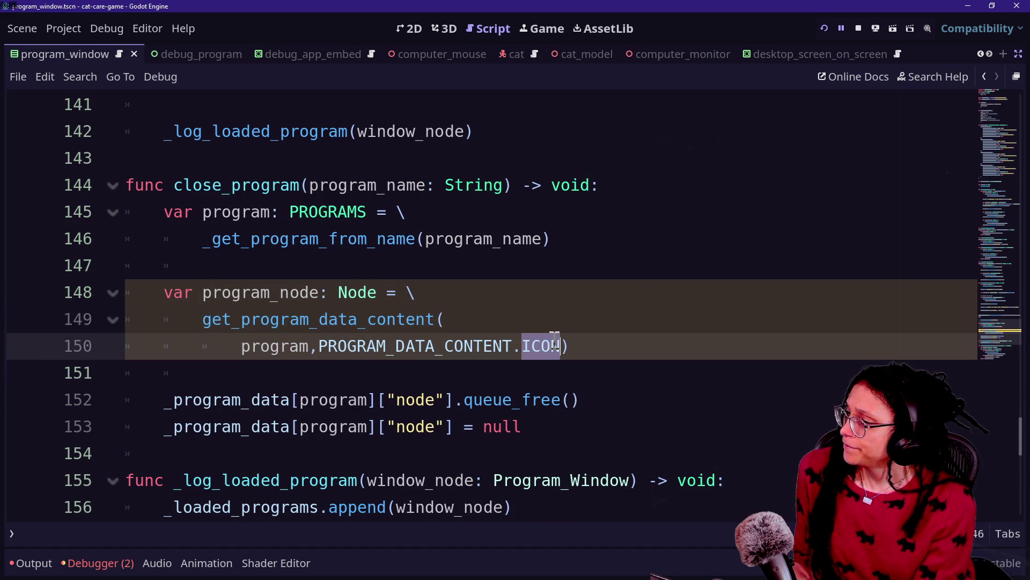
pyautogui.write('NODE')
pyautogui.click(349, 238)
# - Replace the old dictionary lookup with program_node for queue_free, then search for remaining '["' lookups
pyautogui.moveTo(160, 400); pyautogui.dragTo(453, 398)
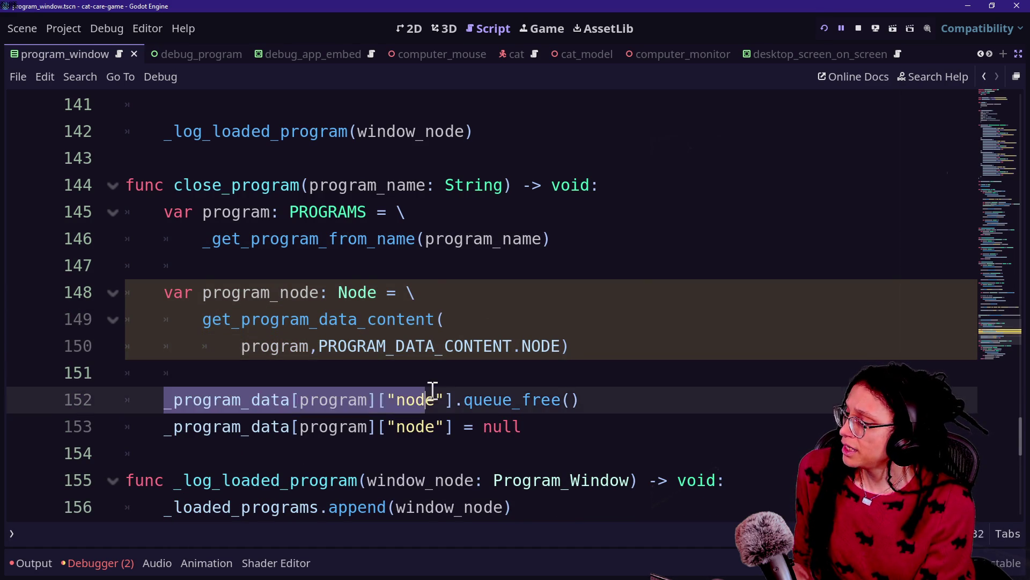
pyautogui.write('program_')
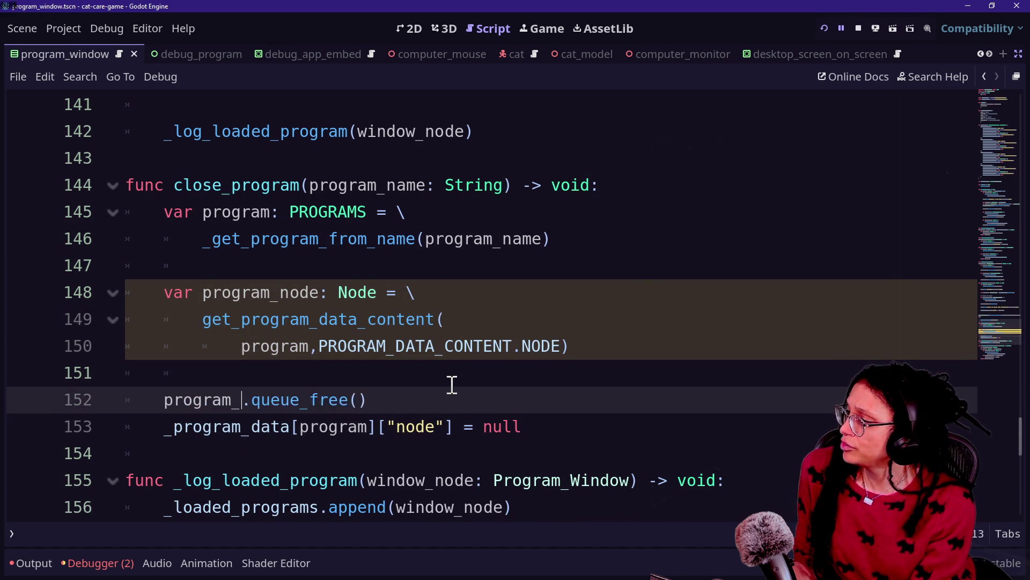
pyautogui.write('node')
pyautogui.click(165, 320)
pyautogui.moveTo(155, 427); pyautogui.dragTo(433, 439)
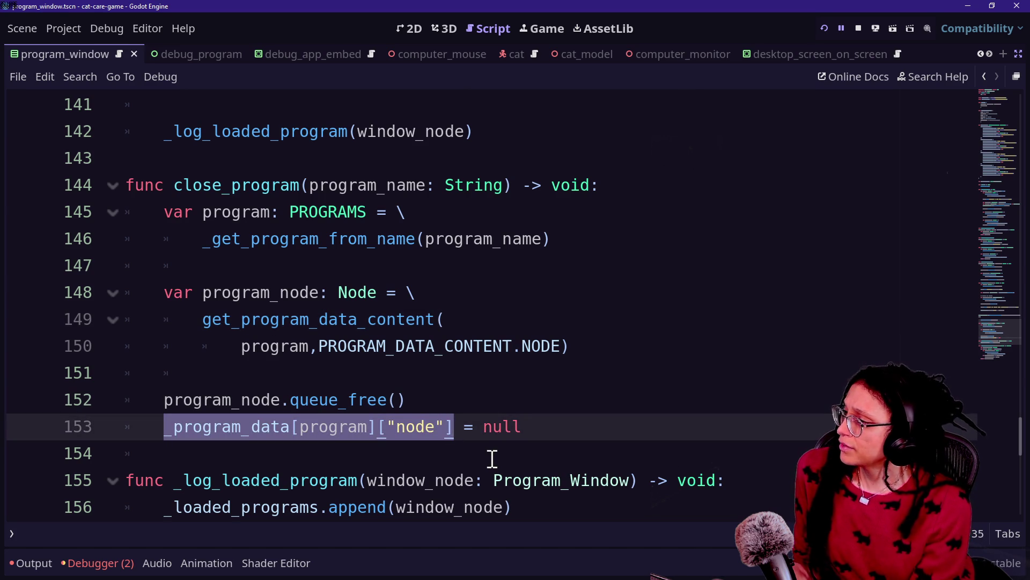
pyautogui.click(291, 427)
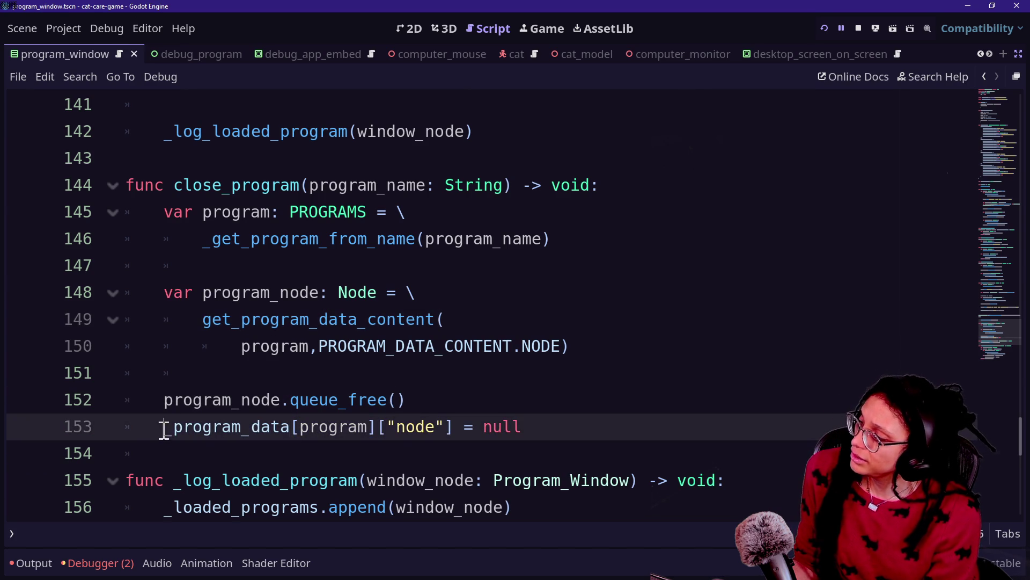
pyautogui.moveTo(164, 428); pyautogui.dragTo(432, 424)
pyautogui.click(226, 430)
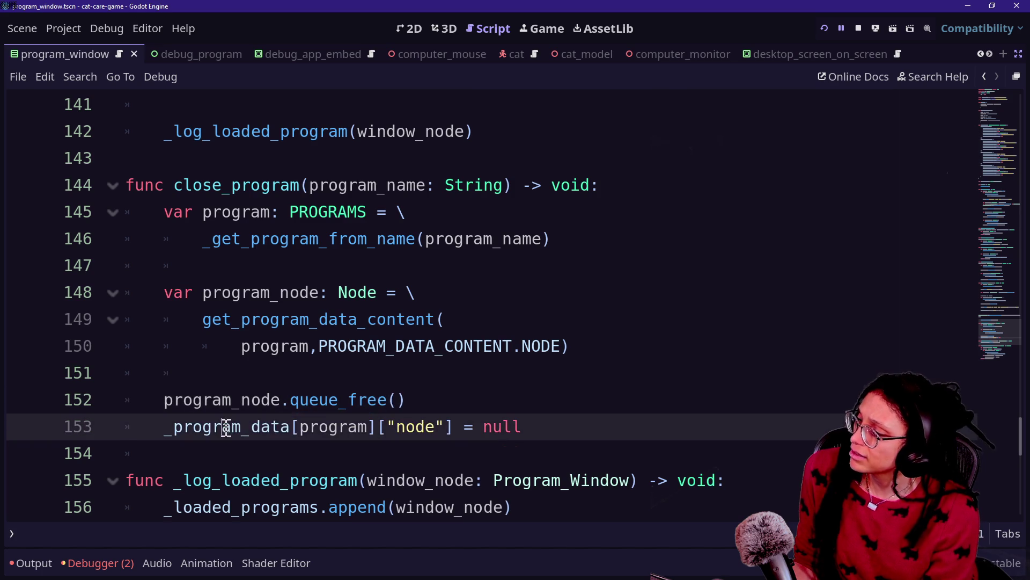
pyautogui.hotkey('ctrl', 'f')
pyautogui.write('["')
pyautogui.press('Return')
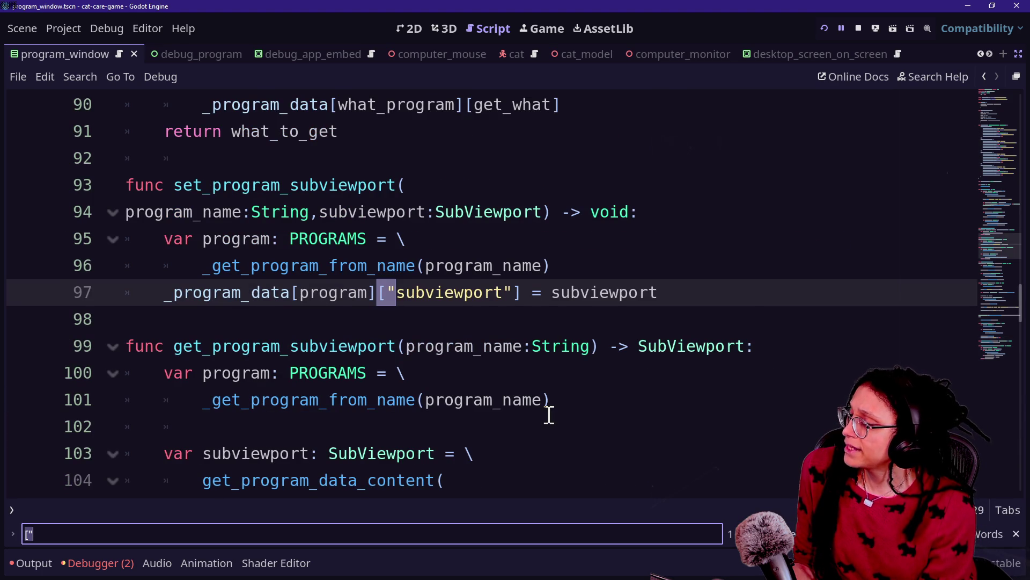
# - Review the remaining bracket-quote lookups and add a blank line at the script's end
pyautogui.press('Return')
pyautogui.press('Return')
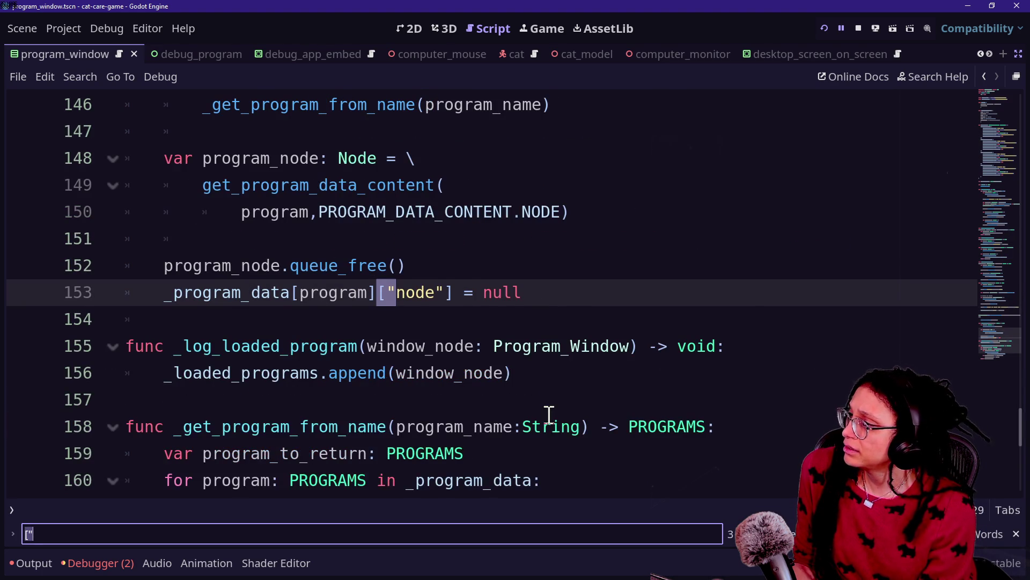
pyautogui.hotkey('shift', 'Return')
pyautogui.scroll(-10, 549, 408)
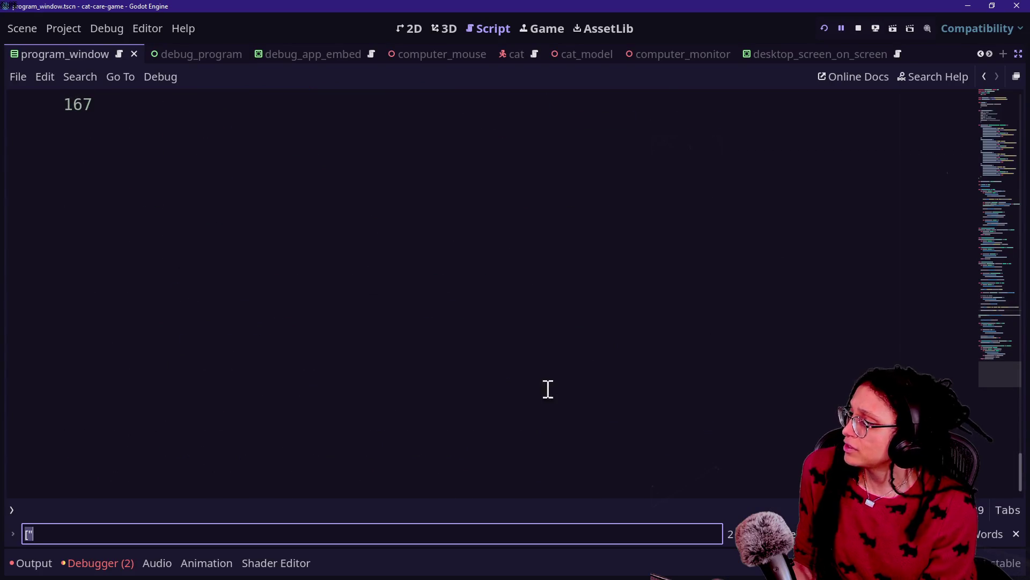
pyautogui.scroll(4, 534, 326)
pyautogui.moveTo(470, 410); pyautogui.dragTo(432, 167)
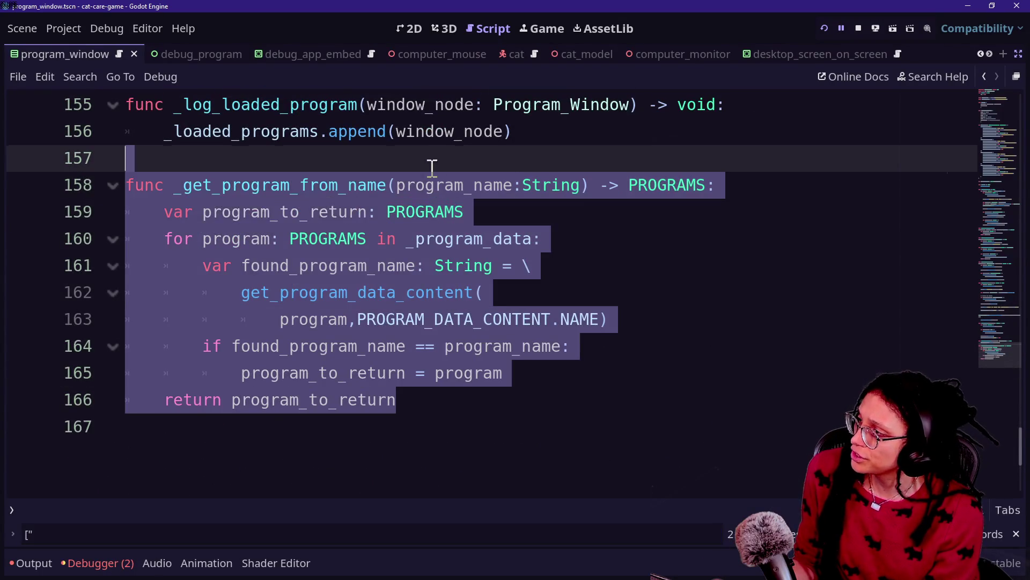
pyautogui.click(491, 420)
pyautogui.press('Return')
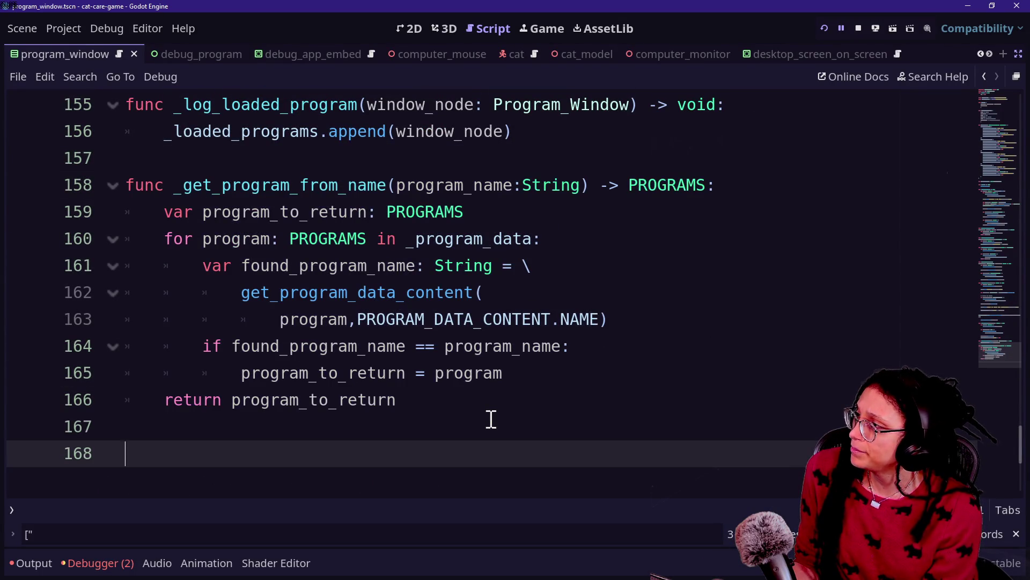
# - Find the get_program_data_content definition and select the whole function to copy it
pyautogui.scroll(7, 416, 363)
pyautogui.scroll(-3, 418, 364)
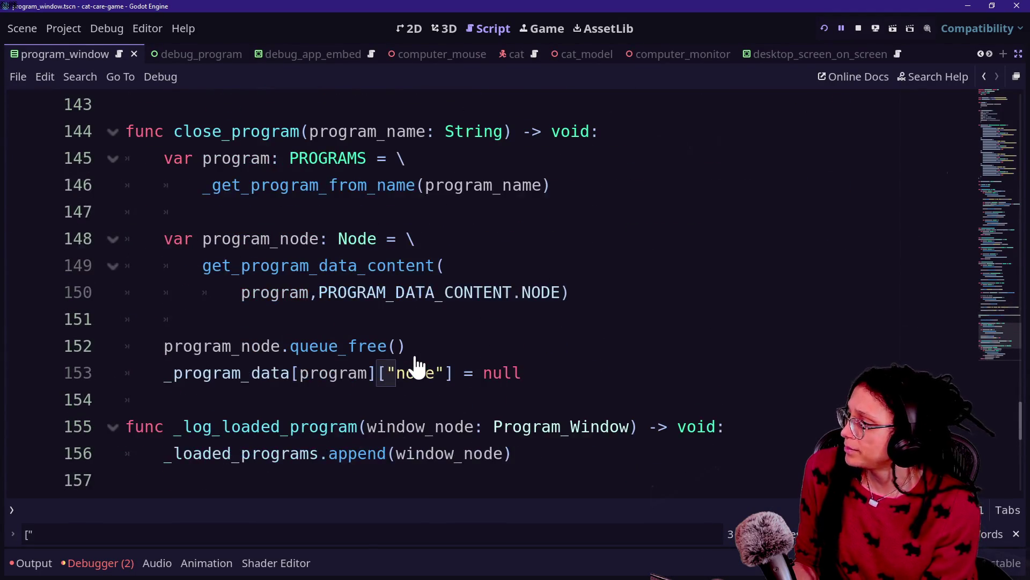
pyautogui.hotkey('ctrl', 'f')
pyautogui.write('get_pr')
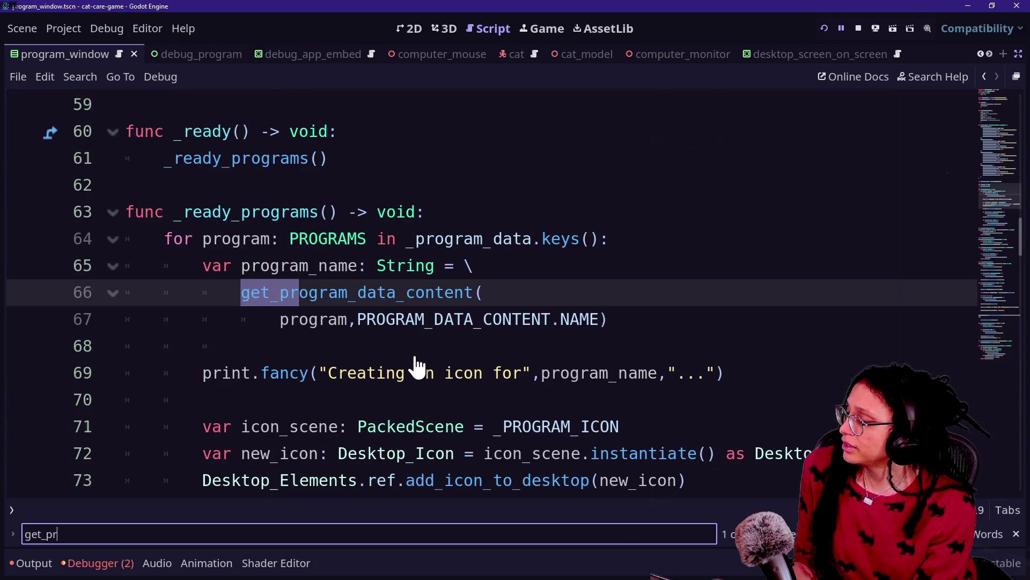
pyautogui.keyDown('ctrl'); pyautogui.click(369, 299); pyautogui.keyUp('ctrl')
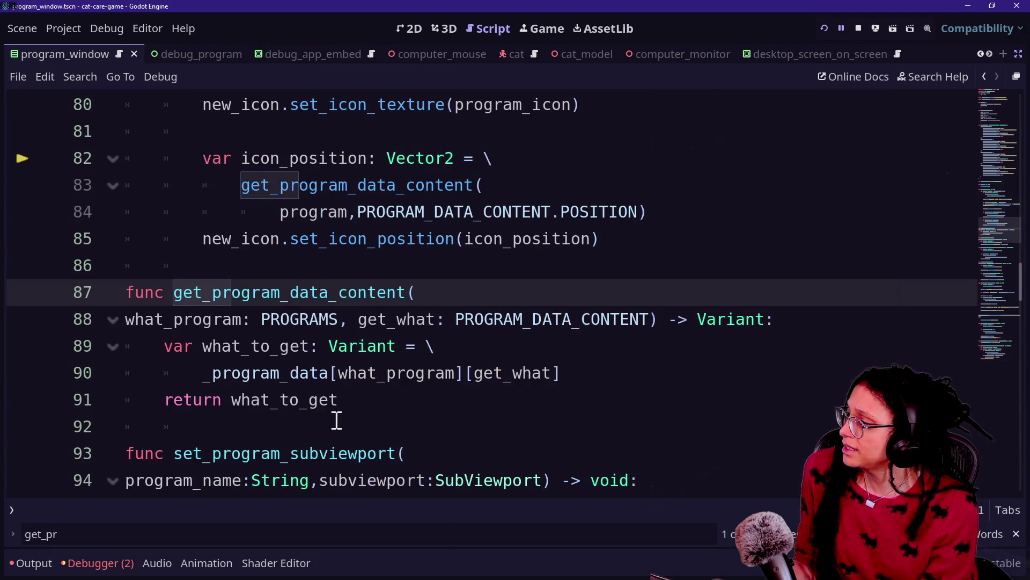
pyautogui.moveTo(337, 420)
pyautogui.mouseDown()
pyautogui.moveTo(212, 295)
pyautogui.moveTo(205, 271)
pyautogui.mouseUp()
pyautogui.hotkey('ctrl', 'c')
pyautogui.scroll(-5, 395, 366)
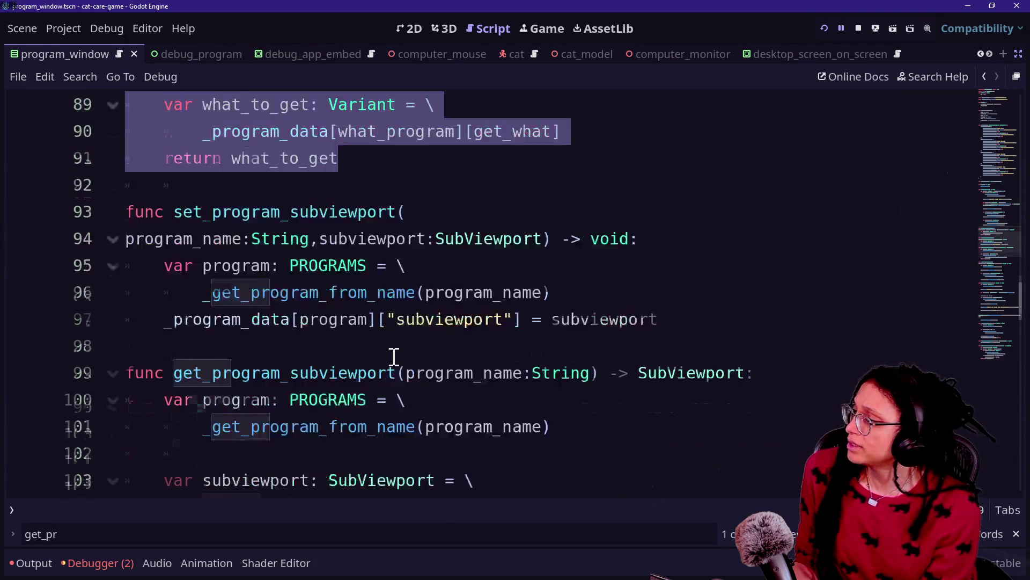
pyautogui.scroll(-3, 394, 346)
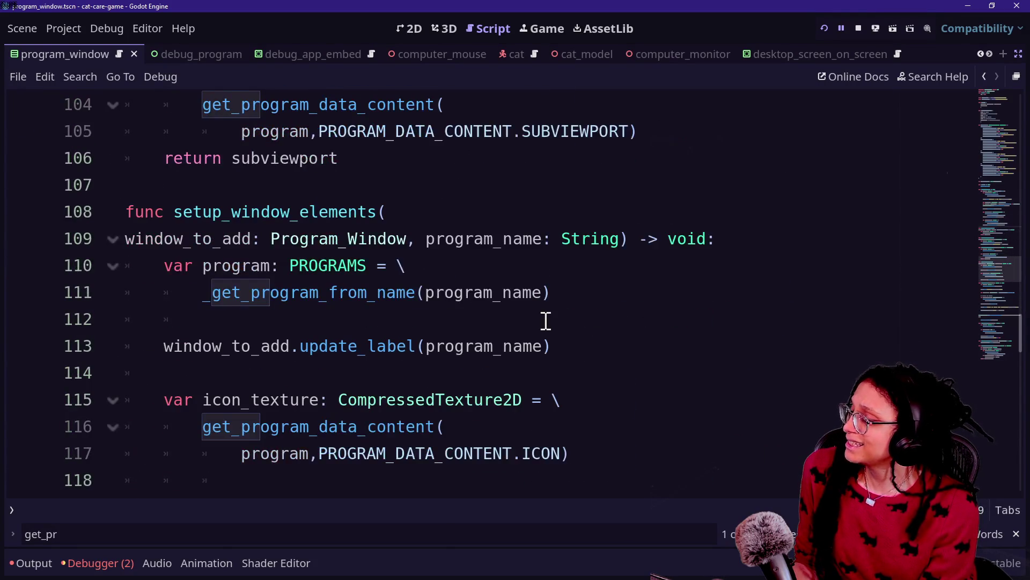
pyautogui.scroll(-4, 545, 321)
pyautogui.scroll(-9, 568, 311)
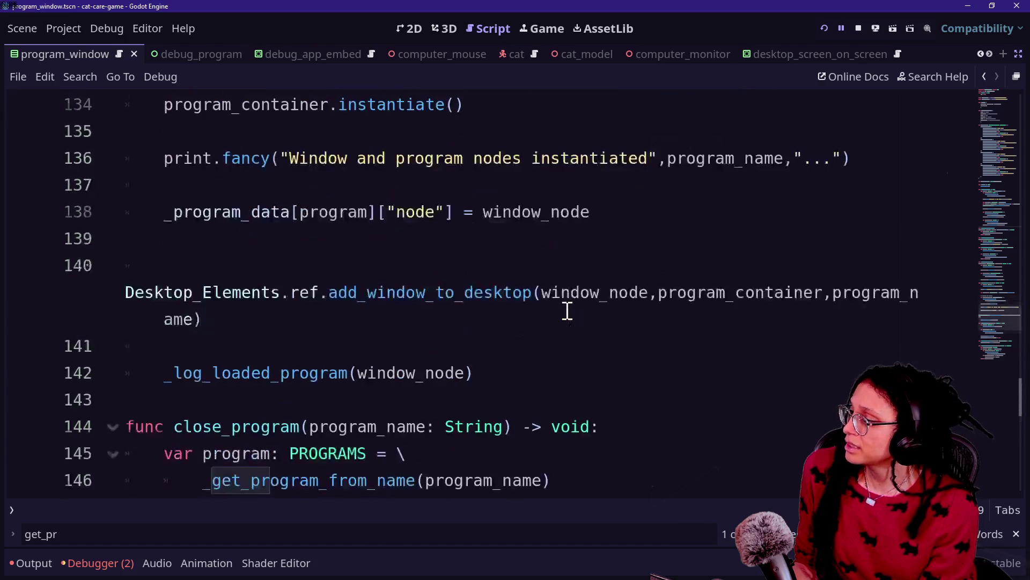
pyautogui.scroll(-3, 568, 311)
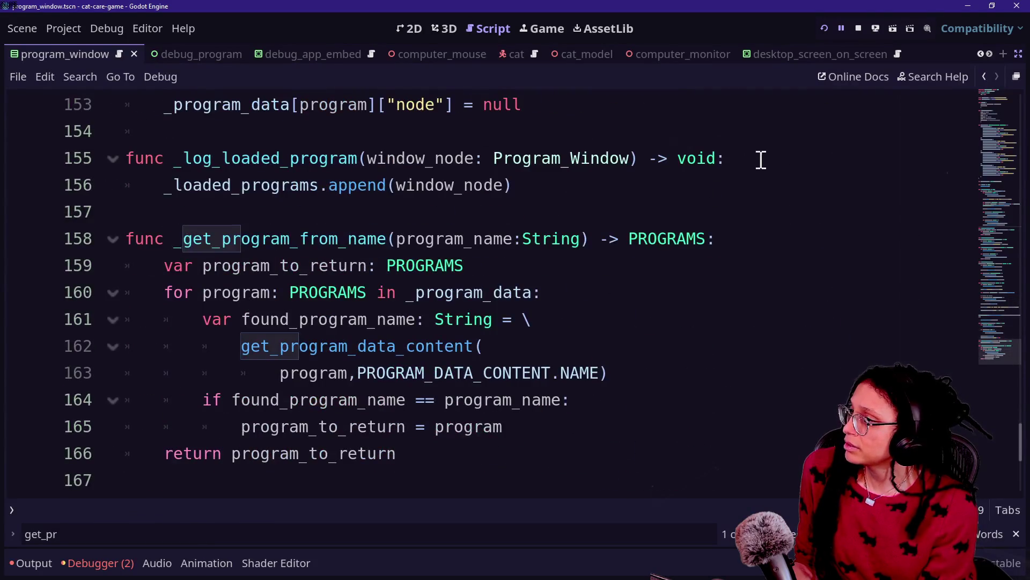
# - Paste get_program_data_content above _get_program_from_name and rename the copy _set_program_data_content
pyautogui.click(709, 210)
pyautogui.hotkey('ctrl', 'v')
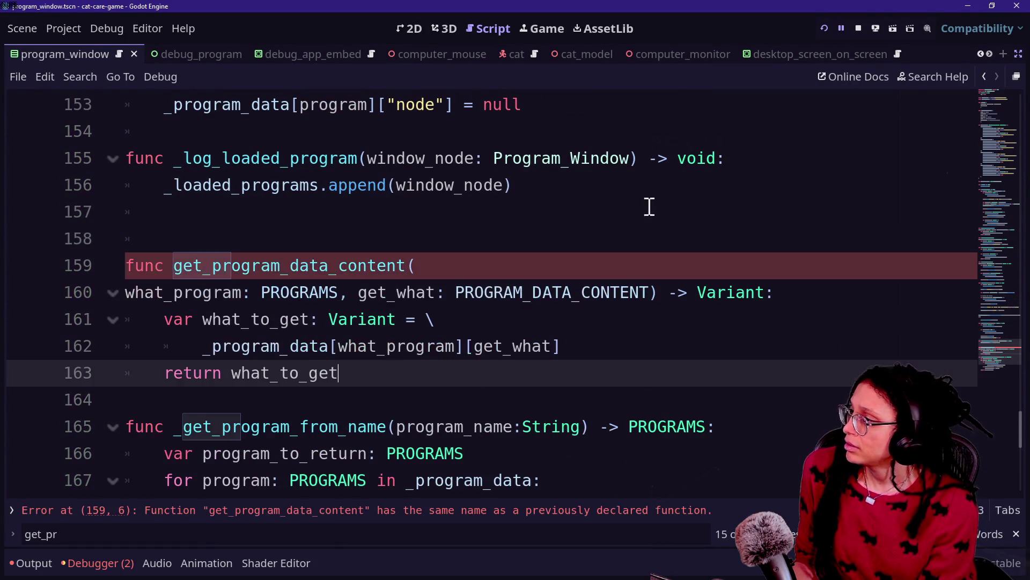
pyautogui.doubleClick(180, 265)
pyautogui.write('set')
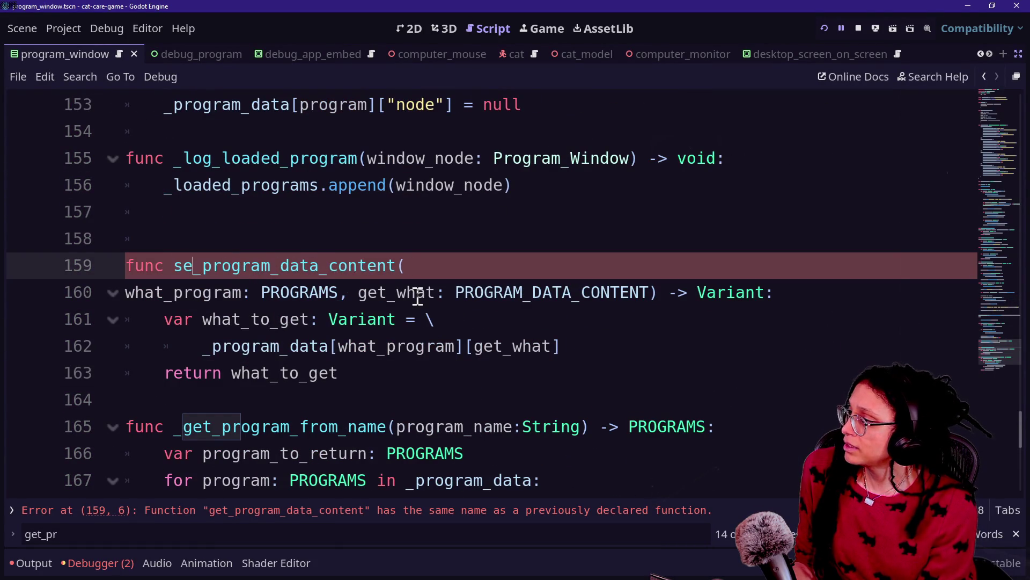
pyautogui.write('_set')
pyautogui.click(213, 237)
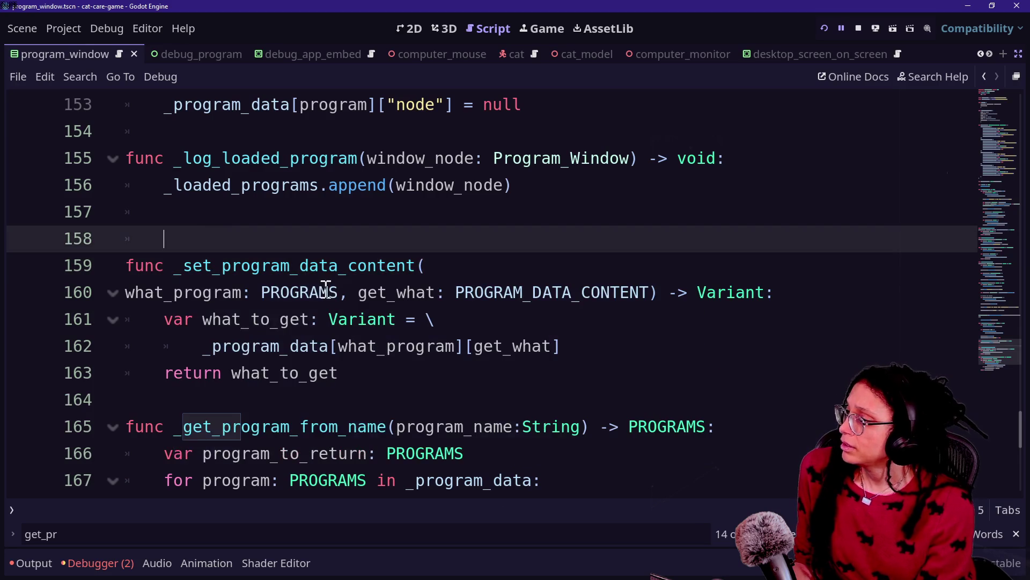
pyautogui.moveTo(126, 292); pyautogui.dragTo(548, 331)
pyautogui.click(546, 346)
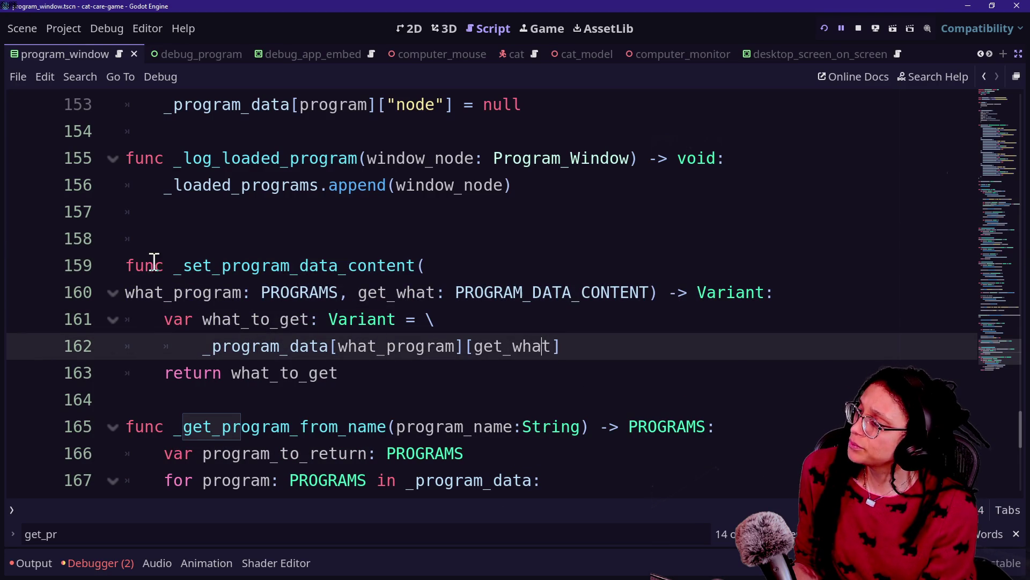
pyautogui.click(184, 265)
pyautogui.click(372, 377)
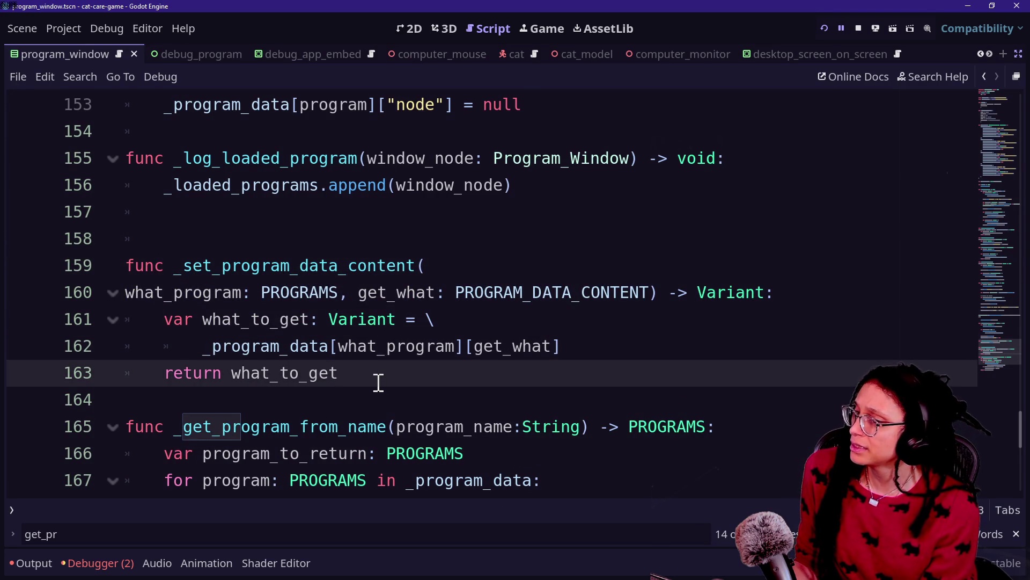
pyautogui.hotkey('alt', 'Tab')
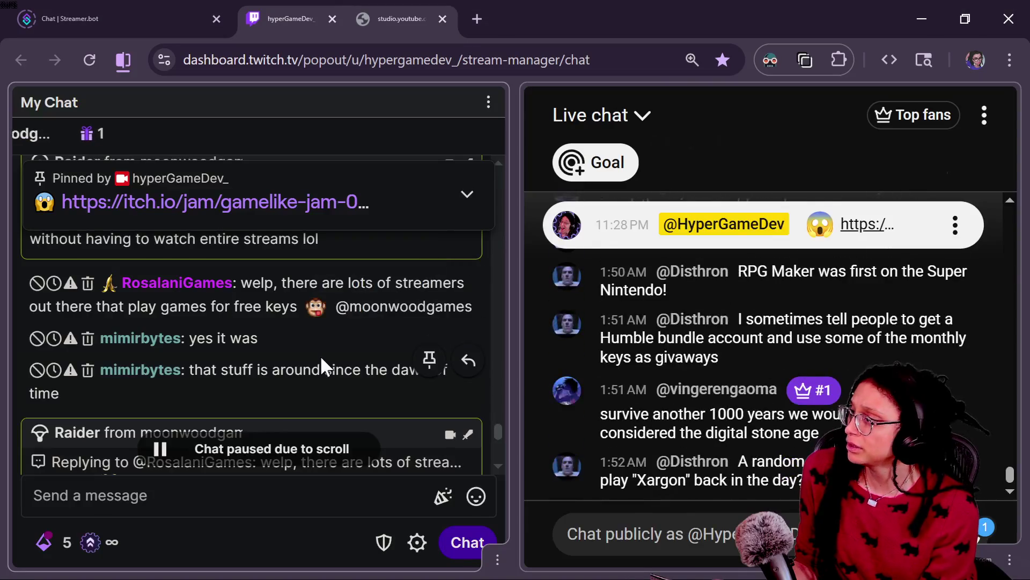
pyautogui.scroll(-5, 324, 373)
pyautogui.scroll(5, 443, 456)
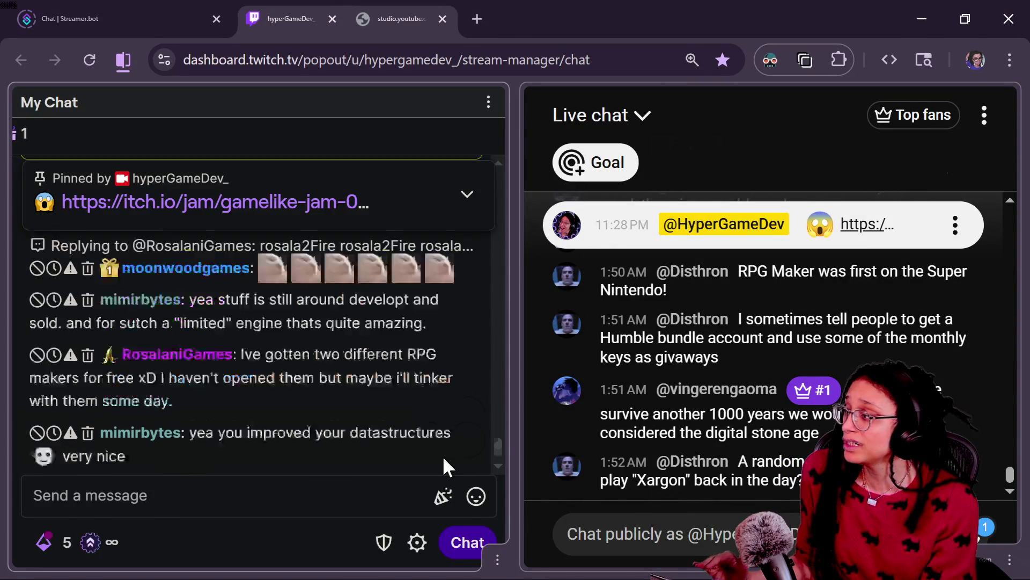
pyautogui.scroll(-3, 443, 462)
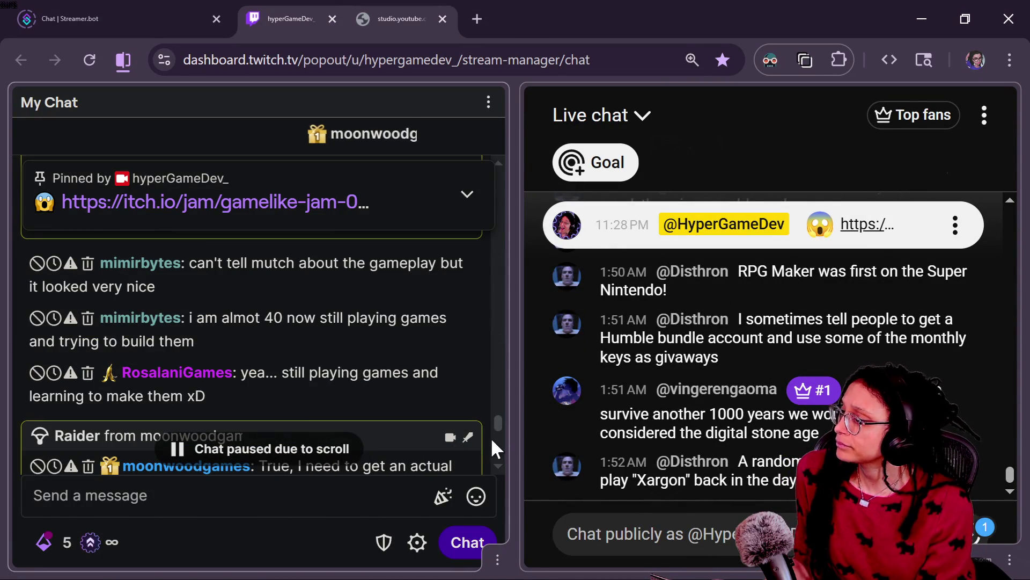
pyautogui.scroll(-3, 494, 424)
pyautogui.moveTo(494, 426); pyautogui.dragTo(491, 434)
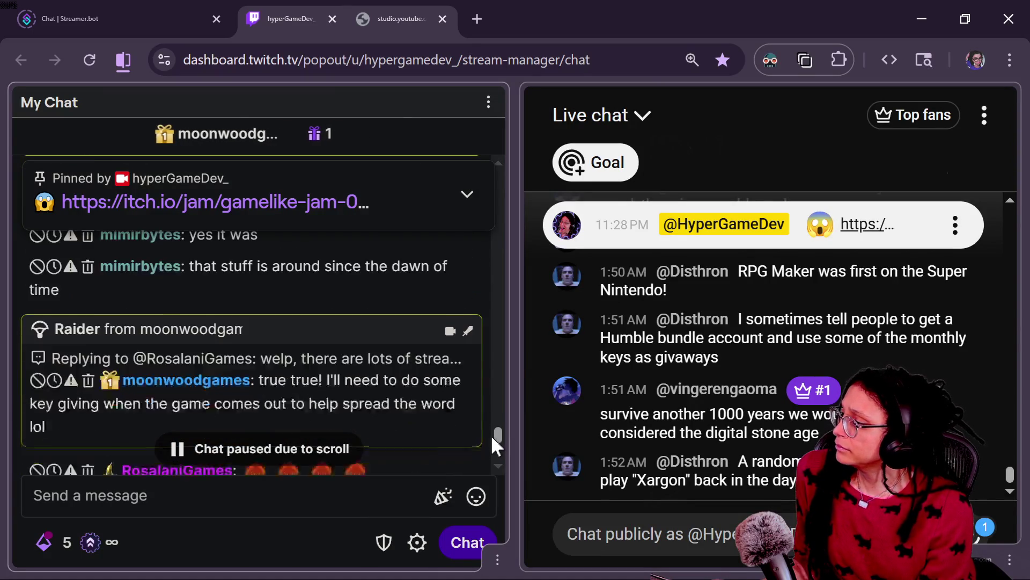
pyautogui.moveTo(490, 433); pyautogui.dragTo(489, 443)
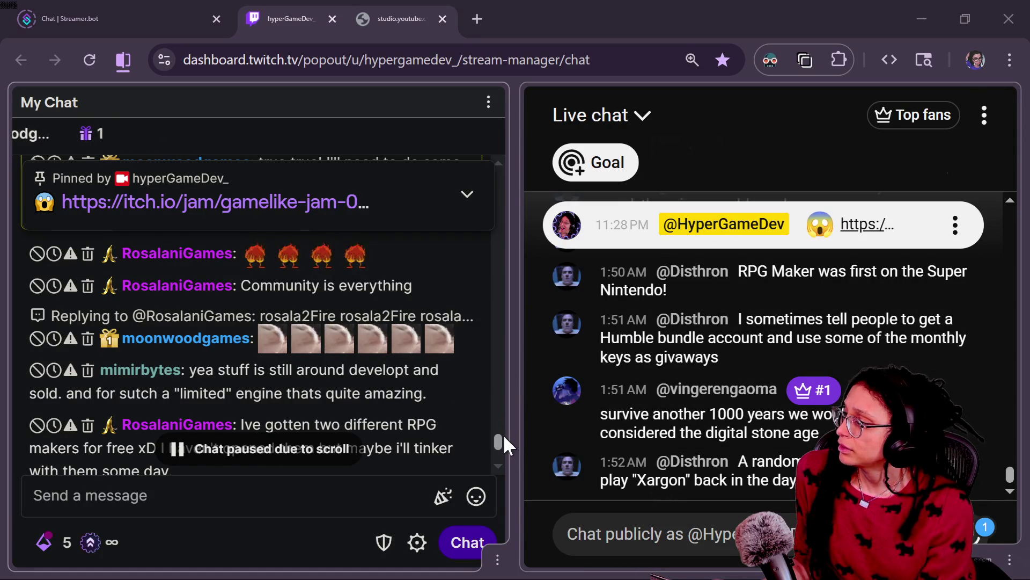
pyautogui.moveTo(502, 437); pyautogui.dragTo(502, 440)
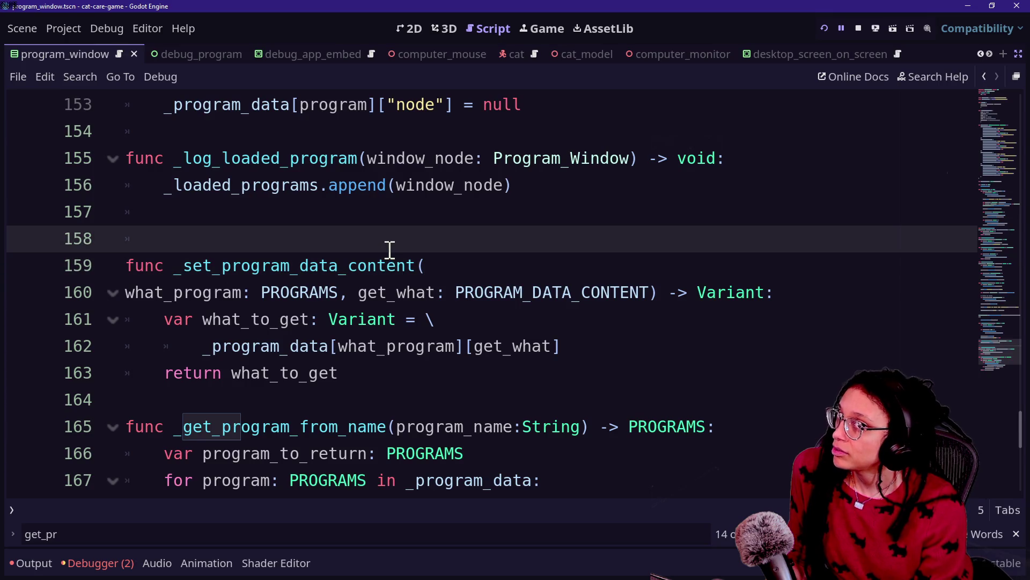
# - Delete blank line 158 before _set_program_data_content and launch the cat-care game with Run Project
pyautogui.press('BackSpace')
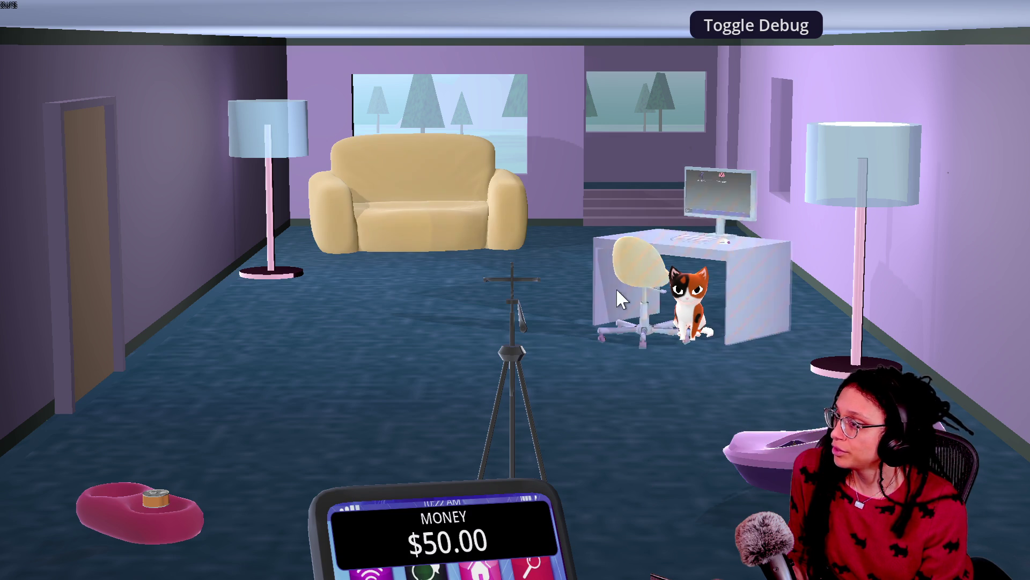
pyautogui.click(744, 433)
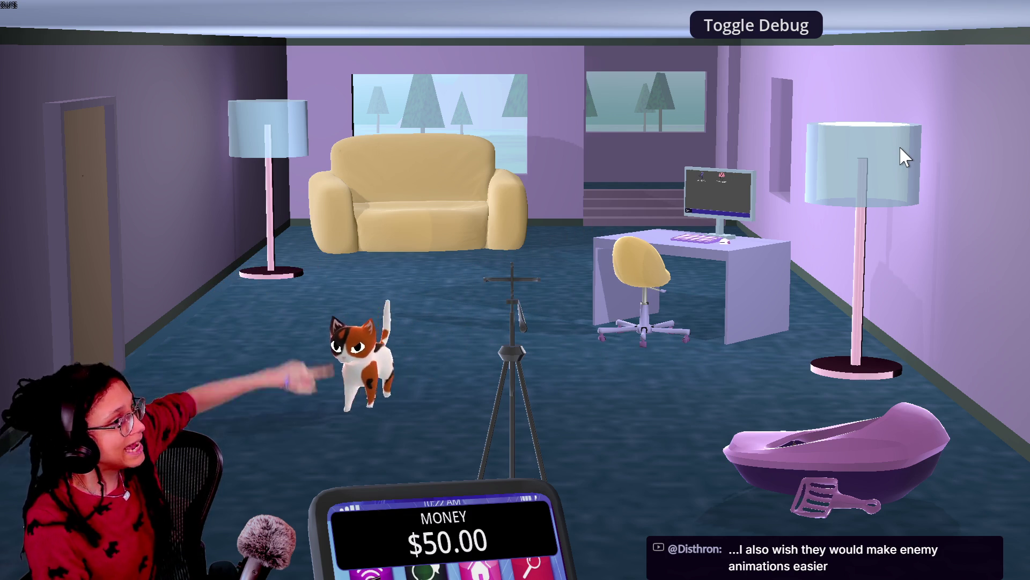
pyautogui.hotkey('alt', 'Tab')
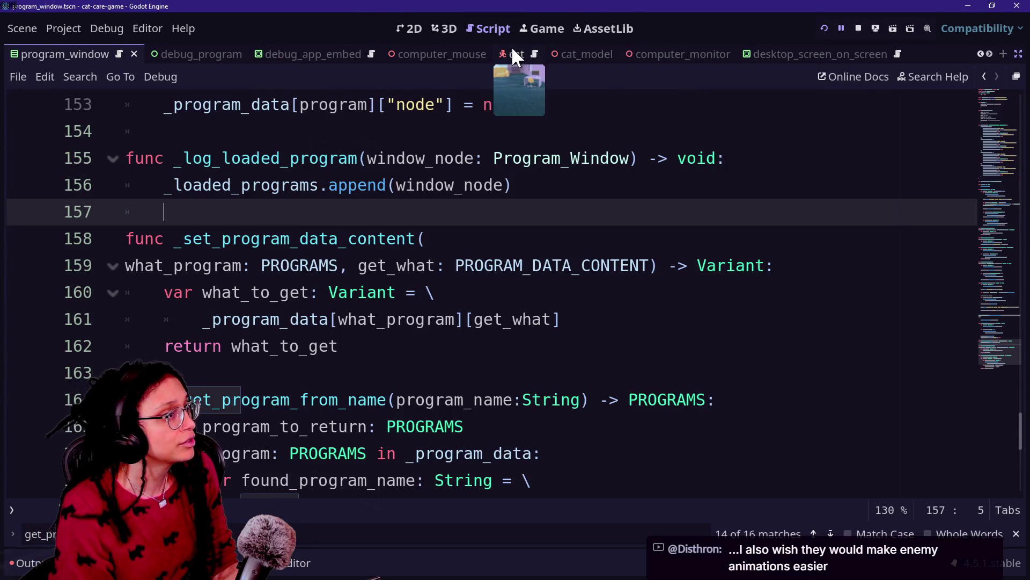
pyautogui.scroll(-4, 696, 54)
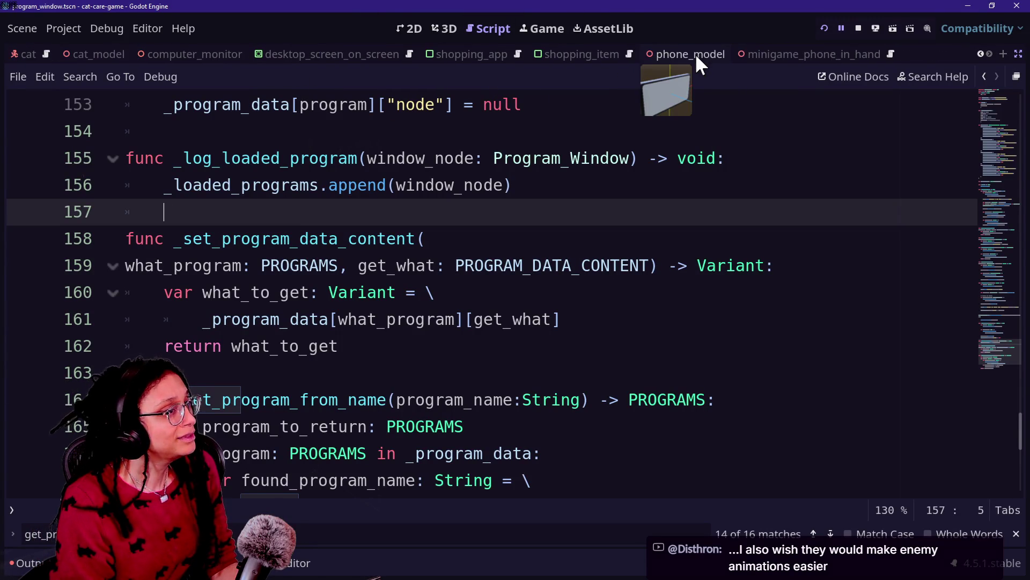
pyautogui.hotkey('shift', 'alt', 'o')
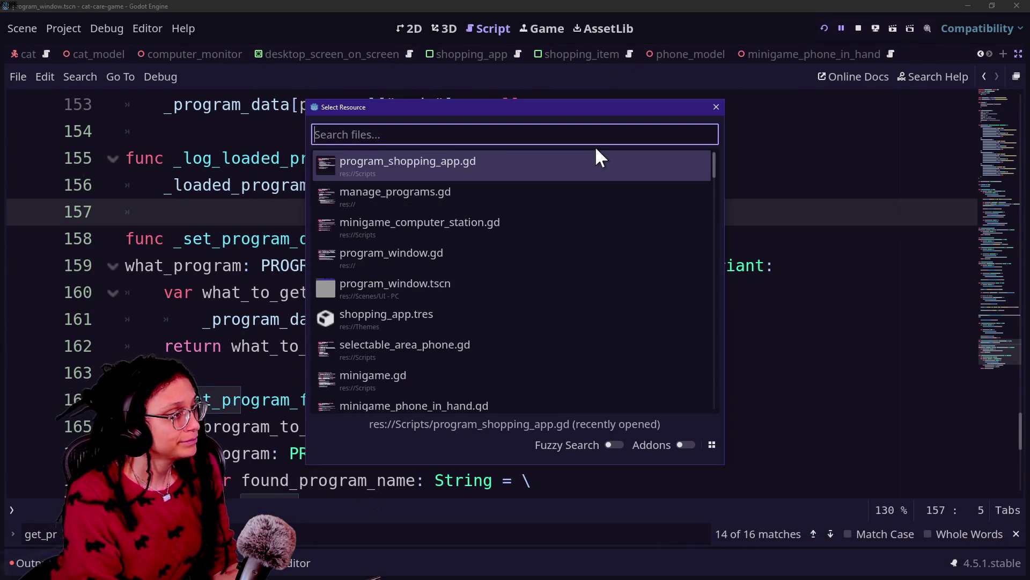
pyautogui.write('room')
pyautogui.press('Down')
pyautogui.press('Return')
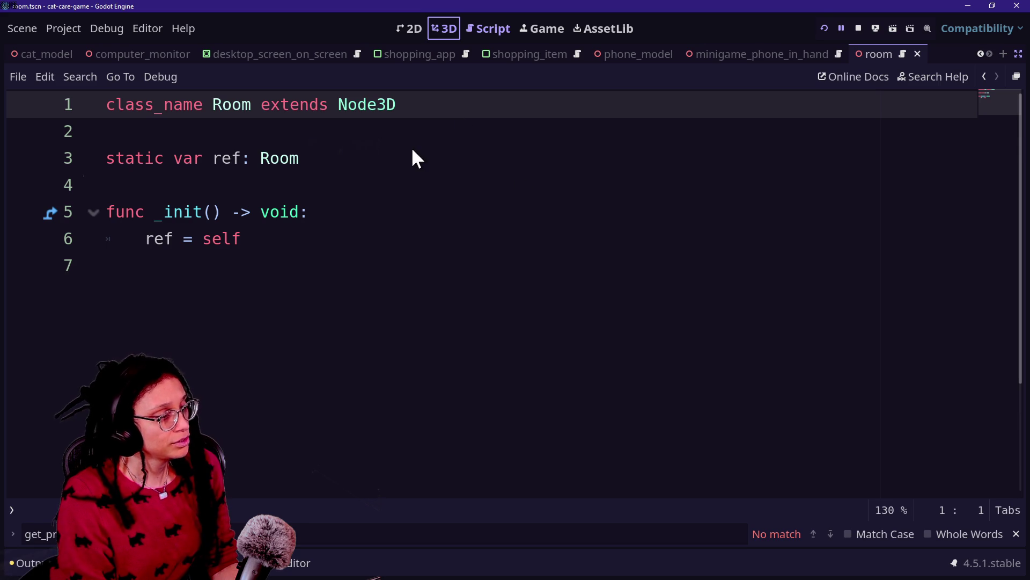
pyautogui.press('w')
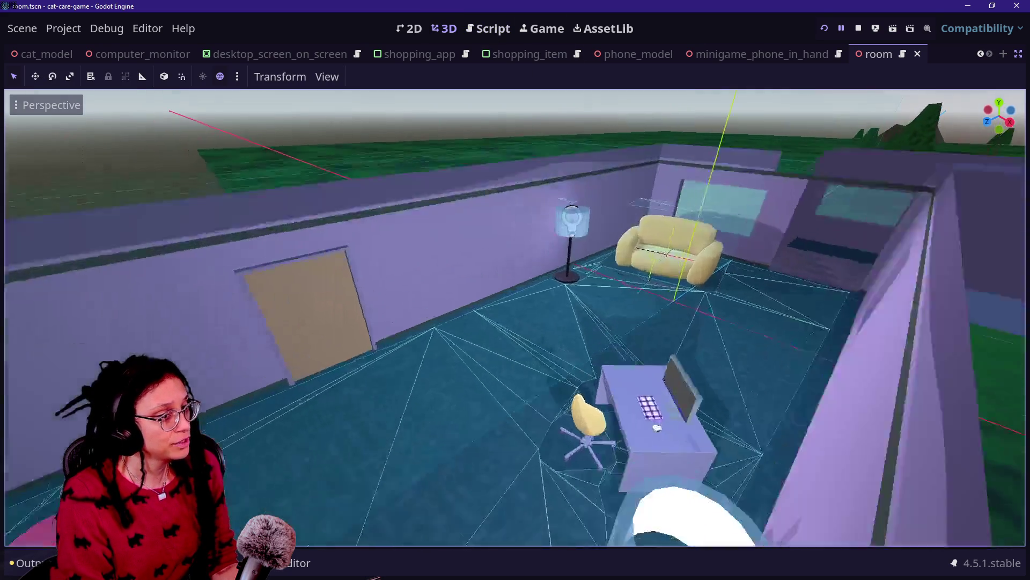
pyautogui.press('w')
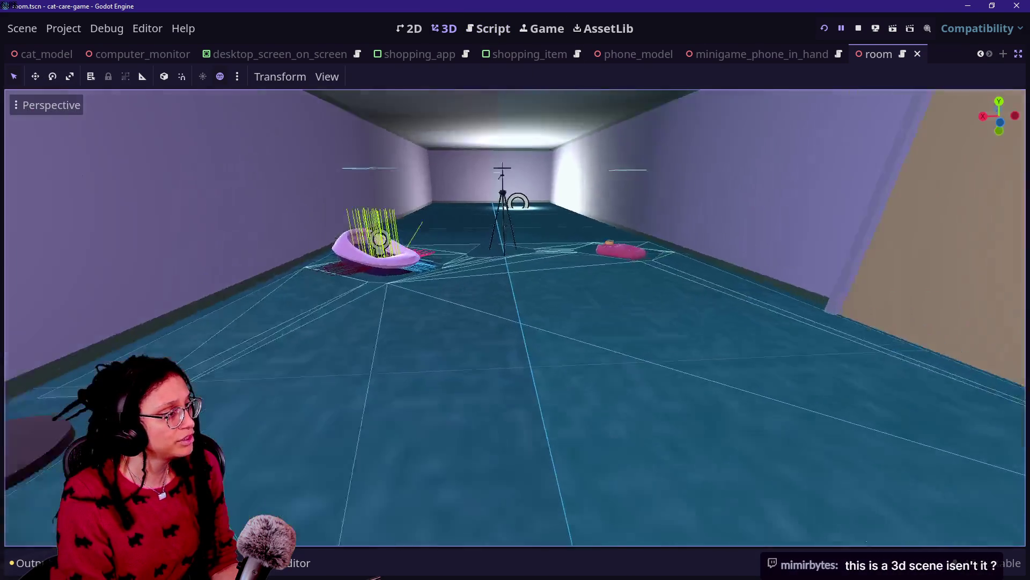
pyautogui.press('w')
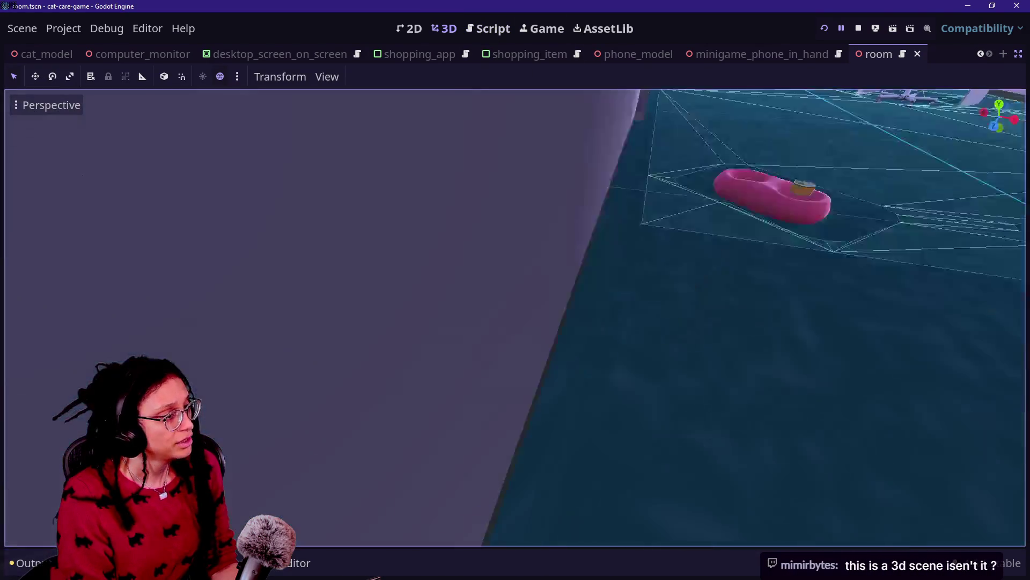
pyautogui.press('w')
pyautogui.scroll(-3, 515, 317)
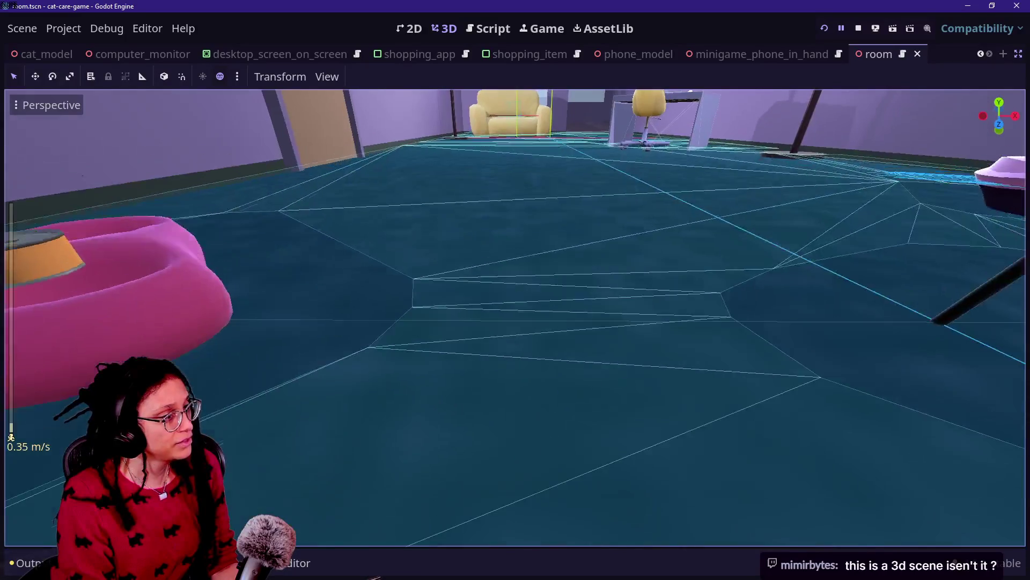
pyautogui.press('w')
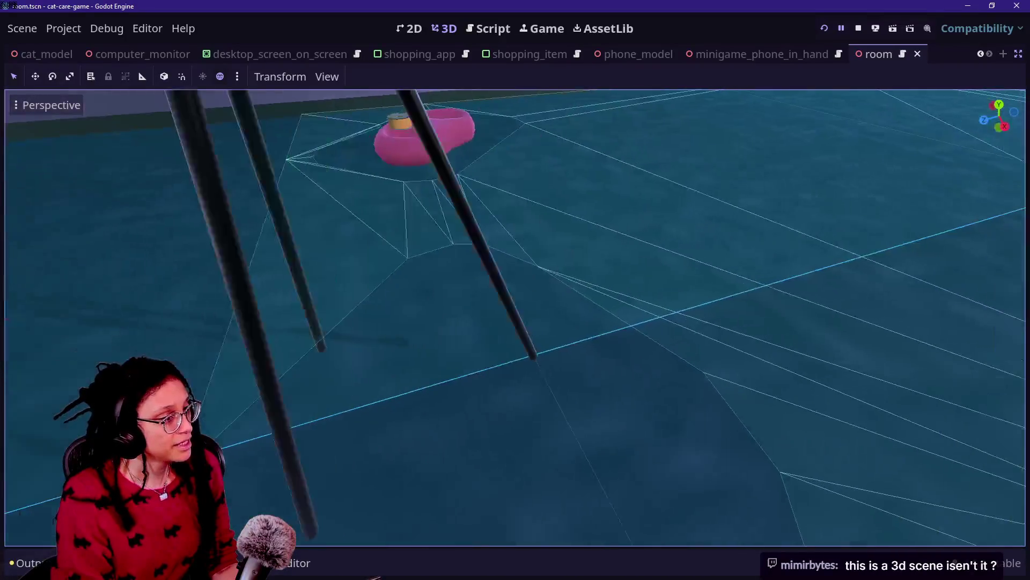
pyautogui.press('w')
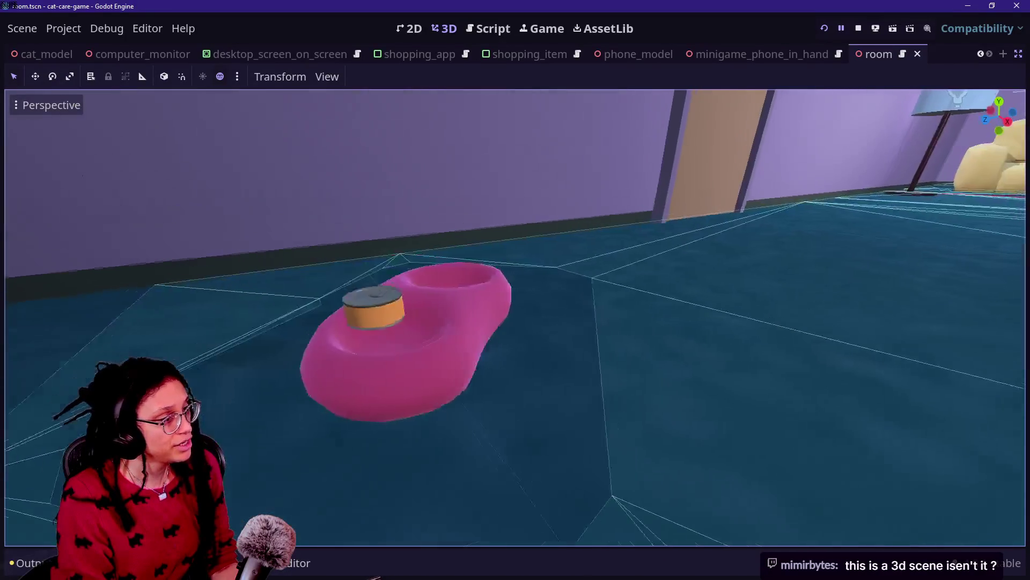
pyautogui.press('s')
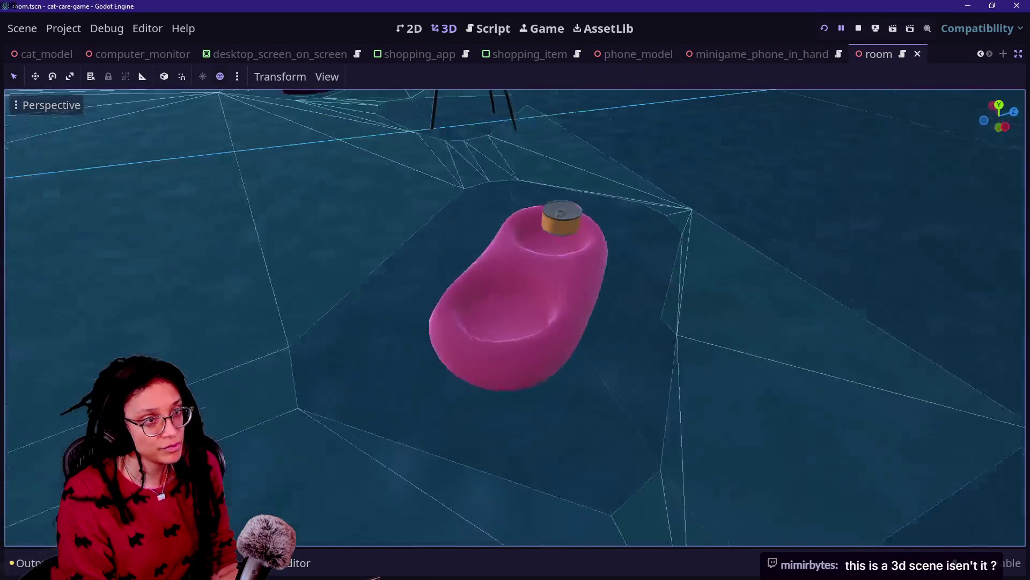
pyautogui.press('a')
pyautogui.scroll(-4, 516, 317)
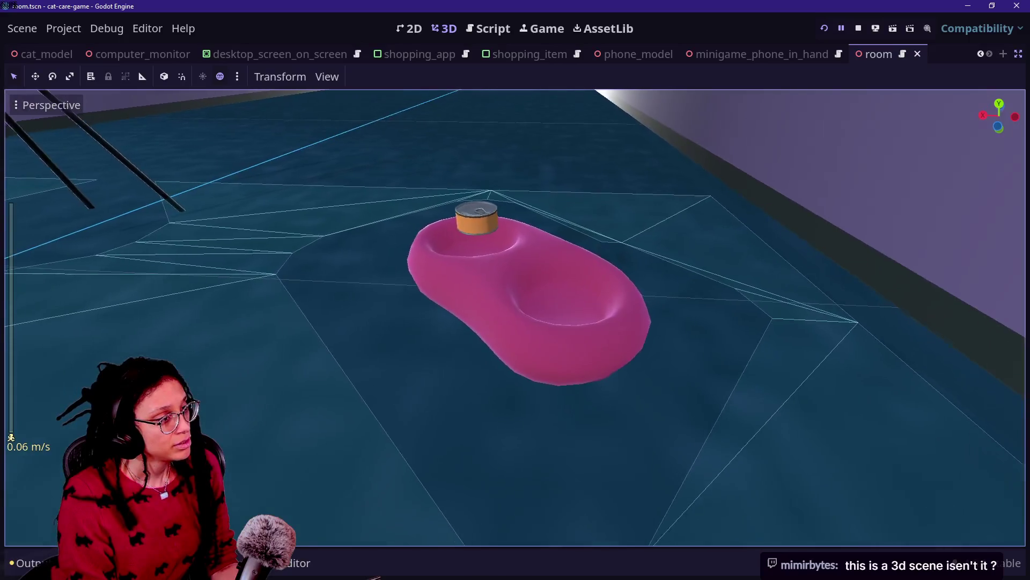
pyautogui.moveTo(515, 316); pyautogui.dragTo(407, 279)
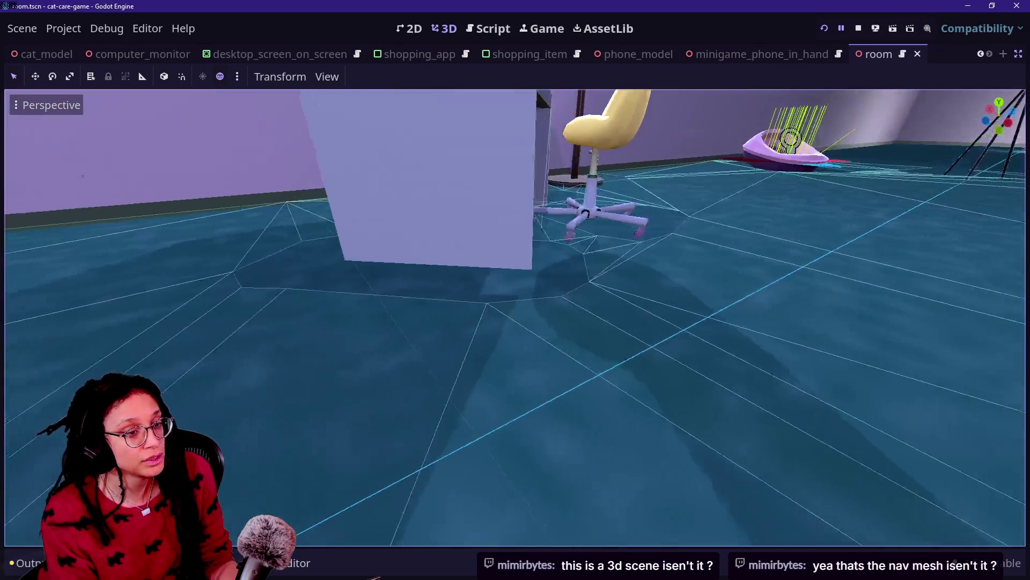
pyautogui.press('w')
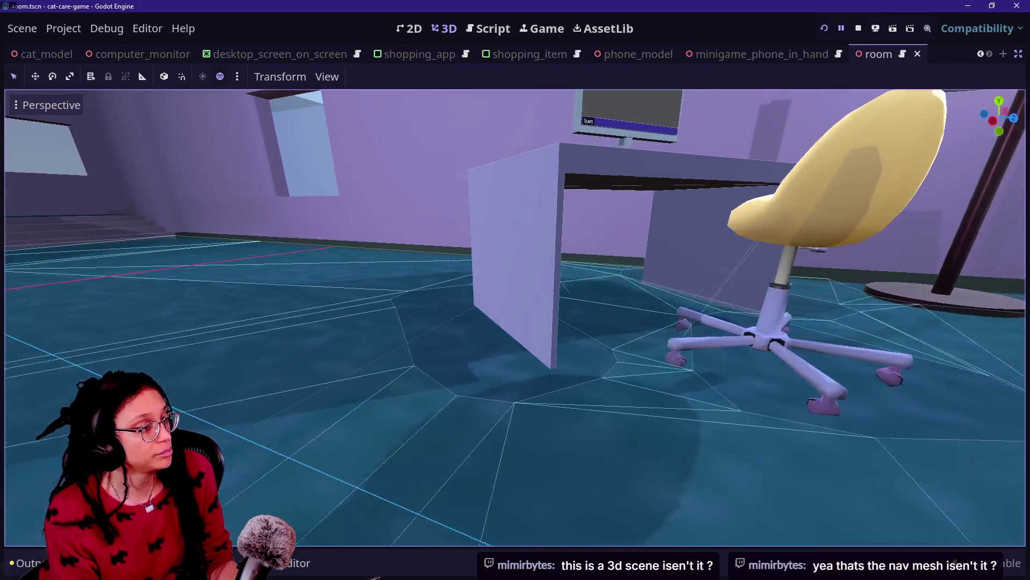
pyautogui.press('w')
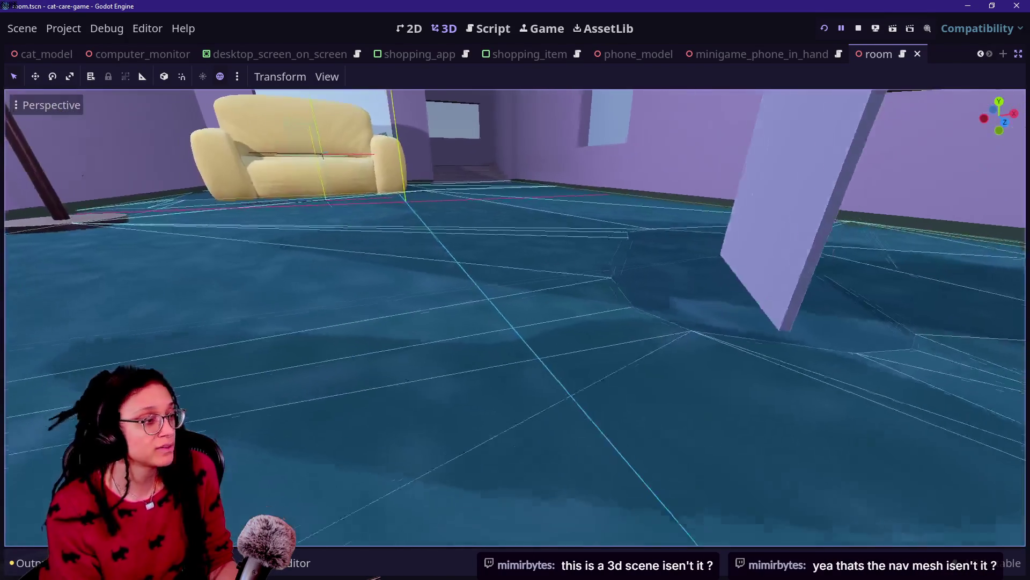
pyautogui.press('w')
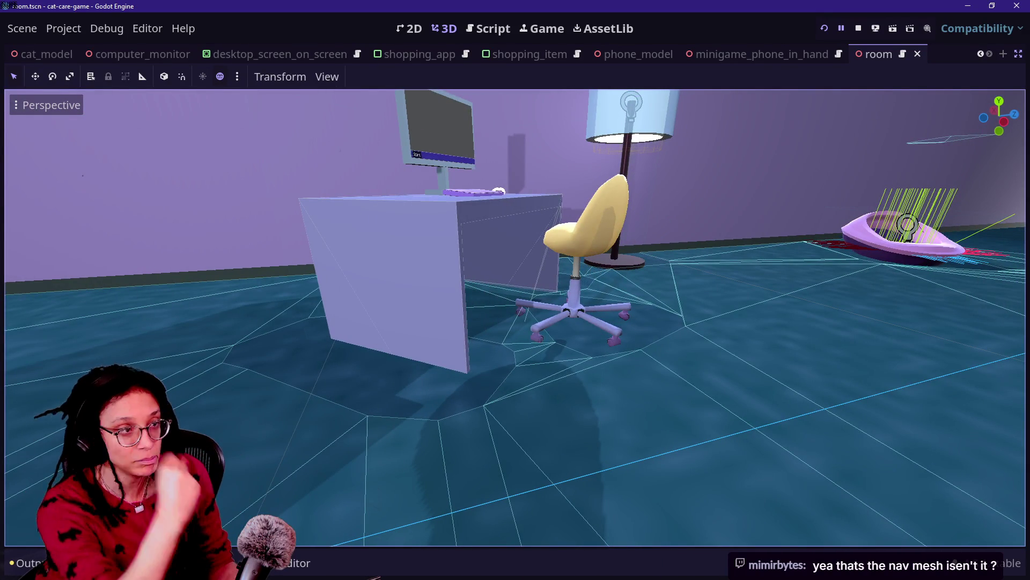
pyautogui.press('w')
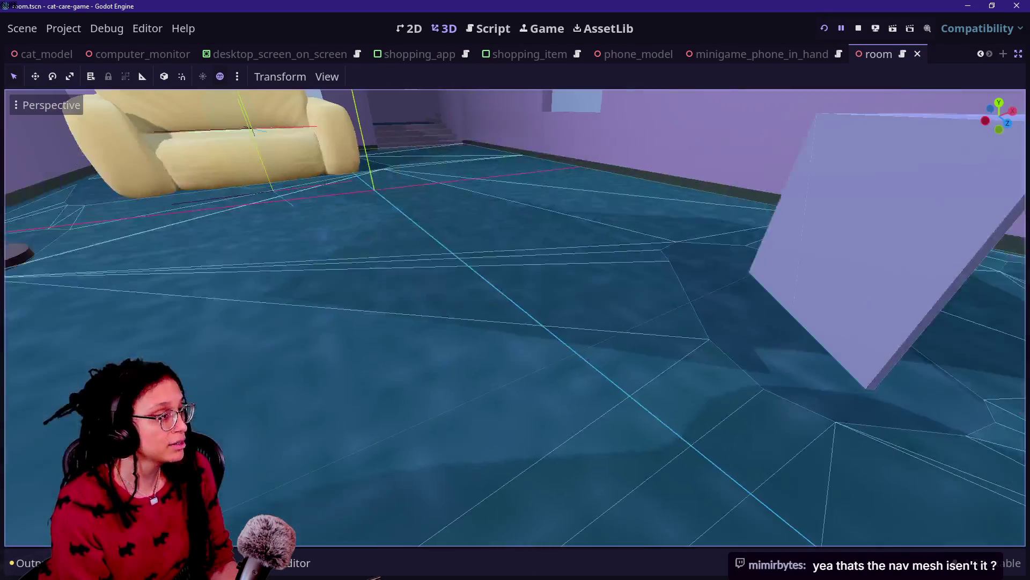
pyautogui.press('w')
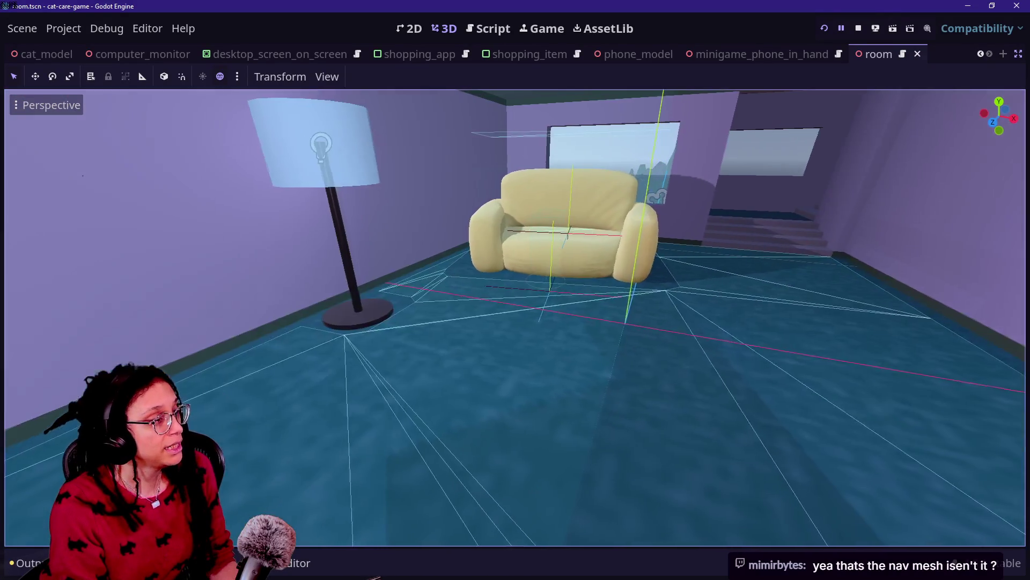
pyautogui.moveTo(516, 316); pyautogui.dragTo(300, 316)
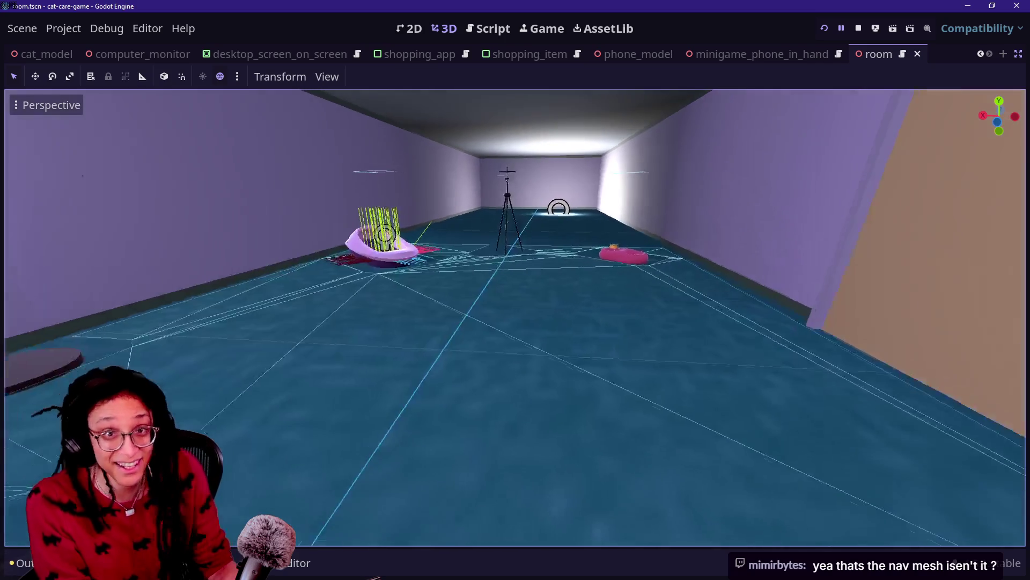
pyautogui.moveTo(515, 317)
pyautogui.mouseDown()
pyautogui.moveTo(188, 316)
pyautogui.moveTo(633, 316)
pyautogui.mouseUp()
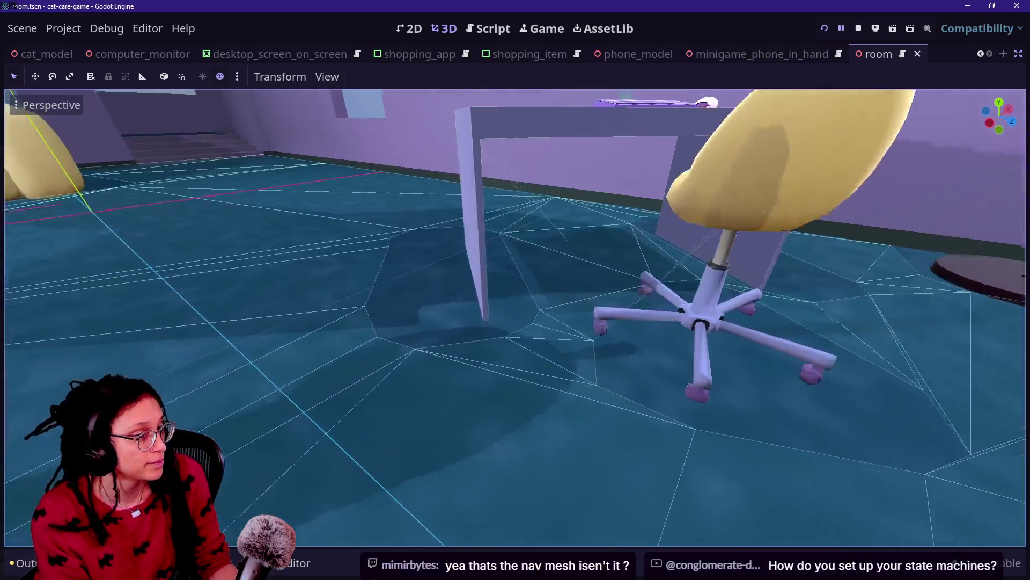
pyautogui.scroll(5, 515, 317)
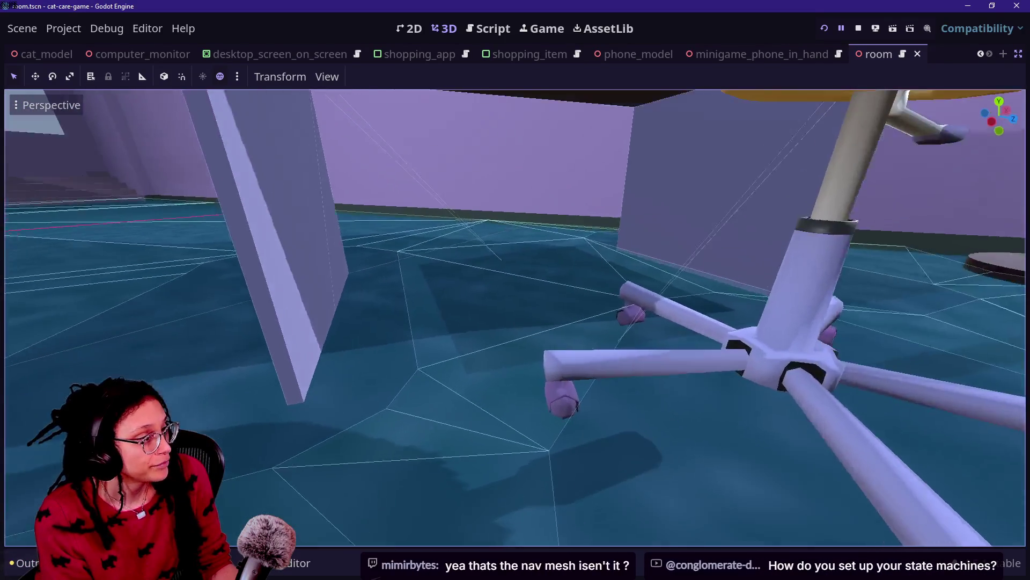
pyautogui.moveTo(515, 316)
pyautogui.mouseDown()
pyautogui.moveTo(516, 349)
pyautogui.moveTo(500, 371)
pyautogui.moveTo(516, 365)
pyautogui.moveTo(526, 339)
pyautogui.moveTo(526, 306)
pyautogui.moveTo(499, 287)
pyautogui.moveTo(424, 292)
pyautogui.moveTo(416, 327)
pyautogui.moveTo(322, 330)
pyautogui.mouseUp()
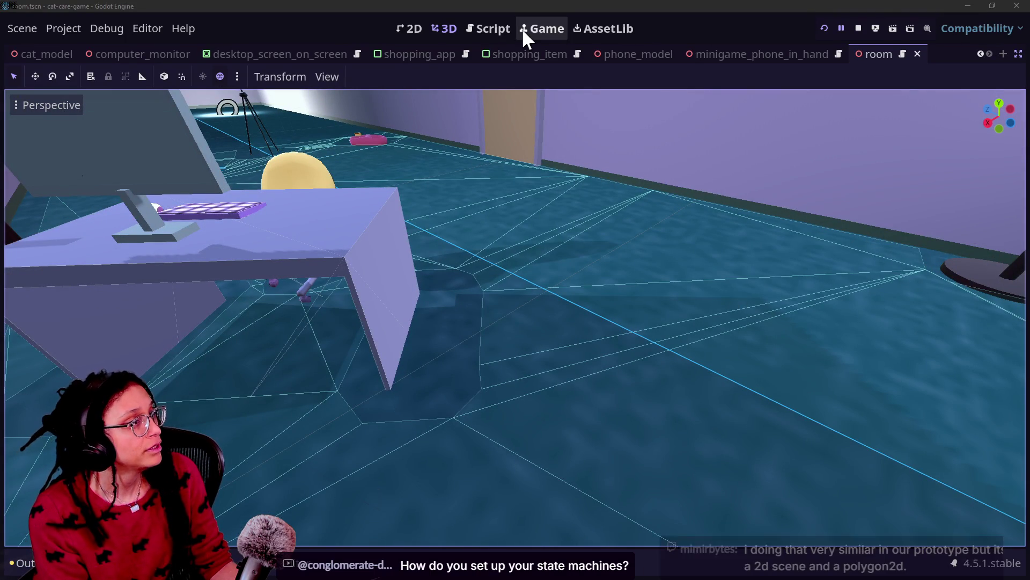
# - Open the cat.gd script through Quick Open in the Script editor
pyautogui.click(506, 30)
pyautogui.click(552, 166)
pyautogui.hotkey('alt', 'shift', 'o')
pyautogui.write('cat')
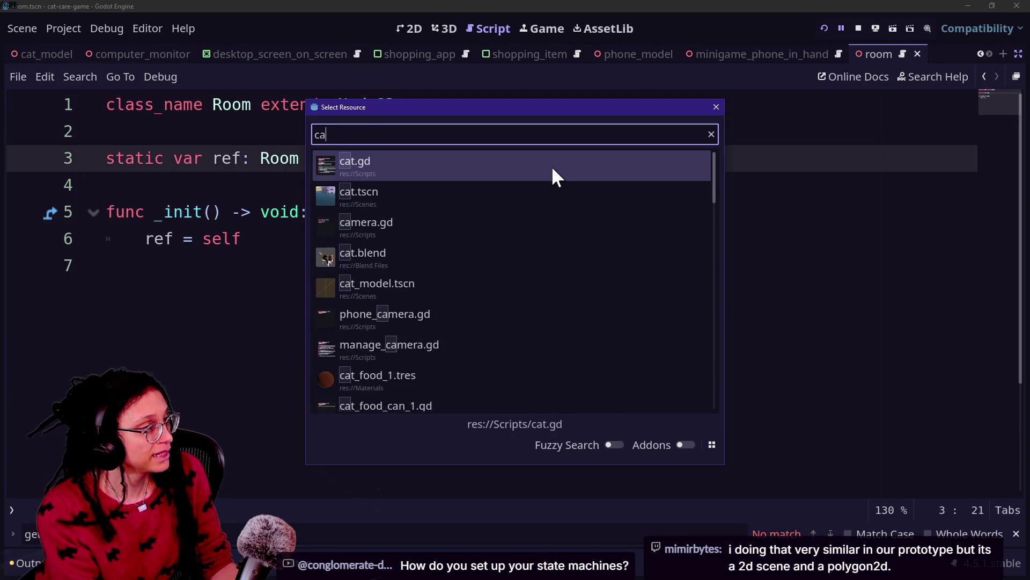
pyautogui.press('Return')
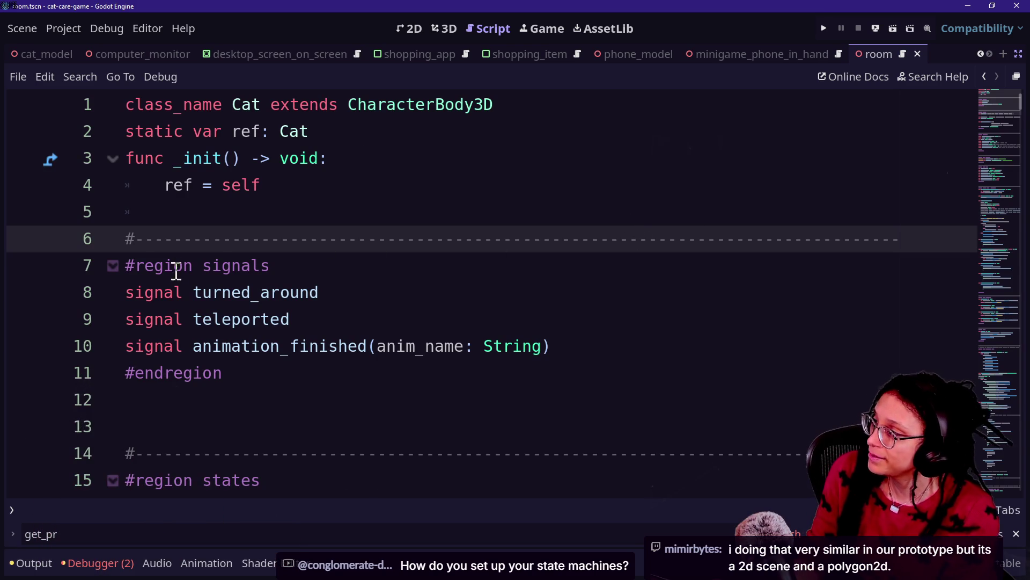
# - Highlight cat.gd's signals, states, constants and local vars sections in turn
pyautogui.moveTo(127, 267); pyautogui.dragTo(285, 375)
pyautogui.click(285, 375)
pyautogui.scroll(-2, 249, 414)
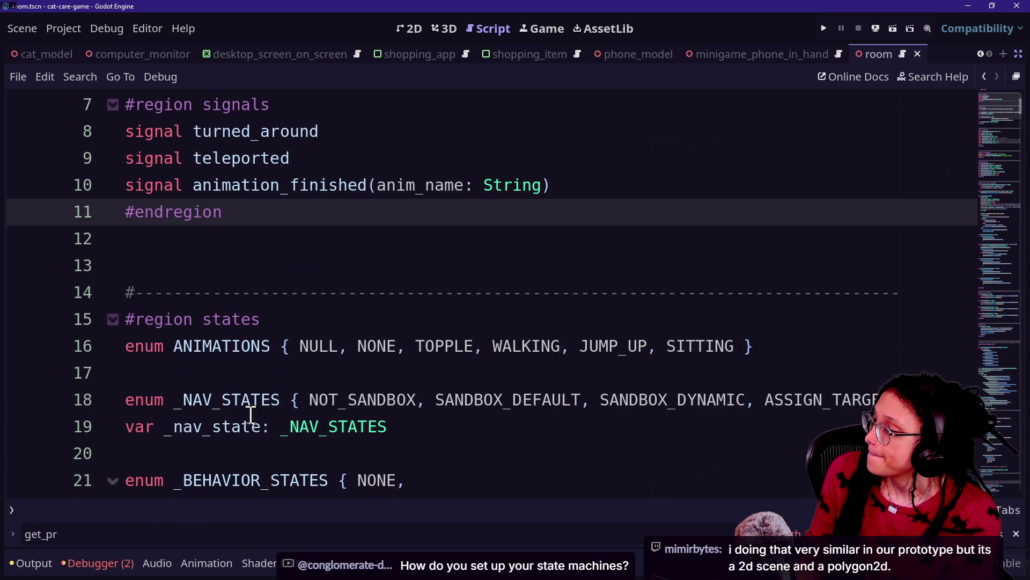
pyautogui.moveTo(144, 332); pyautogui.dragTo(363, 453)
pyautogui.click(364, 453)
pyautogui.scroll(-6, 363, 453)
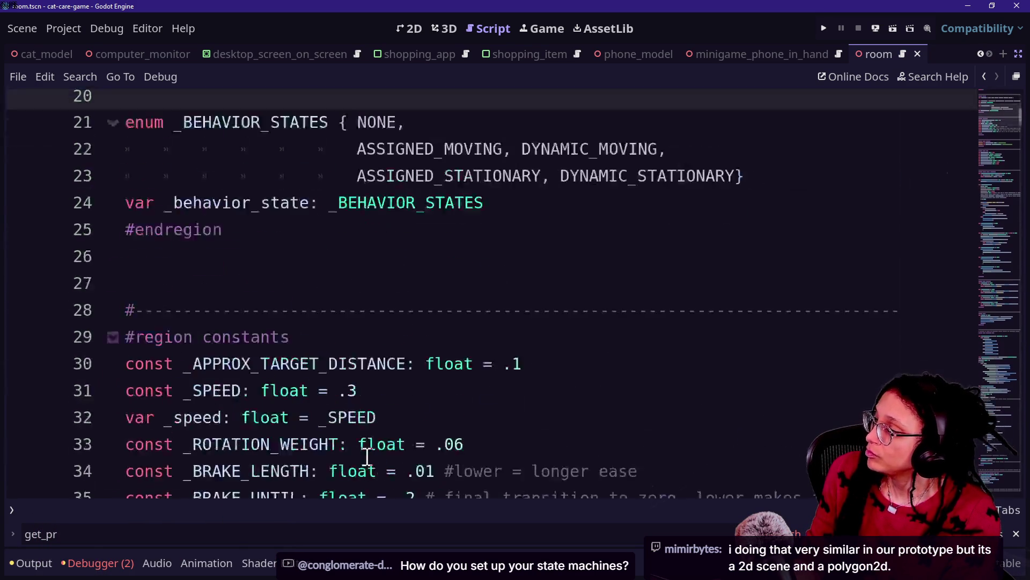
pyautogui.moveTo(195, 210); pyautogui.dragTo(391, 320)
pyautogui.click(391, 320)
pyautogui.scroll(-6, 393, 325)
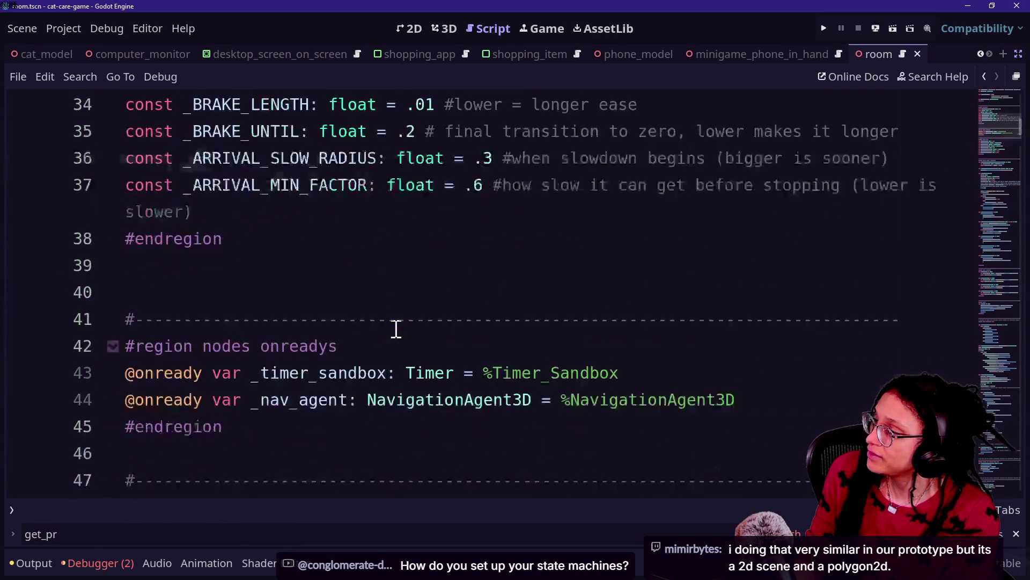
pyautogui.moveTo(126, 238); pyautogui.dragTo(635, 265)
pyautogui.click(646, 261)
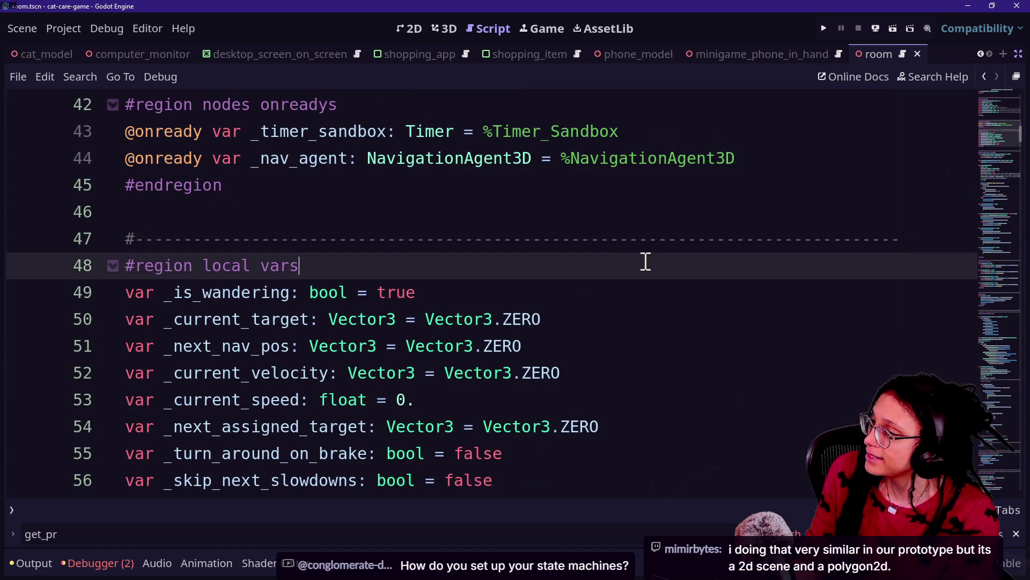
# - Point out ANIMATIONS.SITTING on line 170 of _assign_animation, then run the game with F5
pyautogui.scroll(-7, 646, 262)
pyautogui.scroll(-10, 645, 262)
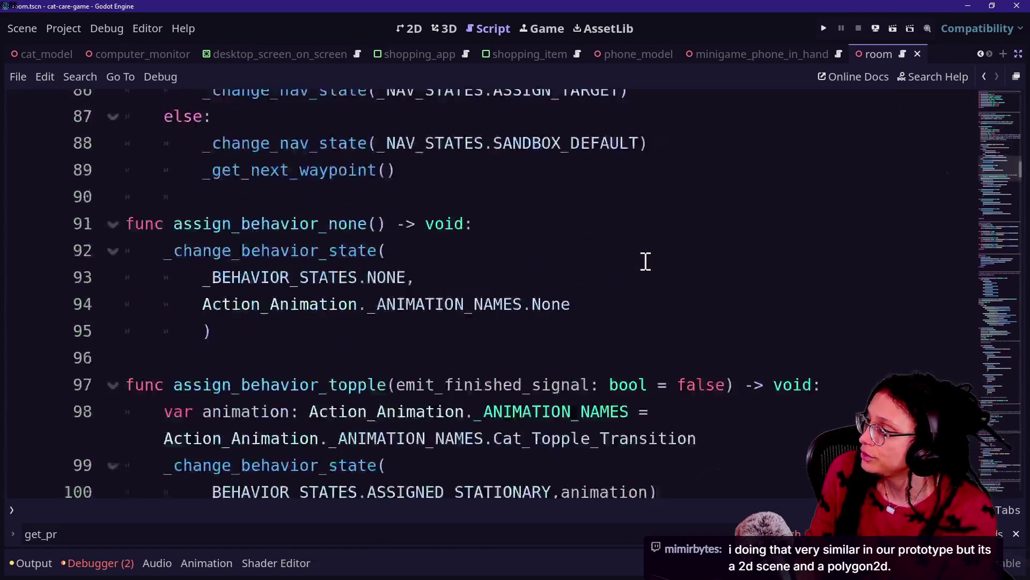
pyautogui.scroll(-18, 646, 262)
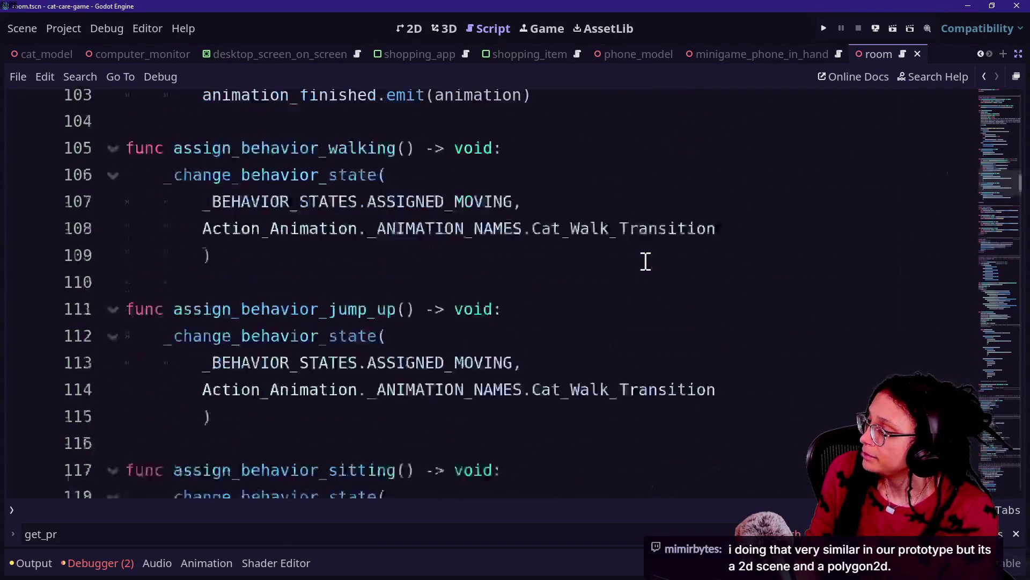
pyautogui.scroll(-6, 646, 262)
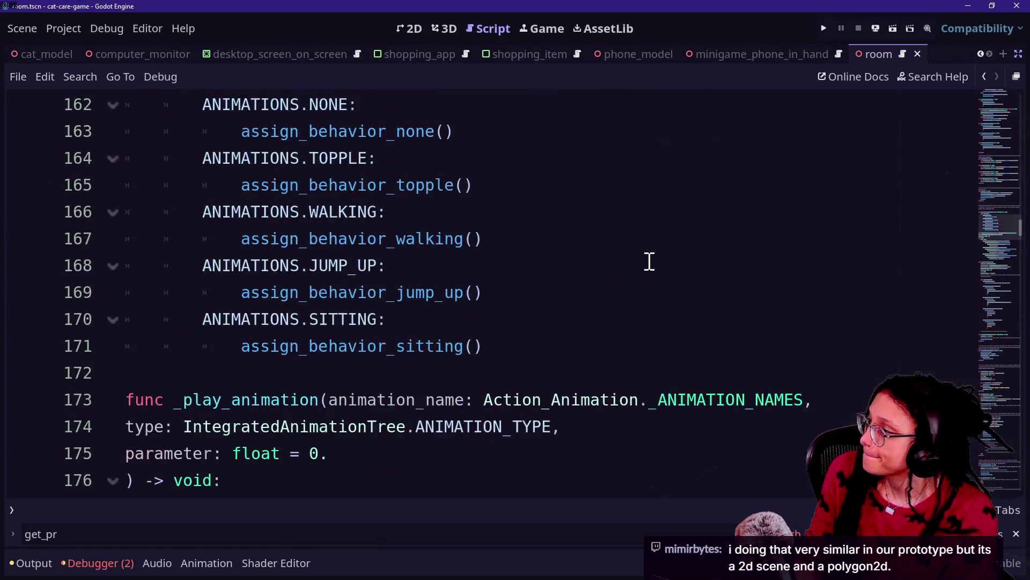
pyautogui.scroll(1, 649, 262)
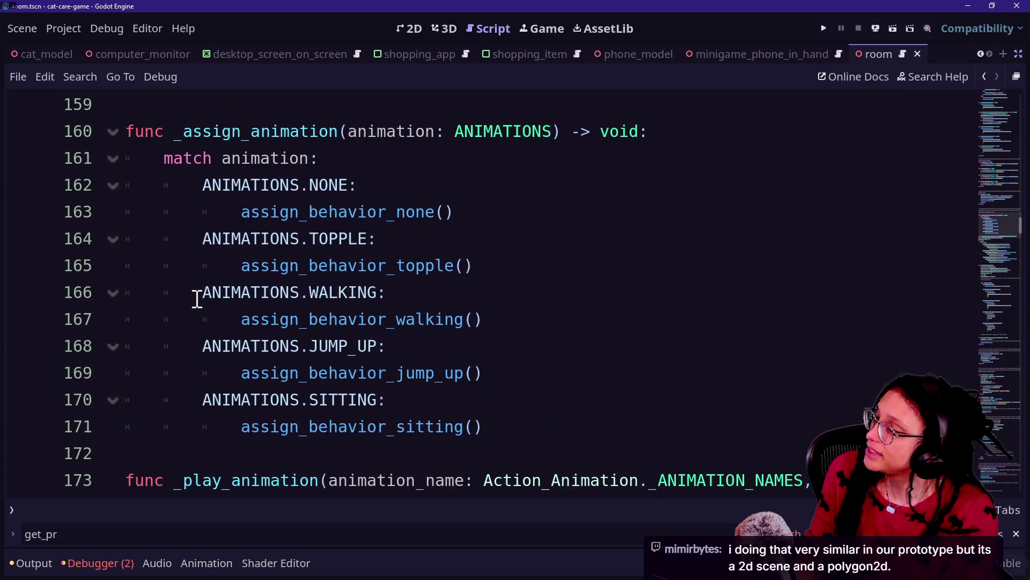
pyautogui.moveTo(206, 413); pyautogui.dragTo(411, 396)
pyautogui.click(388, 413)
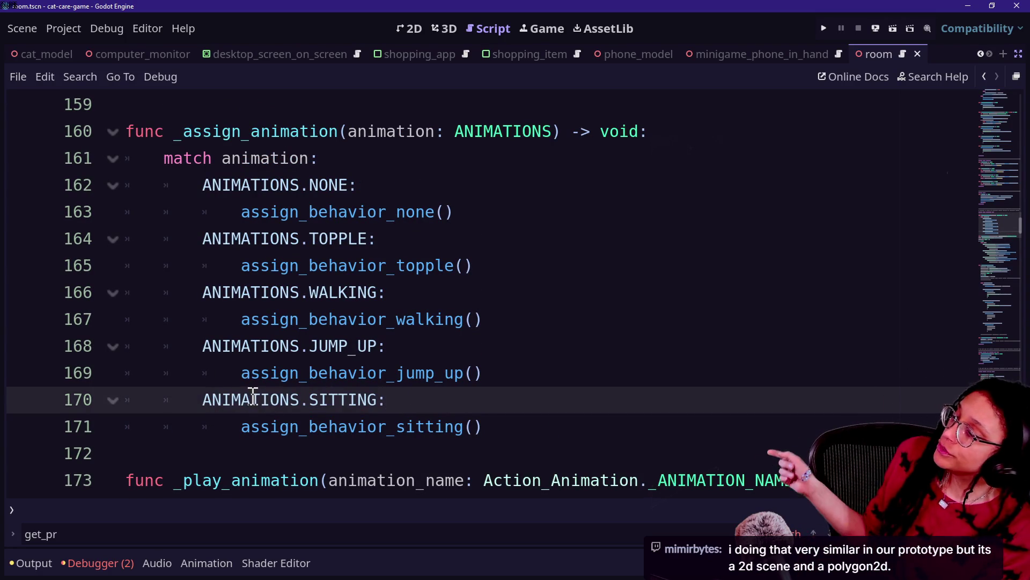
pyautogui.click(466, 399)
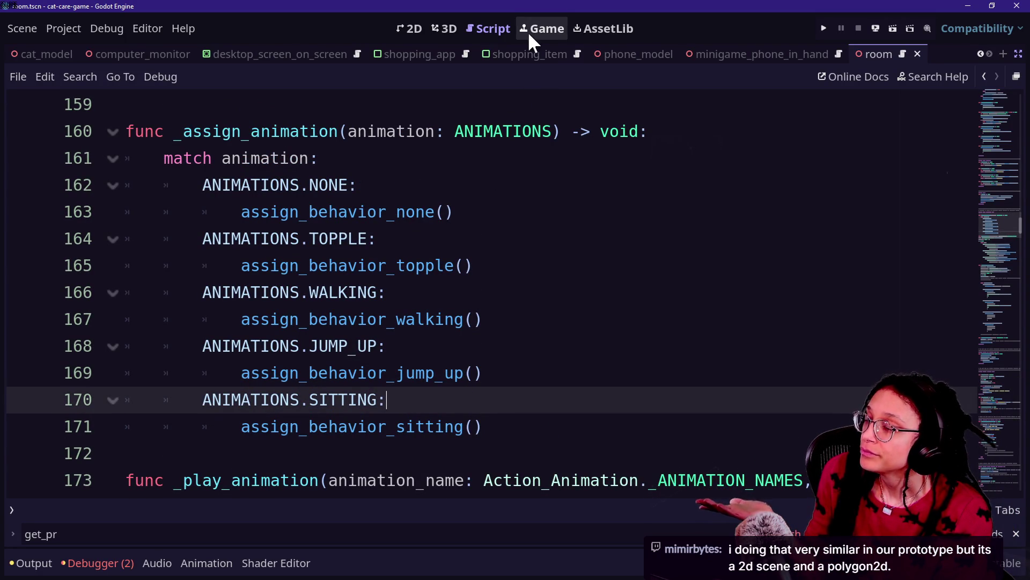
pyautogui.press('F5')
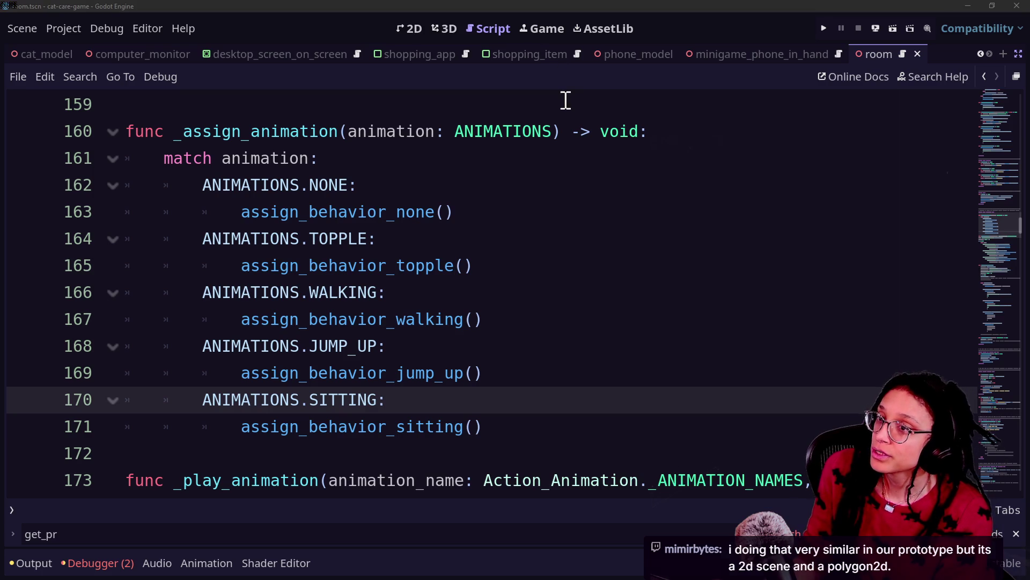
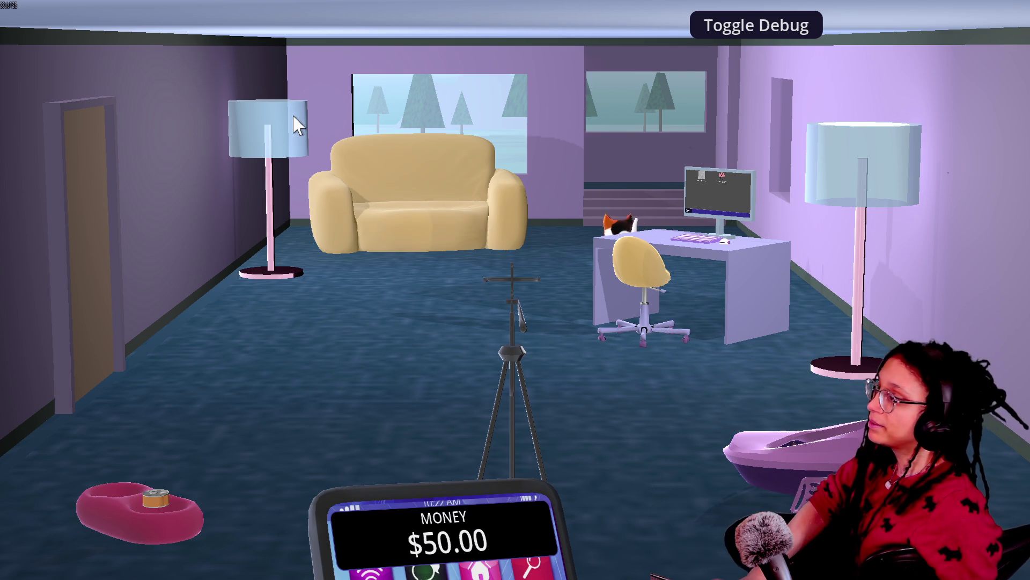
# - Leave the running game and search the room script for 'change', inspecting _change_behavior_state
pyautogui.hotkey('alt', 'Tab')
pyautogui.click(469, 265)
pyautogui.hotkey('ctrl', 'f')
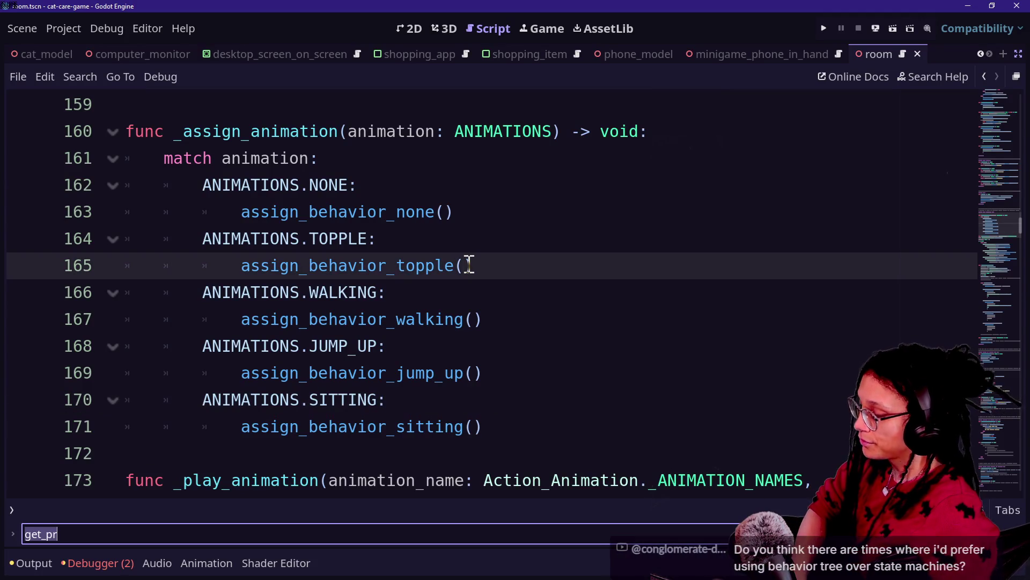
pyautogui.write('change')
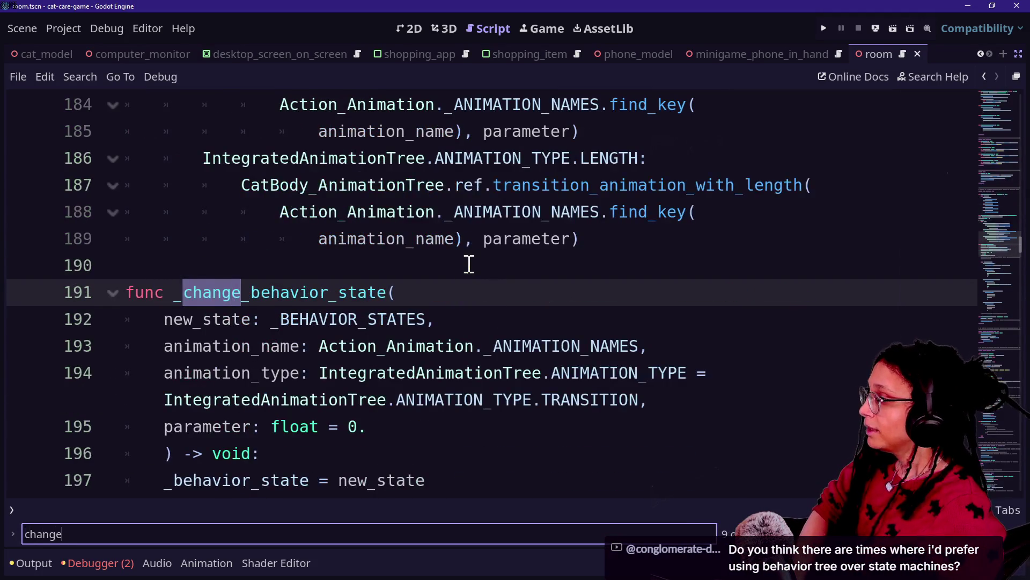
pyautogui.click(458, 373)
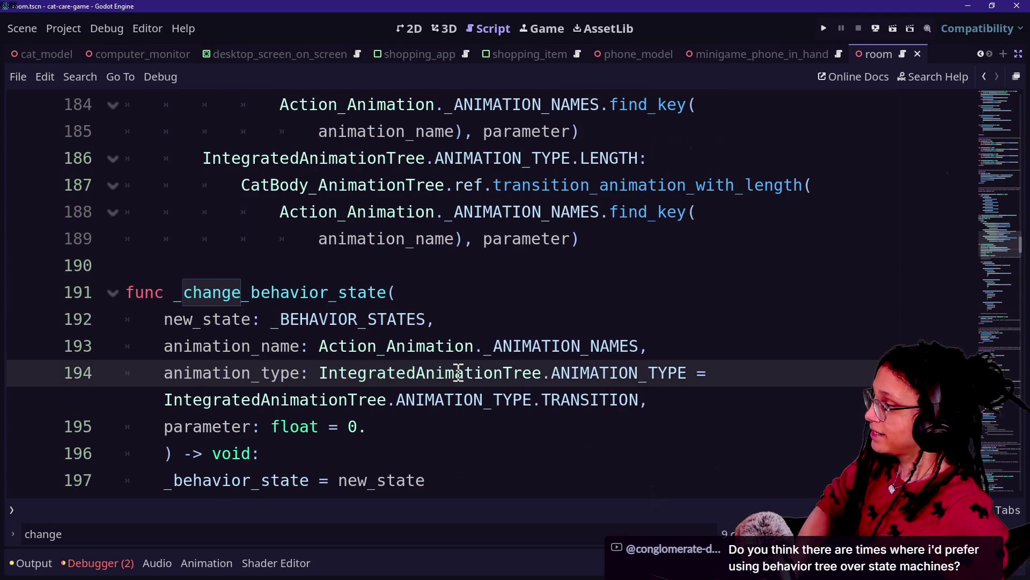
pyautogui.scroll(-1, 341, 370)
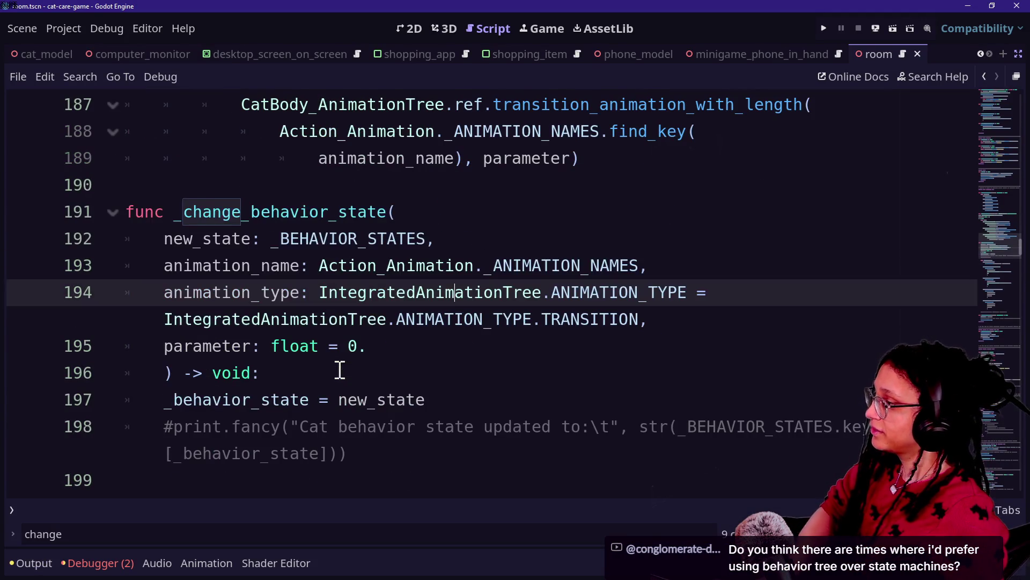
pyautogui.moveTo(167, 184); pyautogui.dragTo(414, 279)
pyautogui.click(412, 277)
# - Cycle through the remaining 'change' matches until the search wraps to the first one
pyautogui.scroll(-3, 299, 298)
pyautogui.scroll(-6, 299, 298)
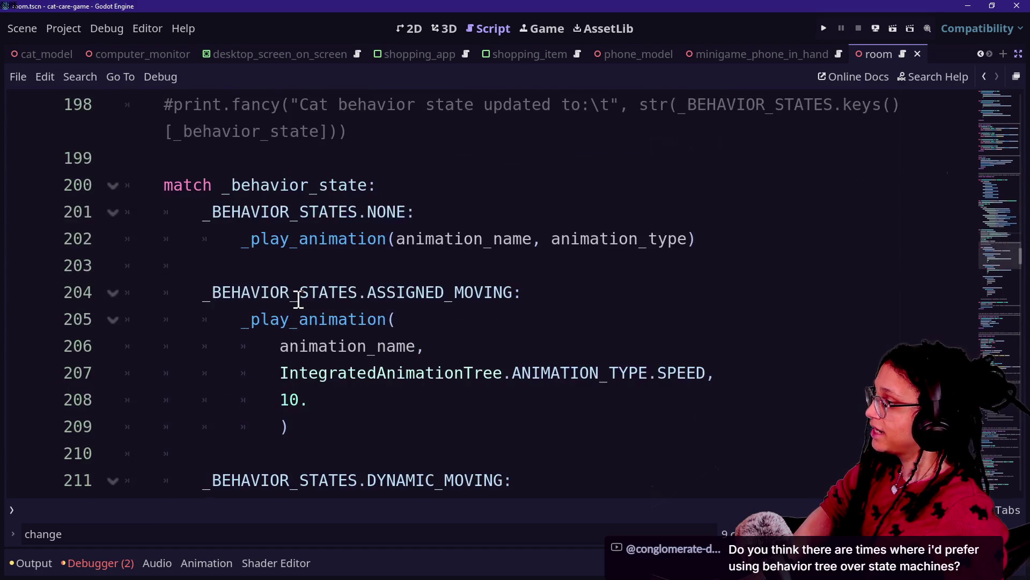
pyautogui.hotkey('ctrl', 'f')
pyautogui.press('Return')
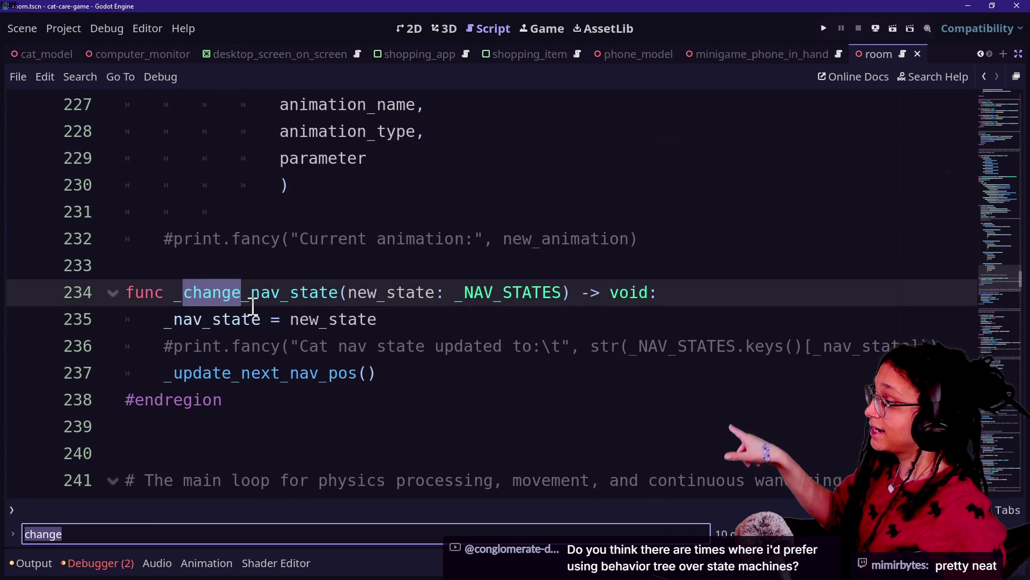
pyautogui.press('Return')
pyautogui.press('Return')
pyautogui.press('Return')
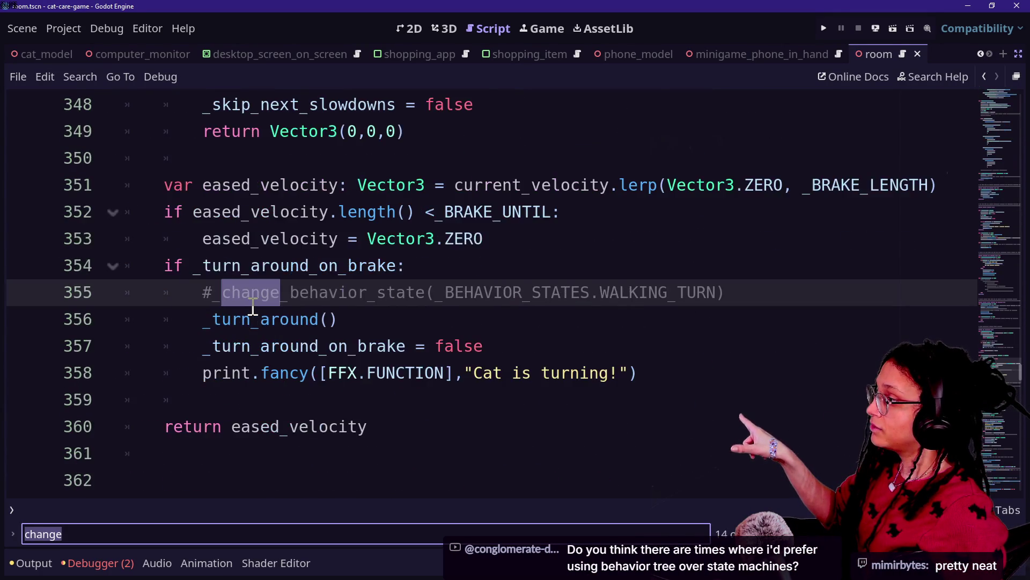
pyautogui.press('Return')
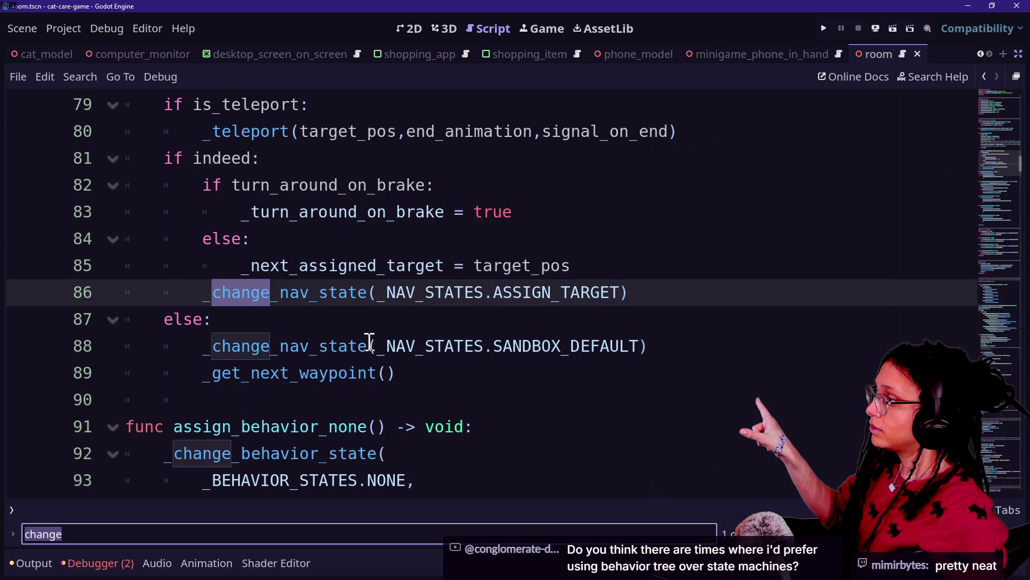
pyautogui.scroll(2, 370, 342)
pyautogui.scroll(-4, 370, 341)
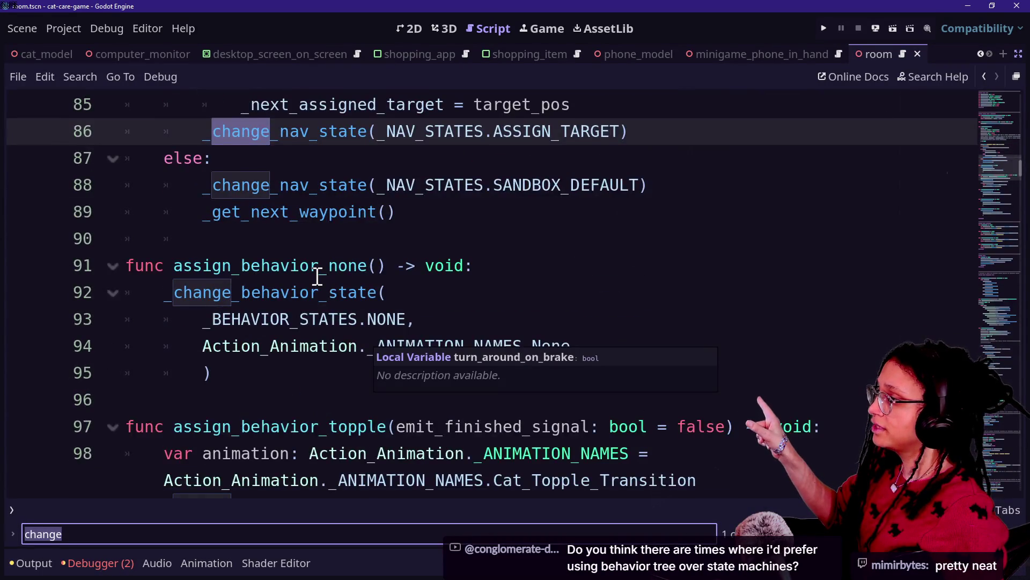
pyautogui.scroll(15, 317, 276)
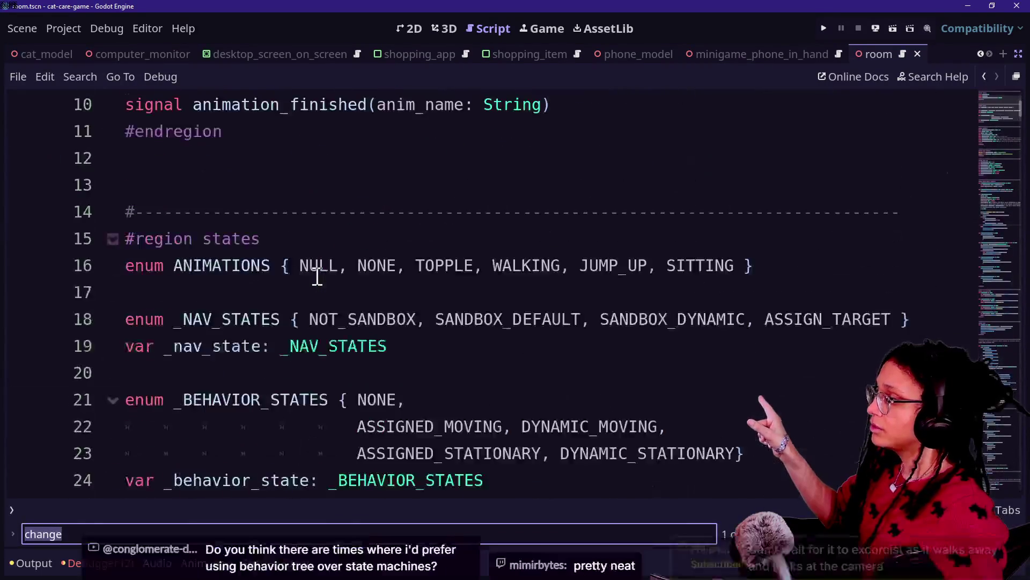
pyautogui.scroll(3, 317, 277)
pyautogui.scroll(-5, 317, 277)
pyautogui.scroll(1, 317, 277)
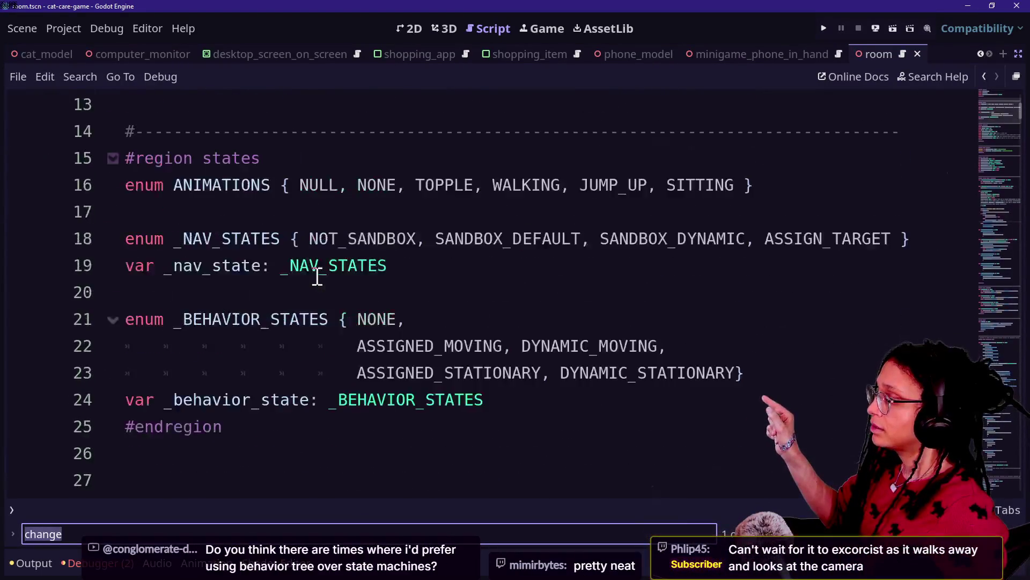
pyautogui.scroll(1, 317, 276)
pyautogui.scroll(-1, 317, 277)
pyautogui.moveTo(183, 239); pyautogui.dragTo(279, 239)
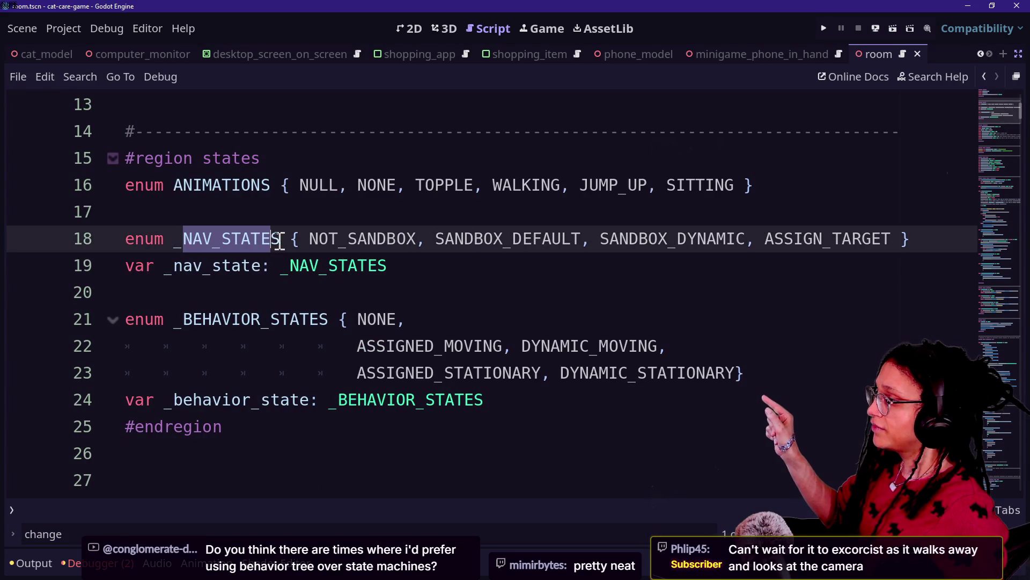
pyautogui.click(255, 313)
pyautogui.click(186, 188)
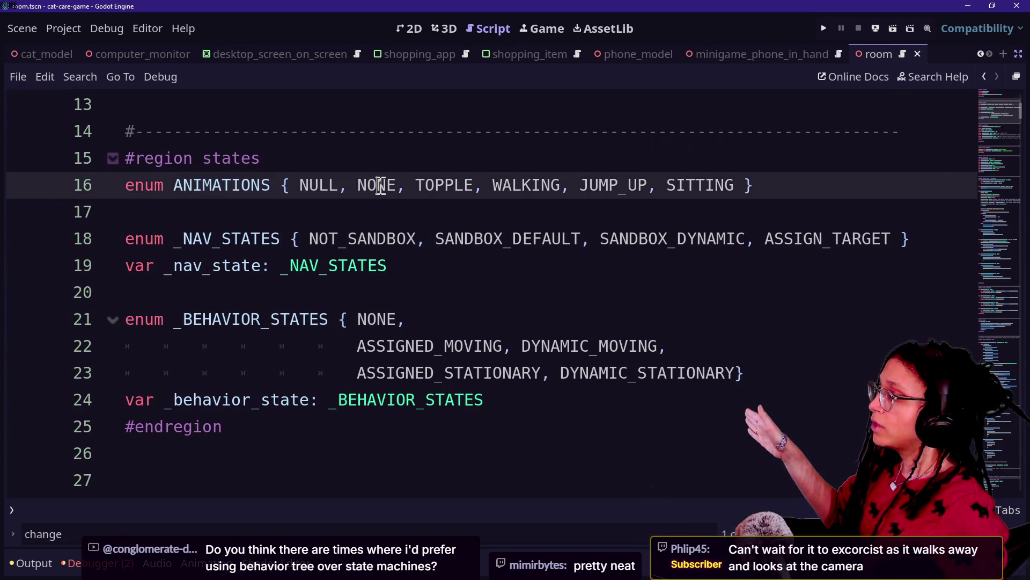
pyautogui.moveTo(172, 189)
pyautogui.mouseDown()
pyautogui.moveTo(297, 174)
pyautogui.moveTo(306, 188)
pyautogui.mouseUp()
pyautogui.click(152, 184)
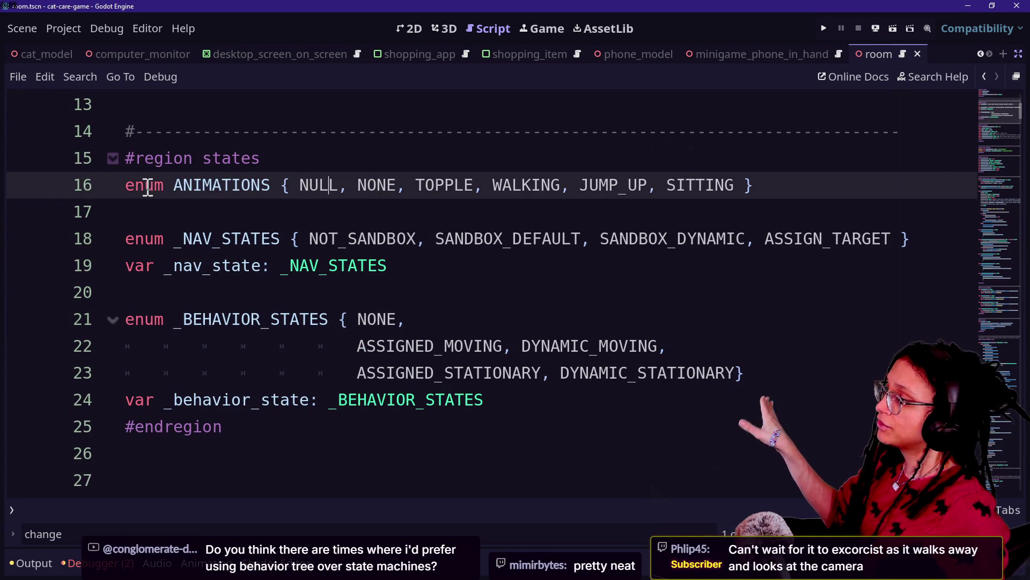
pyautogui.press('Up')
pyautogui.moveTo(154, 240); pyautogui.dragTo(310, 239)
pyautogui.click(195, 315)
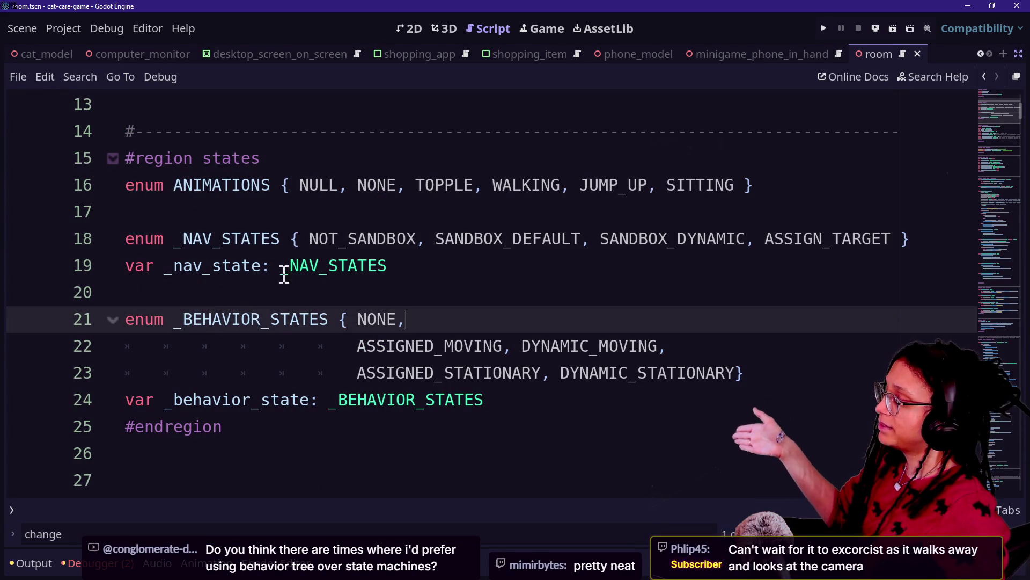
pyautogui.moveTo(125, 157); pyautogui.dragTo(410, 399)
pyautogui.click(259, 207)
pyautogui.moveTo(260, 194); pyautogui.dragTo(355, 321)
pyautogui.click(356, 321)
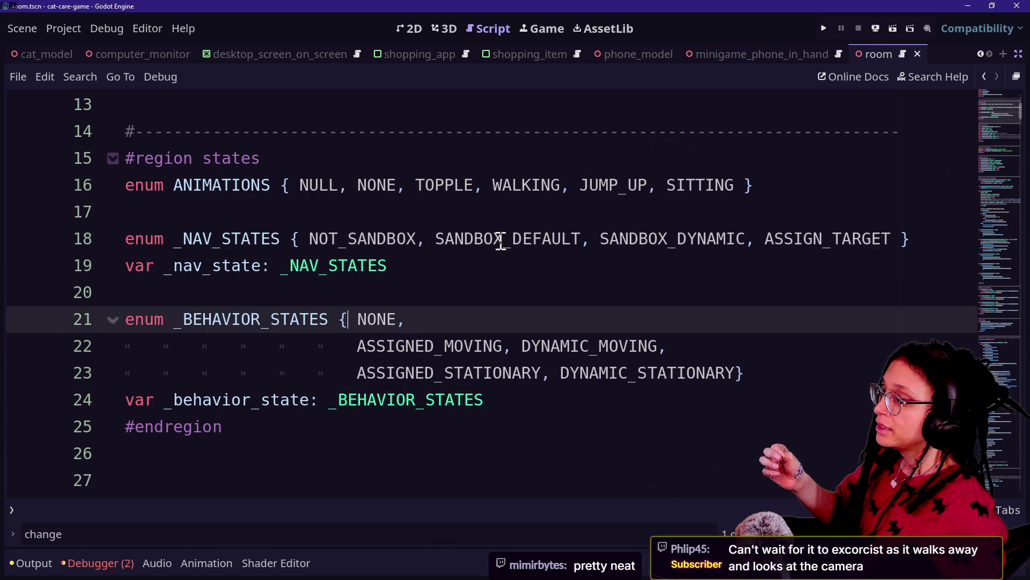
pyautogui.click(450, 239)
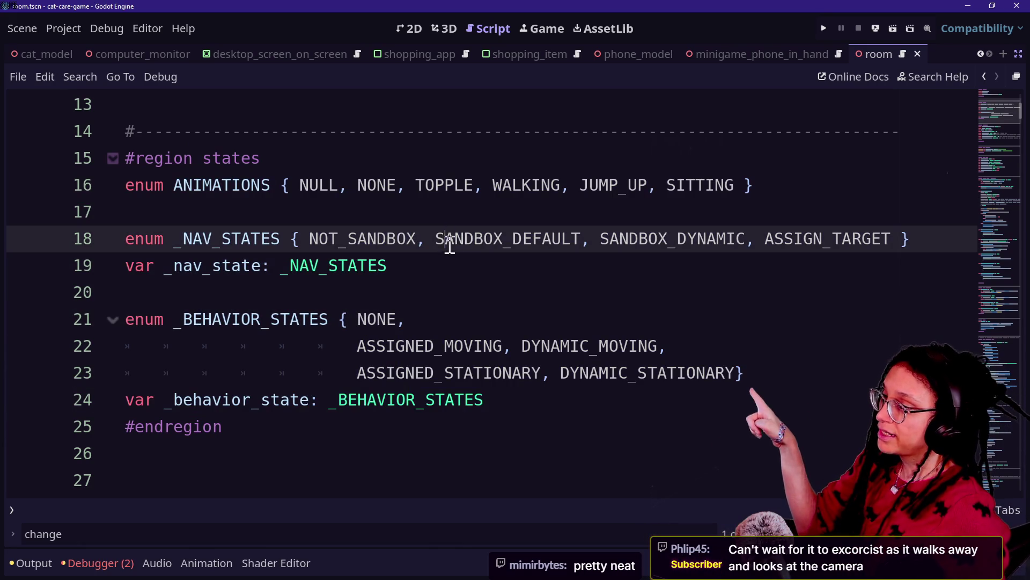
pyautogui.click(587, 239)
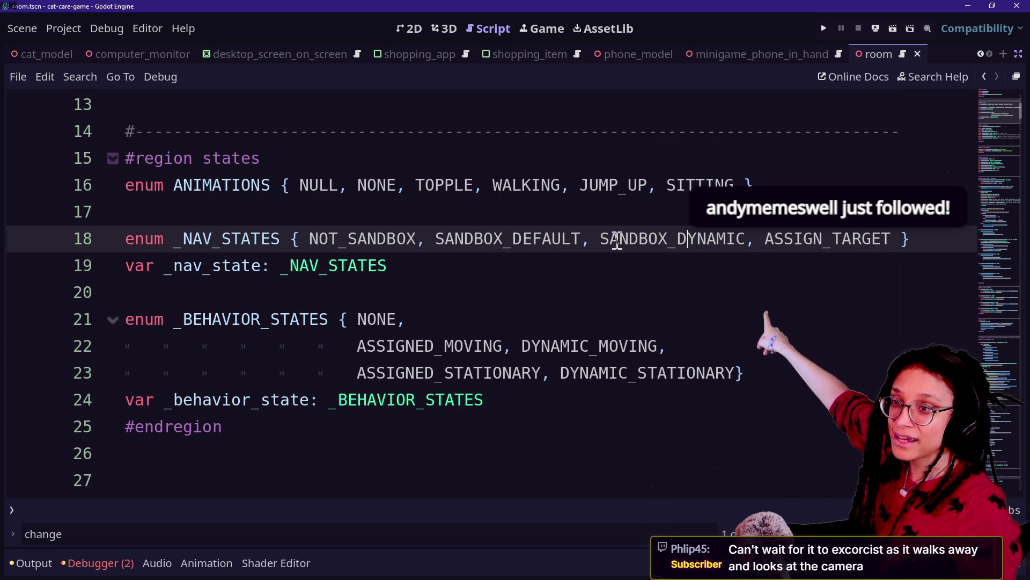
pyautogui.moveTo(600, 239); pyautogui.dragTo(668, 239)
pyautogui.click(669, 239)
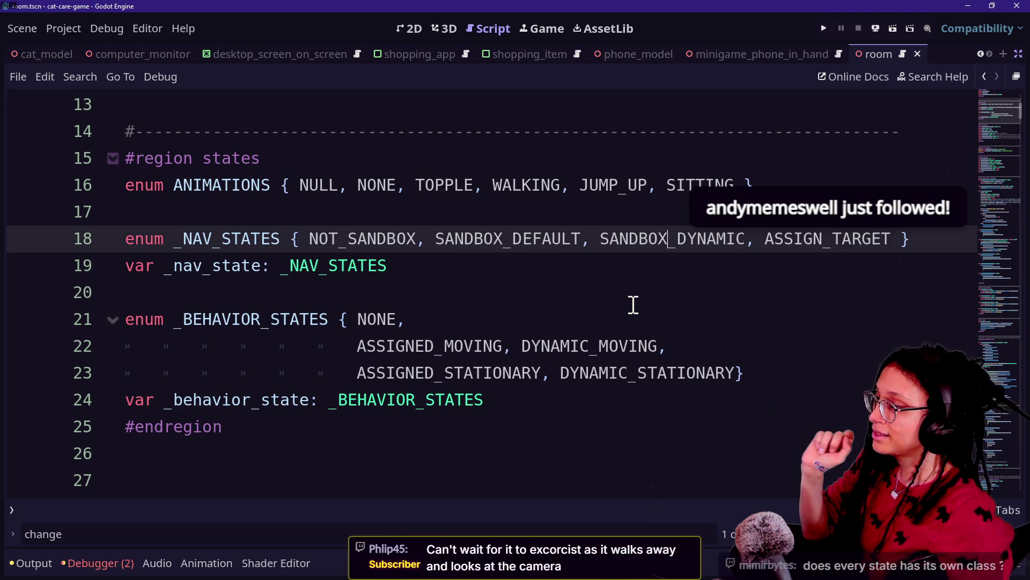
pyautogui.click(461, 322)
pyautogui.press('Down')
pyautogui.press('Down')
pyautogui.press('Down')
pyautogui.press('Down')
pyautogui.press('Down')
pyautogui.press('Down')
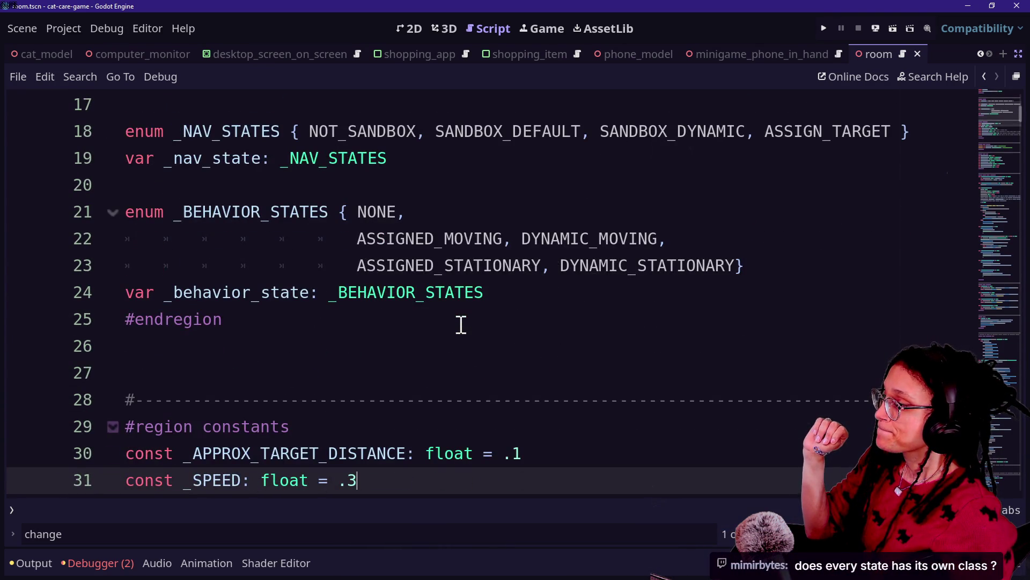
pyautogui.scroll(2, 462, 324)
pyautogui.scroll(-1, 461, 325)
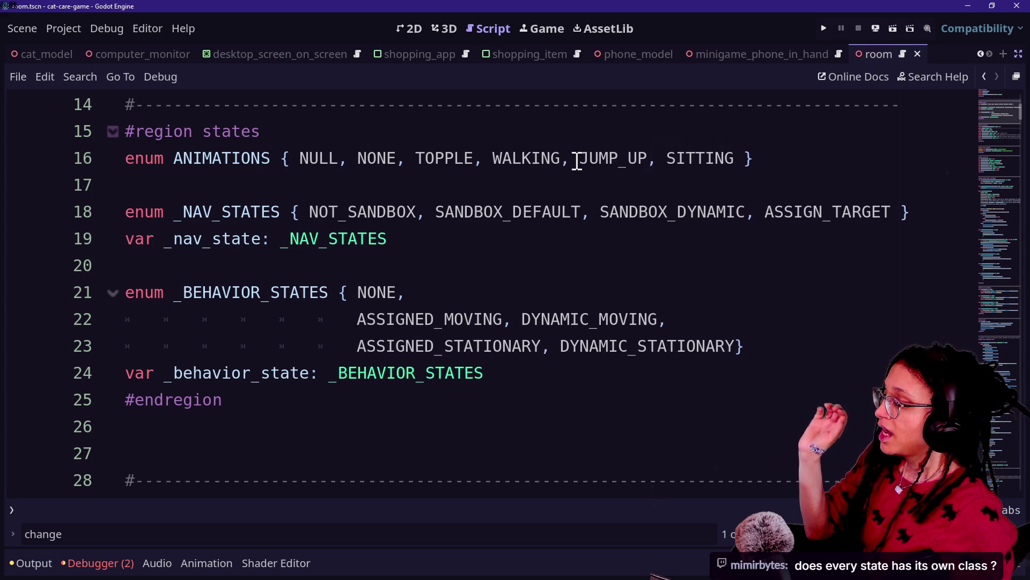
pyautogui.click(595, 159)
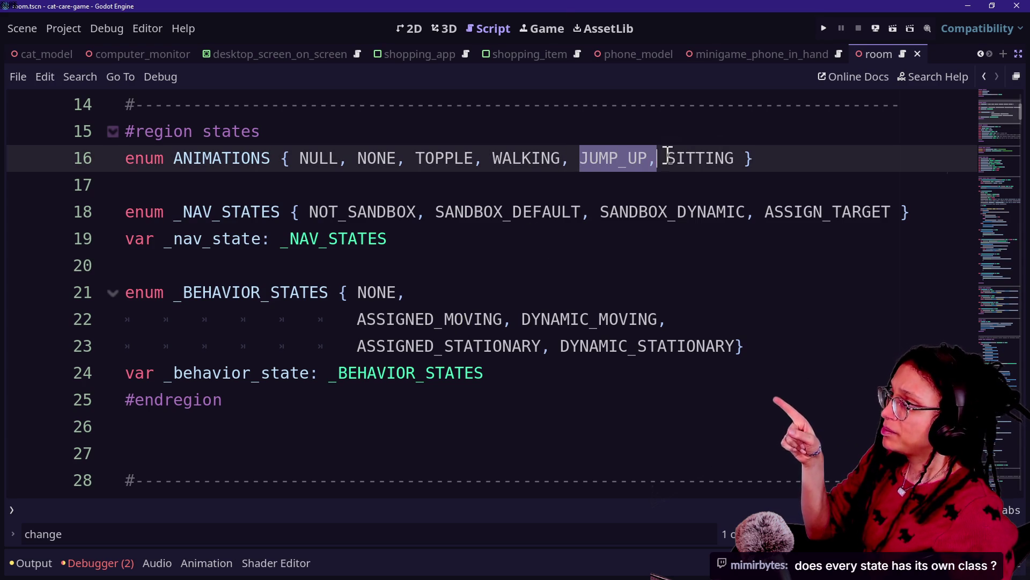
pyautogui.press('F5')
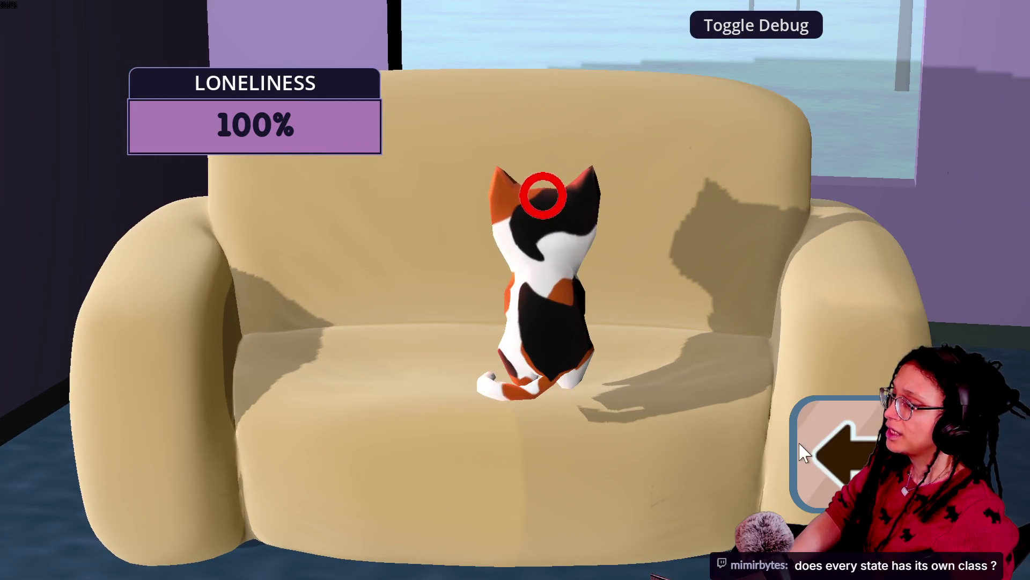
# - Zoom in on the cat on the sofa and back out to the room view
pyautogui.click(801, 446)
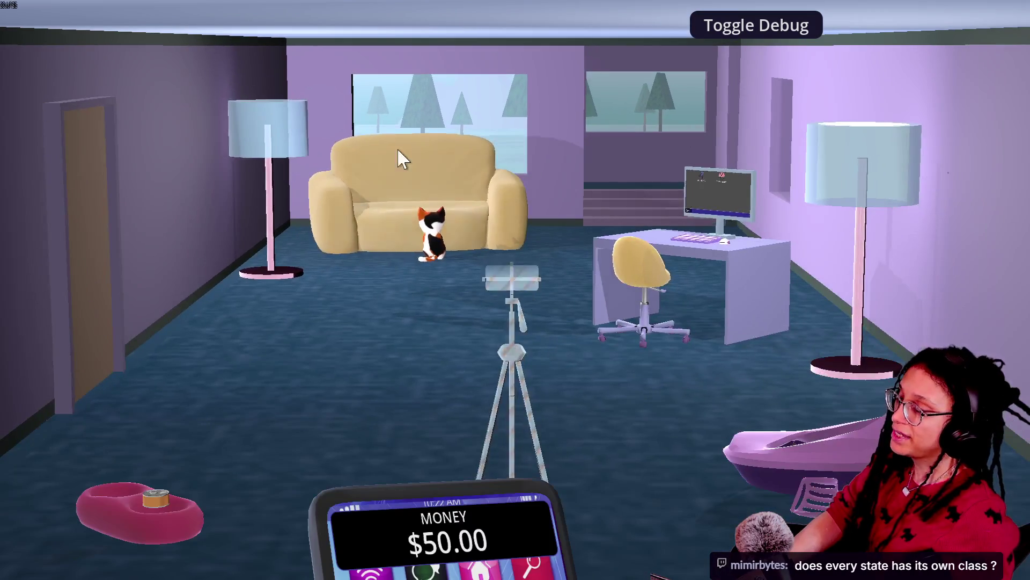
pyautogui.click(404, 158)
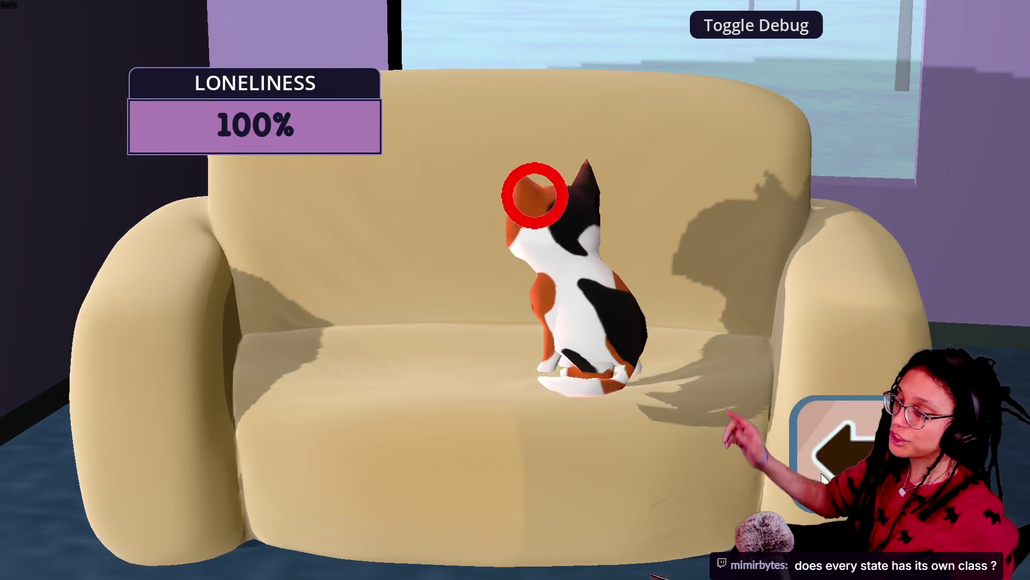
pyautogui.click(802, 470)
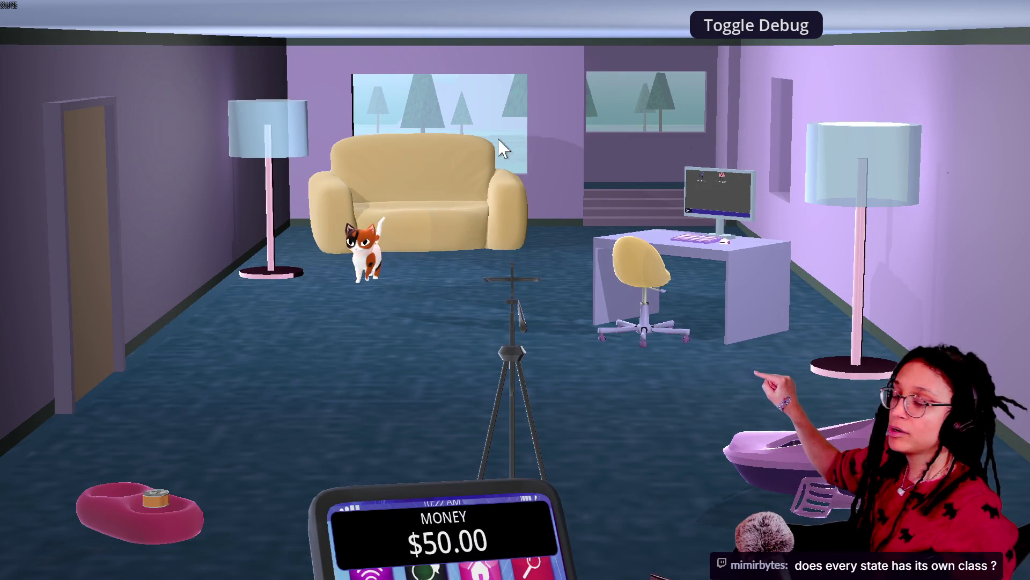
pyautogui.click(491, 166)
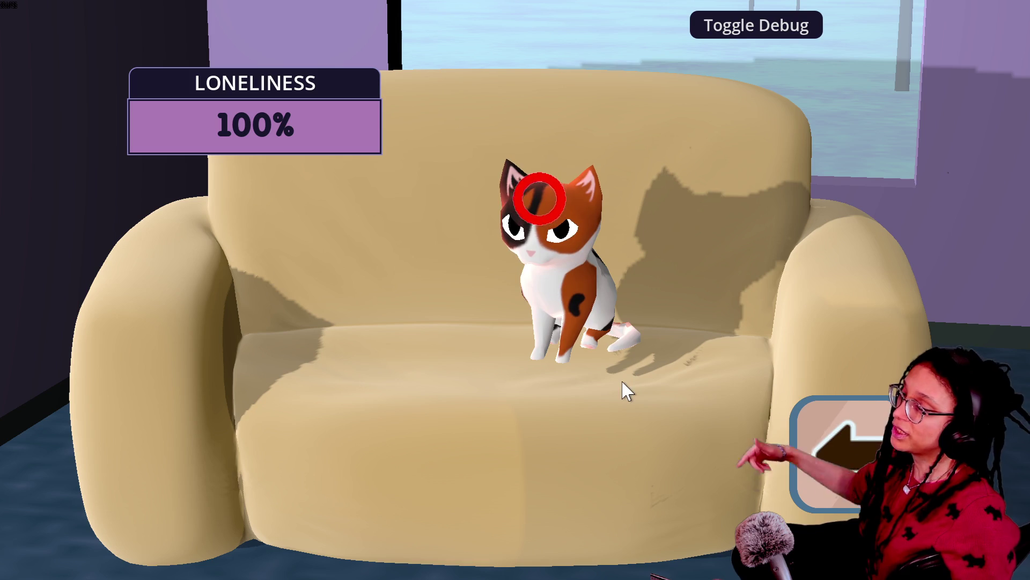
pyautogui.click(829, 446)
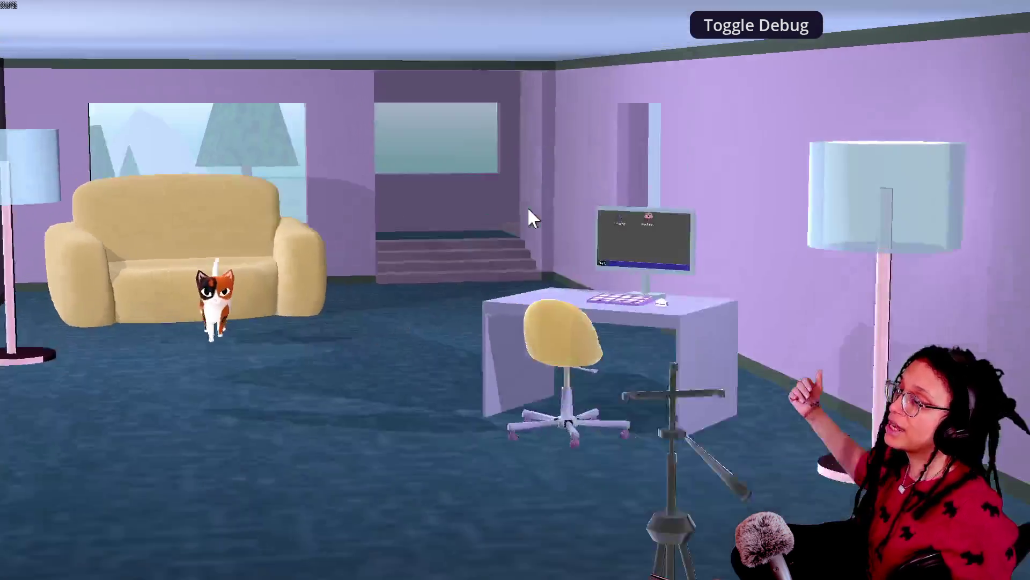
# - Look at the desk computer screen, then check the cat's 100% loneliness close up and return to the room
pyautogui.click(644, 239)
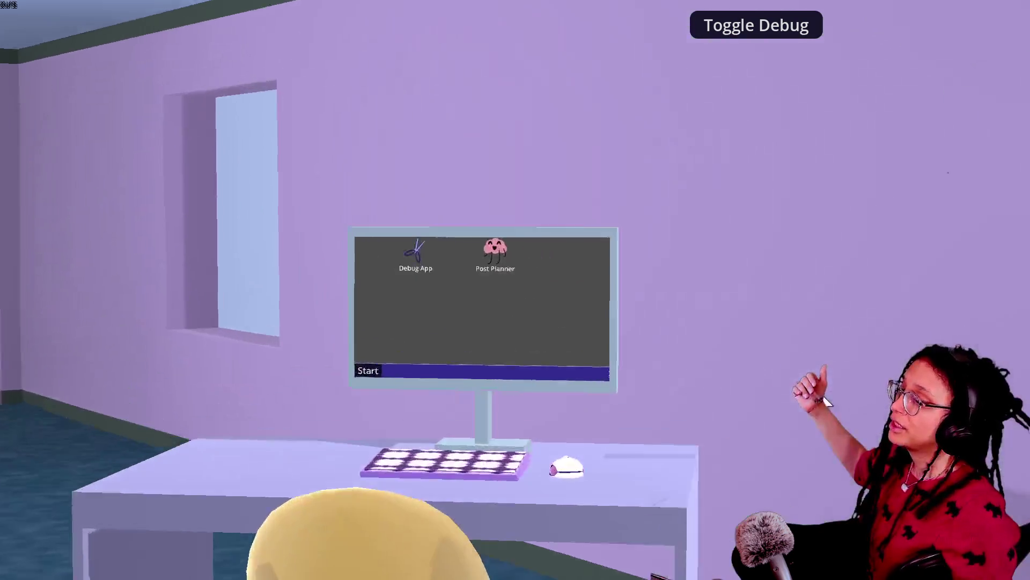
pyautogui.click(511, 356)
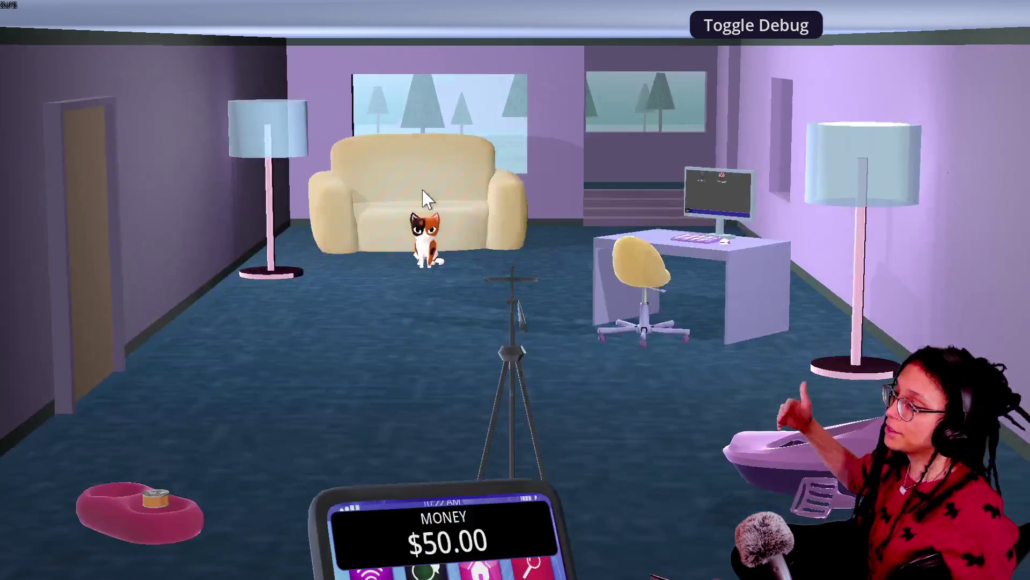
pyautogui.click(420, 198)
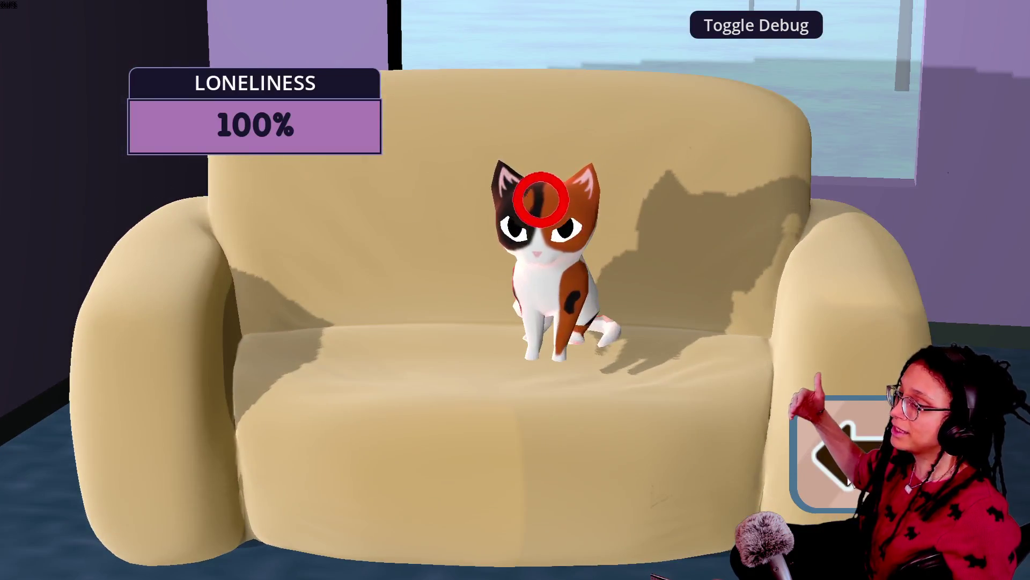
pyautogui.click(846, 466)
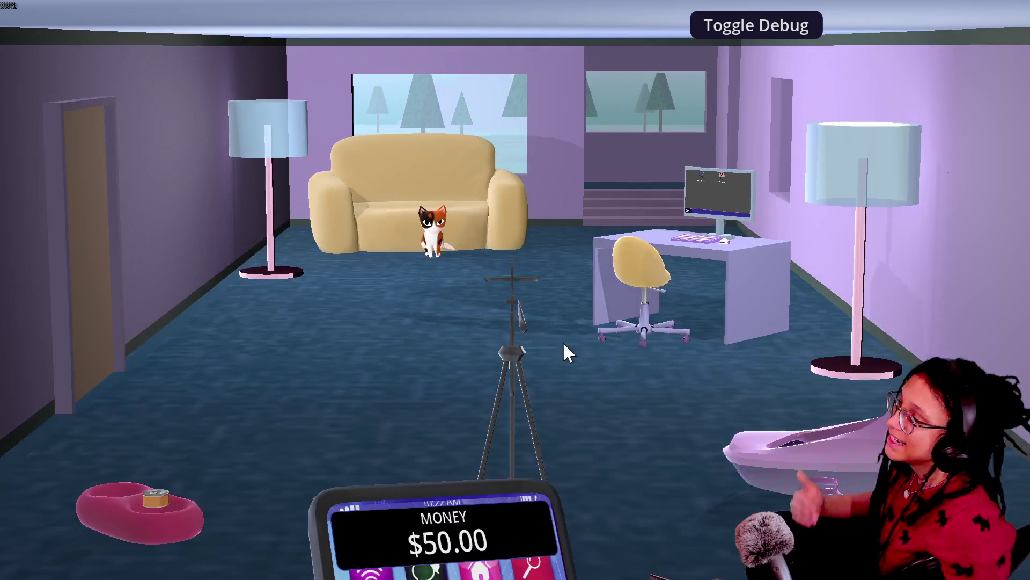
pyautogui.click(432, 229)
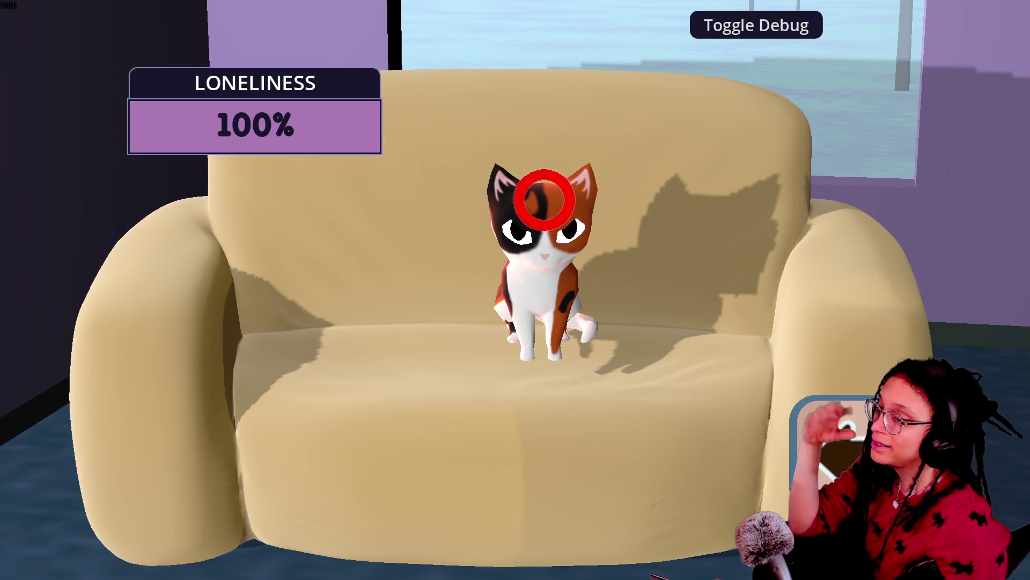
pyautogui.click(822, 462)
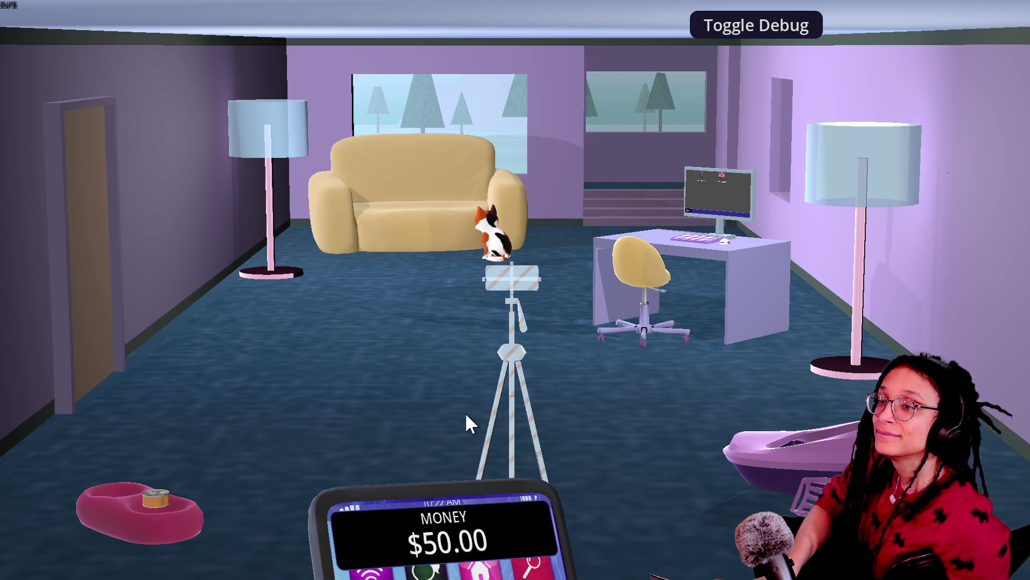
# - Scroll through the Twitch chat's newer messages about the cat and state machines
pyautogui.hotkey('alt', 'Tab')
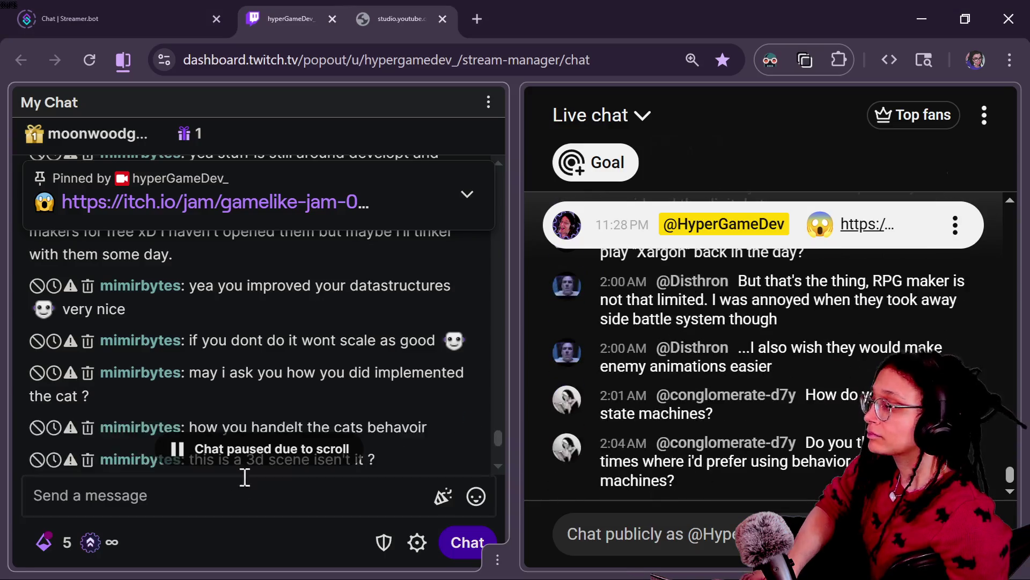
pyautogui.scroll(2, 379, 401)
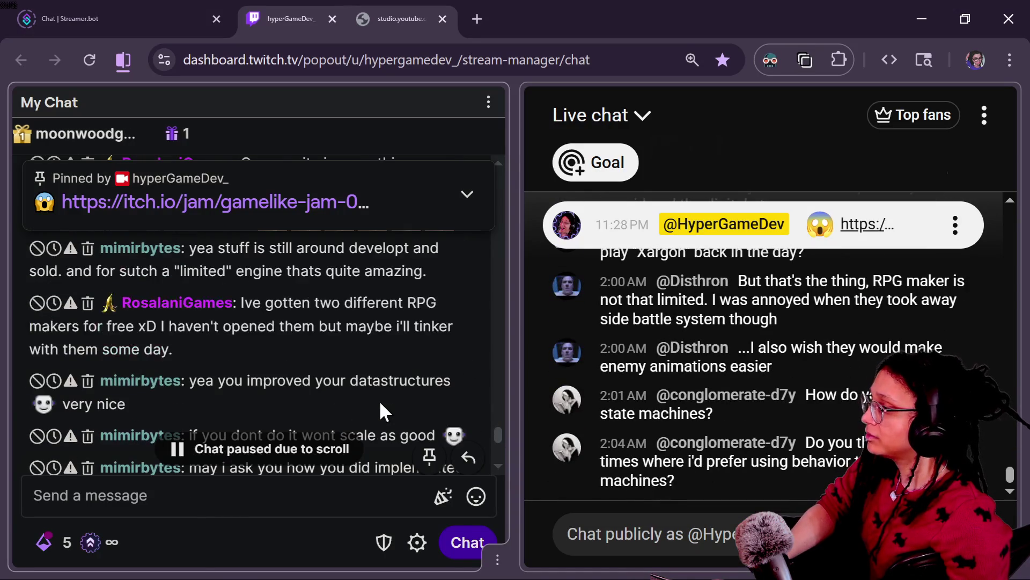
pyautogui.moveTo(497, 433); pyautogui.dragTo(497, 444)
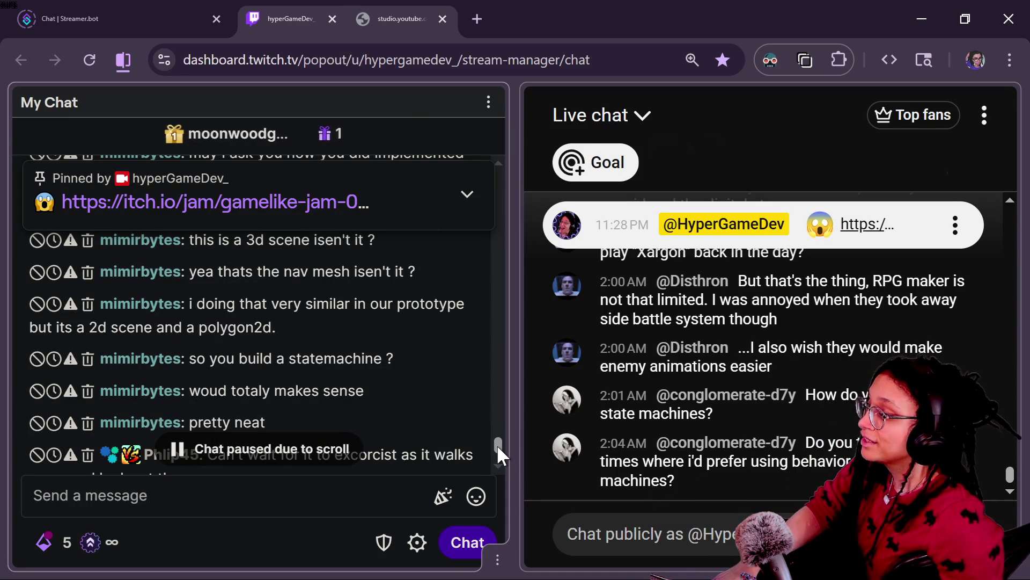
pyautogui.moveTo(497, 444); pyautogui.dragTo(496, 452)
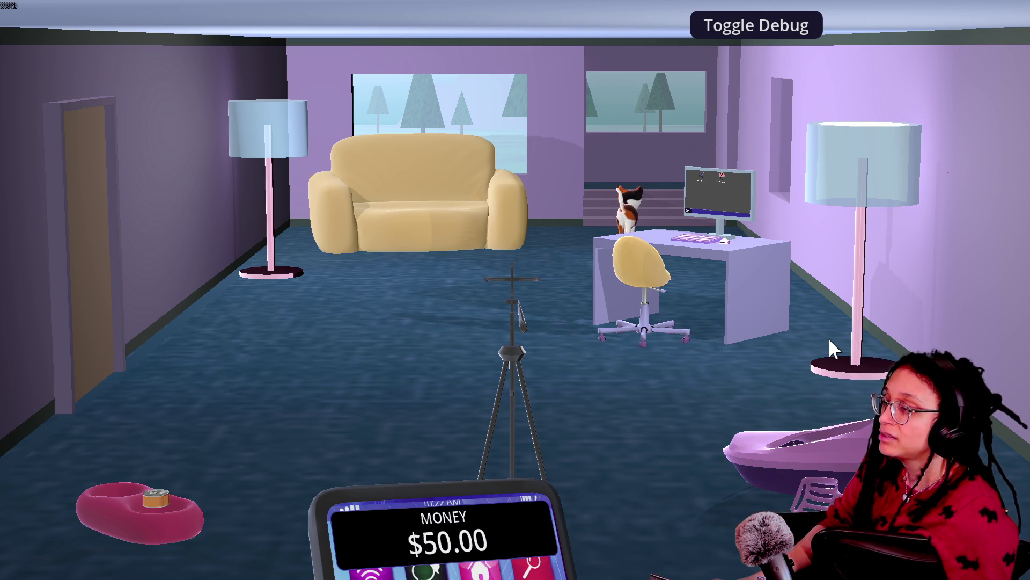
pyautogui.hotkey('alt', 'Tab')
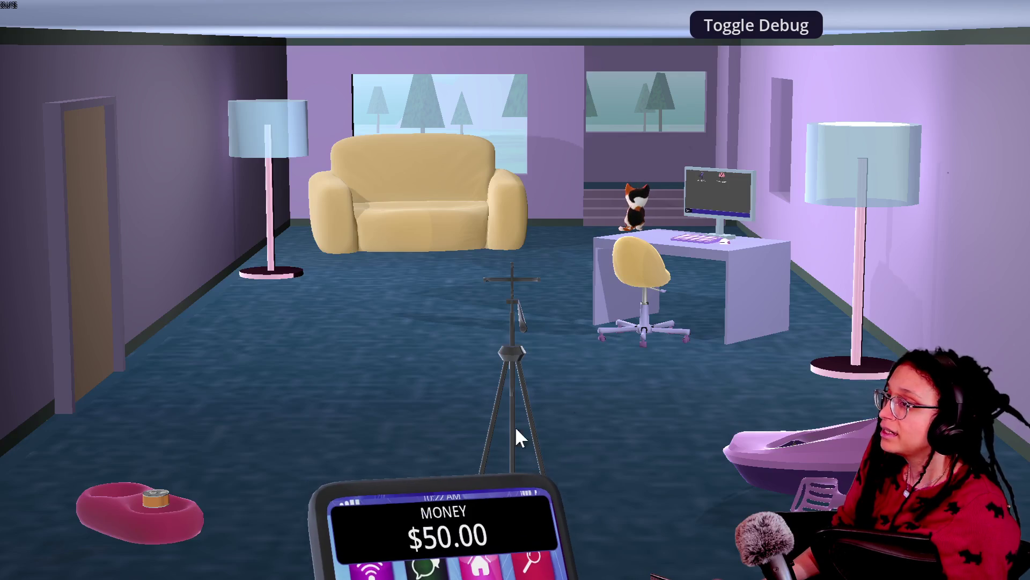
pyautogui.click(739, 27)
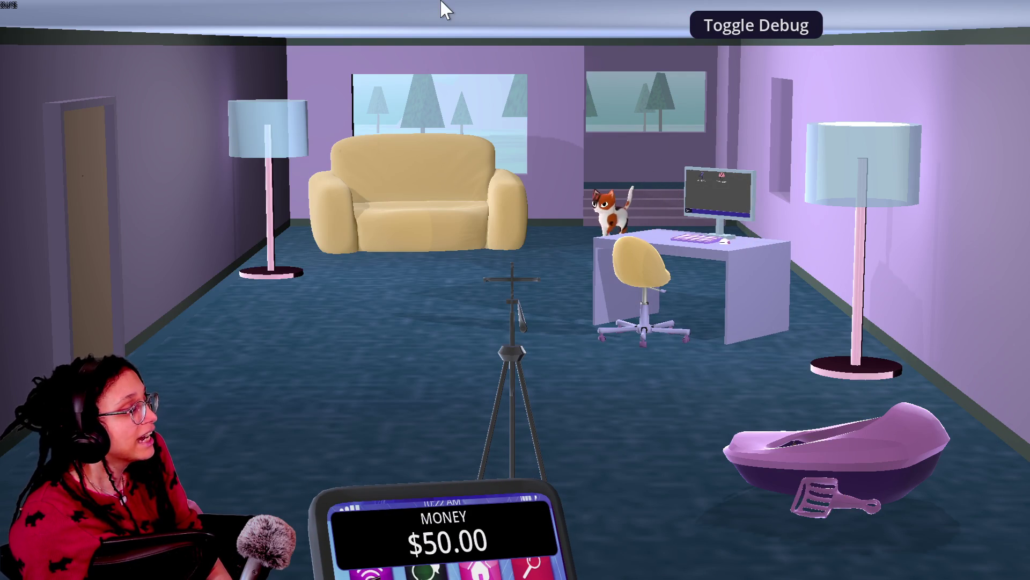
# - Reload the cat game's itch.io web build, let it load in fullscreen, then exit fullscreen
pyautogui.press('Escape')
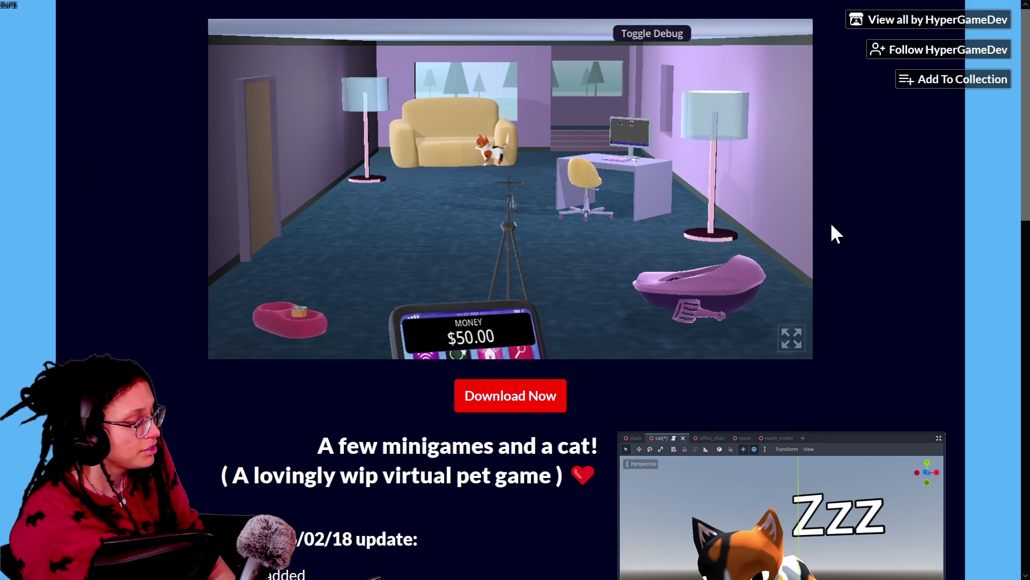
pyautogui.press('F5')
pyautogui.click(558, 193)
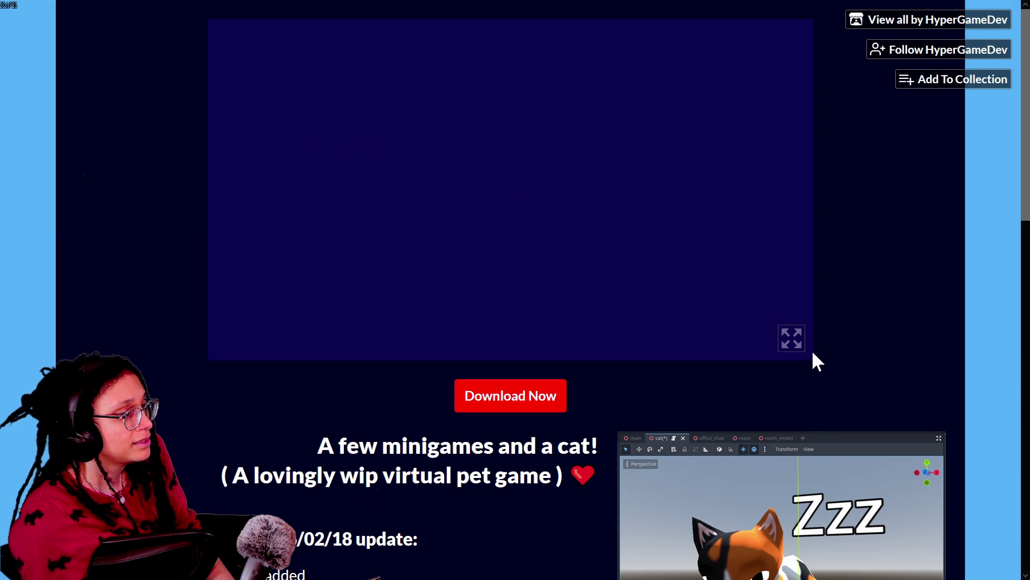
pyautogui.click(795, 341)
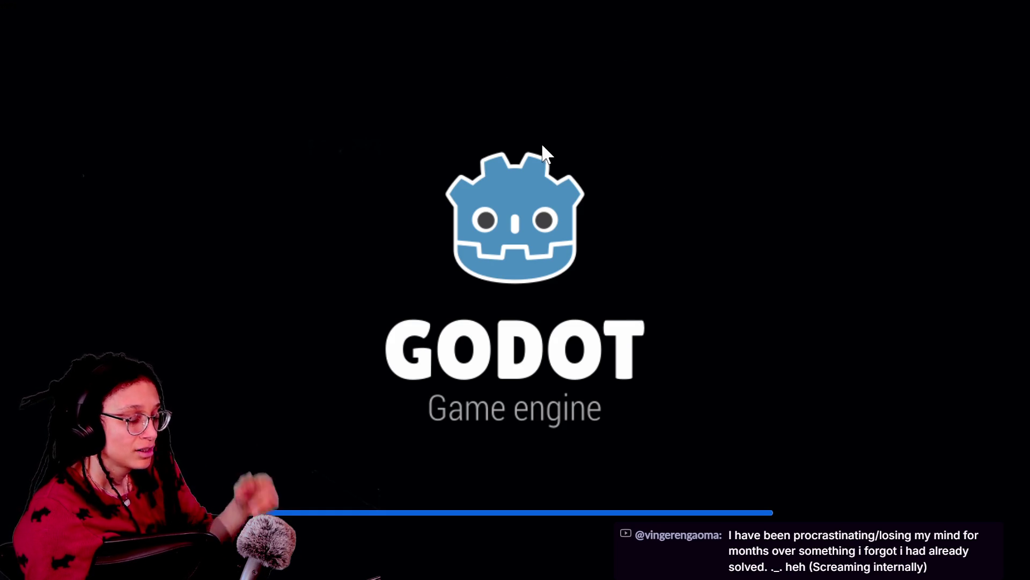
pyautogui.press('Escape')
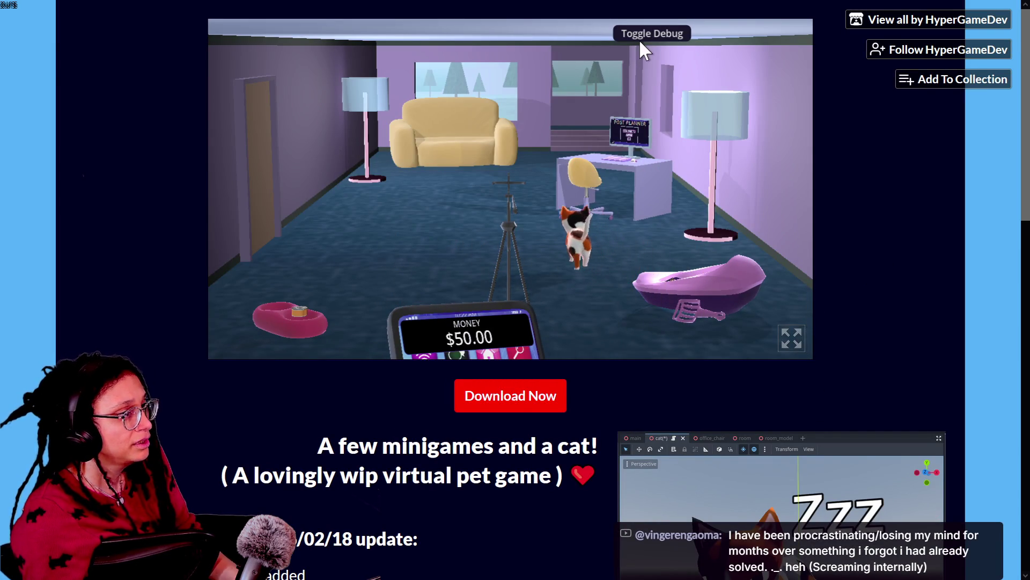
# - Back in Godot, run the project briefly and stop it
pyautogui.moveTo(518, 8)
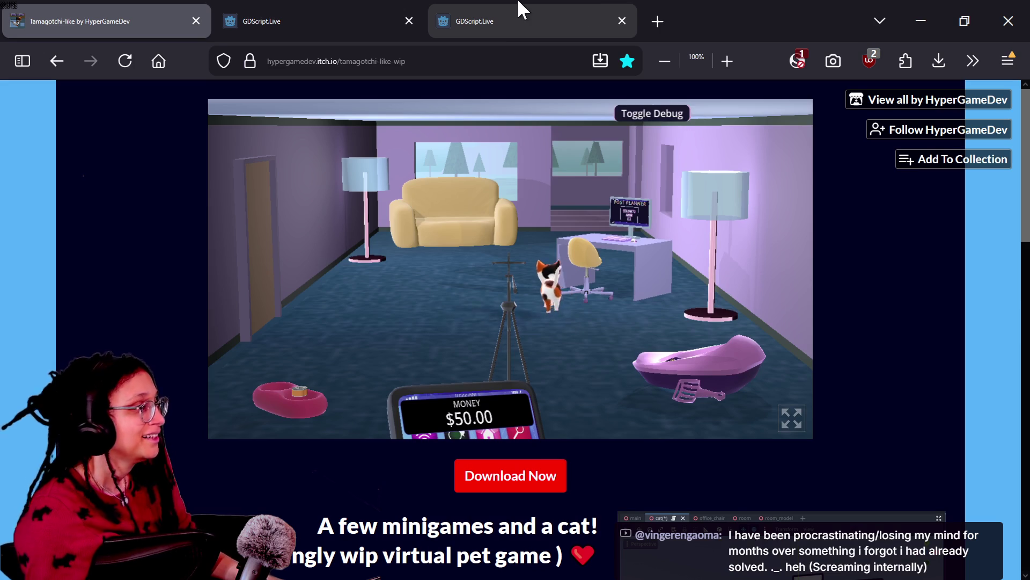
pyautogui.hotkey('alt', 'Tab')
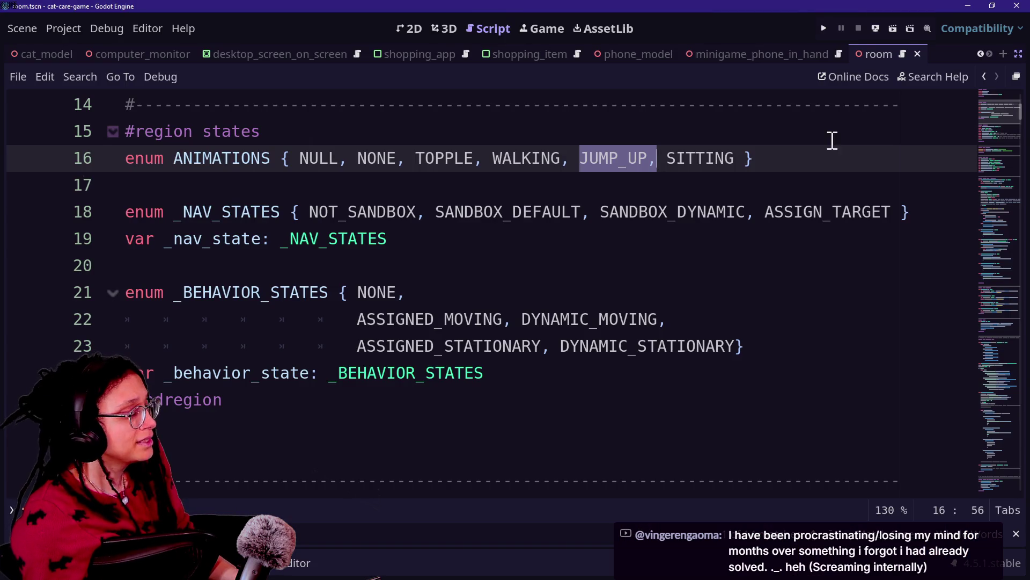
pyautogui.click(824, 28)
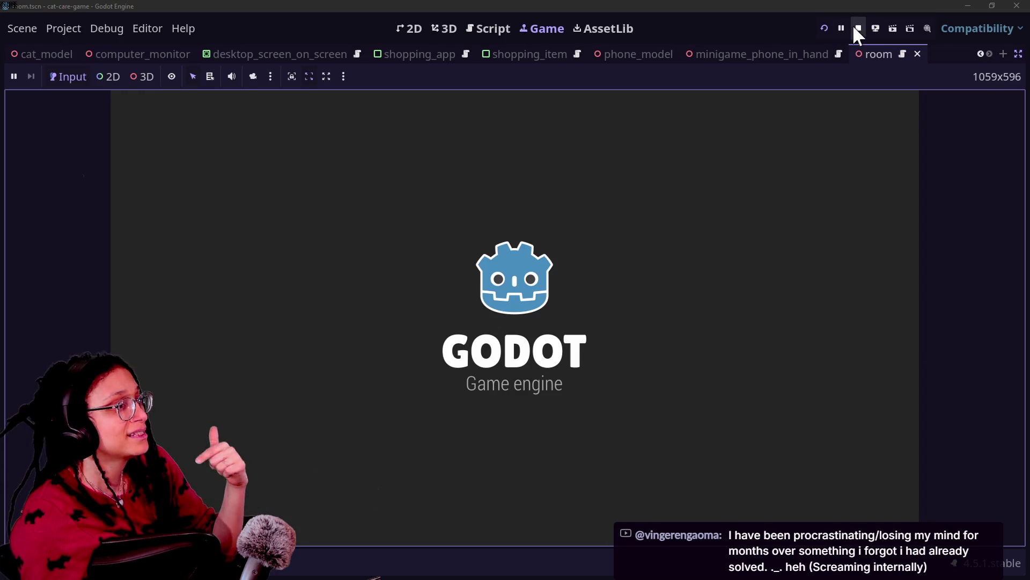
pyautogui.click(857, 27)
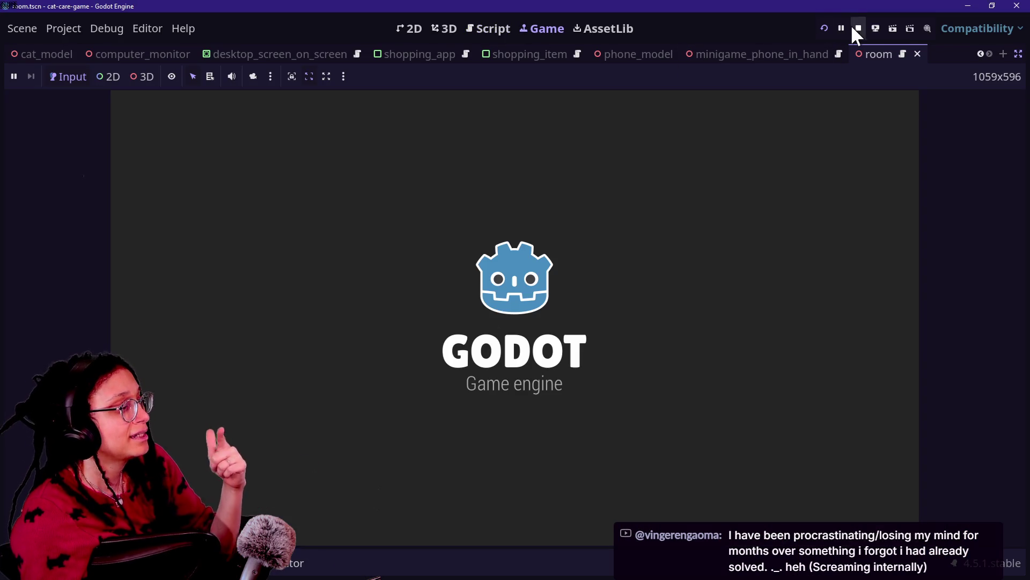
pyautogui.click(749, 157)
# - Open manage_programs.gd from the quick file-open list
pyautogui.hotkey('shift', 'alt', 'o')
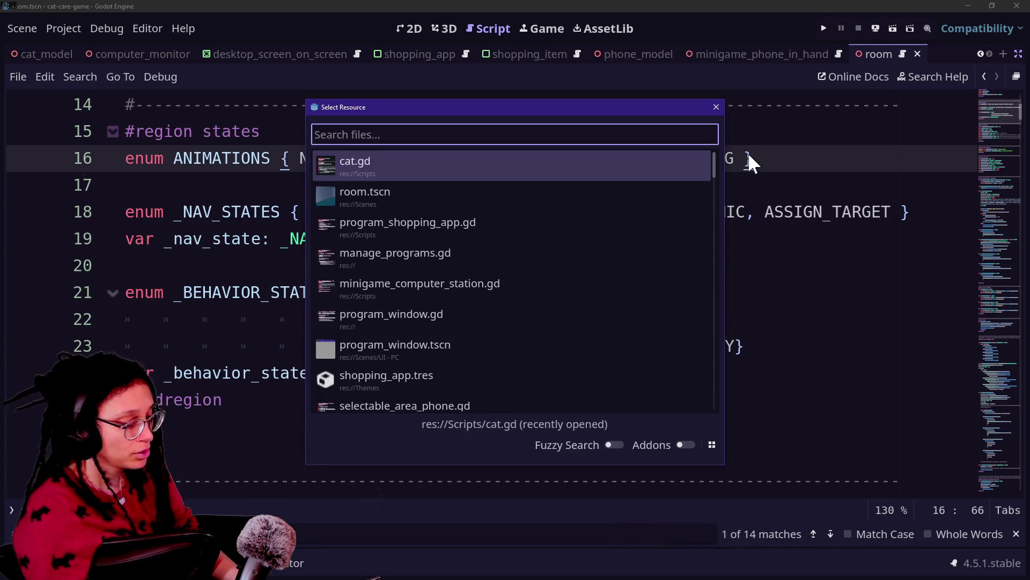
pyautogui.press('Down')
pyautogui.press('Down')
pyautogui.press('Down')
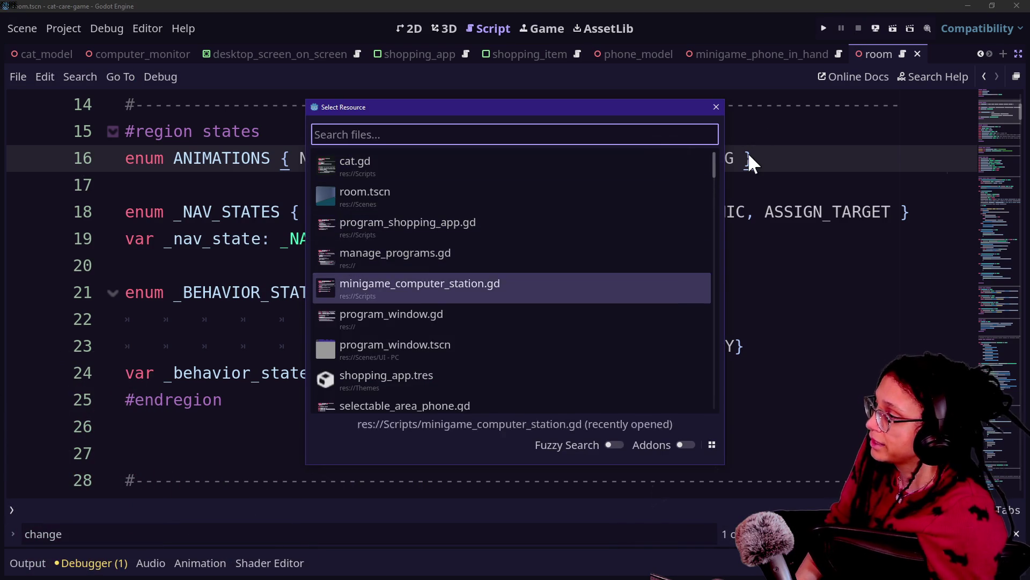
pyautogui.press('Up')
pyautogui.press('Up')
pyautogui.press('Up')
pyautogui.press('Down')
pyautogui.press('Down')
pyautogui.press('Up')
pyautogui.press('Up')
pyautogui.press('Down')
pyautogui.press('Down')
pyautogui.press('Down')
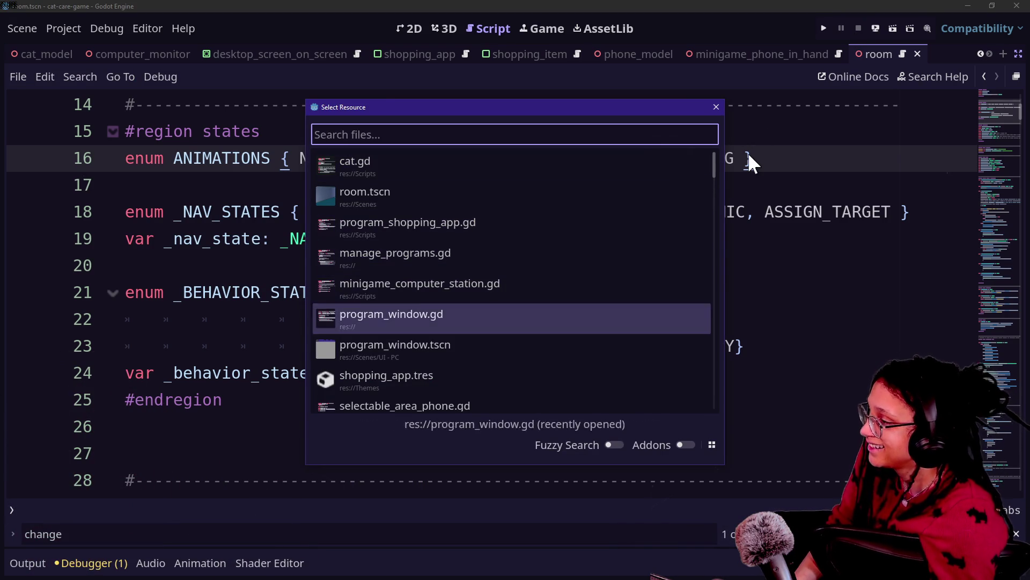
pyautogui.press('Down')
pyautogui.press('Up')
pyautogui.press('Down')
pyautogui.press('Down')
pyautogui.press('Up')
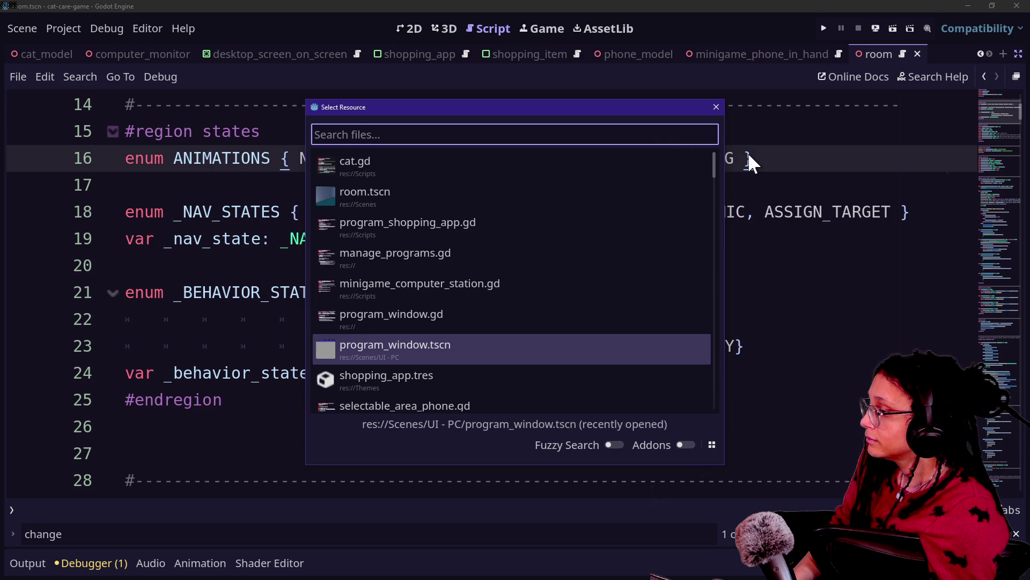
pyautogui.press('Down')
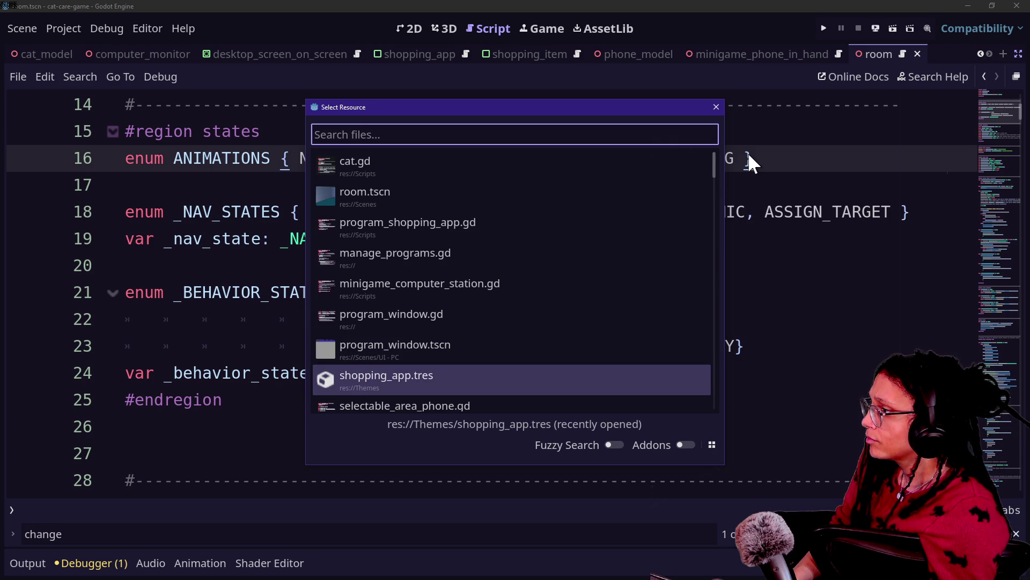
pyautogui.press('Up')
pyautogui.press('Up')
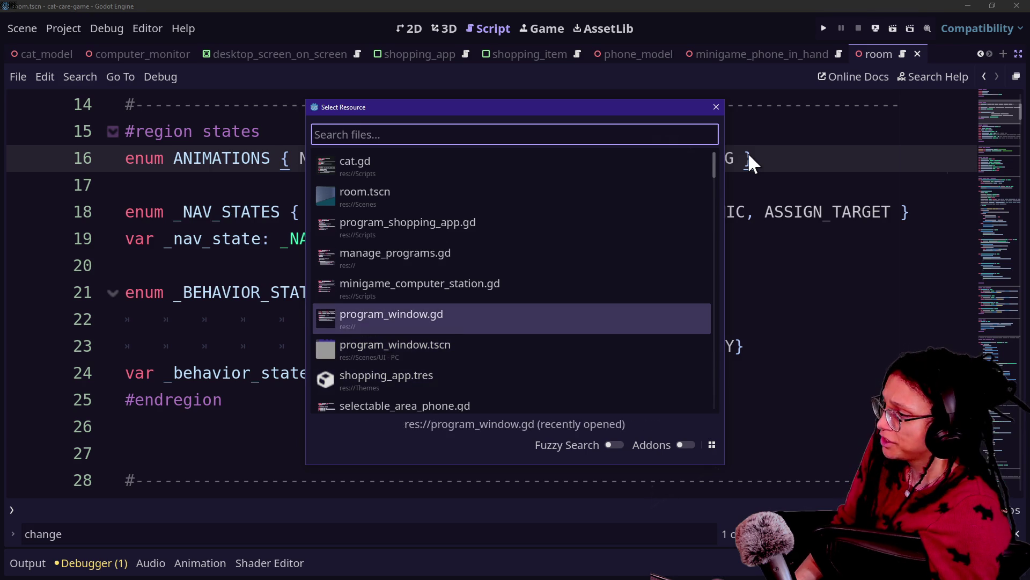
pyautogui.press('Up')
pyautogui.press('Up')
pyautogui.press('Return')
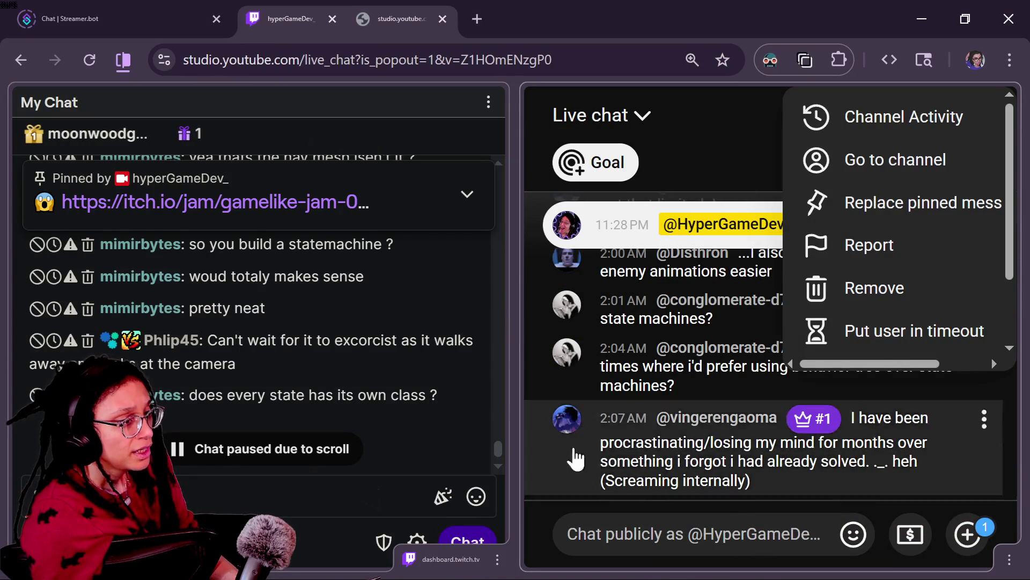
pyautogui.click(614, 533)
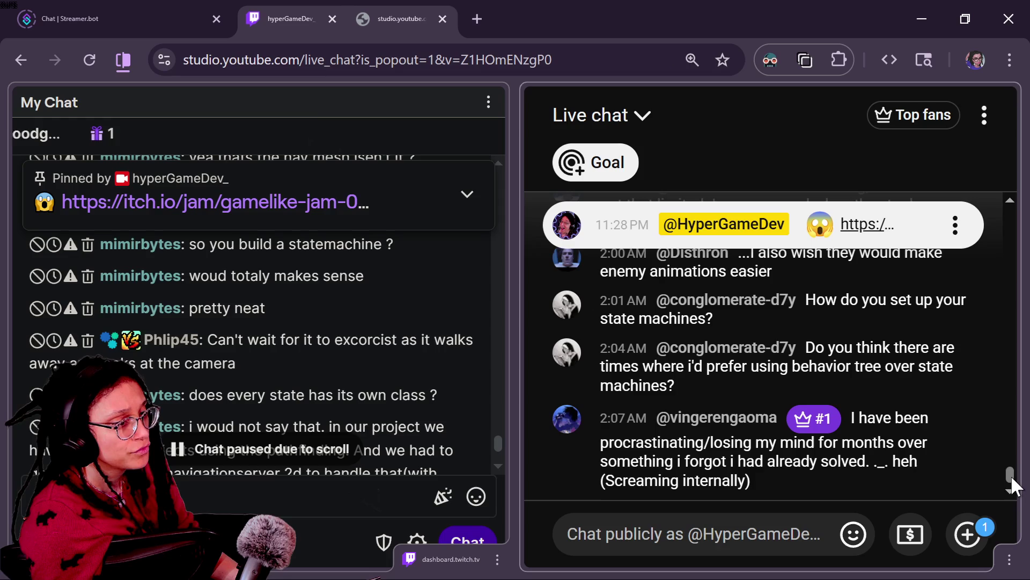
pyautogui.scroll(3, 1009, 473)
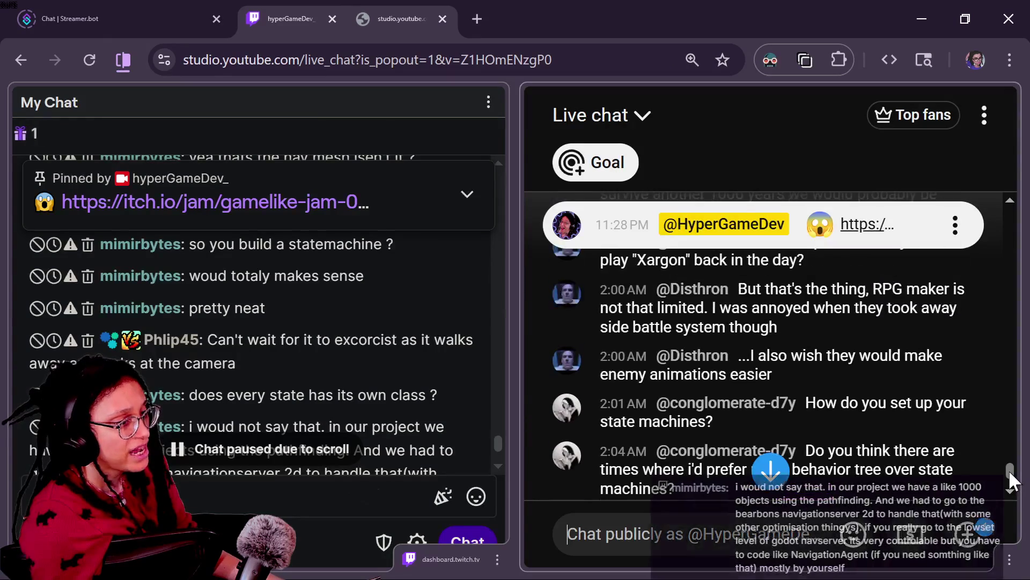
pyautogui.scroll(3, 1010, 472)
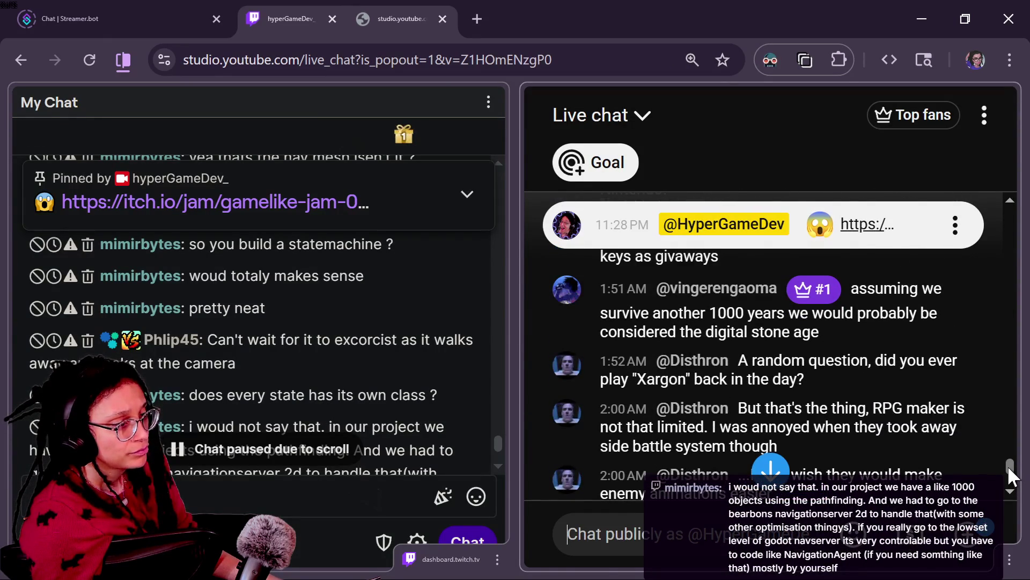
pyautogui.scroll(2, 1010, 475)
pyautogui.scroll(1, 1010, 475)
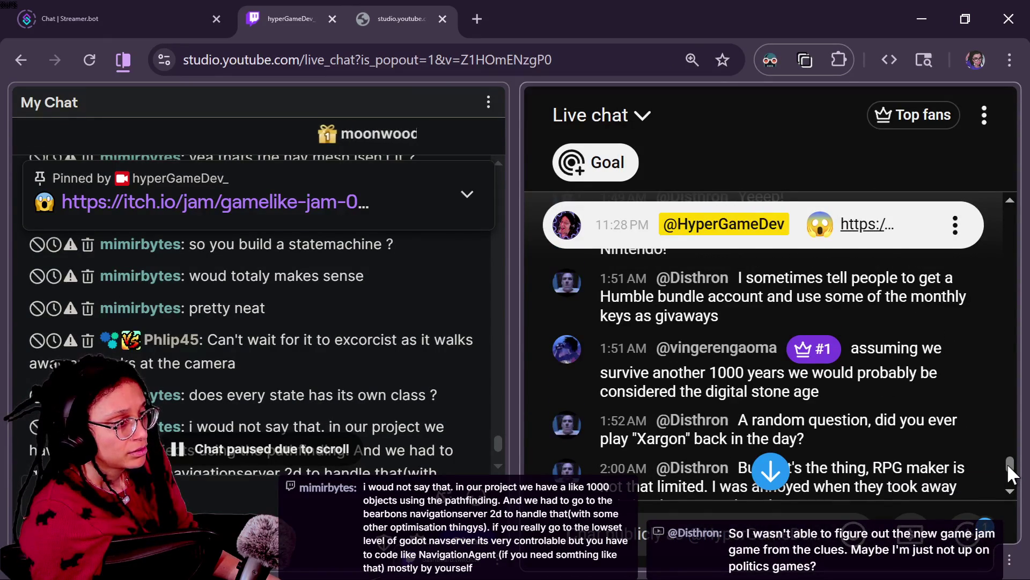
pyautogui.scroll(1, 1008, 465)
pyautogui.scroll(3, 1008, 463)
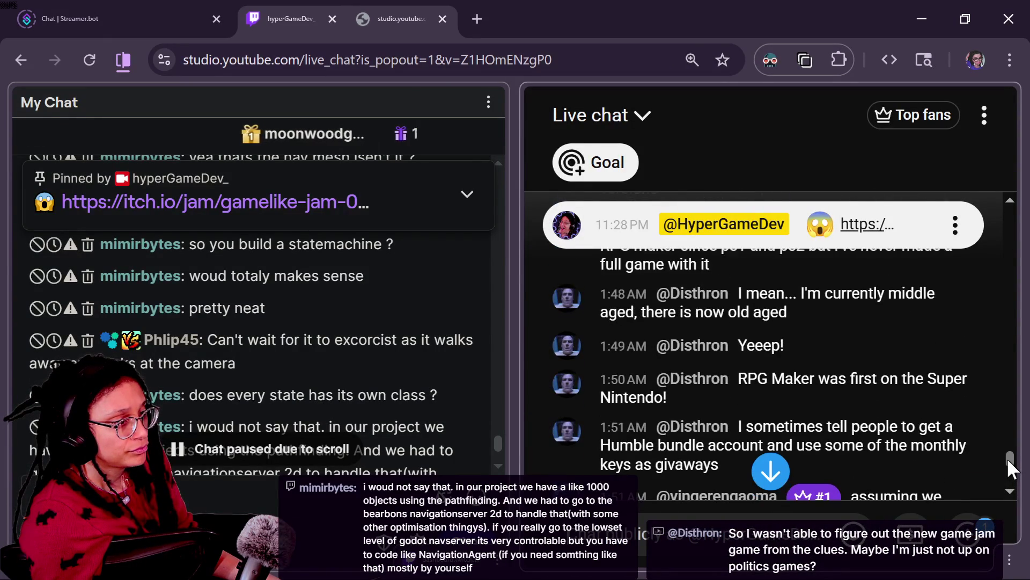
pyautogui.scroll(-1, 1007, 460)
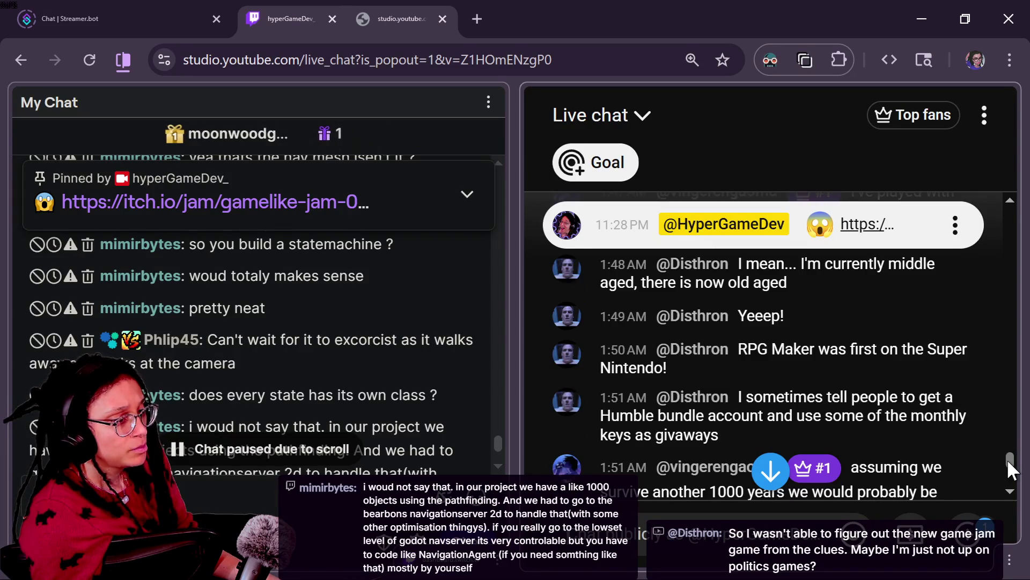
pyautogui.scroll(-1, 1008, 459)
pyautogui.moveTo(1006, 459); pyautogui.dragTo(1007, 463)
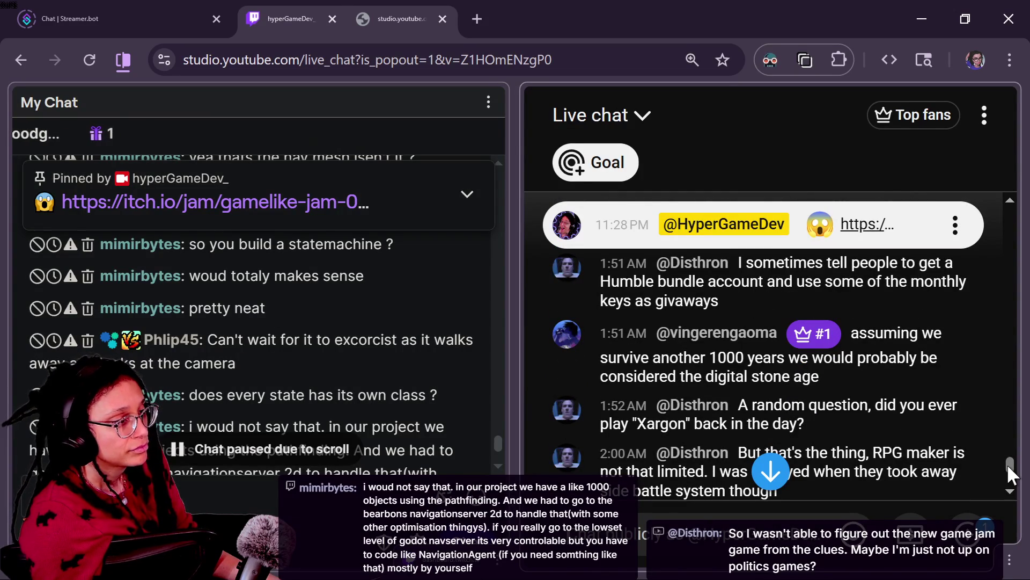
pyautogui.moveTo(1007, 463); pyautogui.dragTo(1007, 465)
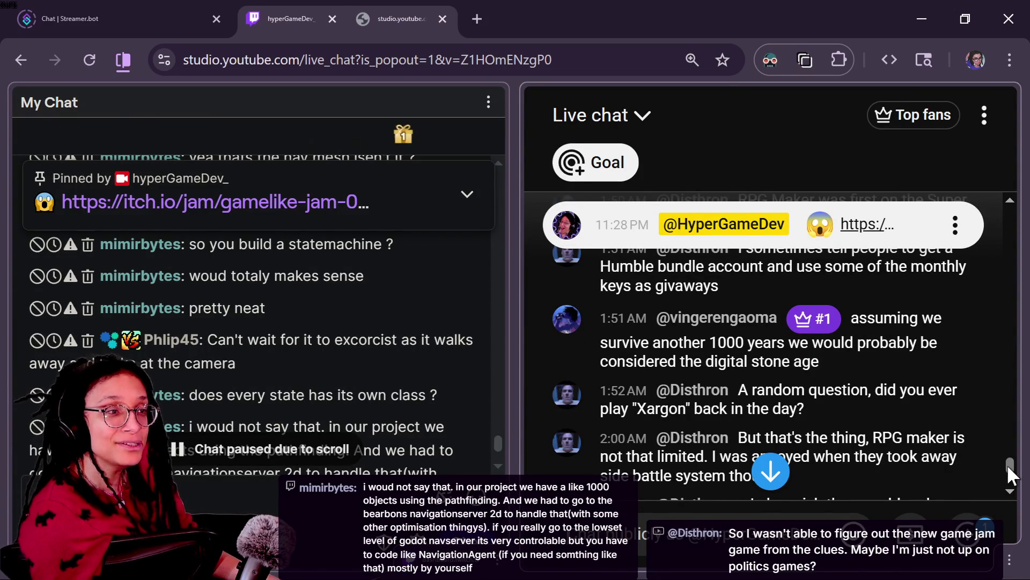
pyautogui.moveTo(1007, 464); pyautogui.dragTo(1007, 465)
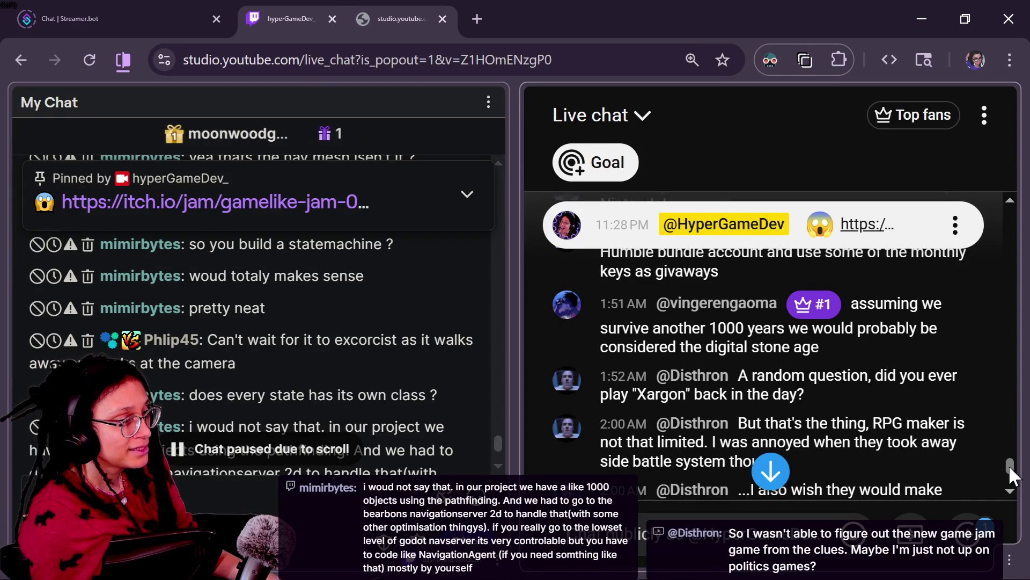
pyautogui.moveTo(1009, 465); pyautogui.dragTo(1010, 476)
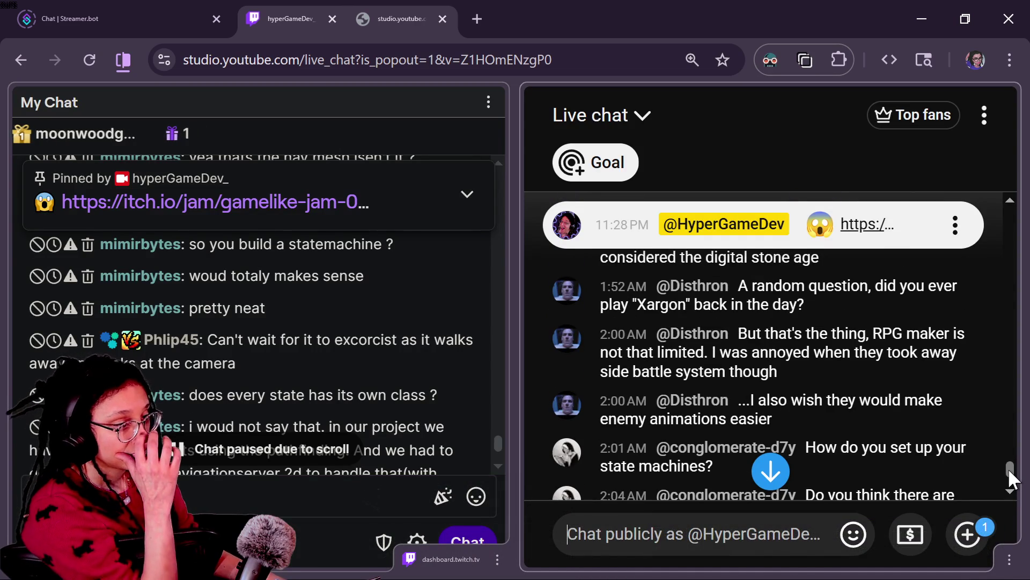
pyautogui.moveTo(1011, 477); pyautogui.dragTo(1010, 475)
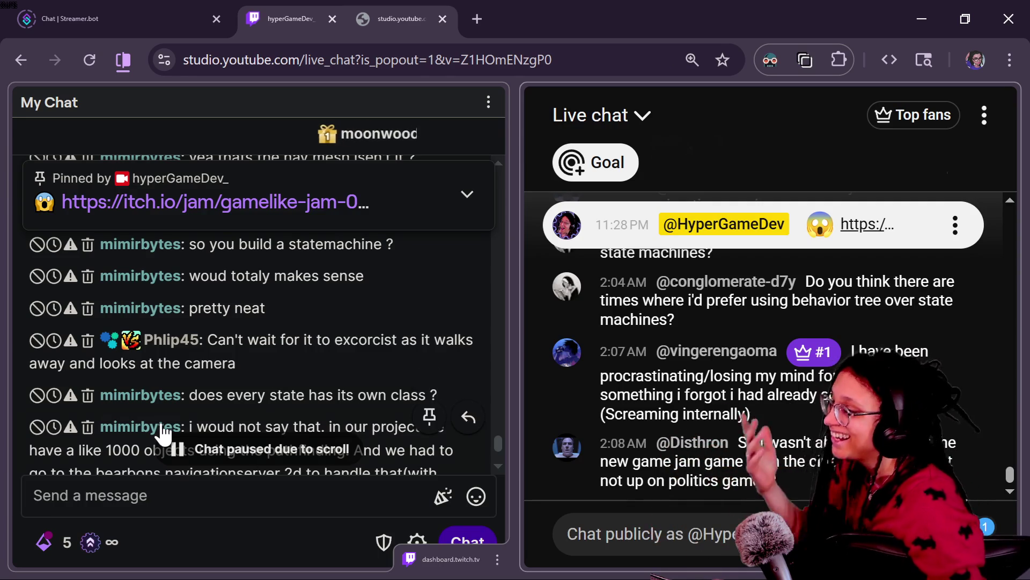
# - Scroll the paused chat down to its newest messages to resume the live feed
pyautogui.scroll(-2, 164, 433)
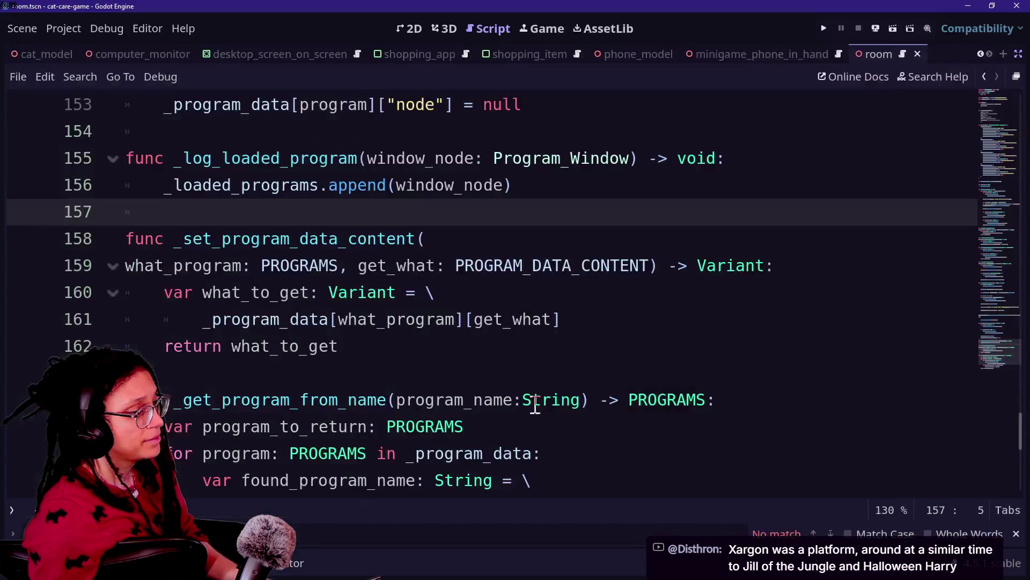
# - Open the cat.gd script through a quick-open search for 'cat'
pyautogui.click(706, 321)
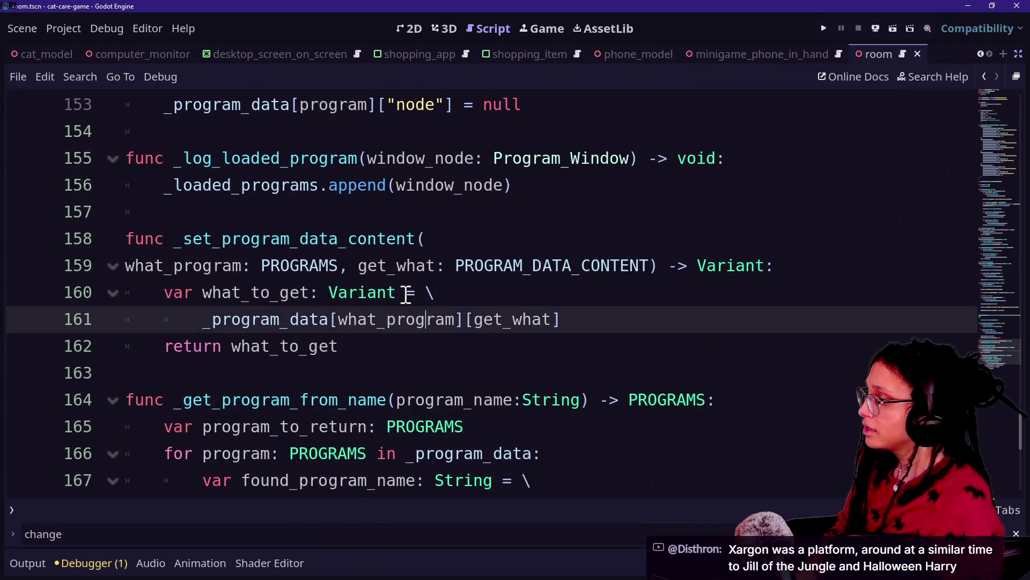
pyautogui.scroll(20, 406, 294)
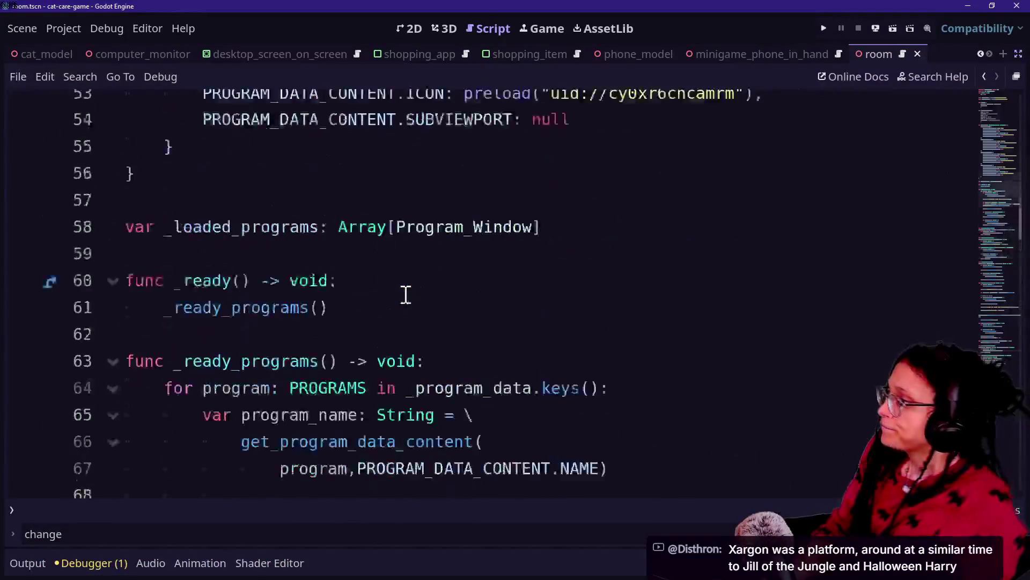
pyautogui.scroll(15, 406, 295)
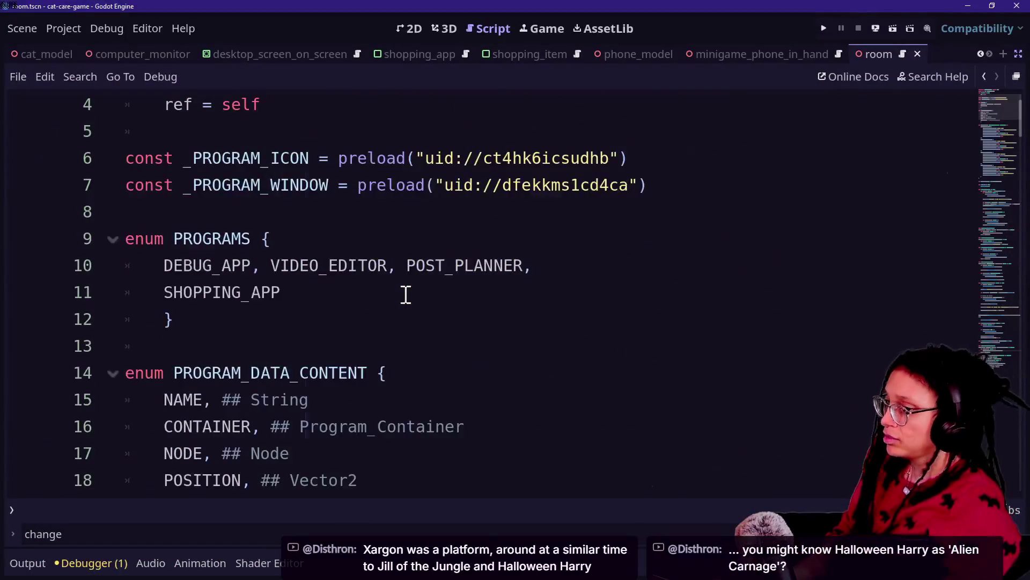
pyautogui.hotkey('shift', 'alt', 'o')
pyautogui.write('cat')
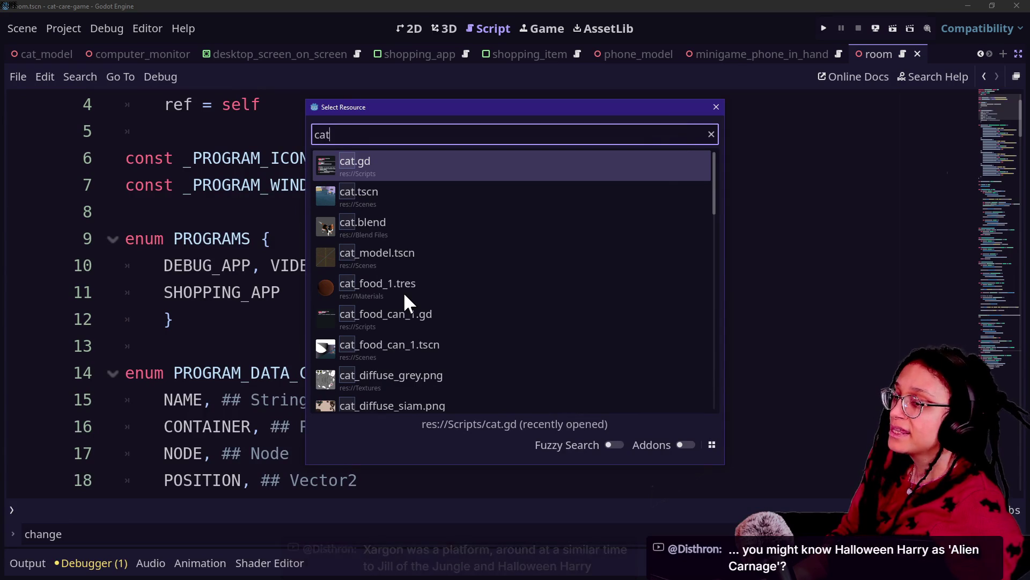
pyautogui.press('Down')
pyautogui.press('Up')
pyautogui.press('Return')
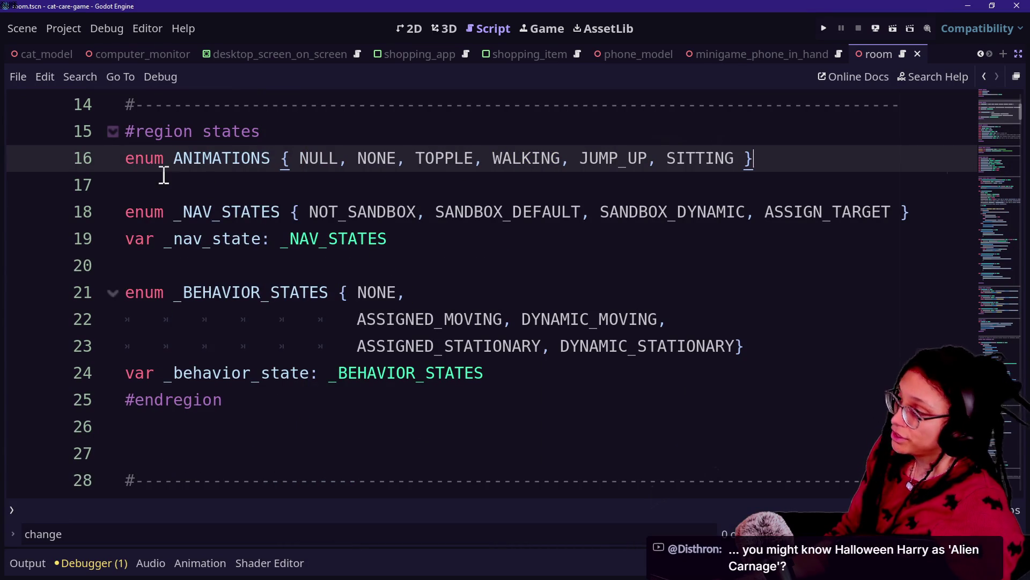
# - Inspect the _NAV_STATES enum values on line 18
pyautogui.moveTo(140, 208); pyautogui.dragTo(367, 230)
pyautogui.click(367, 230)
pyautogui.click(135, 206)
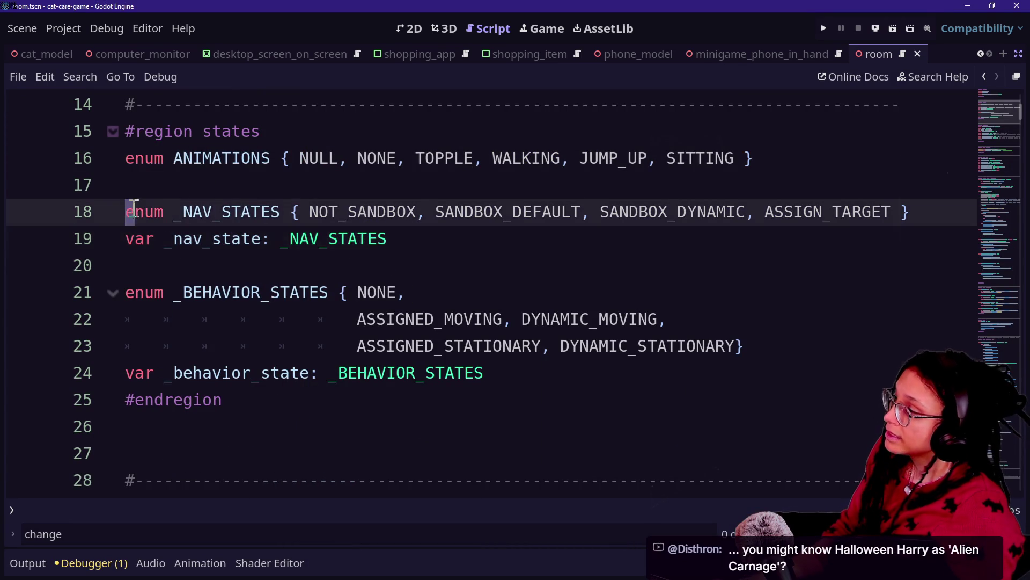
pyautogui.moveTo(309, 211)
pyautogui.mouseDown()
pyautogui.moveTo(628, 252)
pyautogui.moveTo(863, 225)
pyautogui.moveTo(852, 212)
pyautogui.mouseUp()
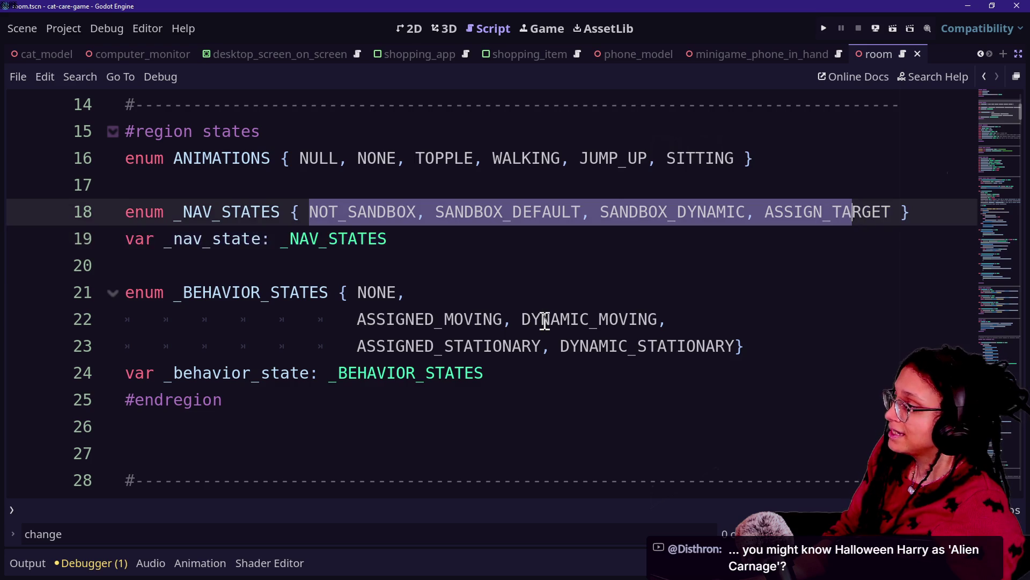
pyautogui.scroll(-15, 545, 320)
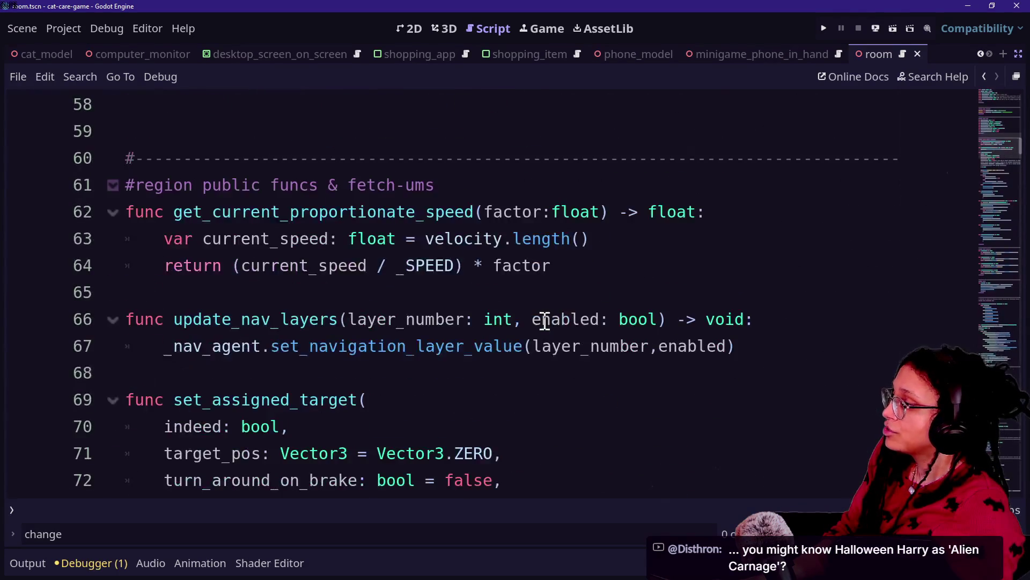
pyautogui.scroll(-4, 545, 321)
pyautogui.scroll(3, 544, 321)
pyautogui.scroll(-12, 545, 321)
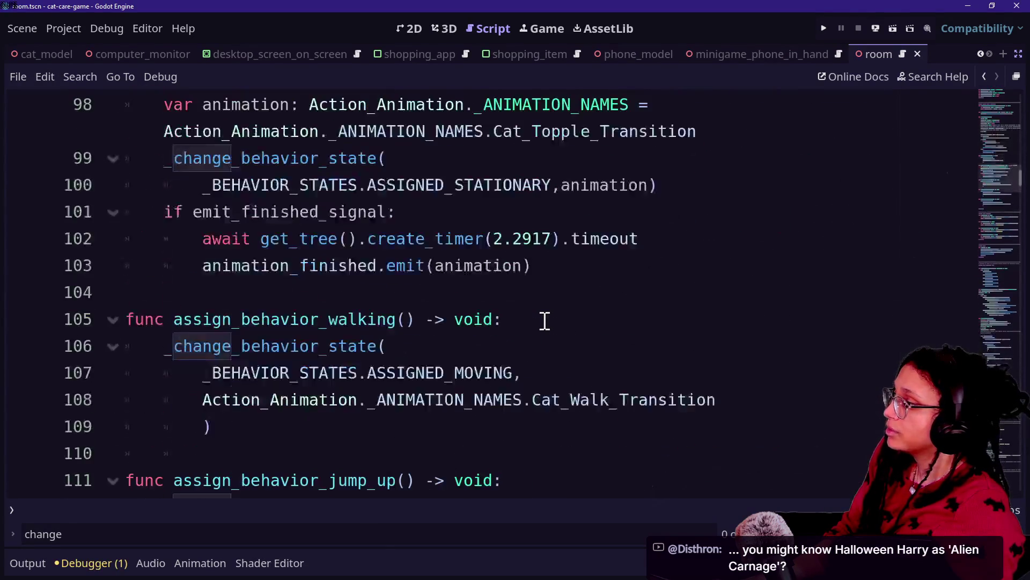
pyautogui.scroll(1, 545, 321)
# - Search the script for '_chan', visiting the _change_nav_state definition and the next match
pyautogui.hotkey('ctrl', 'f')
pyautogui.write('_chan')
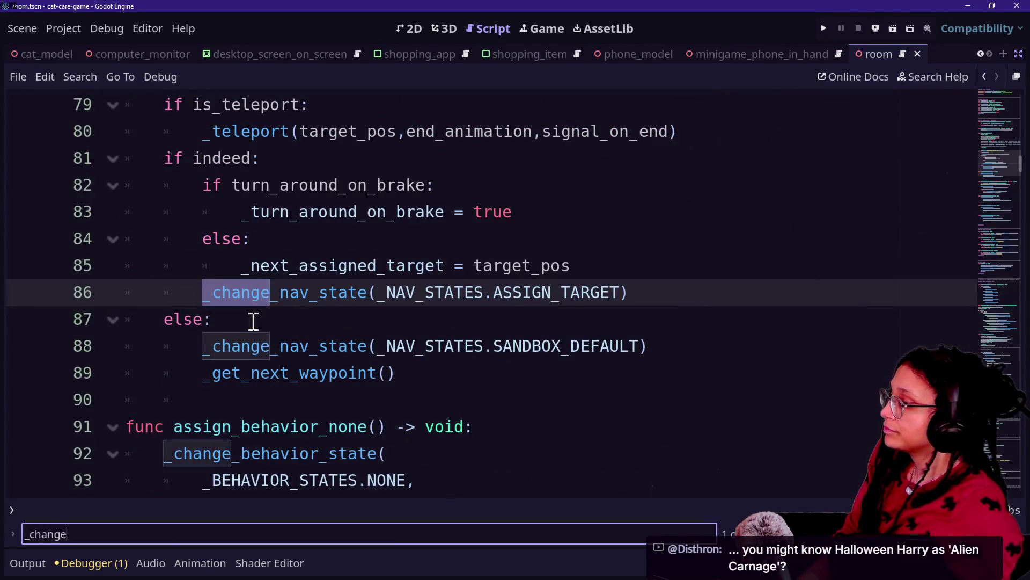
pyautogui.keyDown('ctrl'); pyautogui.click(286, 301); pyautogui.keyUp('ctrl')
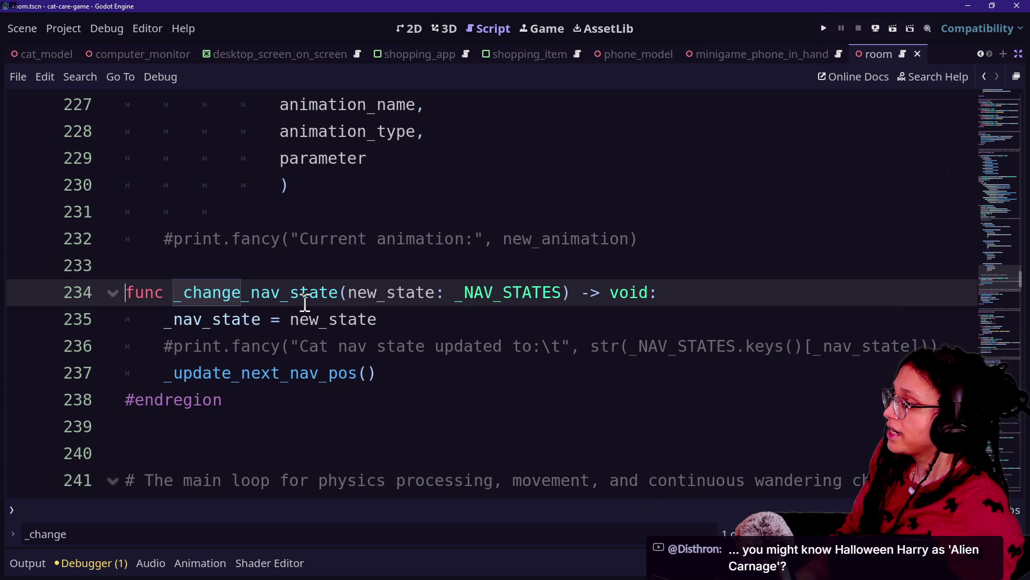
pyautogui.hotkey('ctrl', 'f')
pyautogui.press('Return')
pyautogui.press('Return')
pyautogui.press('Return')
pyautogui.press('Return')
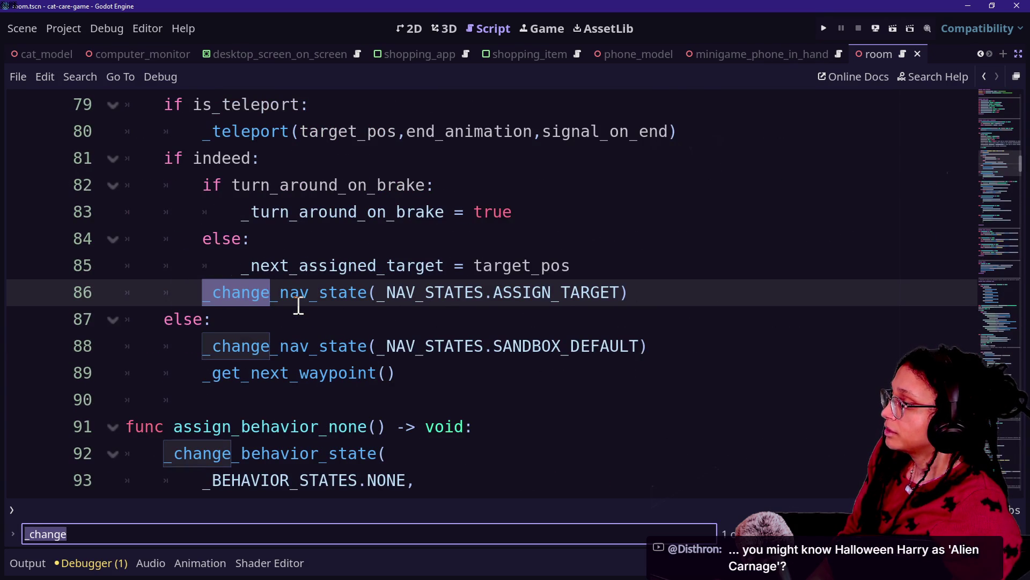
pyautogui.scroll(-1, 265, 371)
pyautogui.press('Escape')
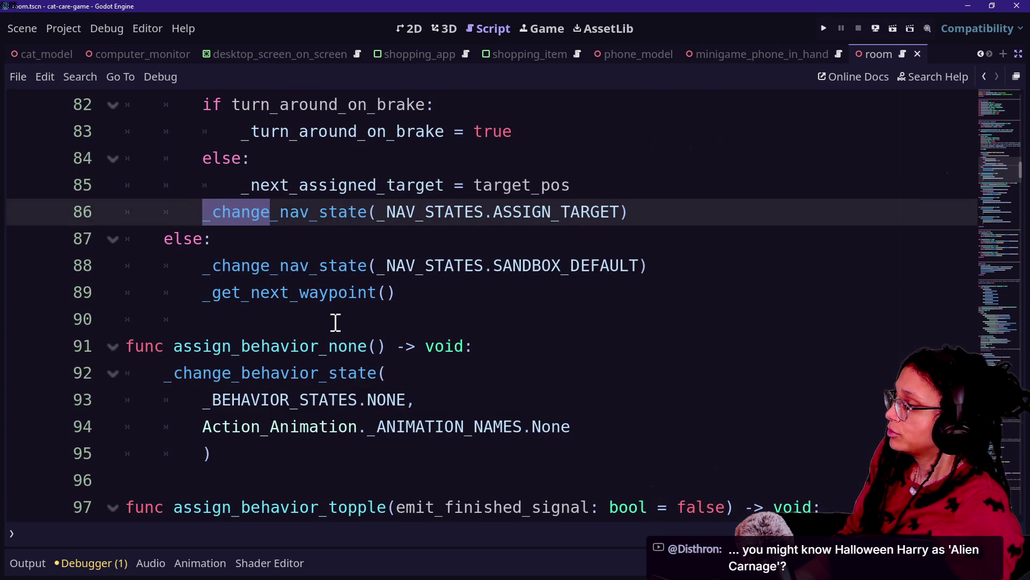
# - Examine assign_behavior_none and the arguments of its _change_behavior_state call
pyautogui.scroll(-3, 269, 306)
pyautogui.click(207, 292)
pyautogui.click(506, 324)
pyautogui.scroll(-3, 315, 295)
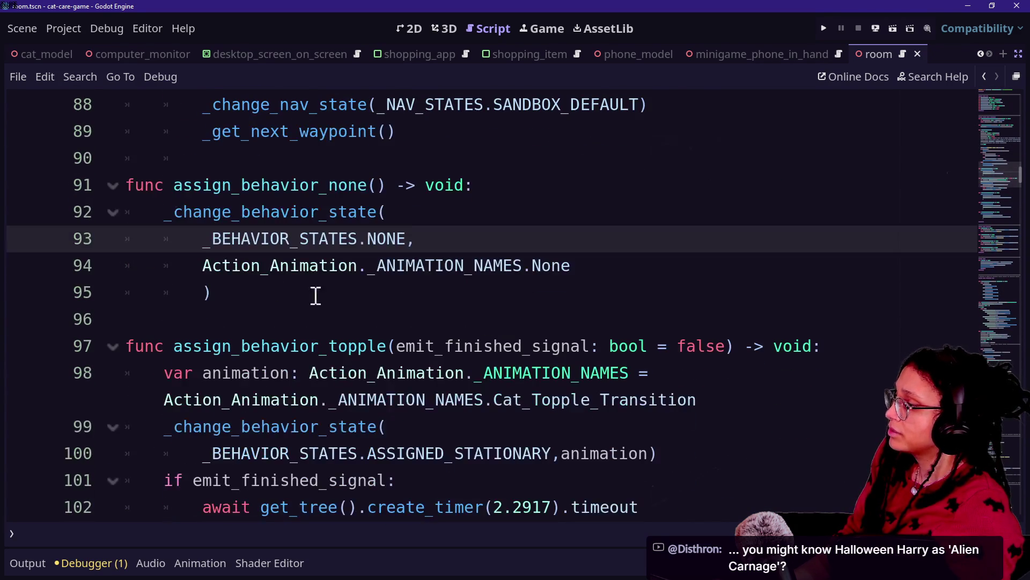
pyautogui.moveTo(317, 158); pyautogui.dragTo(381, 223)
pyautogui.click(382, 265)
pyautogui.moveTo(212, 292); pyautogui.dragTo(297, 212)
pyautogui.click(299, 212)
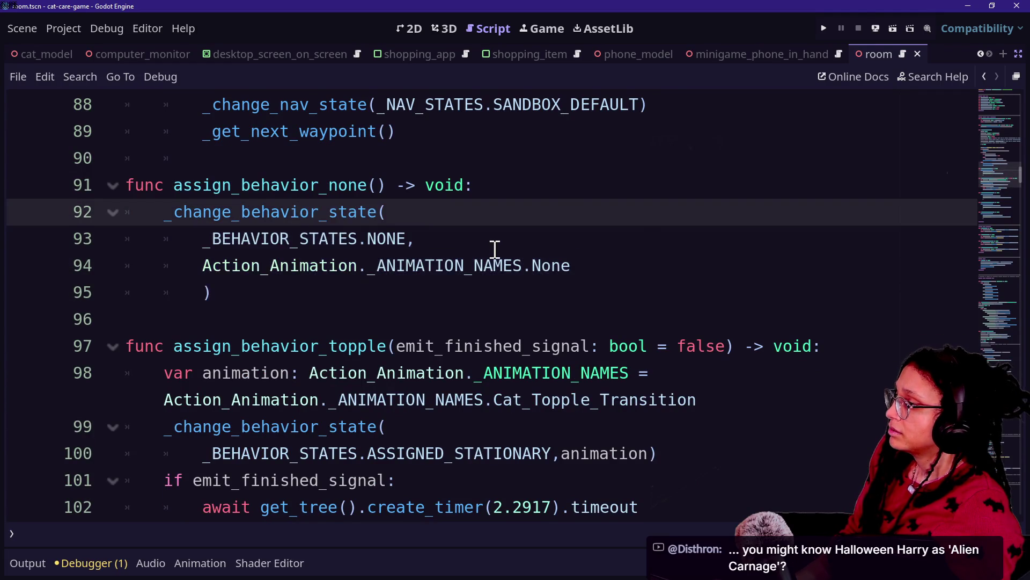
# - Recheck the call's animation argument and the end of line 92 in assign_behavior_none
pyautogui.scroll(3, 495, 249)
pyautogui.scroll(5, 494, 250)
pyautogui.scroll(-6, 495, 249)
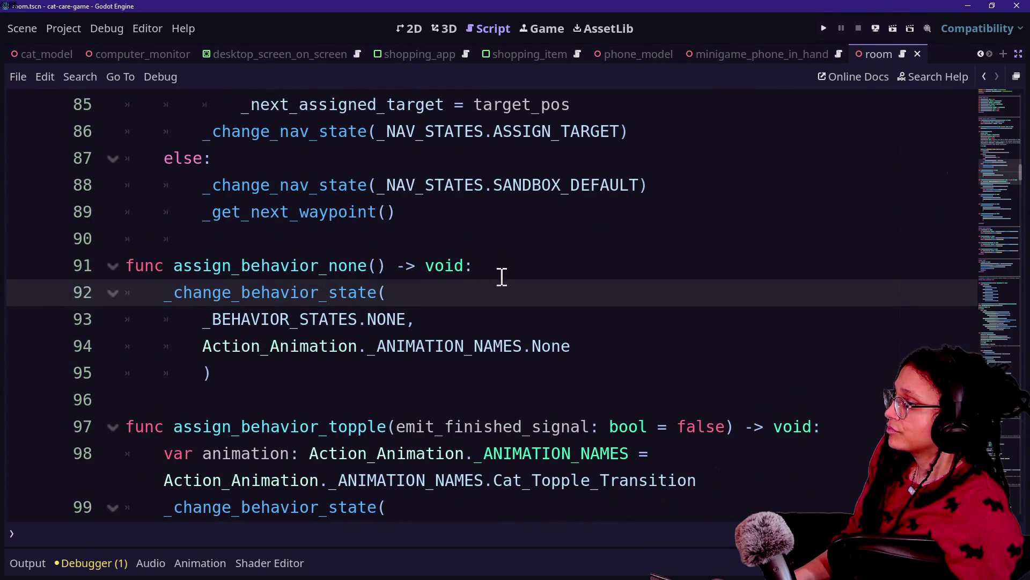
pyautogui.moveTo(322, 293)
pyautogui.mouseDown()
pyautogui.moveTo(363, 334)
pyautogui.moveTo(425, 361)
pyautogui.moveTo(451, 276)
pyautogui.moveTo(506, 358)
pyautogui.moveTo(212, 372)
pyautogui.mouseUp()
pyautogui.click(345, 260)
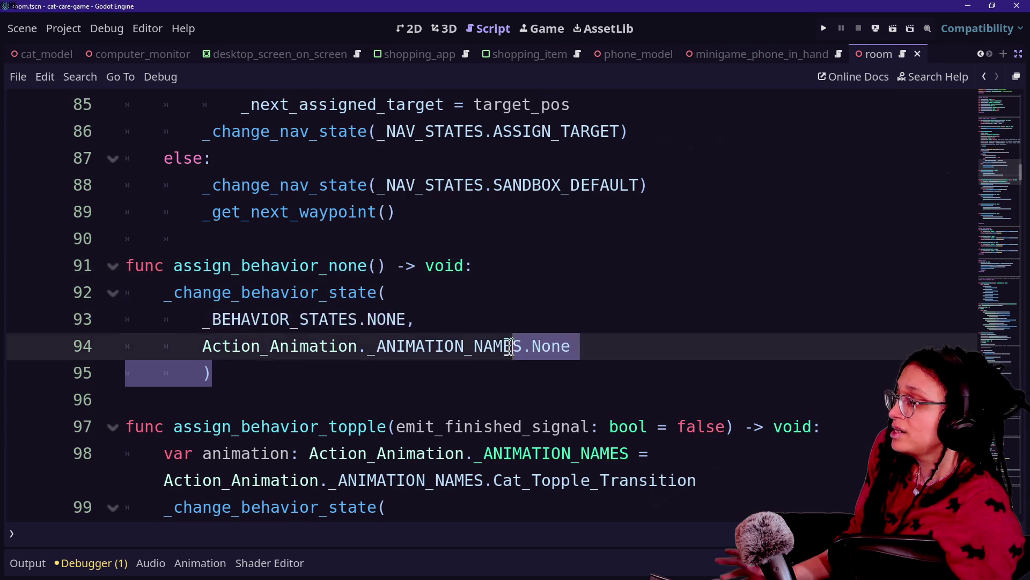
pyautogui.click(521, 302)
pyautogui.scroll(-1, 260, 214)
# - Jump to the _change_behavior_state definition near line 191 and select its new_state parameter
pyautogui.keyDown('ctrl'); pyautogui.click(259, 214); pyautogui.keyUp('ctrl')
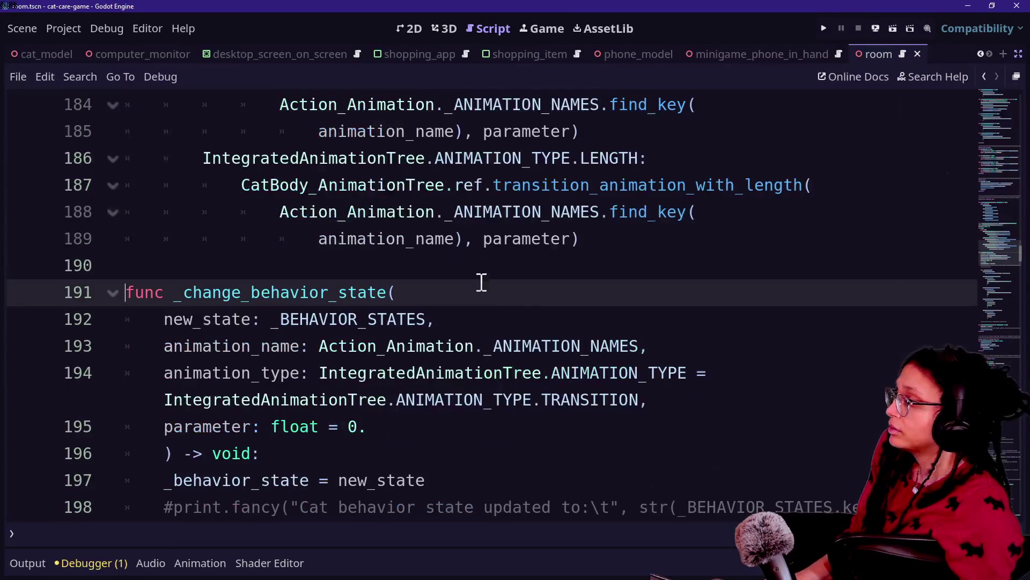
pyautogui.scroll(-1, 378, 345)
pyautogui.press('Down')
pyautogui.press('Down')
pyautogui.press('Down')
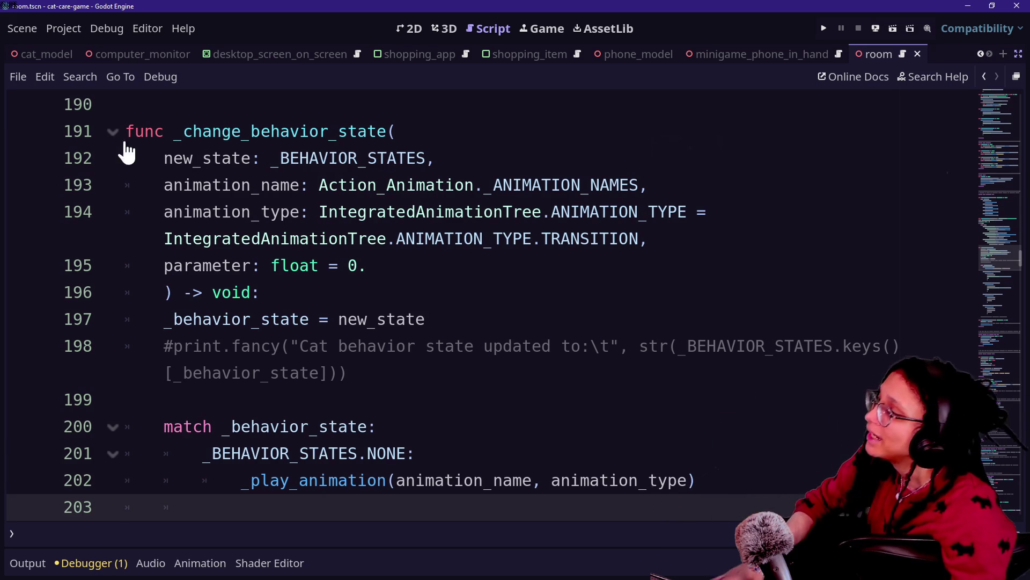
pyautogui.click(184, 132)
pyautogui.click(501, 141)
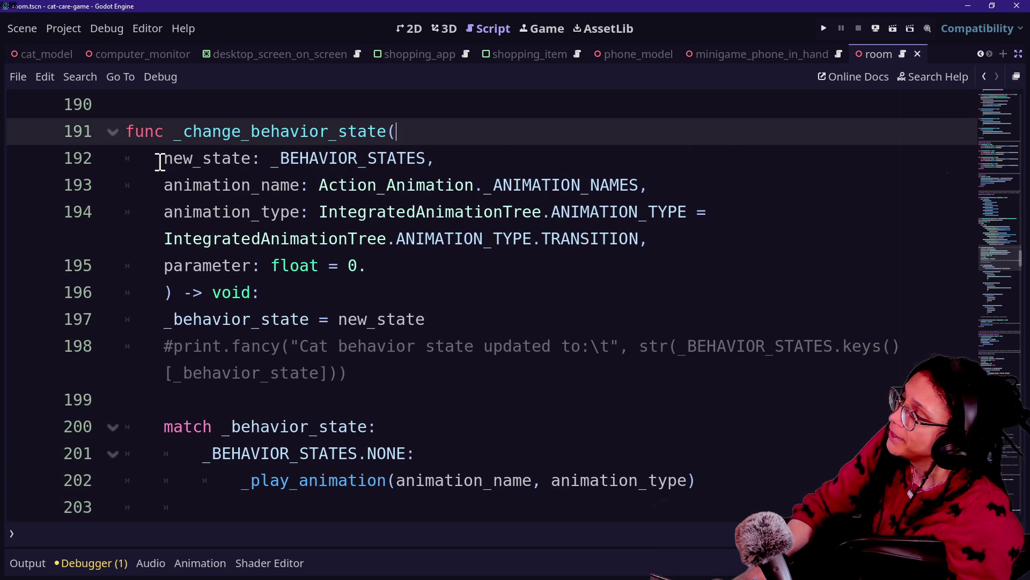
pyautogui.moveTo(160, 160); pyautogui.dragTo(455, 154)
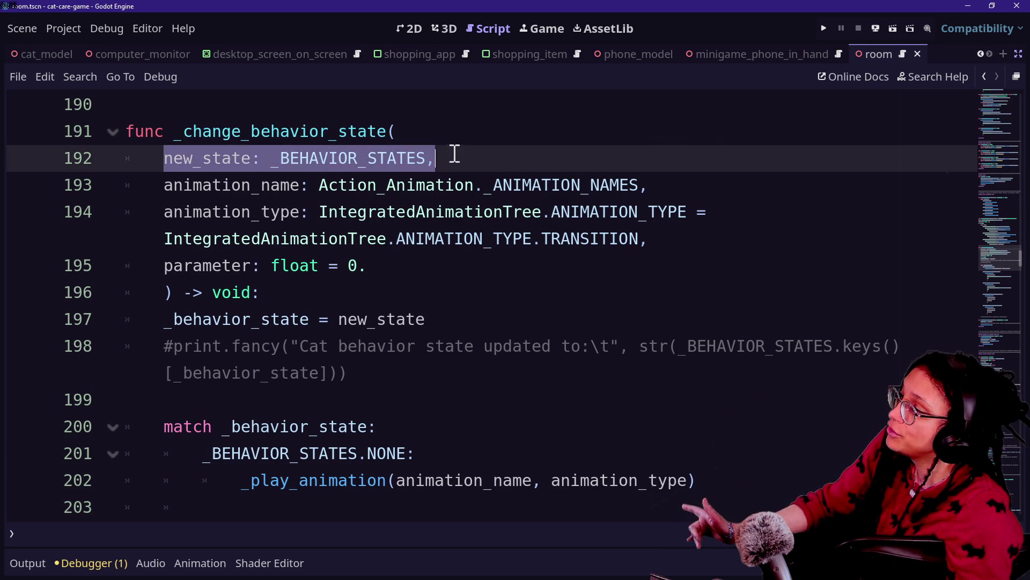
pyautogui.click(455, 154)
# - Select the animation_name and animation_type parameters and the _change_behavior_state function name
pyautogui.moveTo(219, 193)
pyautogui.mouseDown()
pyautogui.moveTo(244, 250)
pyautogui.moveTo(272, 184)
pyautogui.moveTo(297, 288)
pyautogui.mouseUp()
pyautogui.click(294, 260)
pyautogui.click(266, 184)
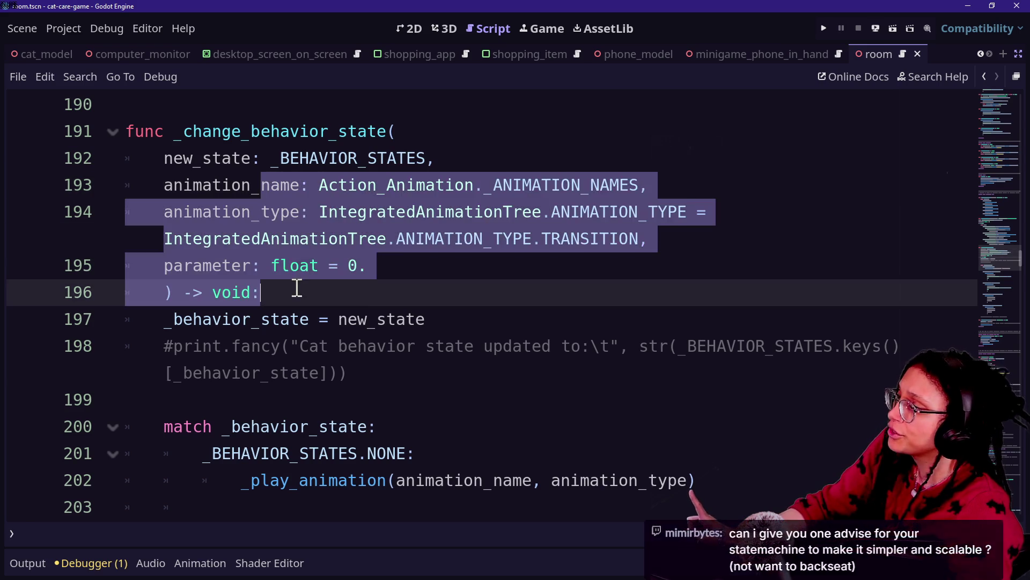
pyautogui.click(297, 288)
pyautogui.moveTo(236, 134); pyautogui.dragTo(363, 154)
pyautogui.click(433, 158)
pyautogui.moveTo(232, 132); pyautogui.dragTo(163, 131)
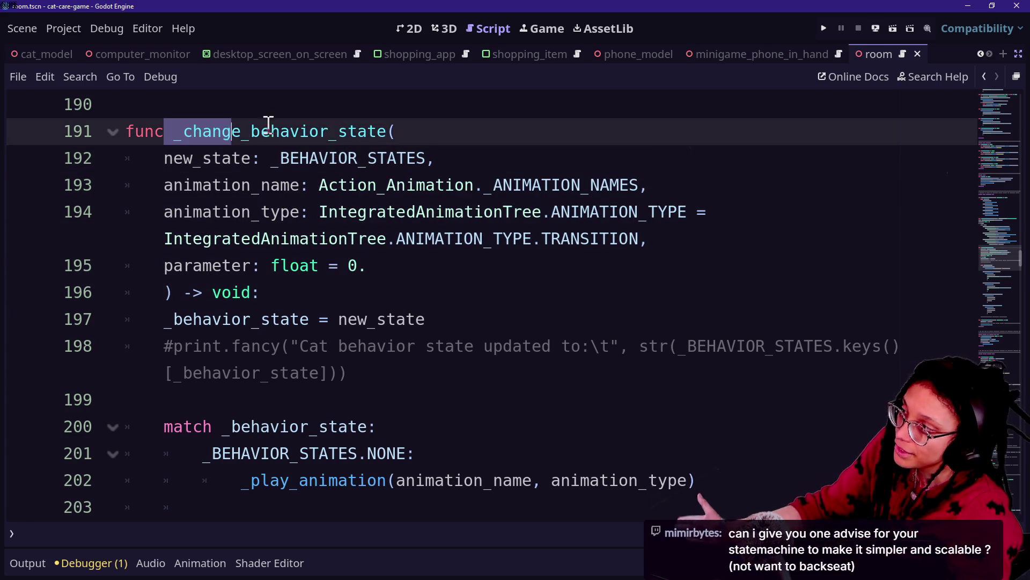
pyautogui.press('End')
pyautogui.moveTo(352, 152)
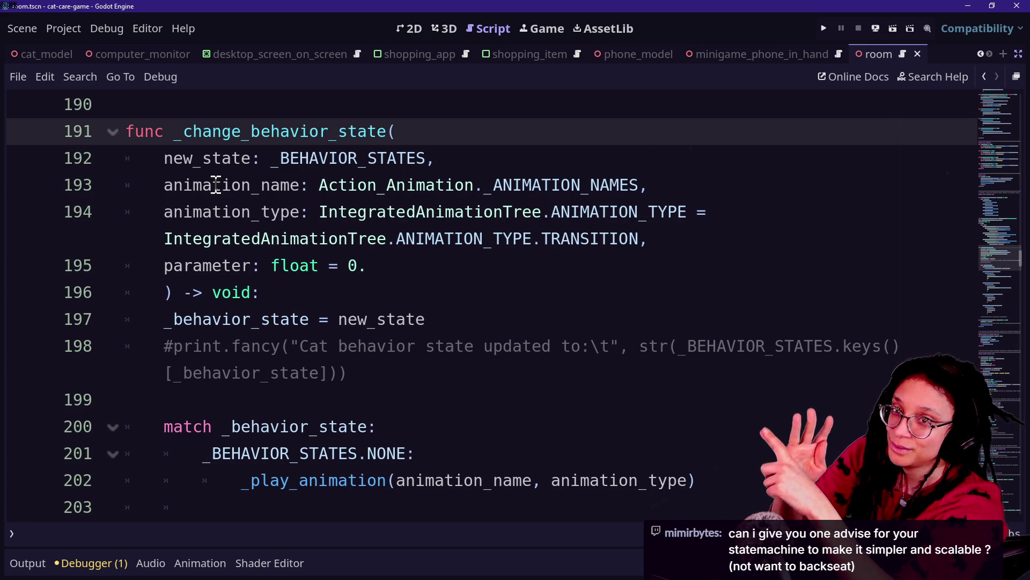
# - Pick out _behavior_state on line 197 and scroll back toward the top of the script
pyautogui.click(235, 293)
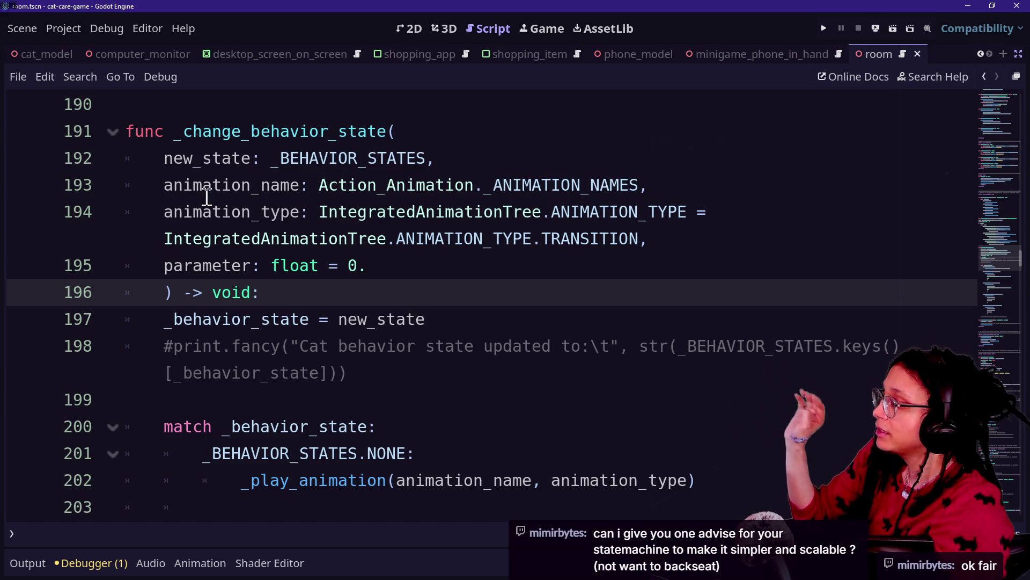
pyautogui.scroll(-1, 158, 277)
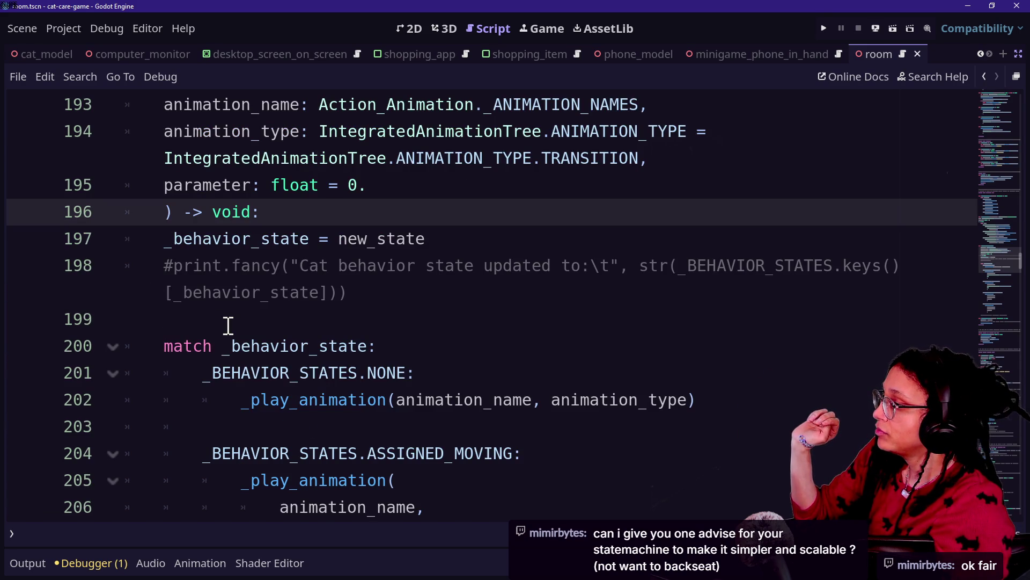
pyautogui.click(168, 239)
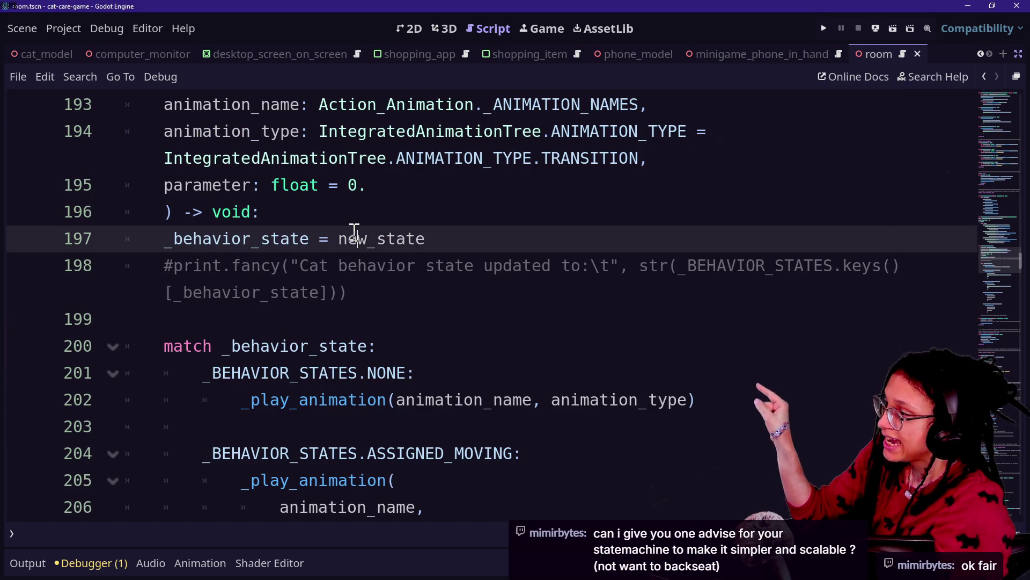
pyautogui.moveTo(162, 239); pyautogui.dragTo(301, 245)
pyautogui.scroll(14, 303, 245)
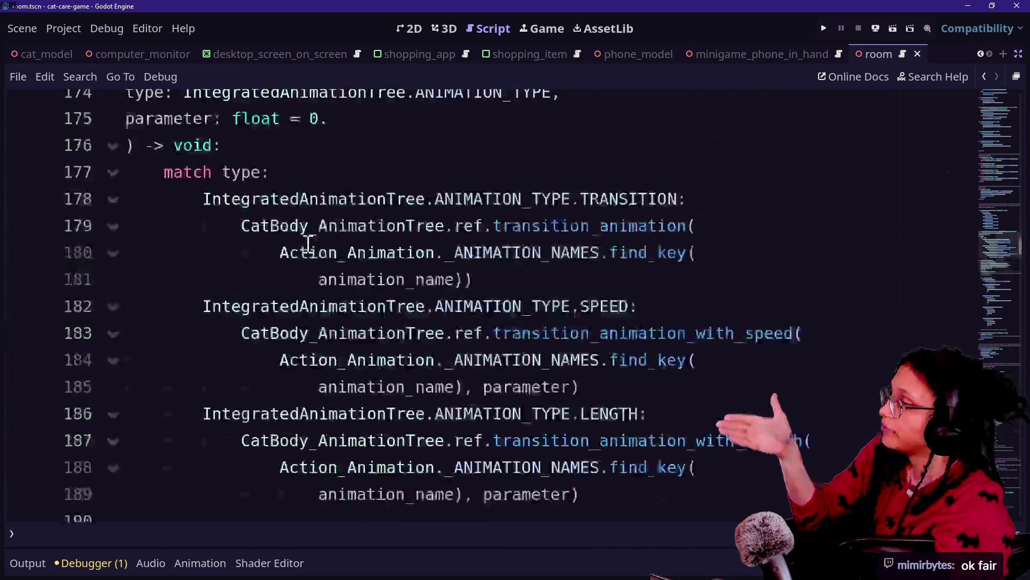
pyautogui.scroll(20, 308, 244)
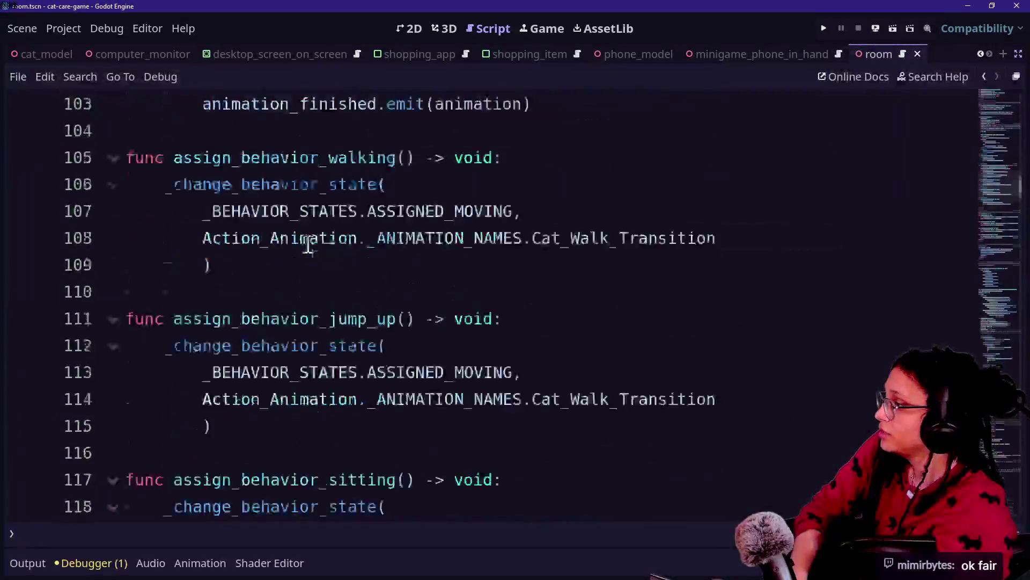
pyautogui.scroll(13, 309, 244)
# - Search the cat script for behavior_state and step back through earlier matches
pyautogui.hotkey('ctrl', 'f')
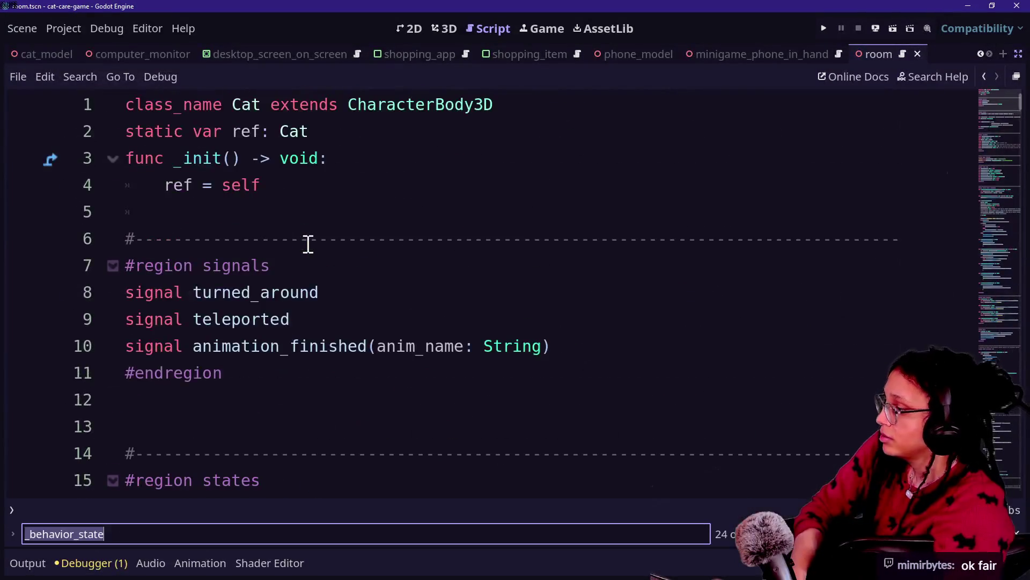
pyautogui.write('bb')
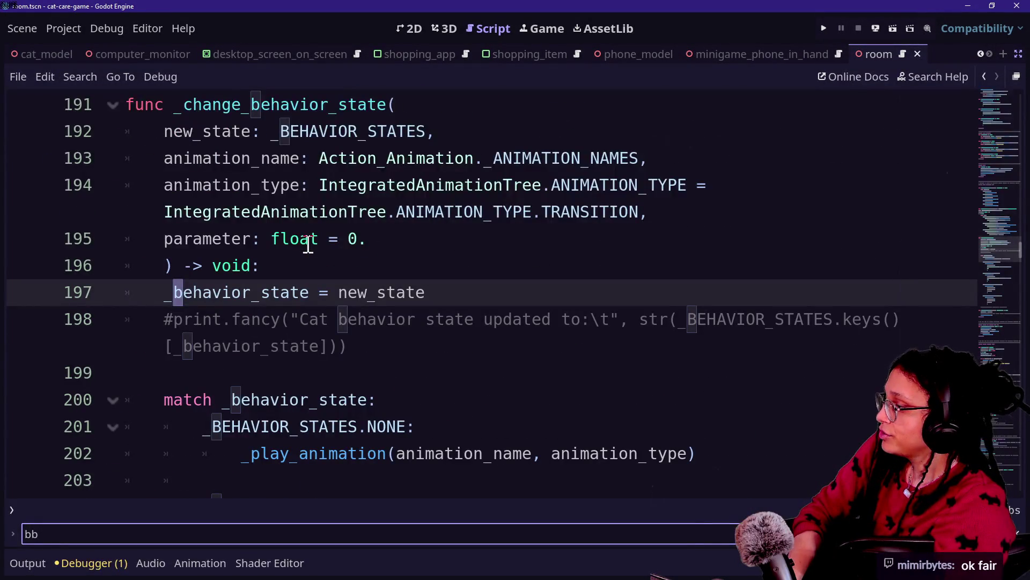
pyautogui.press('BackSpace')
pyautogui.write('ehavior_state')
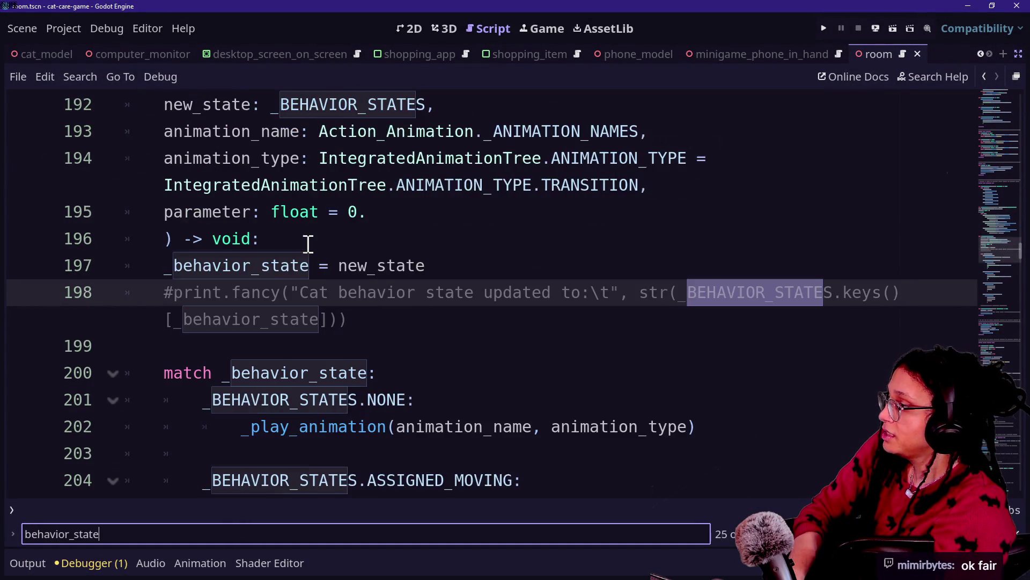
pyautogui.hotkey('shift', 'Return')
pyautogui.hotkey('shift', 'Return')
pyautogui.hotkey('shift', 'Return')
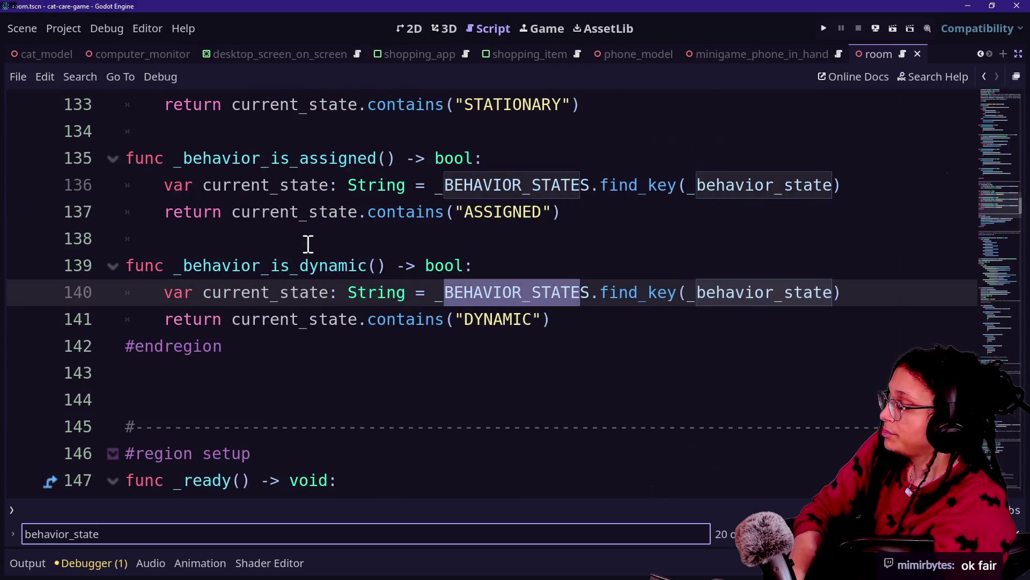
pyautogui.hotkey('shift', 'Return')
pyautogui.hotkey('shift', 'Return')
pyautogui.hotkey('shift', 'Return')
# - Highlight the _BEHAVIOR_STATES enum's state names and the _behavior_state declaration on line 24
pyautogui.scroll(20, 210, 202)
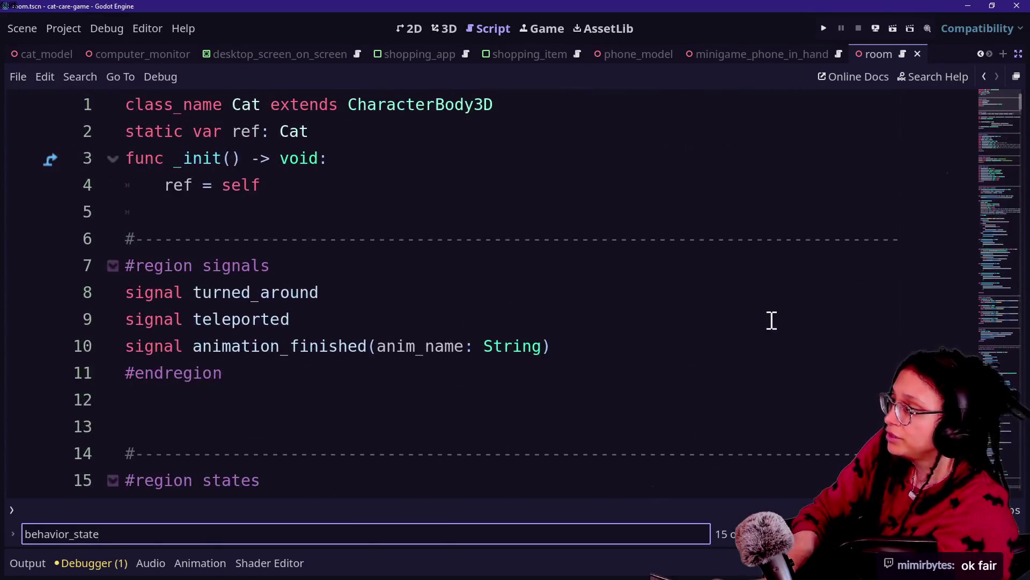
pyautogui.scroll(-7, 762, 327)
pyautogui.scroll(2, 762, 328)
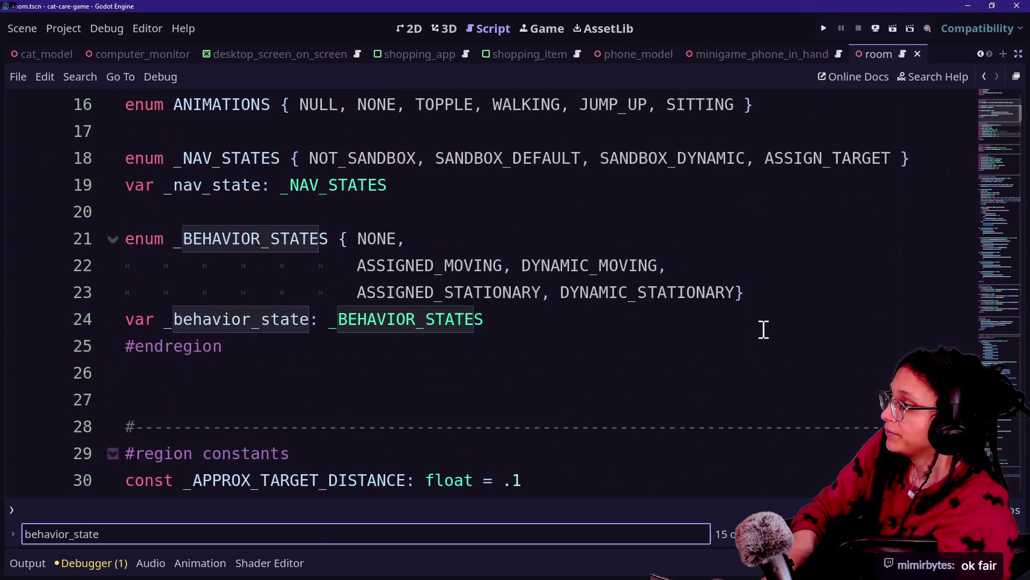
pyautogui.click(580, 292)
pyautogui.moveTo(279, 242); pyautogui.dragTo(463, 267)
pyautogui.click(465, 265)
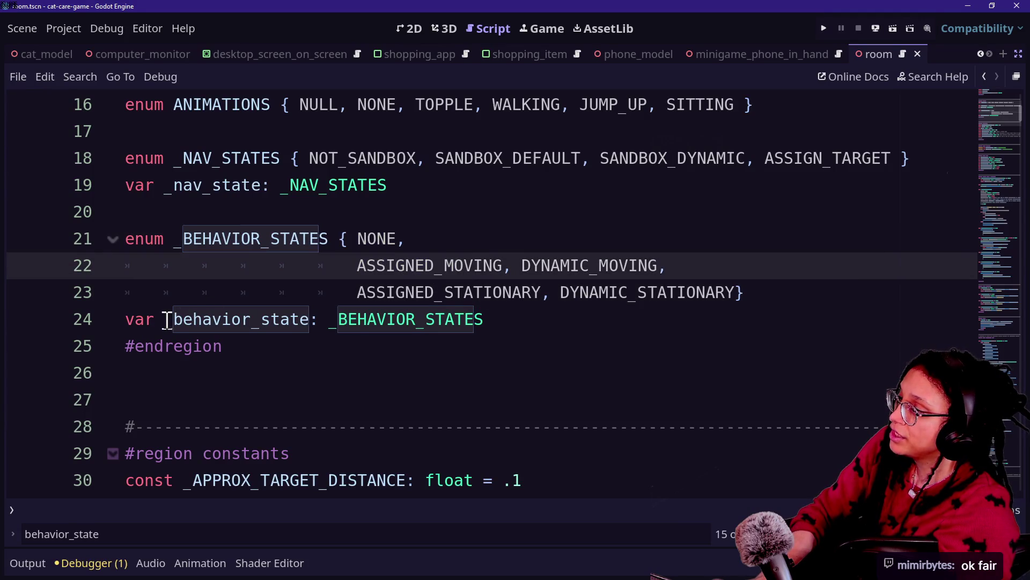
pyautogui.moveTo(167, 321); pyautogui.dragTo(483, 320)
pyautogui.click(341, 322)
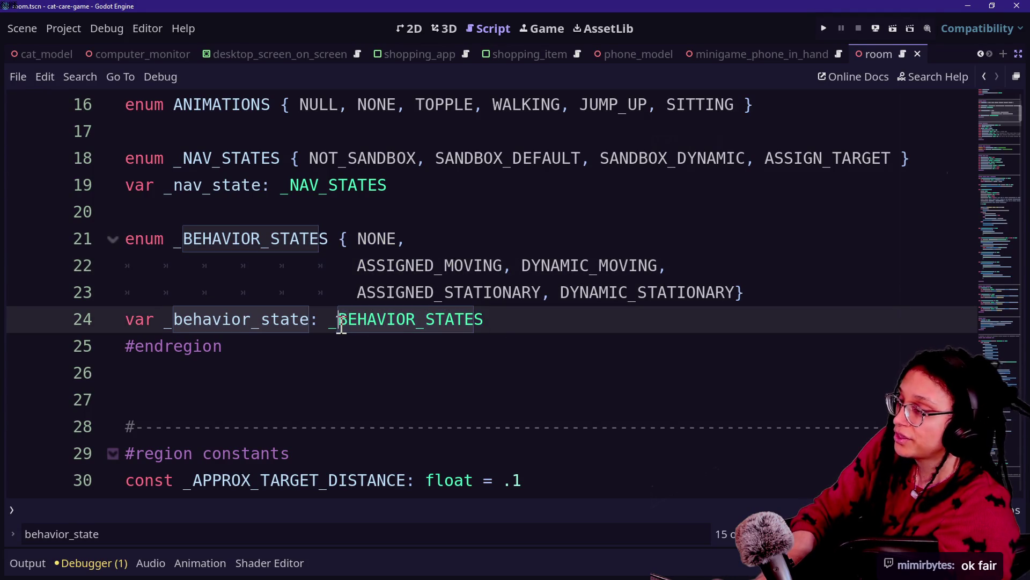
# - Point out the _BEHAVIOR_STATES type on line 24 and the five individual state names
pyautogui.doubleClick(332, 320)
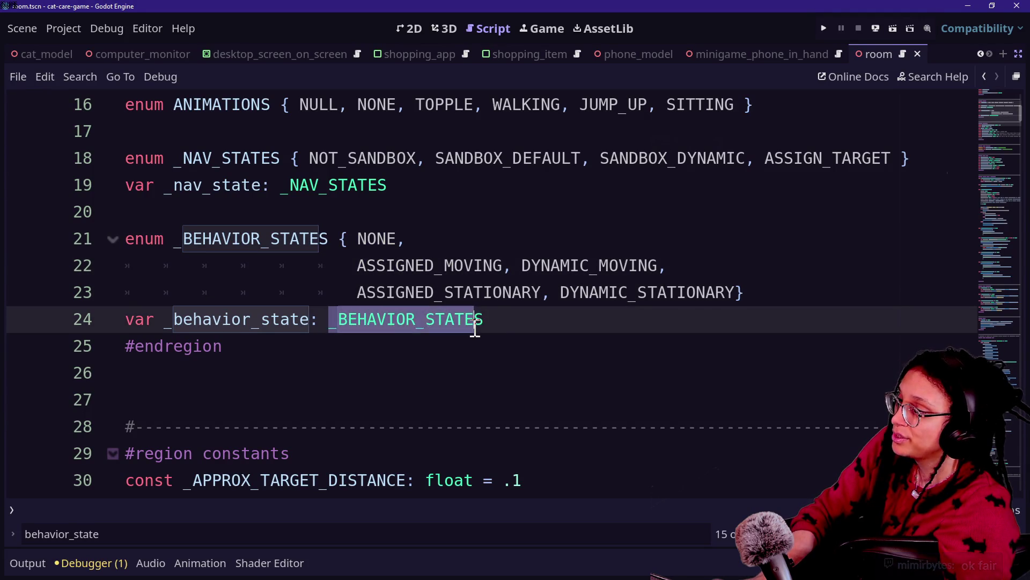
pyautogui.click(506, 321)
pyautogui.moveTo(355, 250)
pyautogui.mouseDown()
pyautogui.moveTo(409, 243)
pyautogui.moveTo(426, 266)
pyautogui.mouseUp()
pyautogui.moveTo(521, 265); pyautogui.dragTo(600, 267)
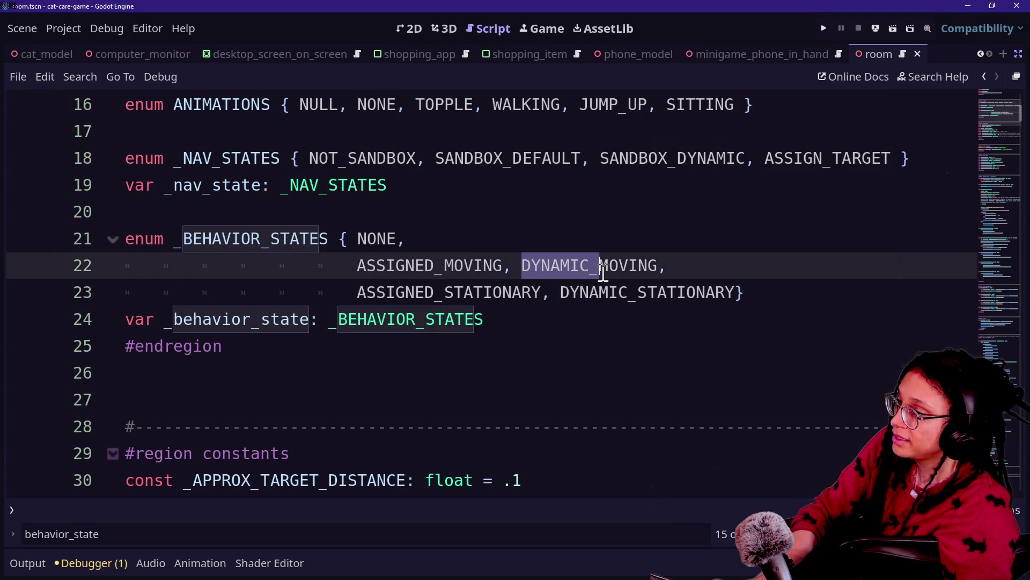
pyautogui.moveTo(386, 265); pyautogui.dragTo(465, 275)
pyautogui.click(614, 295)
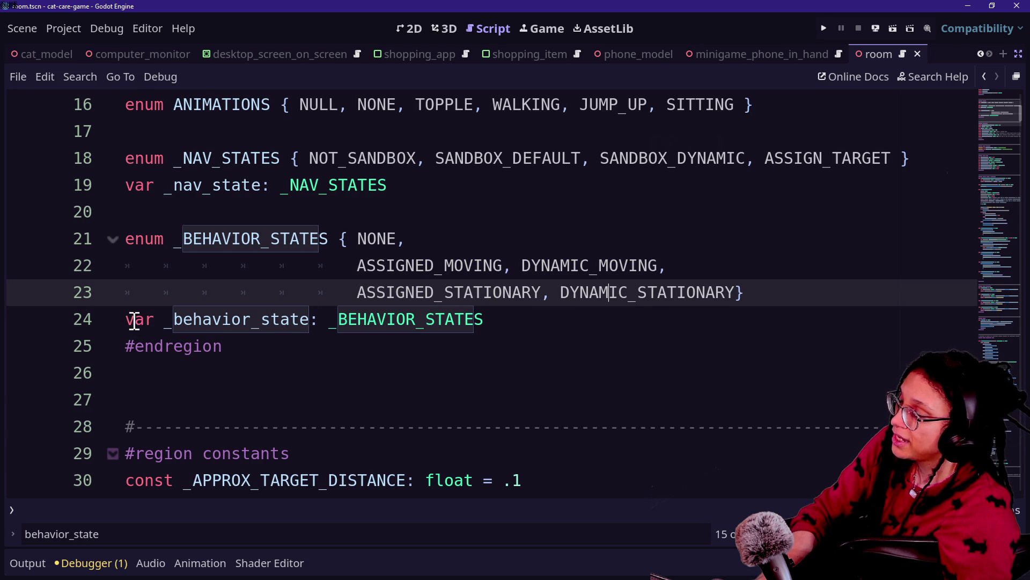
pyautogui.moveTo(129, 321)
pyautogui.mouseDown()
pyautogui.moveTo(511, 332)
pyautogui.moveTo(225, 317)
pyautogui.moveTo(195, 252)
pyautogui.mouseUp()
pyautogui.click(310, 425)
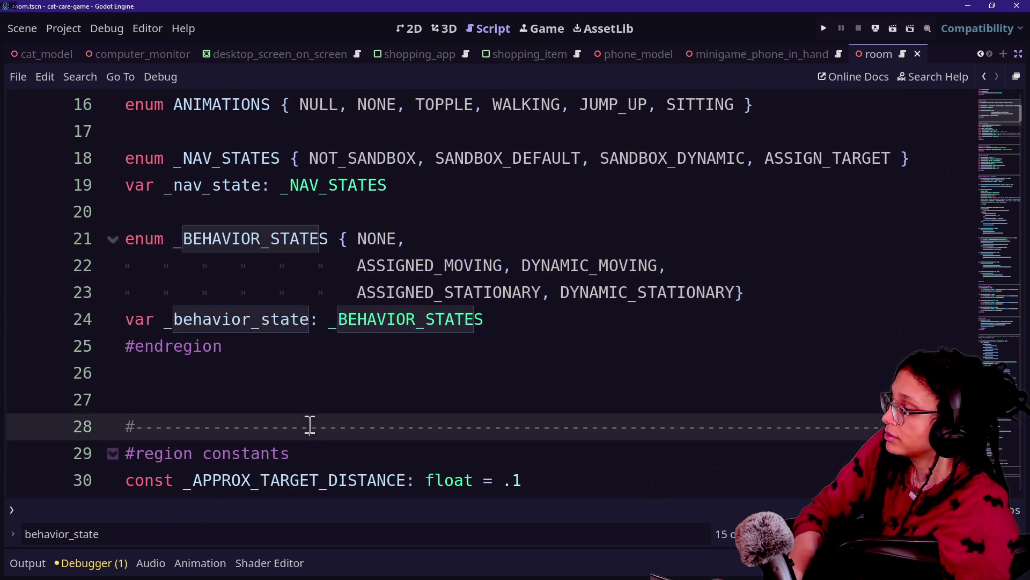
# - Find _change_behavior_state and examine its new_state assignment to _behavior_state on line 197
pyautogui.hotkey('ctrl', 'f')
pyautogui.write('chan')
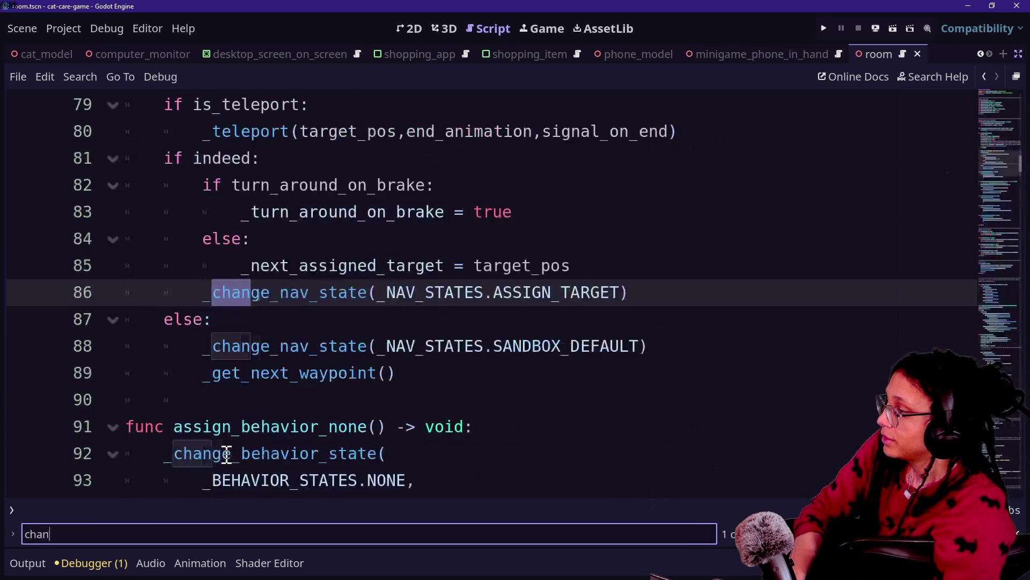
pyautogui.write('ge_behav')
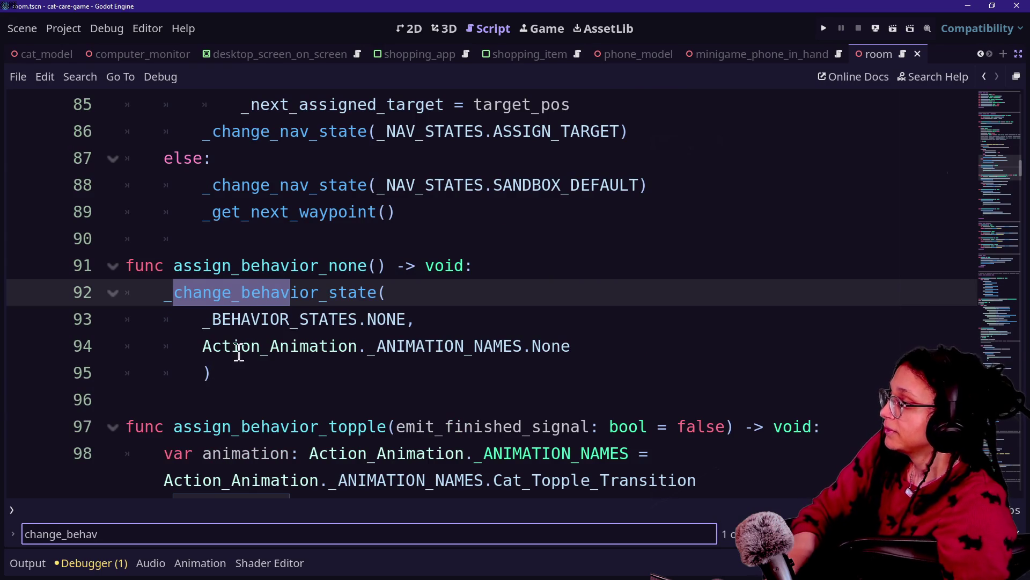
pyautogui.keyDown('ctrl'); pyautogui.click(272, 294); pyautogui.keyUp('ctrl')
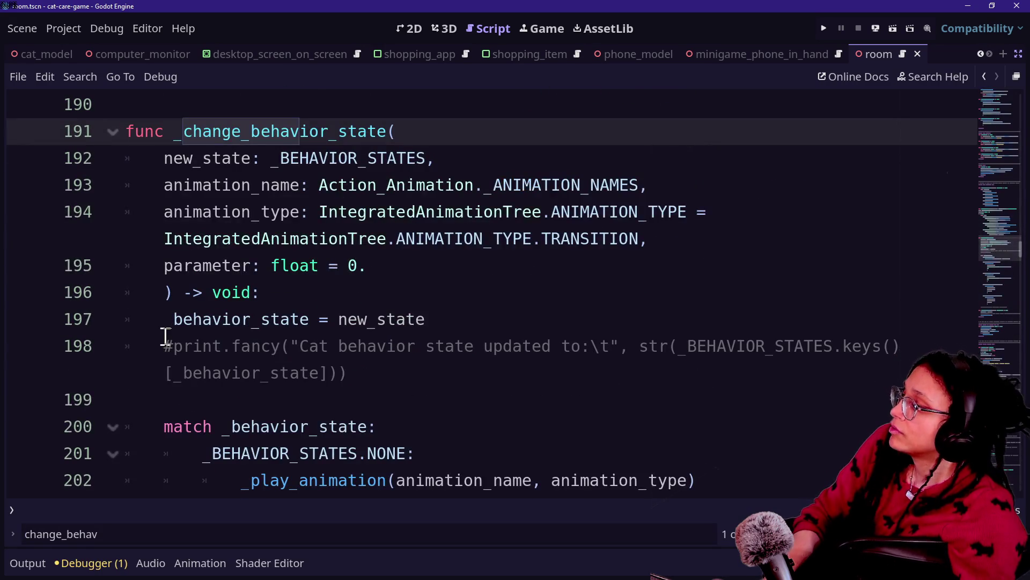
pyautogui.moveTo(166, 322); pyautogui.dragTo(414, 318)
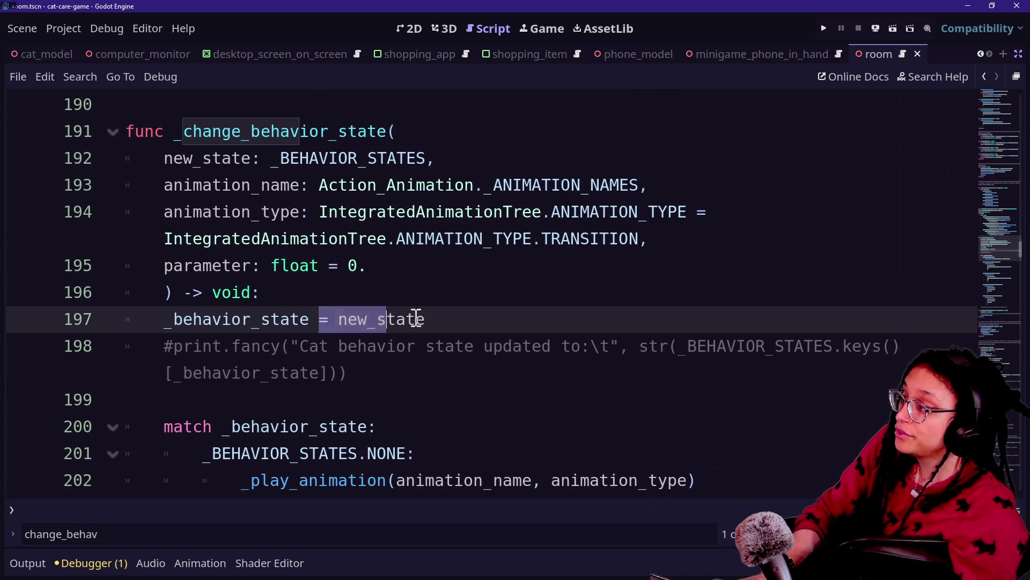
pyautogui.moveTo(368, 265); pyautogui.dragTo(368, 306)
pyautogui.click(369, 321)
pyautogui.click(372, 292)
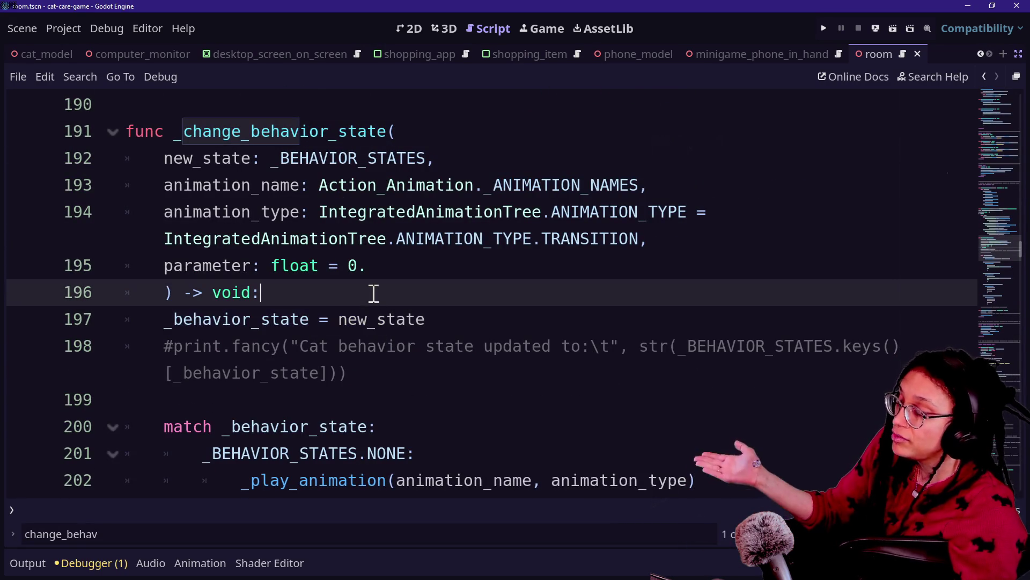
pyautogui.click(398, 320)
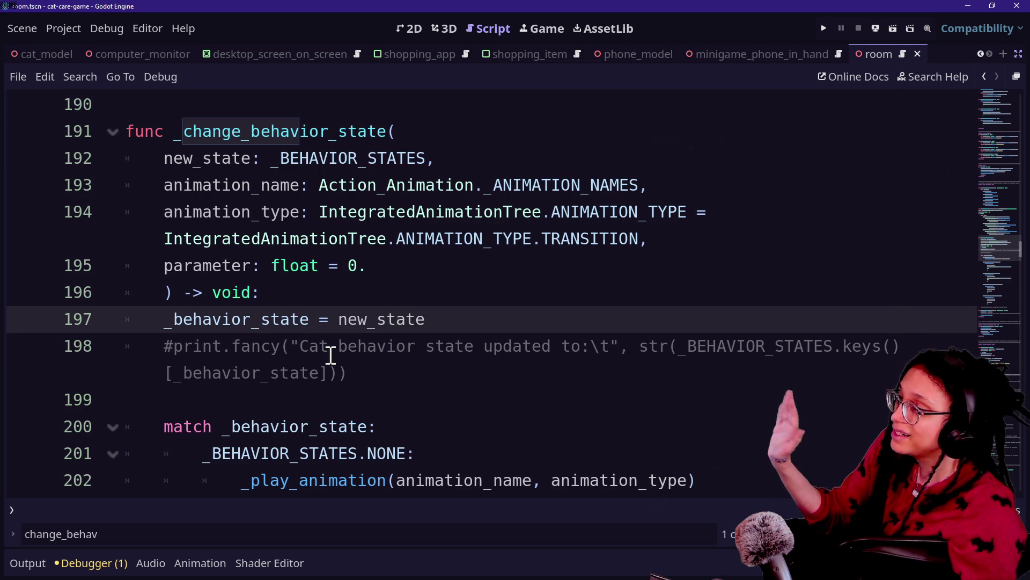
pyautogui.moveTo(279, 256); pyautogui.dragTo(398, 319)
pyautogui.click(403, 349)
# - Step through the match statement's NONE, ASSIGNED_MOVING and DYNAMIC_MOVING cases
pyautogui.press('Down')
pyautogui.press('Down')
pyautogui.press('Down')
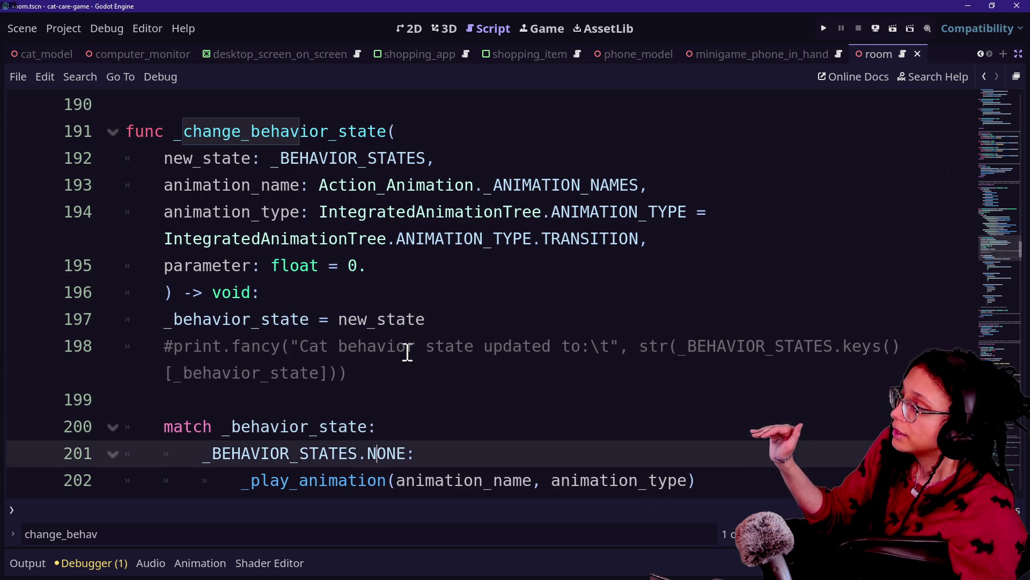
pyautogui.press('Down')
pyautogui.press('Return')
pyautogui.press('BackSpace')
pyautogui.press('Down')
pyautogui.press('Down')
pyautogui.press('Down')
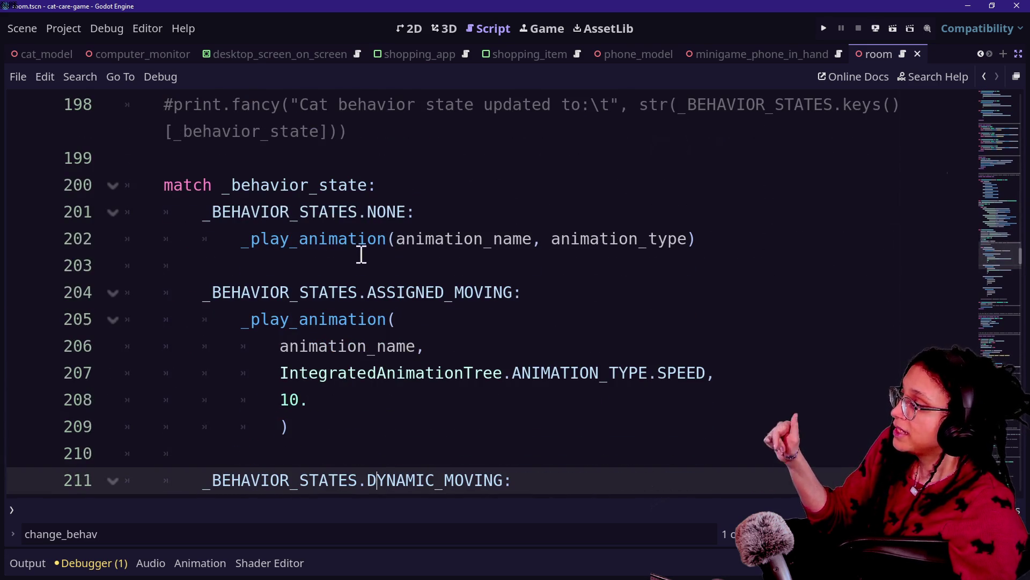
pyautogui.doubleClick(301, 184)
pyautogui.click(435, 202)
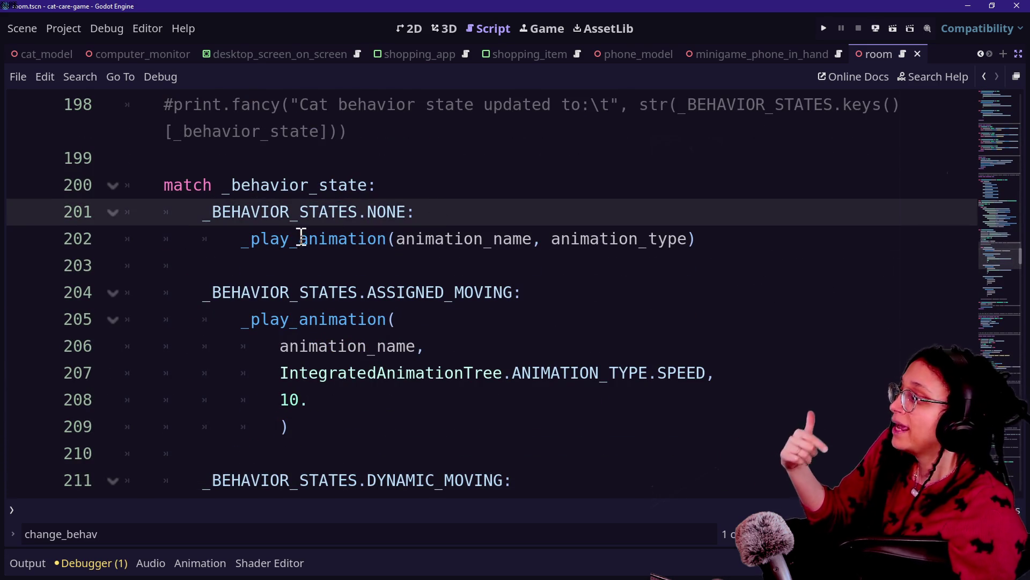
pyautogui.moveTo(301, 236); pyautogui.dragTo(351, 306)
pyautogui.press('Down')
pyautogui.press('Down')
pyautogui.press('Down')
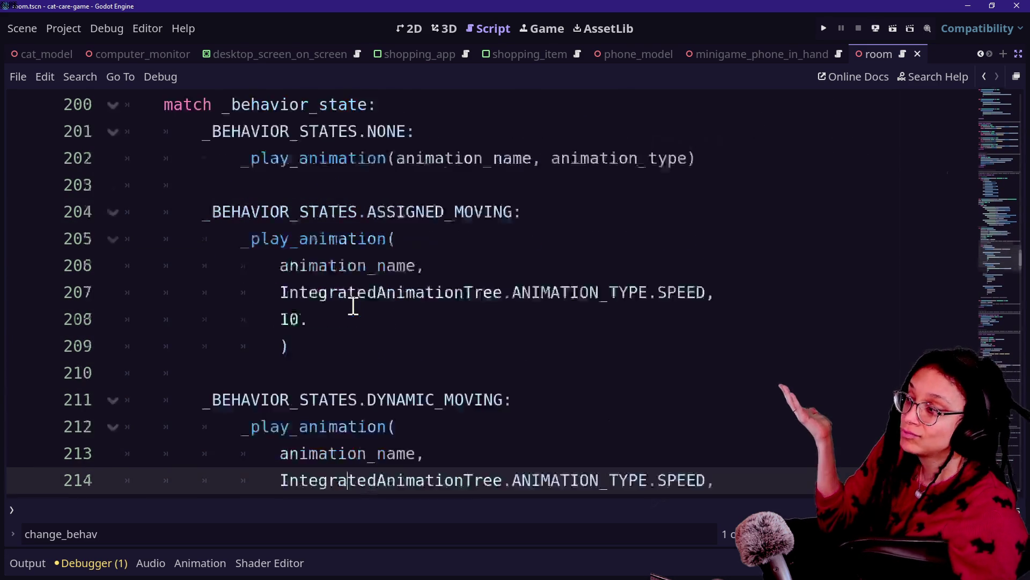
pyautogui.press('Down')
pyautogui.press('Down')
pyautogui.press('Down')
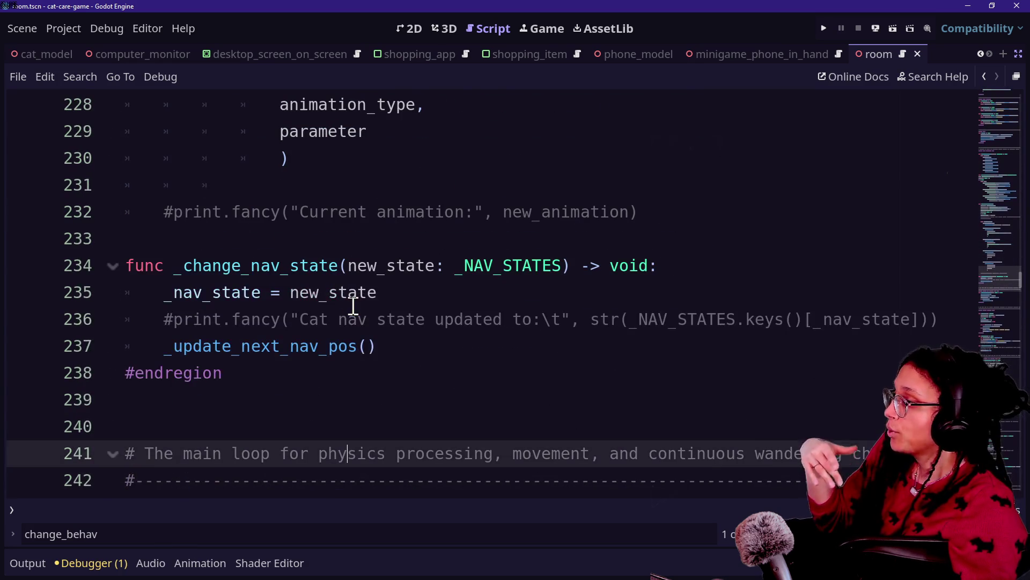
pyautogui.press('Up')
pyautogui.press('Up')
pyautogui.press('Up')
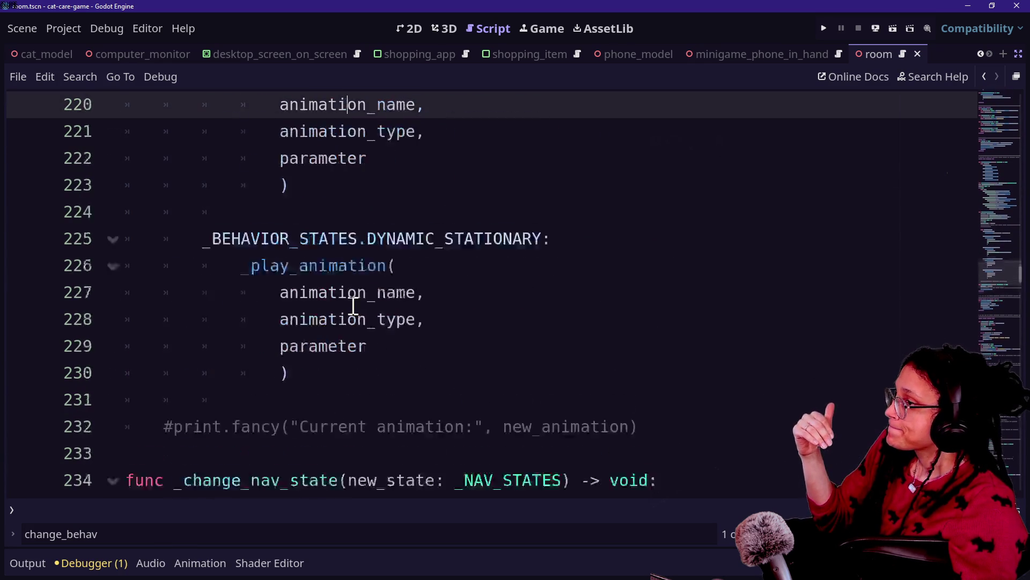
pyautogui.press('Up')
pyautogui.press('Up')
pyautogui.press('Up')
pyautogui.scroll(-7, 253, 332)
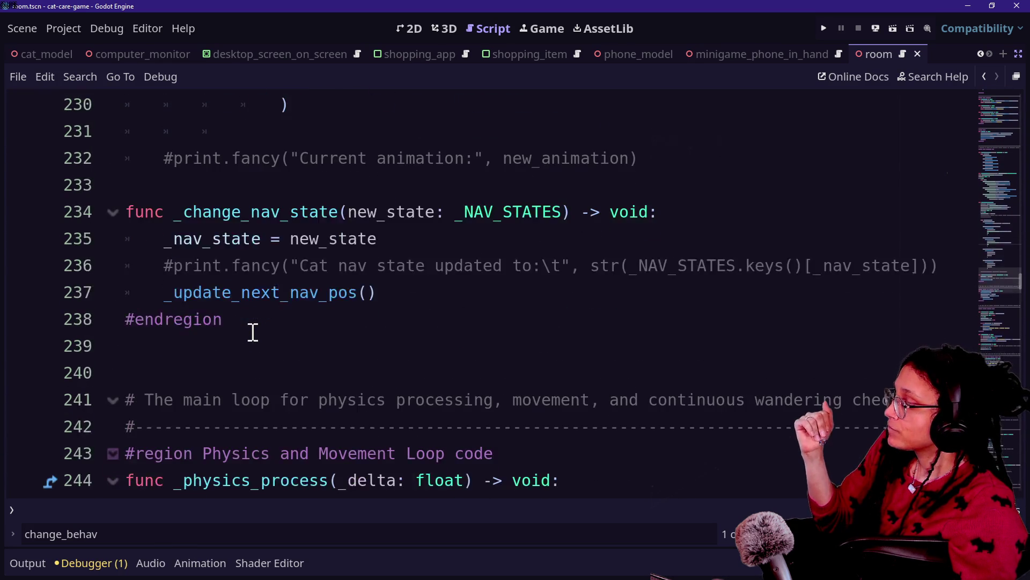
pyautogui.scroll(2, 253, 332)
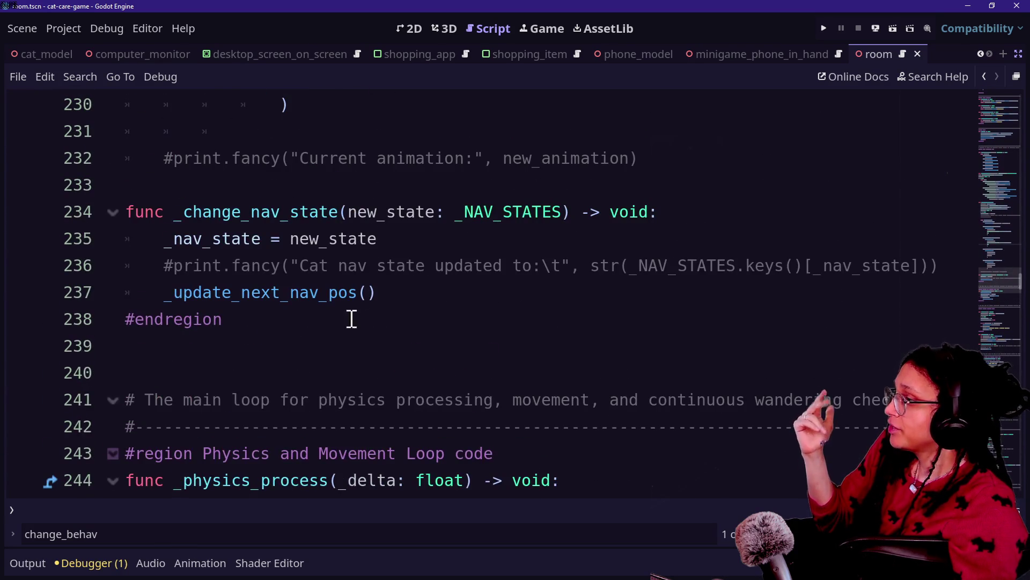
# - Examine the _nav_state assignment on line 235 and the _update_next_nav_pos call on line 237
pyautogui.click(173, 238)
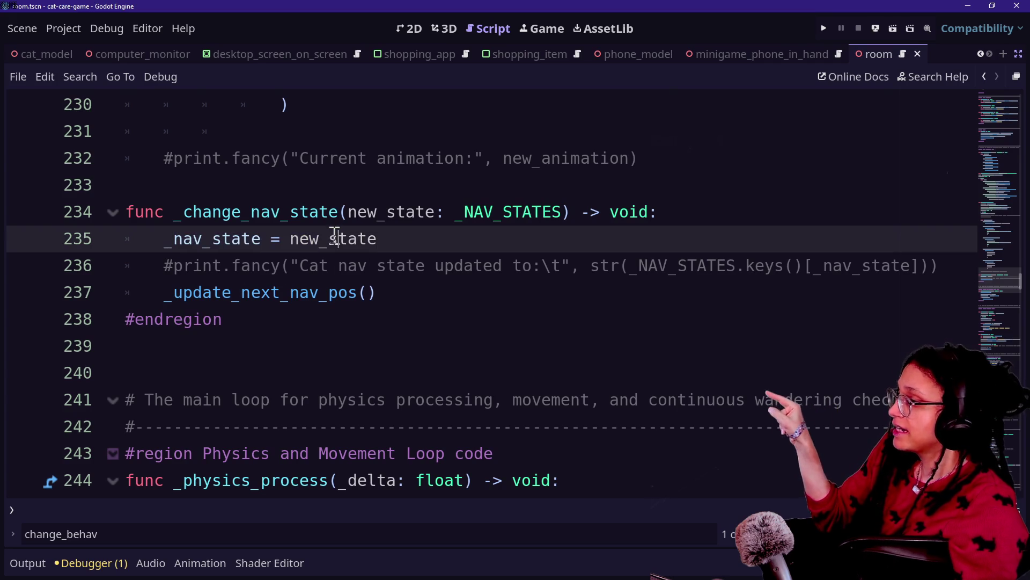
pyautogui.moveTo(144, 234); pyautogui.dragTo(376, 238)
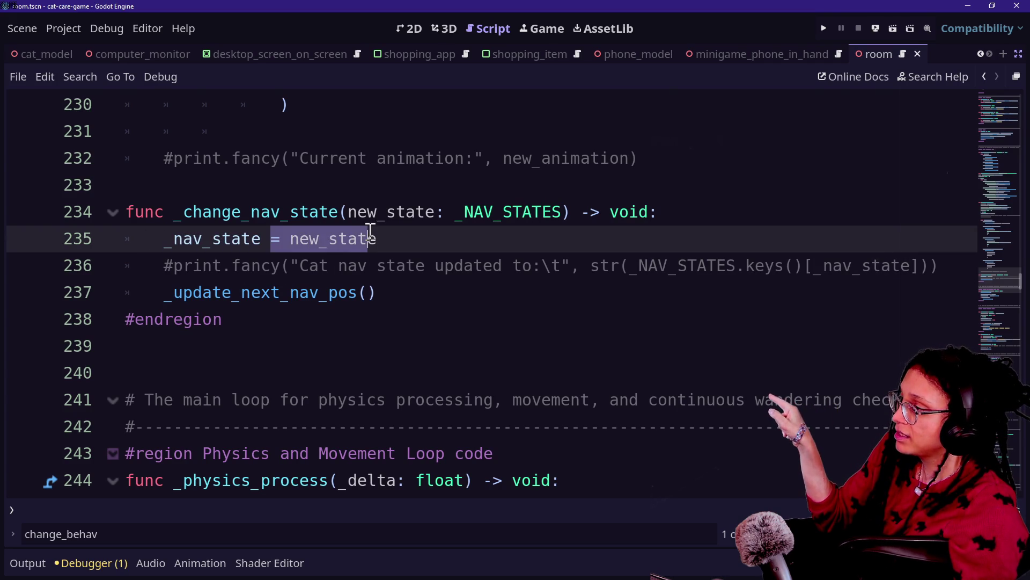
pyautogui.click(151, 297)
pyautogui.moveTo(151, 296); pyautogui.dragTo(368, 293)
pyautogui.click(367, 293)
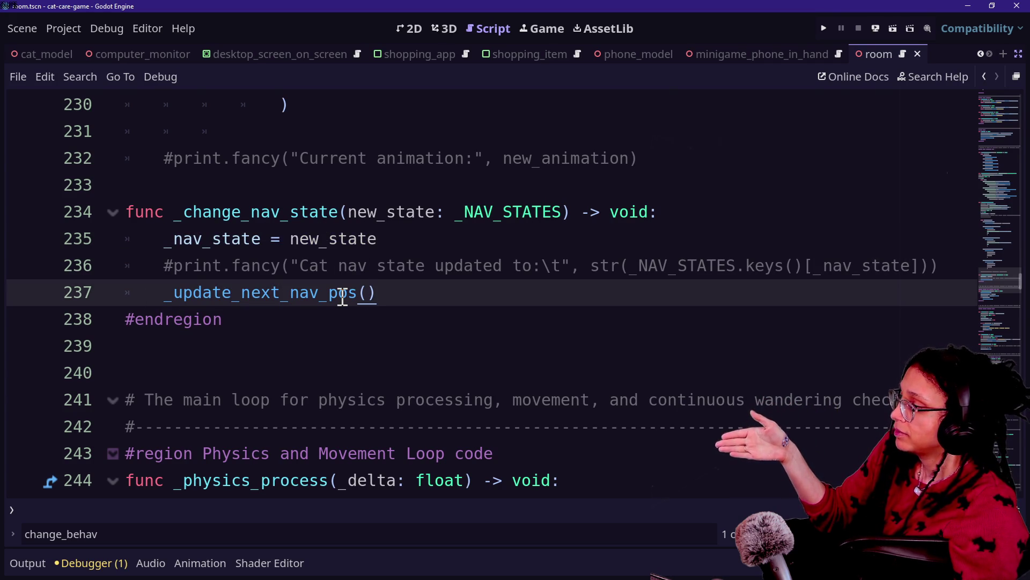
# - Run a project-wide Find in Files search for _change
pyautogui.scroll(8, 342, 297)
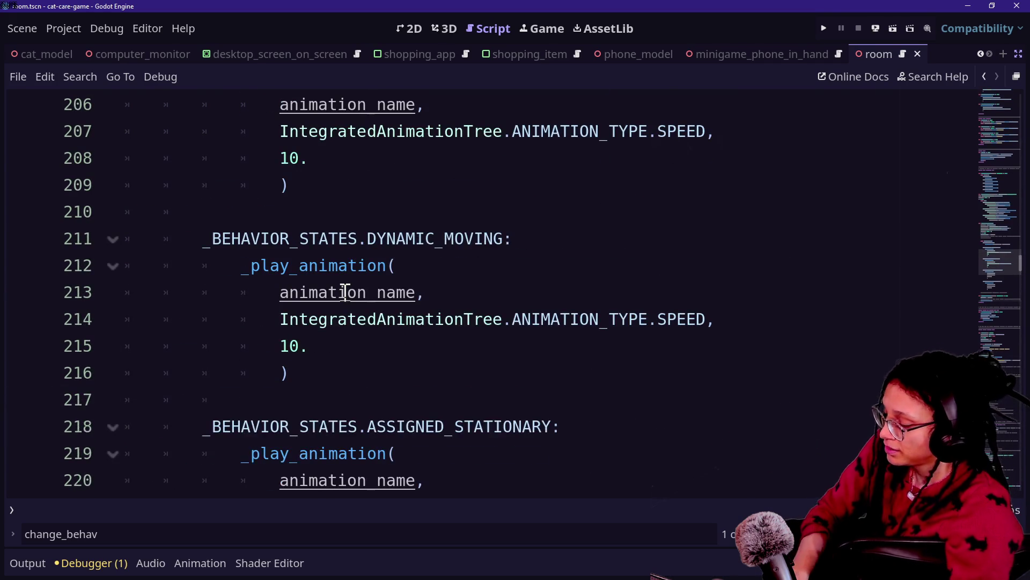
pyautogui.hotkey('ctrl', 'shift', 'f')
pyautogui.write('_change')
pyautogui.press('Return')
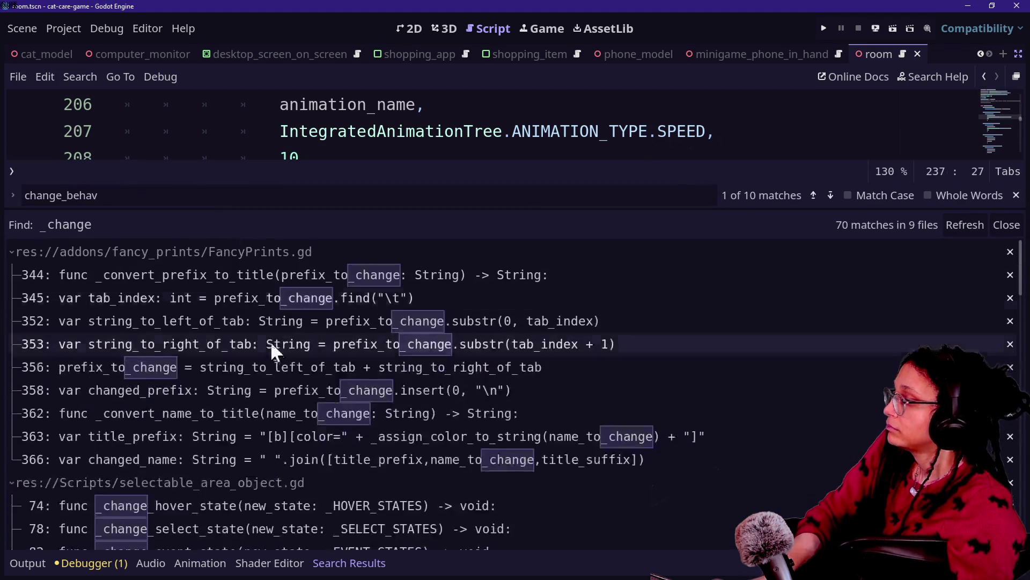
# - Open the _change_hover_state result in selectable_area_object.gd and hide the bottom panel
pyautogui.scroll(-3, 271, 349)
pyautogui.click(273, 349)
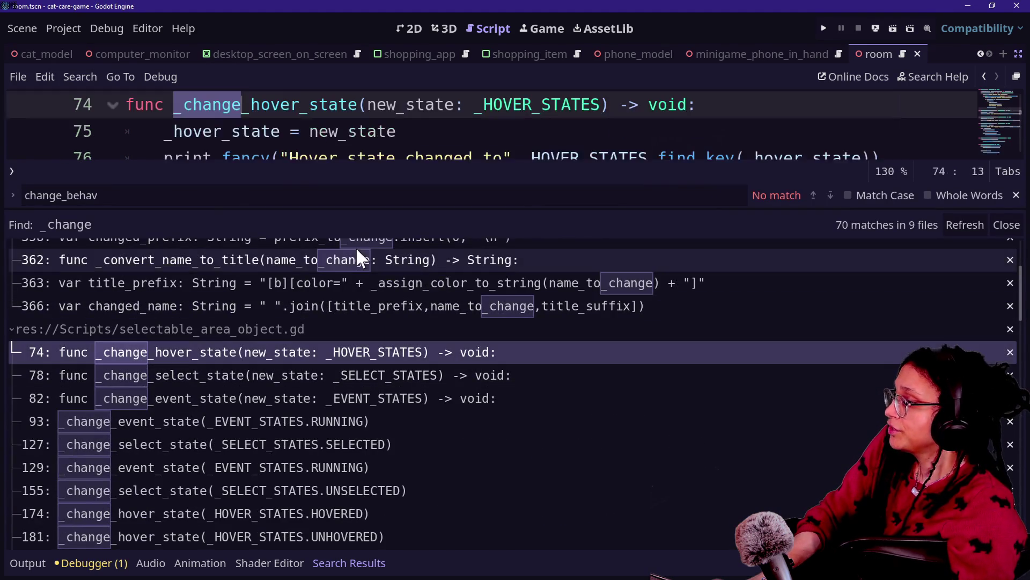
pyautogui.click(397, 104)
pyautogui.hotkey('ctrl', 'j')
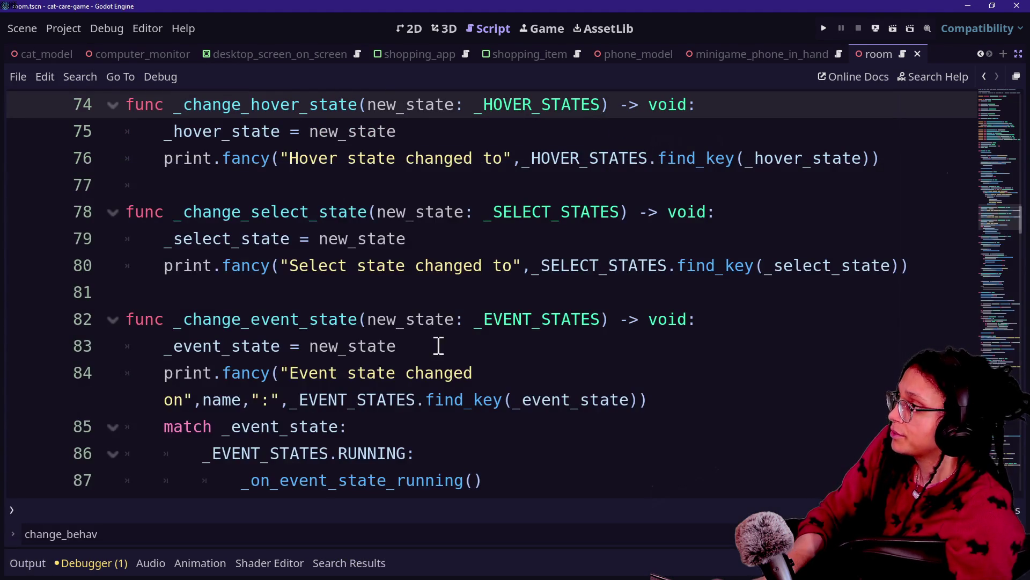
pyautogui.scroll(2, 437, 345)
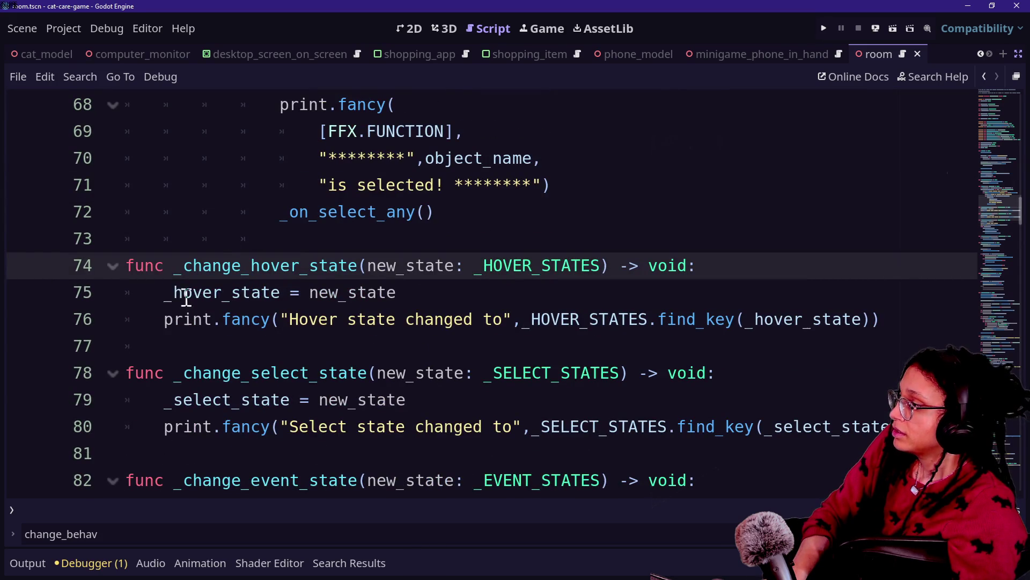
# - Inspect the _hover_state declaration, _HOVER_STATES enum values and _select_state declaration on line 14
pyautogui.click(172, 296)
pyautogui.keyDown('ctrl'); pyautogui.click(172, 297); pyautogui.keyUp('ctrl')
pyautogui.moveTo(348, 319); pyautogui.dragTo(435, 319)
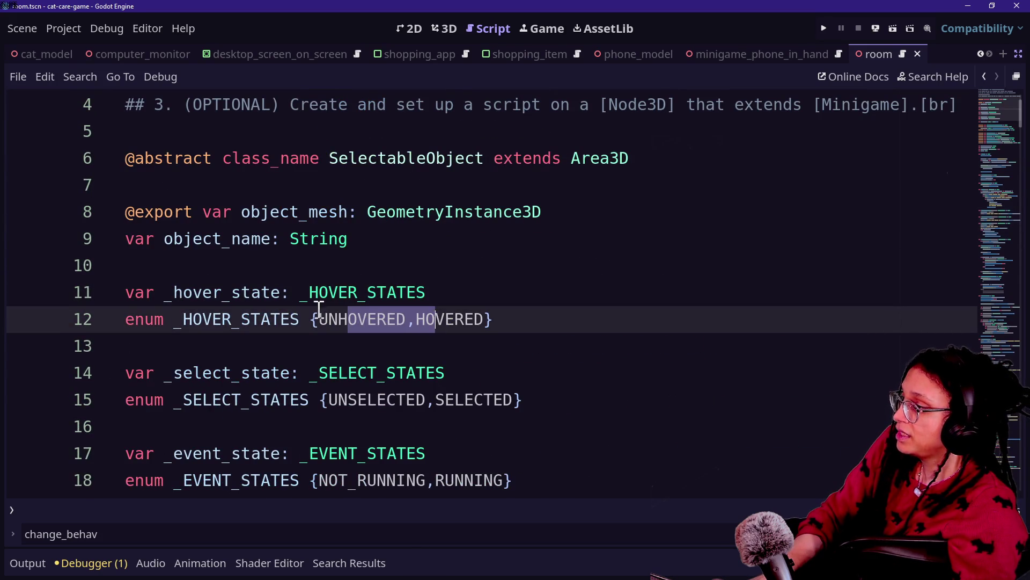
pyautogui.moveTo(195, 292); pyautogui.dragTo(338, 292)
pyautogui.scroll(-1, 395, 321)
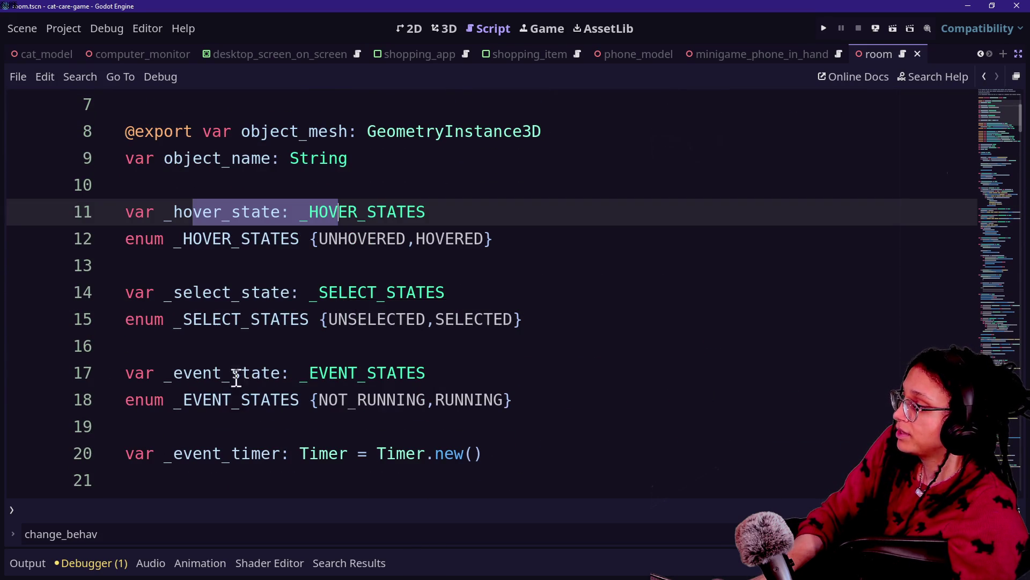
pyautogui.moveTo(213, 373); pyautogui.dragTo(338, 373)
pyautogui.moveTo(176, 292); pyautogui.dragTo(345, 292)
pyautogui.click(213, 213)
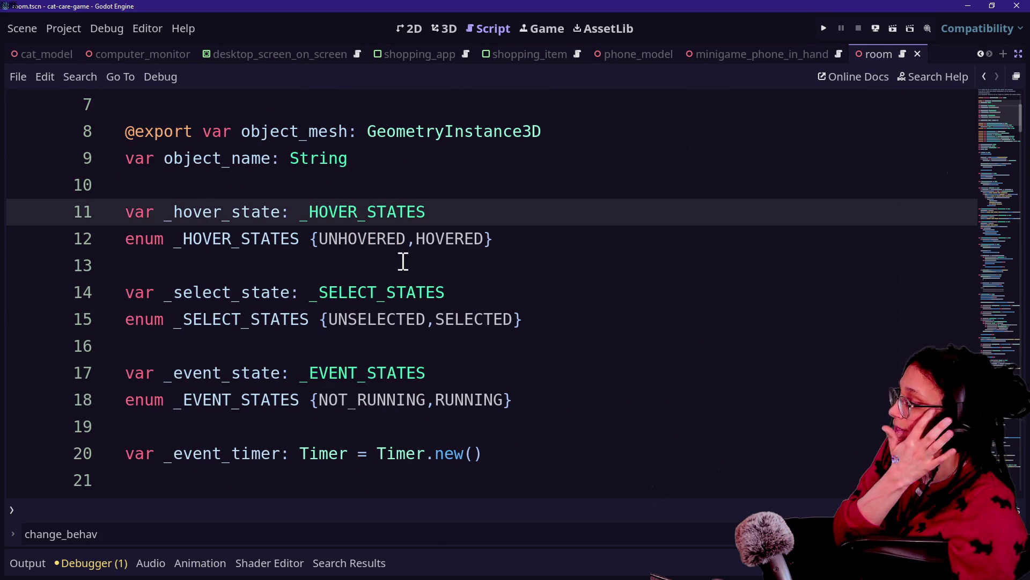
# - Check the _event_state declaration on line 17, then find _change_event_state in the script
pyautogui.click(212, 372)
pyautogui.click(588, 376)
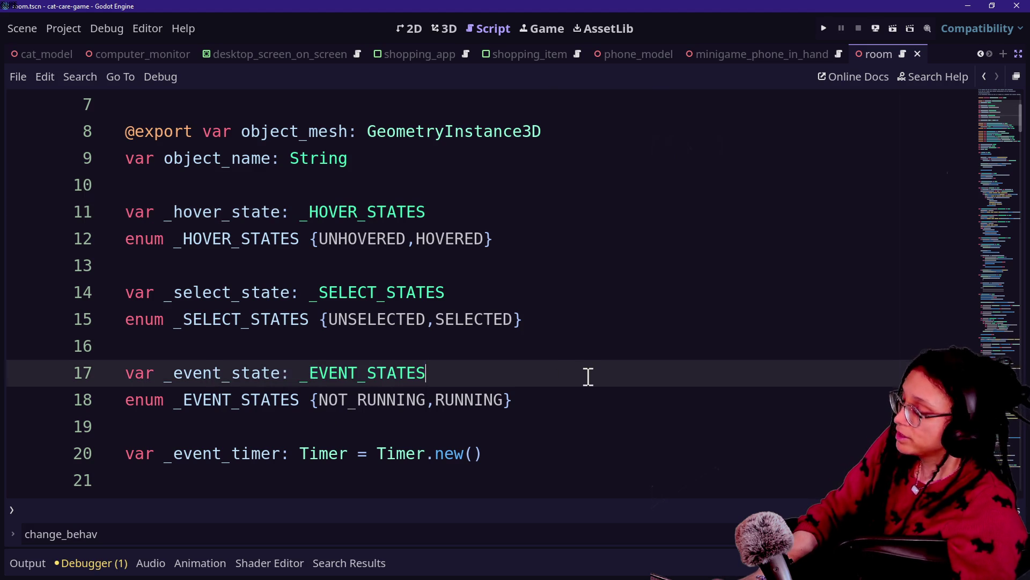
pyautogui.click(293, 386)
pyautogui.scroll(-1, 293, 386)
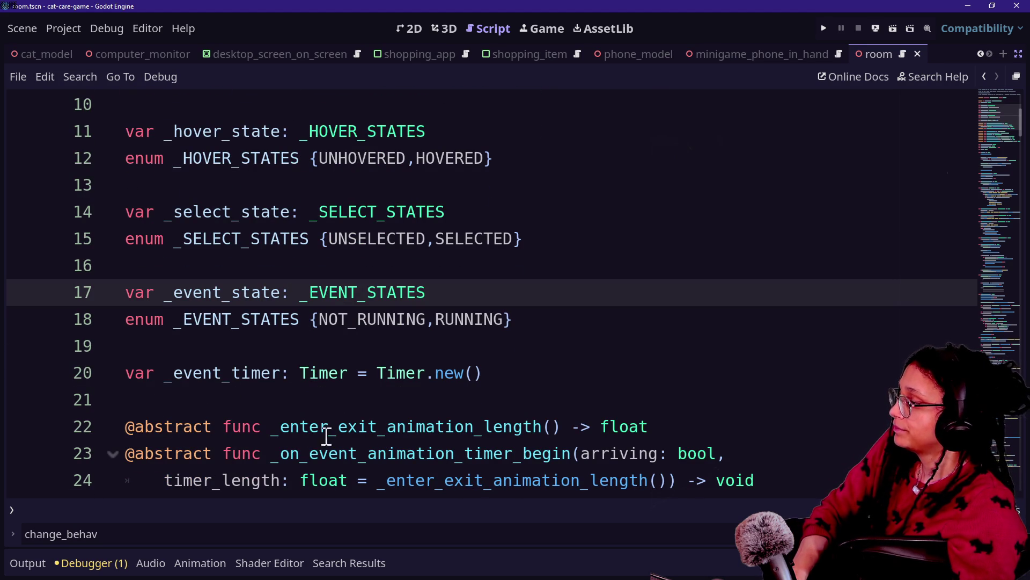
pyautogui.hotkey('ctrl', 'f')
pyautogui.write('c')
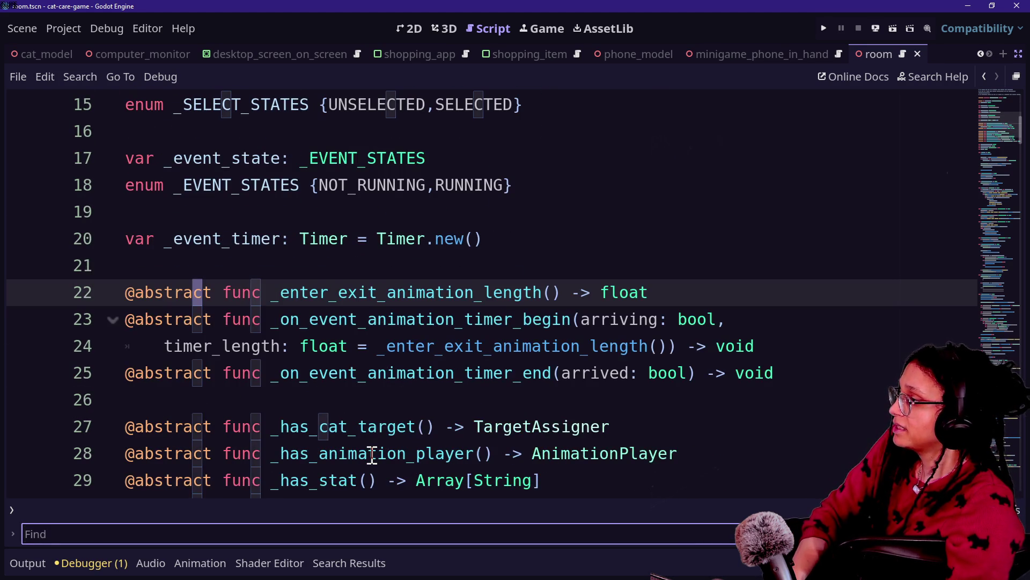
pyautogui.write('_event_state')
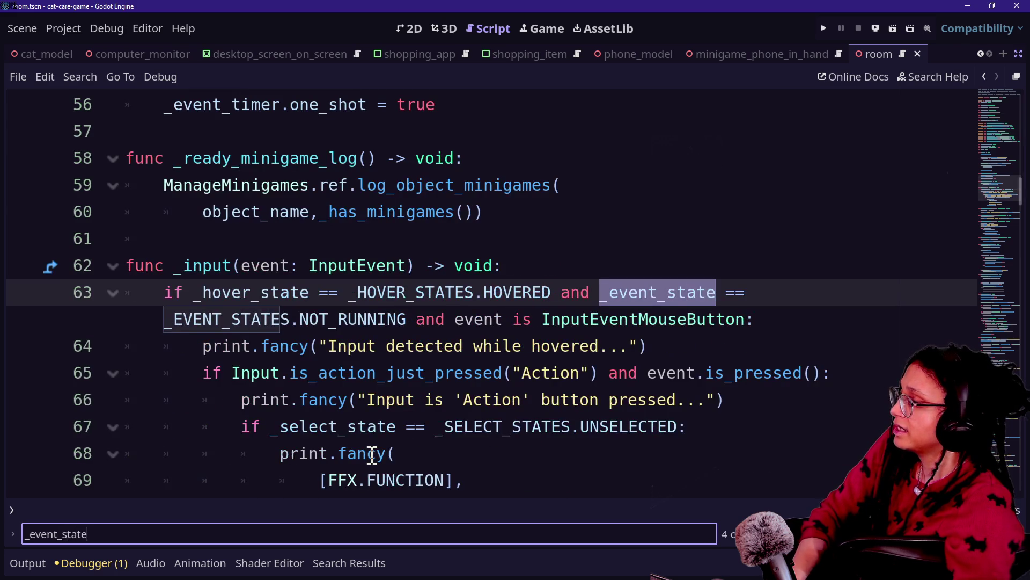
pyautogui.click(372, 454)
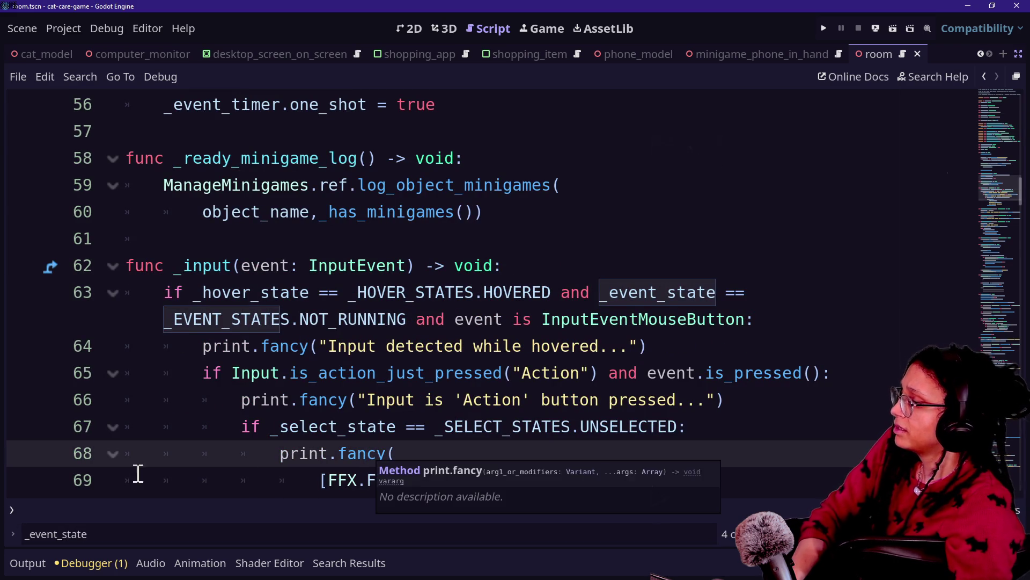
pyautogui.click(29, 534)
pyautogui.write('hange')
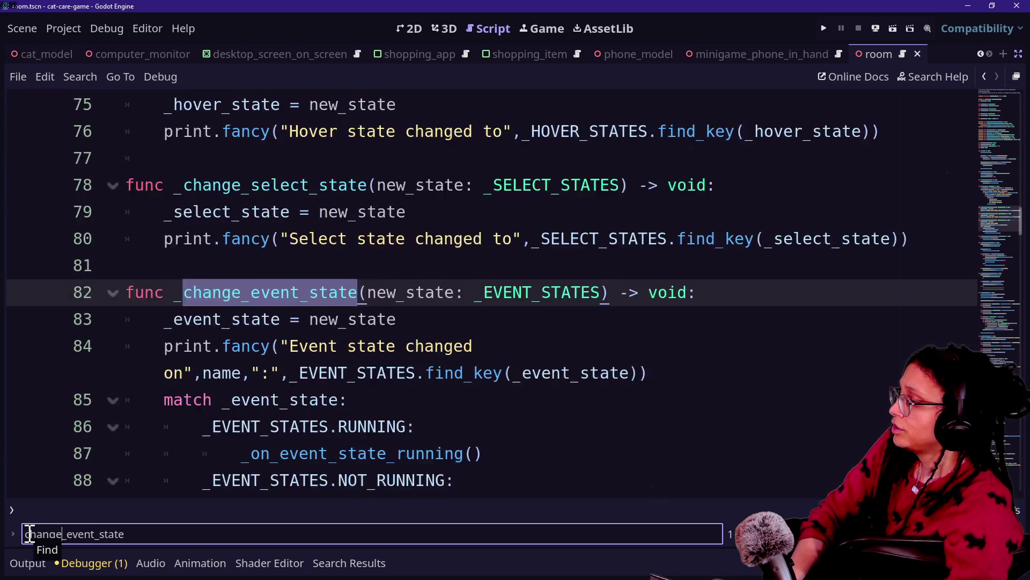
pyautogui.press('Return')
# - Review _change_event_state's match block calling _on_event_state_running or _on_event_state_not_running, then start Find in Files
pyautogui.keyDown('ctrl'); pyautogui.click(310, 311); pyautogui.keyUp('ctrl')
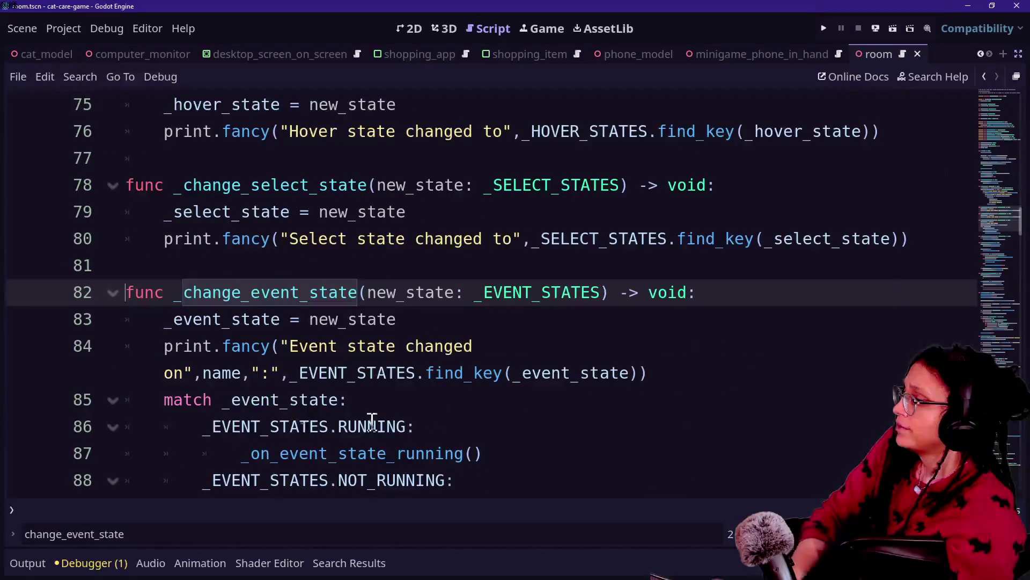
pyautogui.scroll(-1, 299, 409)
pyautogui.click(397, 345)
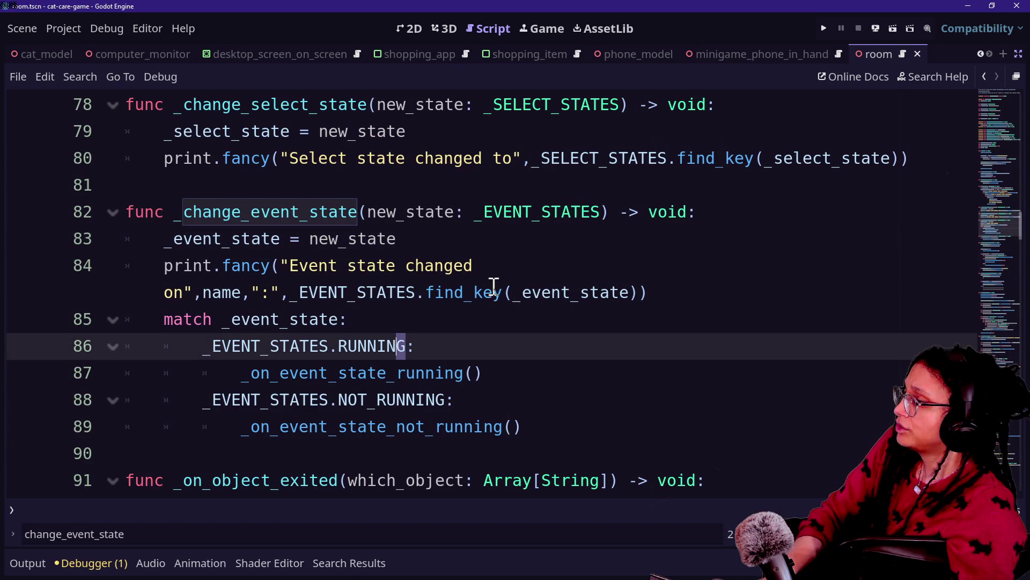
pyautogui.moveTo(493, 290); pyautogui.dragTo(317, 263)
pyautogui.click(320, 263)
pyautogui.click(237, 325)
pyautogui.click(506, 430)
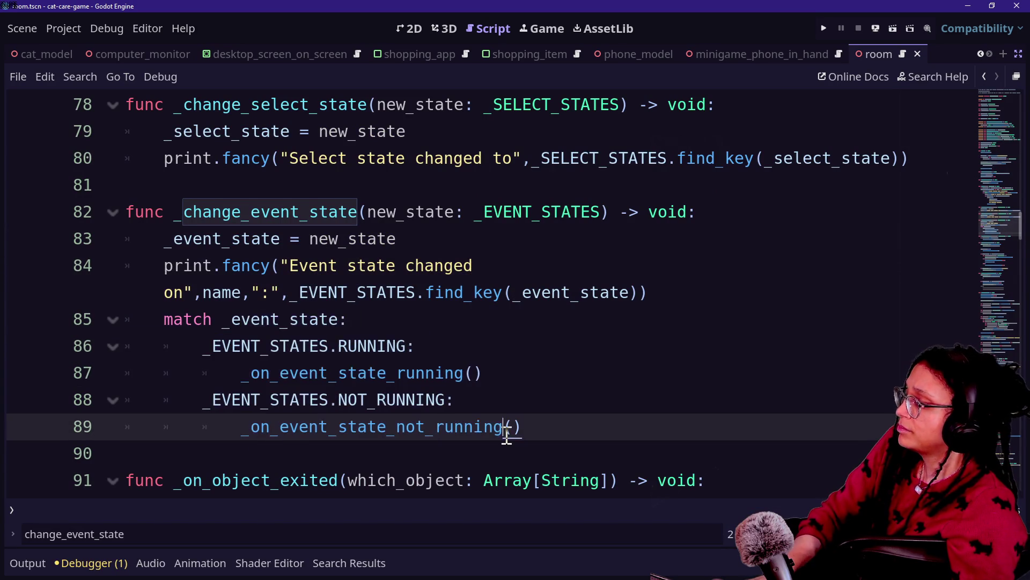
pyautogui.moveTo(384, 373); pyautogui.dragTo(244, 284)
pyautogui.click(410, 319)
pyautogui.press('Down')
pyautogui.press('Down')
pyautogui.press('Down')
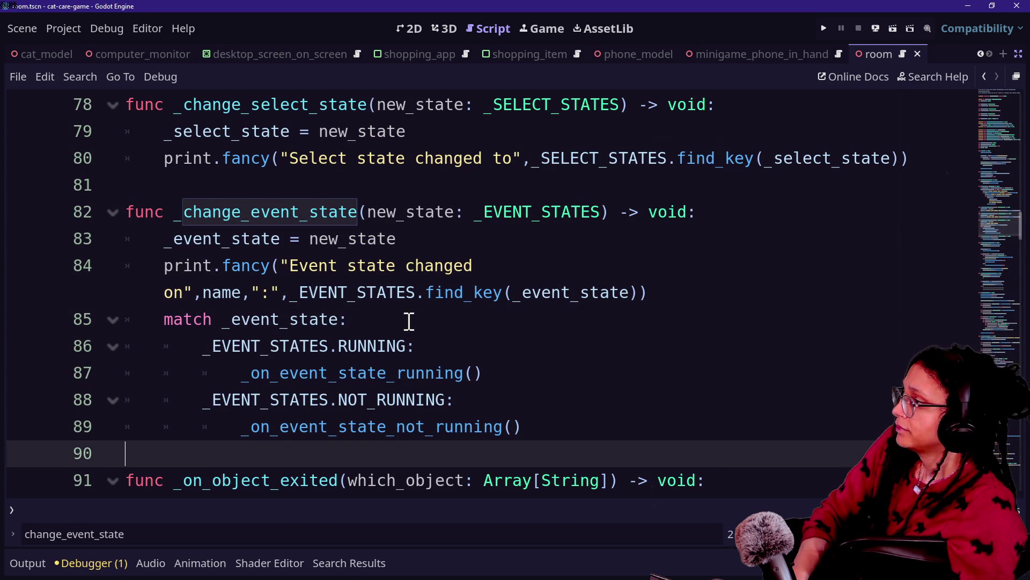
pyautogui.hotkey('ctrl', 'shift', 'f')
pyautogui.write('_change')
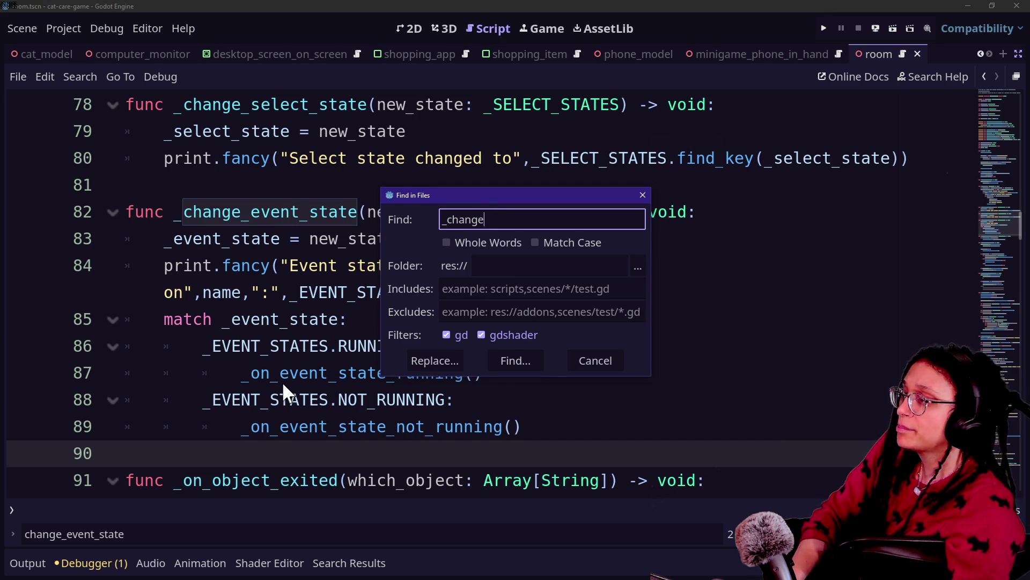
# - Search the project for _change_ and open the FLINGING _change_scoop_state call in minigame_litterscoop.gd
pyautogui.write('_')
pyautogui.press('Return')
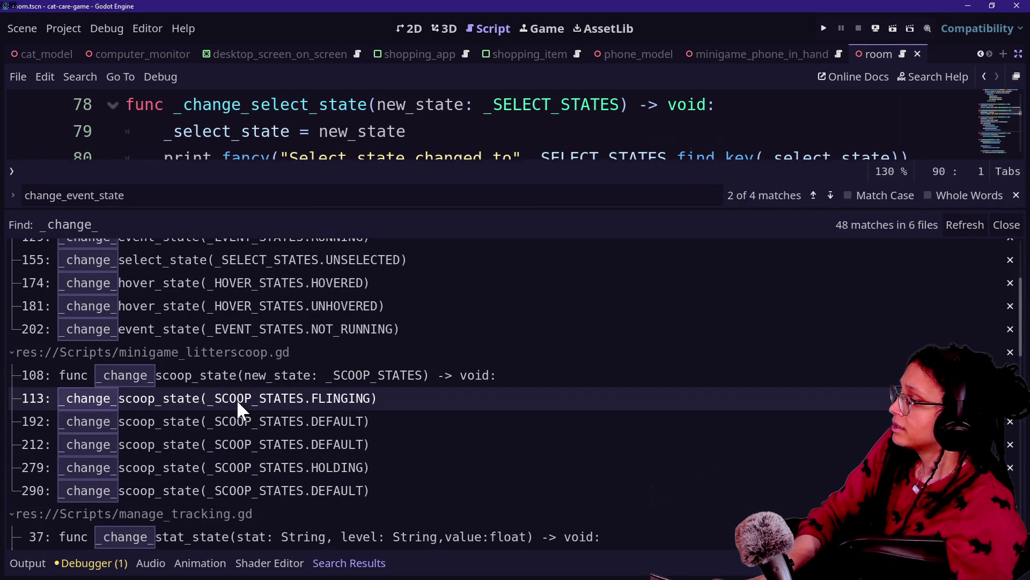
pyautogui.click(236, 398)
pyautogui.moveTo(358, 211)
pyautogui.mouseDown()
pyautogui.moveTo(391, 317)
pyautogui.moveTo(420, 517)
pyautogui.mouseUp()
pyautogui.click(378, 285)
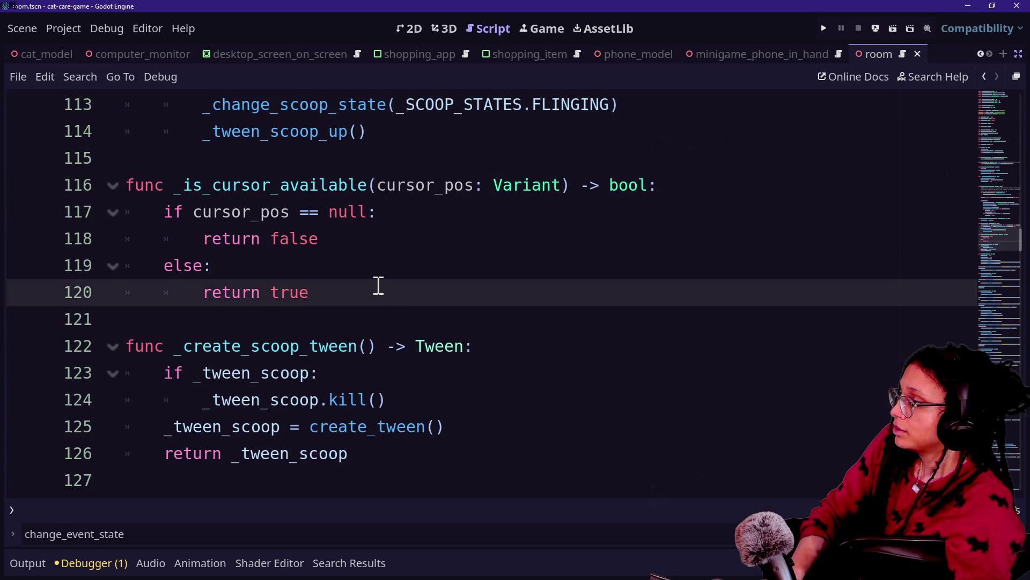
# - Inspect the _scoop_state declaration on line 6 and the _SCOOP_STATES enum's DEFAULT and HOLDING states
pyautogui.scroll(20, 379, 285)
pyautogui.scroll(8, 378, 285)
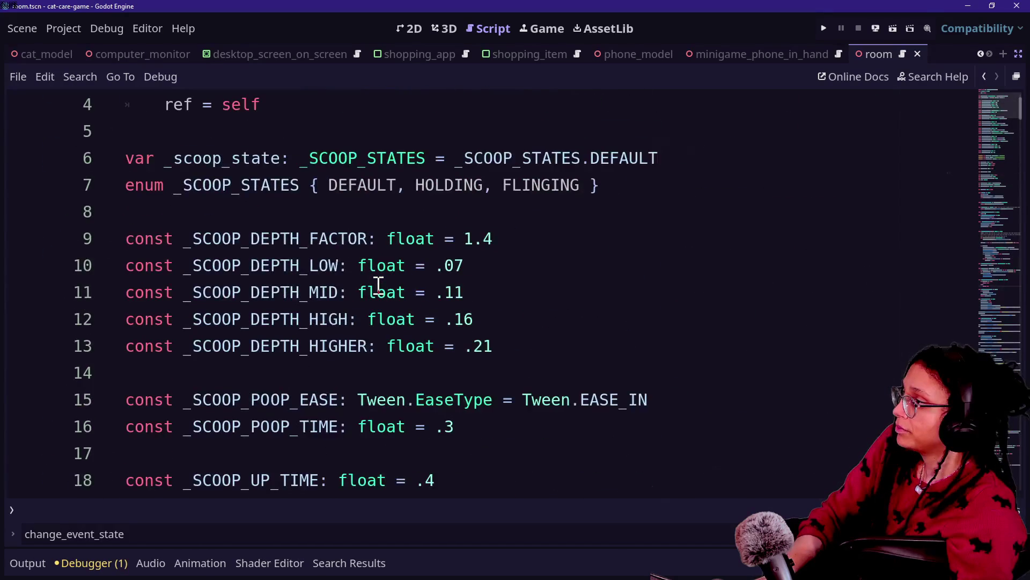
pyautogui.scroll(-1, 379, 285)
pyautogui.scroll(1, 378, 286)
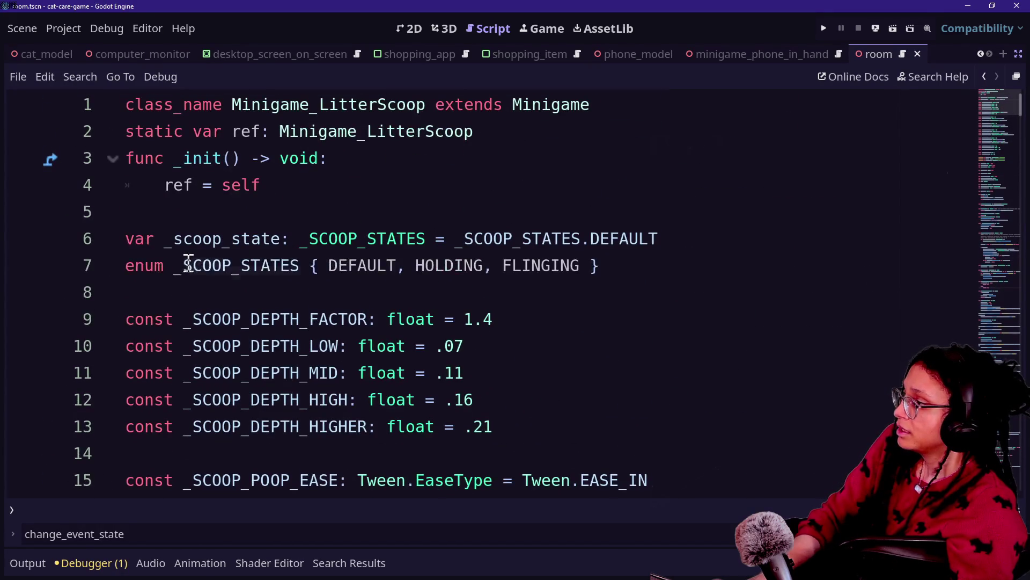
pyautogui.moveTo(185, 265); pyautogui.dragTo(525, 266)
pyautogui.click(524, 266)
pyautogui.moveTo(232, 239); pyautogui.dragTo(492, 239)
pyautogui.click(505, 239)
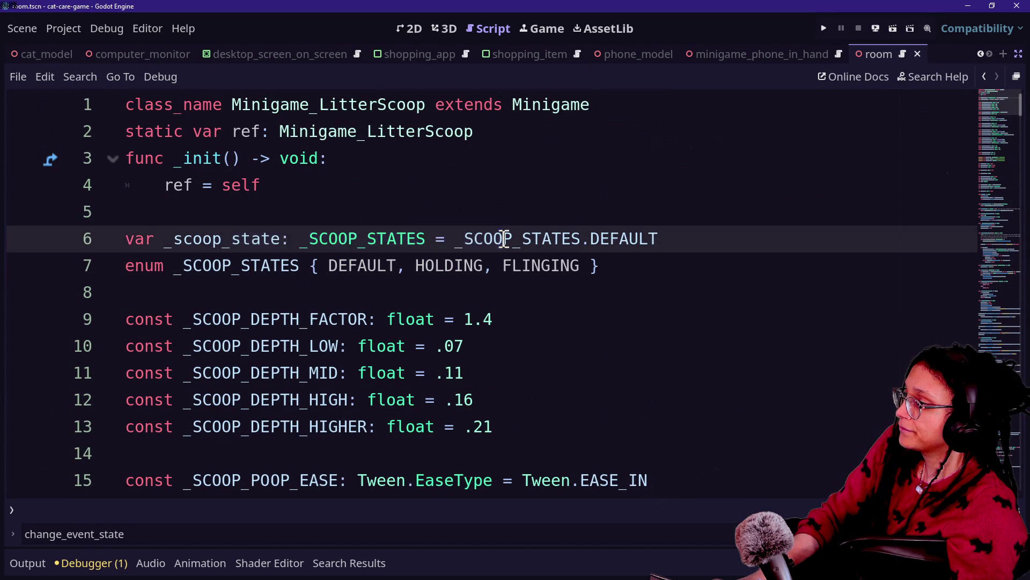
pyautogui.click(338, 264)
pyautogui.moveTo(328, 266); pyautogui.dragTo(486, 266)
pyautogui.click(485, 266)
# - Find change_scoop and highlight the _scoop_state = new_state assignment on line 109
pyautogui.scroll(-5, 499, 262)
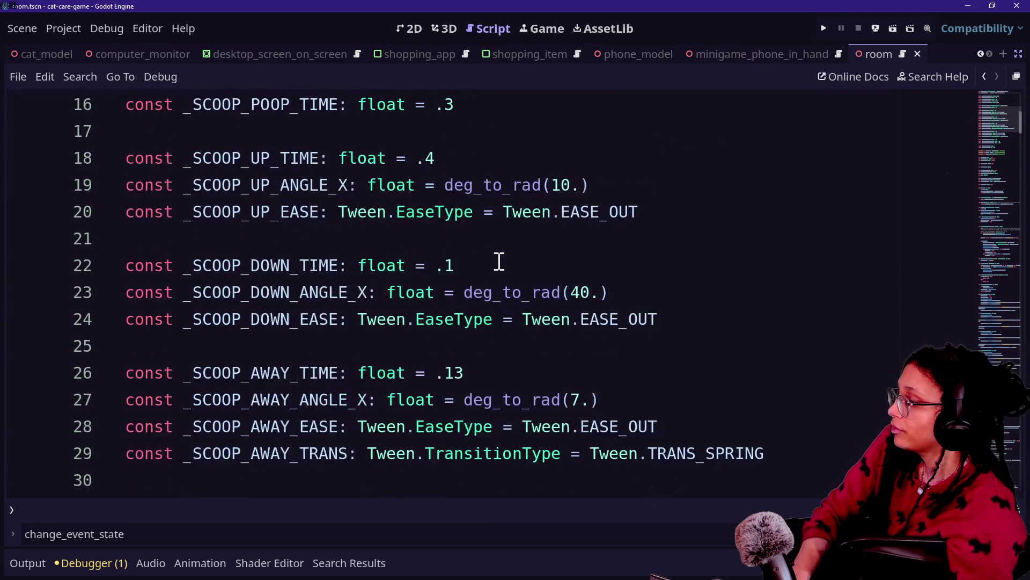
pyautogui.write('cha')
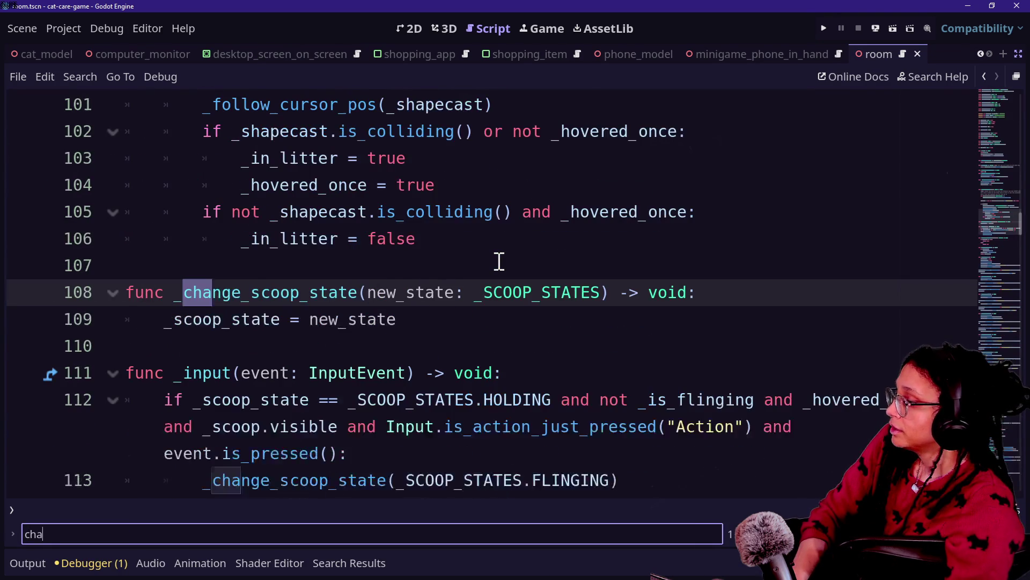
pyautogui.write('nge_scoop')
pyautogui.click(310, 319)
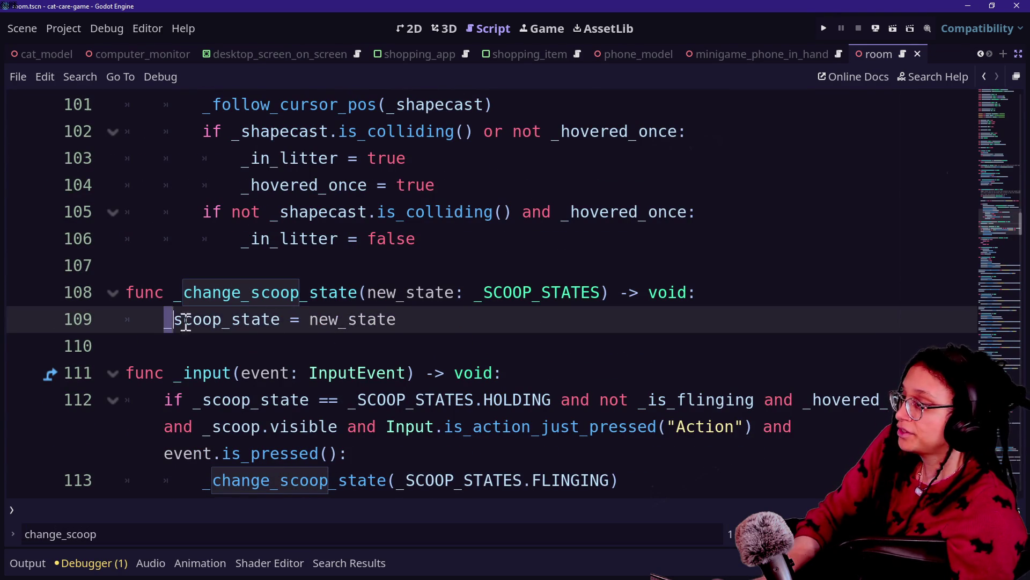
pyautogui.moveTo(167, 319); pyautogui.dragTo(394, 321)
pyautogui.click(393, 320)
pyautogui.scroll(-1, 247, 376)
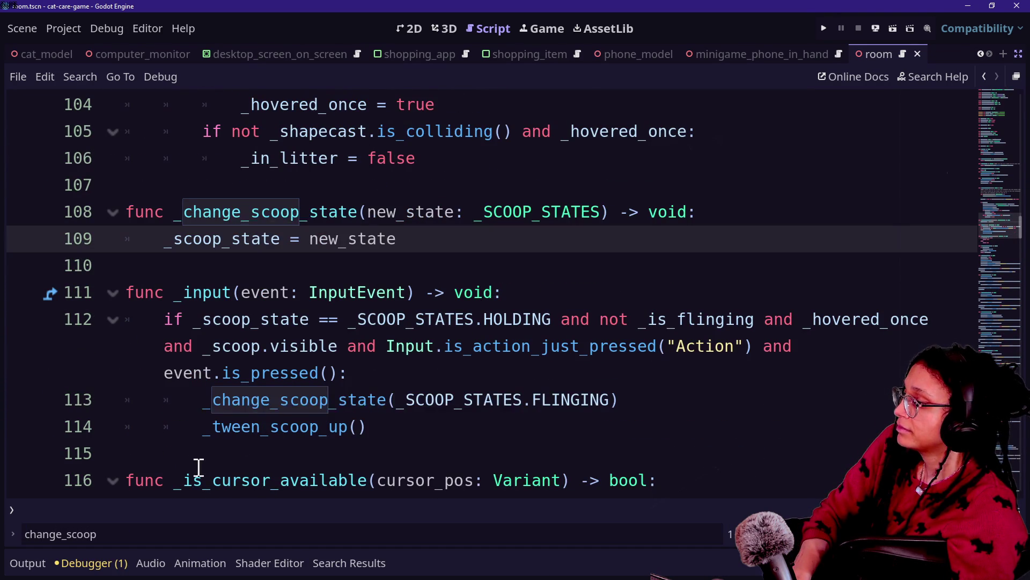
# - Rerun the _change_ project search and open the line-37 _change_stat_state result in manage_tracking.gd
pyautogui.hotkey('ctrl', 'shift', 'f')
pyautogui.press('Return')
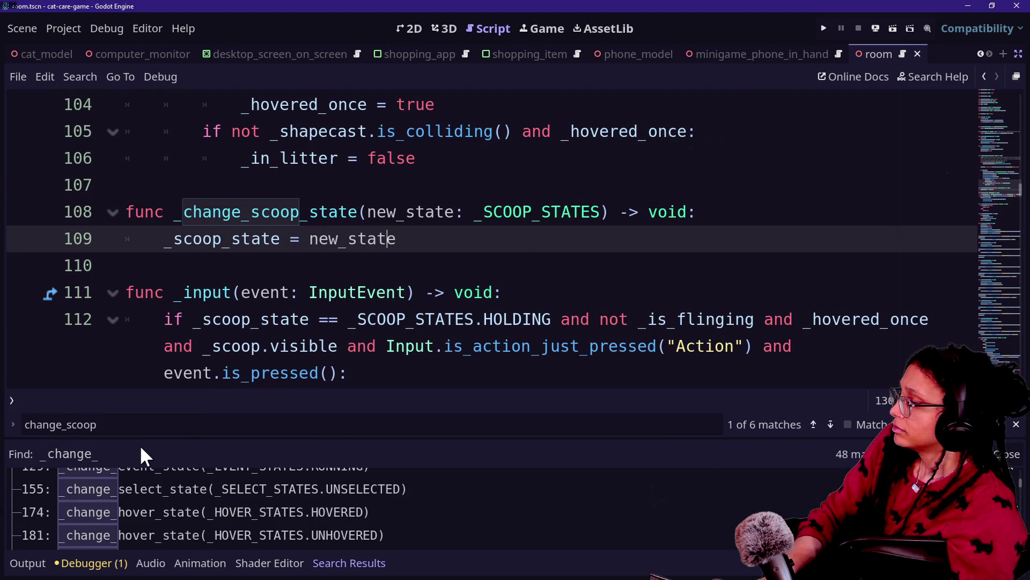
pyautogui.scroll(-5, 201, 514)
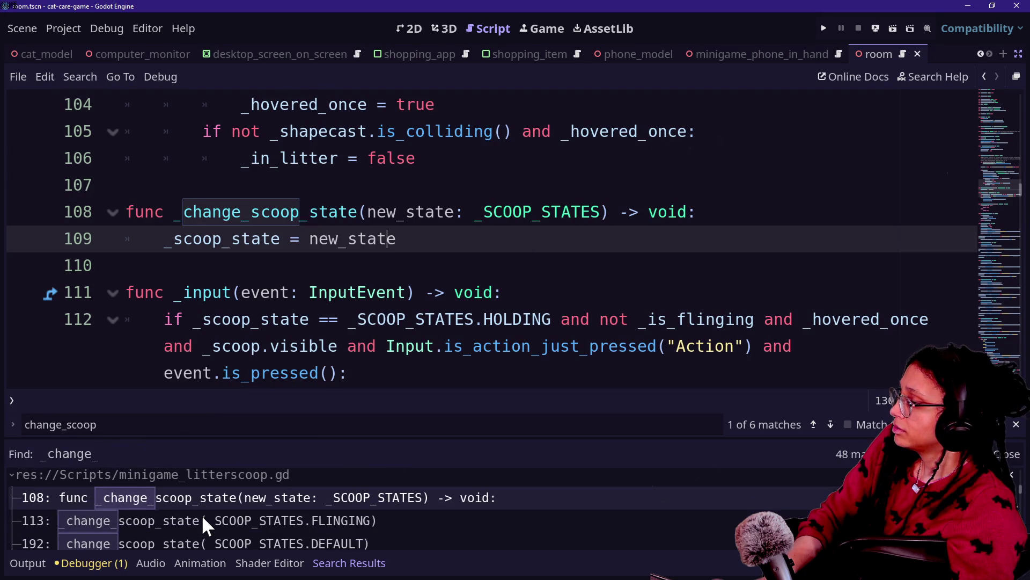
pyautogui.scroll(-5, 201, 514)
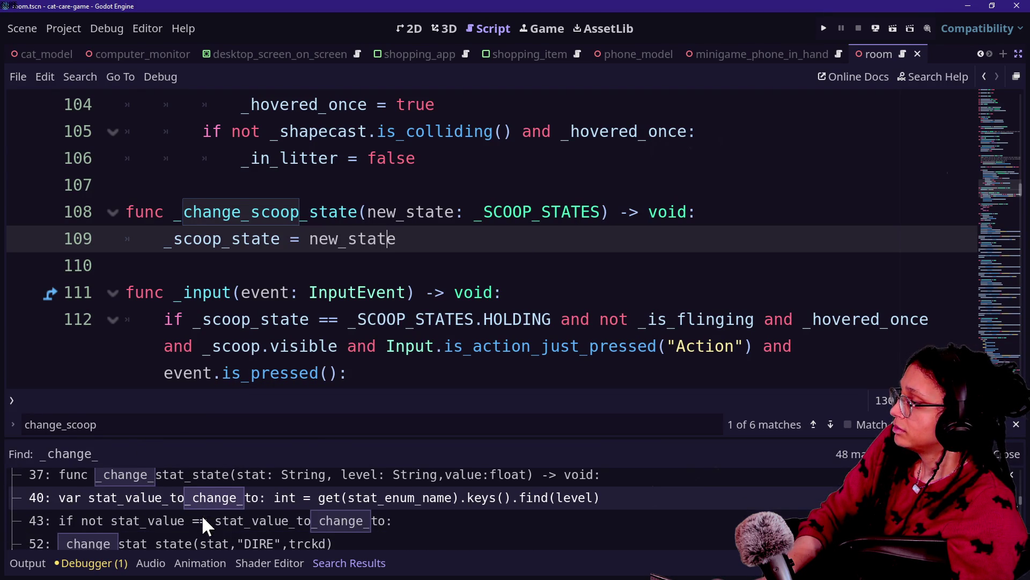
pyautogui.scroll(1, 201, 515)
pyautogui.click(194, 496)
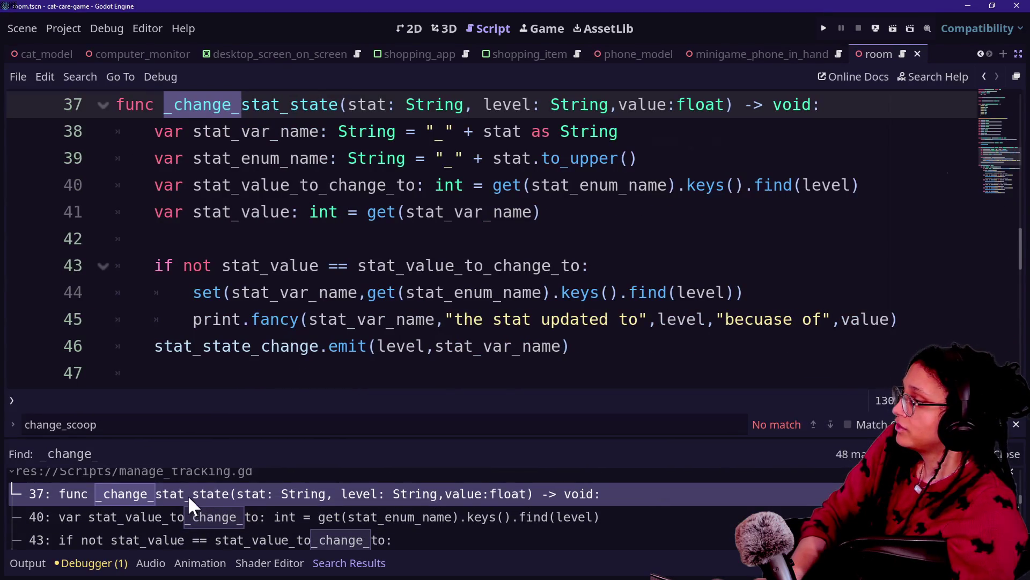
pyautogui.click(360, 282)
pyautogui.hotkey('alt', 'o')
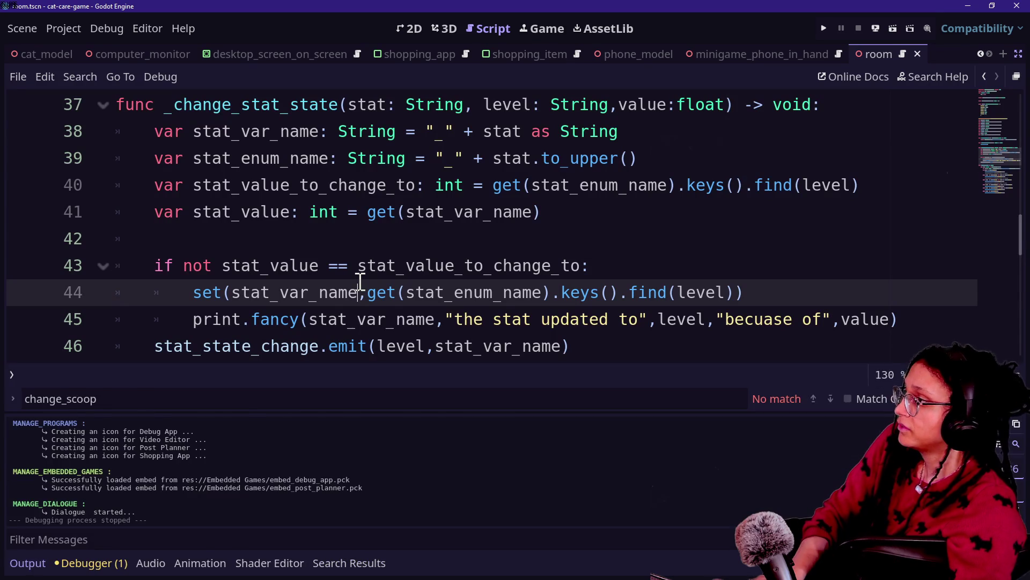
pyautogui.hotkey('alt', 'o')
pyautogui.click(426, 131)
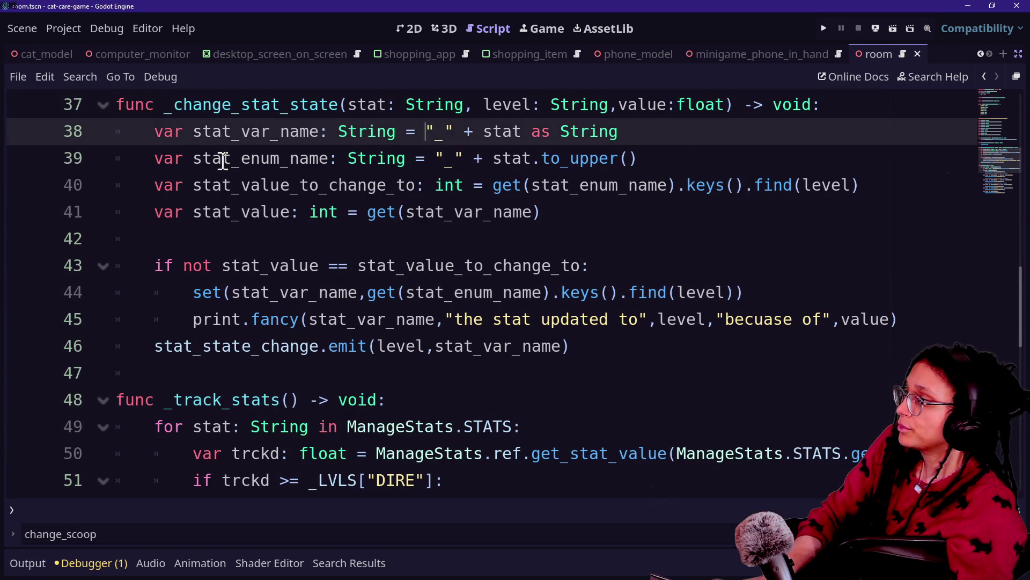
pyautogui.press('Up')
pyautogui.press('Up')
pyautogui.moveTo(154, 158); pyautogui.dragTo(453, 182)
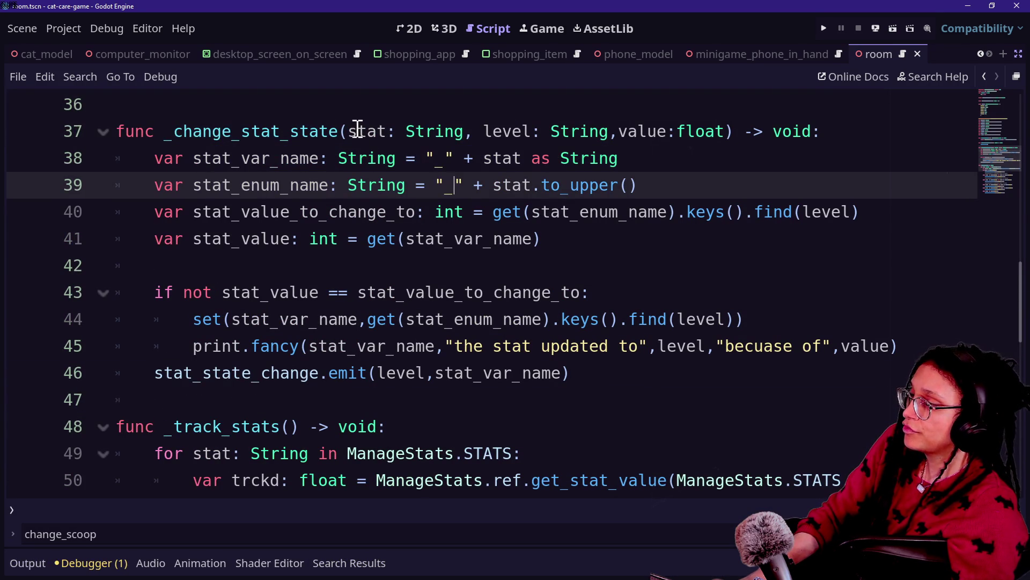
pyautogui.click(545, 158)
pyautogui.moveTo(242, 184); pyautogui.dragTo(494, 212)
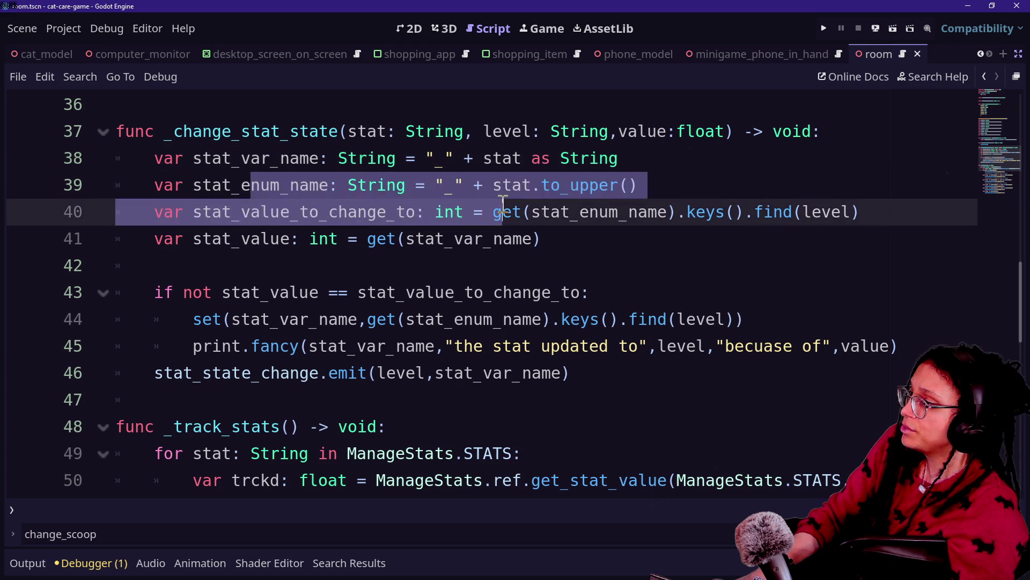
pyautogui.click(241, 211)
pyautogui.moveTo(241, 211); pyautogui.dragTo(464, 224)
pyautogui.moveTo(252, 157); pyautogui.dragTo(476, 161)
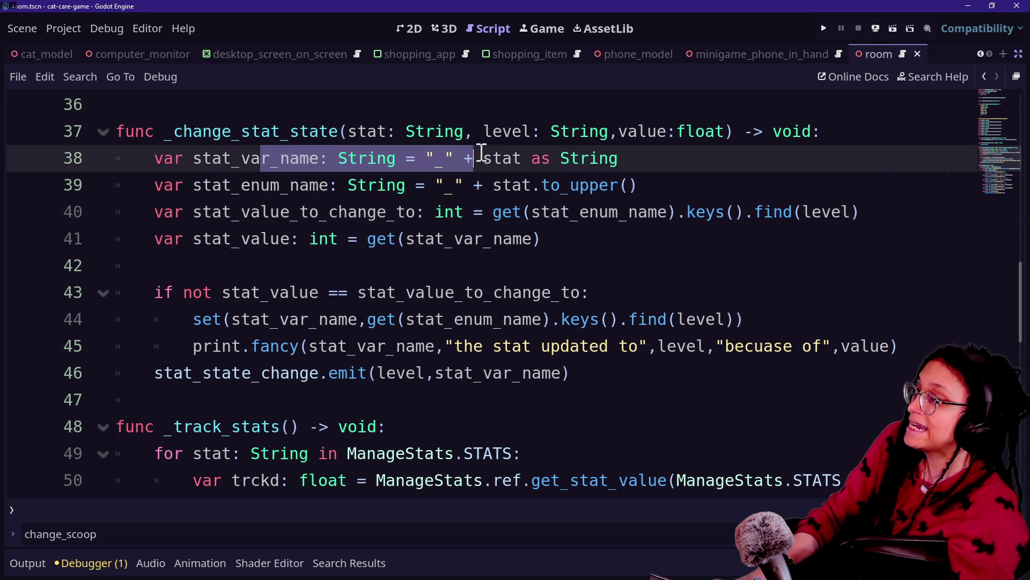
pyautogui.moveTo(250, 184)
pyautogui.mouseDown()
pyautogui.moveTo(276, 199)
pyautogui.moveTo(542, 185)
pyautogui.mouseUp()
pyautogui.moveTo(241, 212); pyautogui.dragTo(437, 209)
pyautogui.click(631, 228)
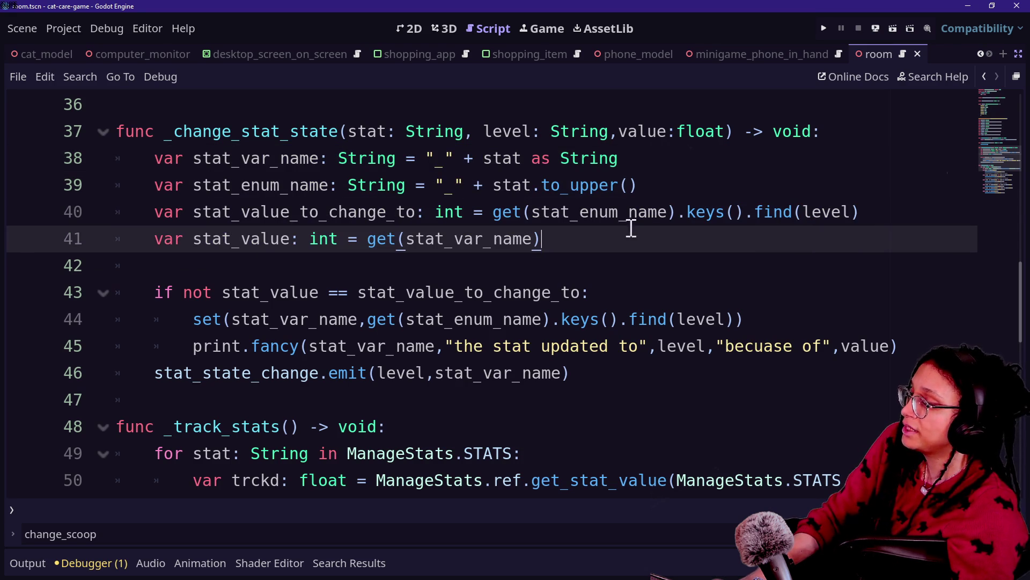
pyautogui.moveTo(209, 246); pyautogui.dragTo(453, 248)
pyautogui.click(454, 246)
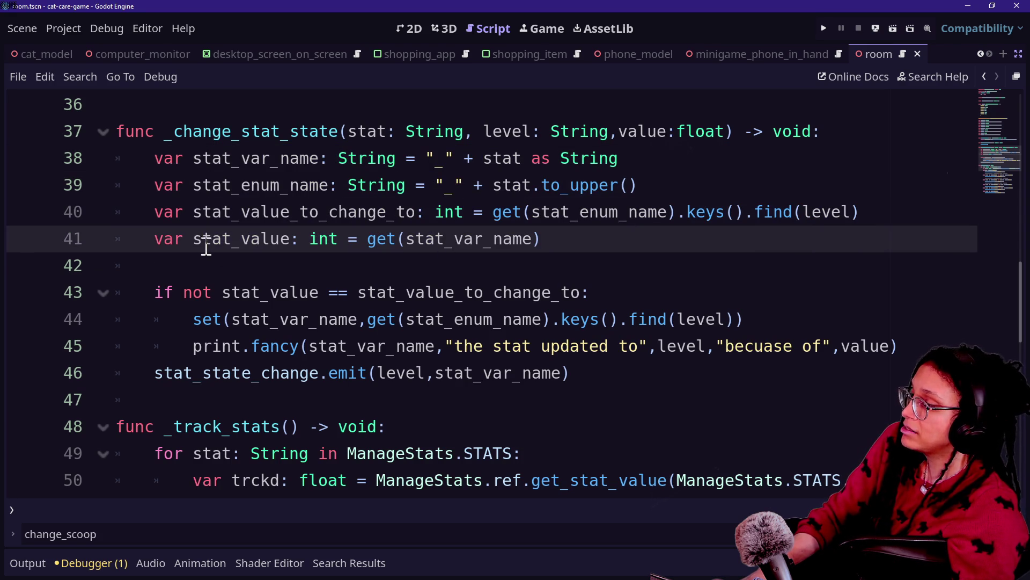
pyautogui.moveTo(257, 242); pyautogui.dragTo(536, 269)
pyautogui.click(332, 271)
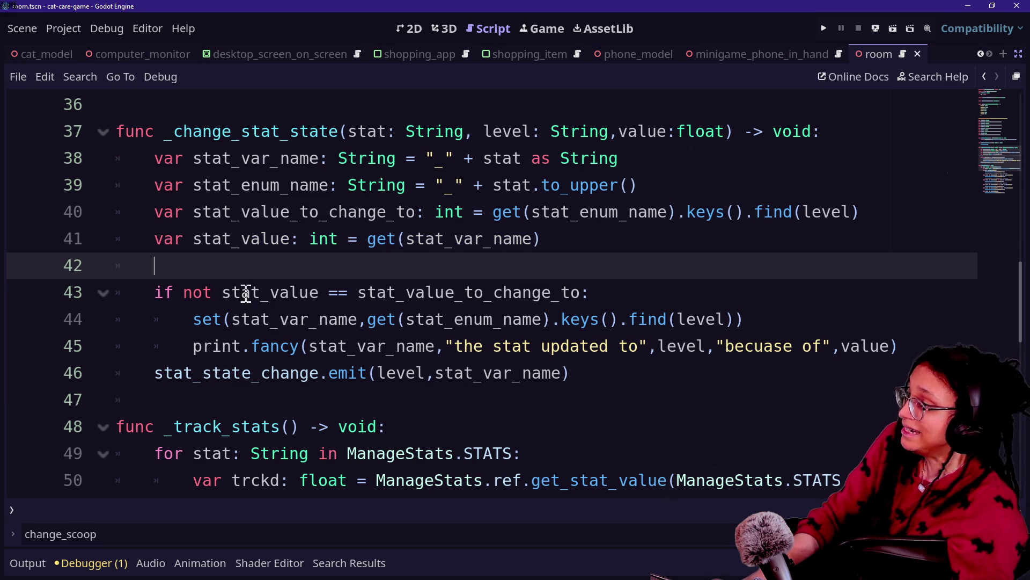
pyautogui.moveTo(206, 294)
pyautogui.mouseDown()
pyautogui.moveTo(361, 300)
pyautogui.moveTo(571, 373)
pyautogui.moveTo(306, 184)
pyautogui.moveTo(492, 217)
pyautogui.moveTo(370, 213)
pyautogui.moveTo(256, 184)
pyautogui.mouseUp()
pyautogui.click(571, 372)
pyautogui.press('Down')
pyautogui.press('Down')
pyautogui.press('Down')
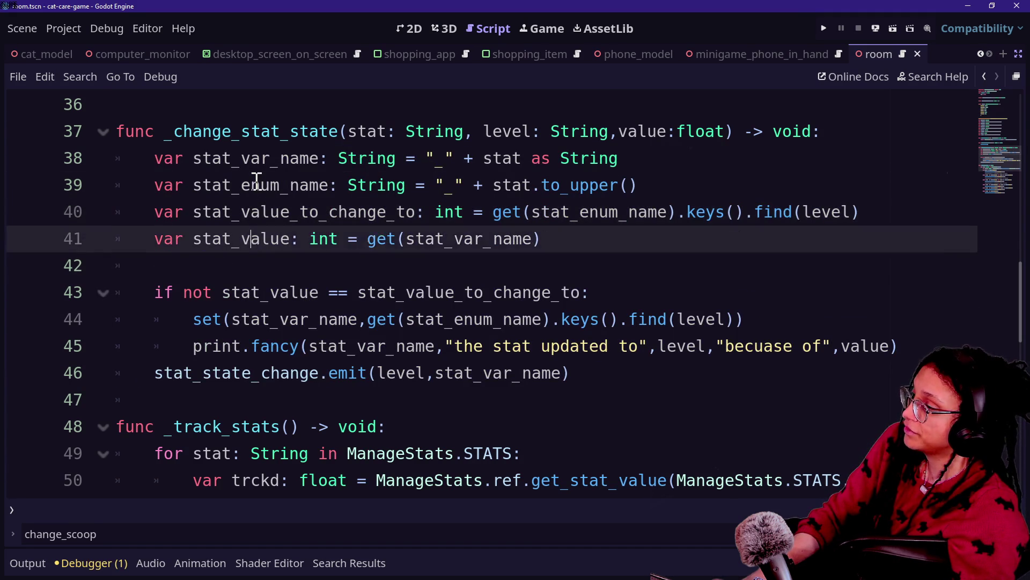
pyautogui.press('Down')
pyautogui.press('Down')
pyautogui.press('Down')
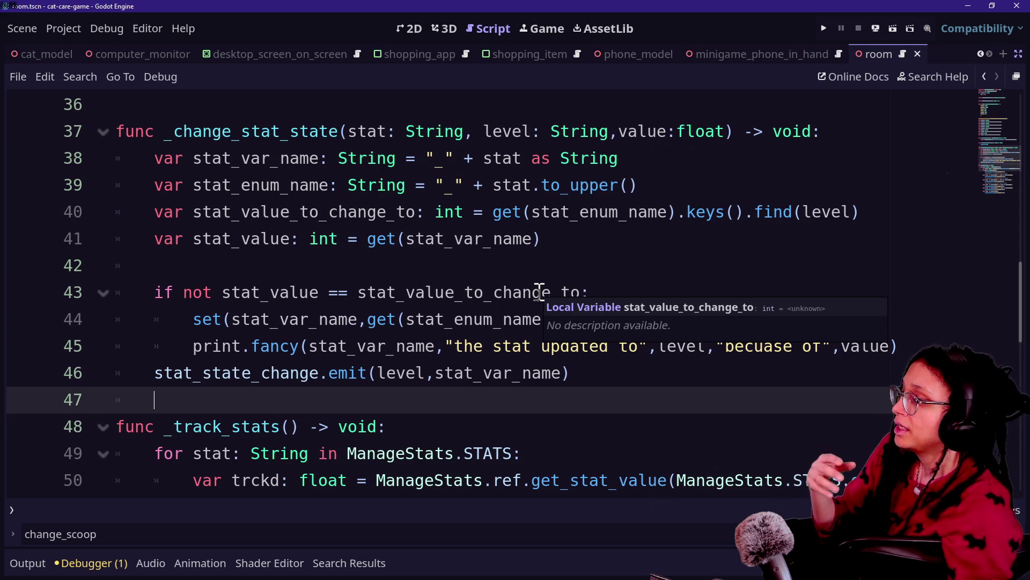
pyautogui.keyDown('ctrl'); pyautogui.click(539, 292); pyautogui.keyUp('ctrl')
pyautogui.keyDown('shift'); pyautogui.click(398, 155); pyautogui.keyUp('shift')
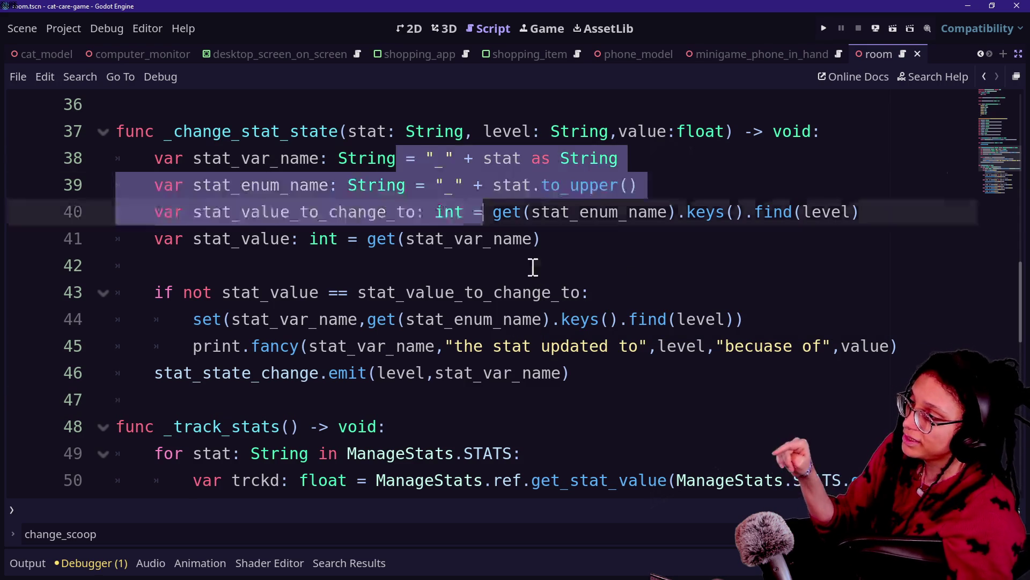
pyautogui.click(568, 292)
pyautogui.click(609, 369)
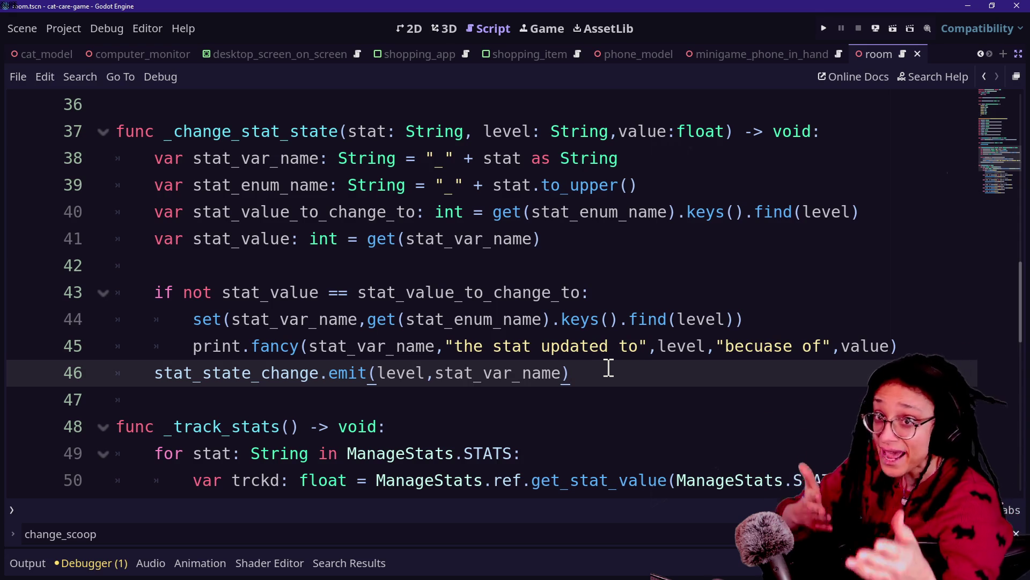
pyautogui.moveTo(488, 184); pyautogui.dragTo(492, 272)
pyautogui.moveTo(532, 346); pyautogui.dragTo(511, 417)
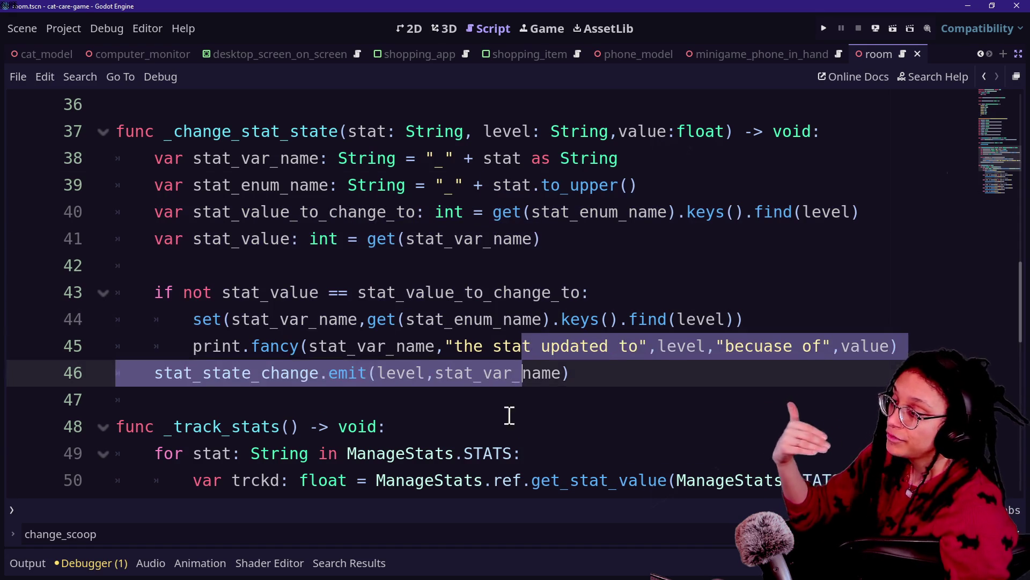
pyautogui.click(531, 348)
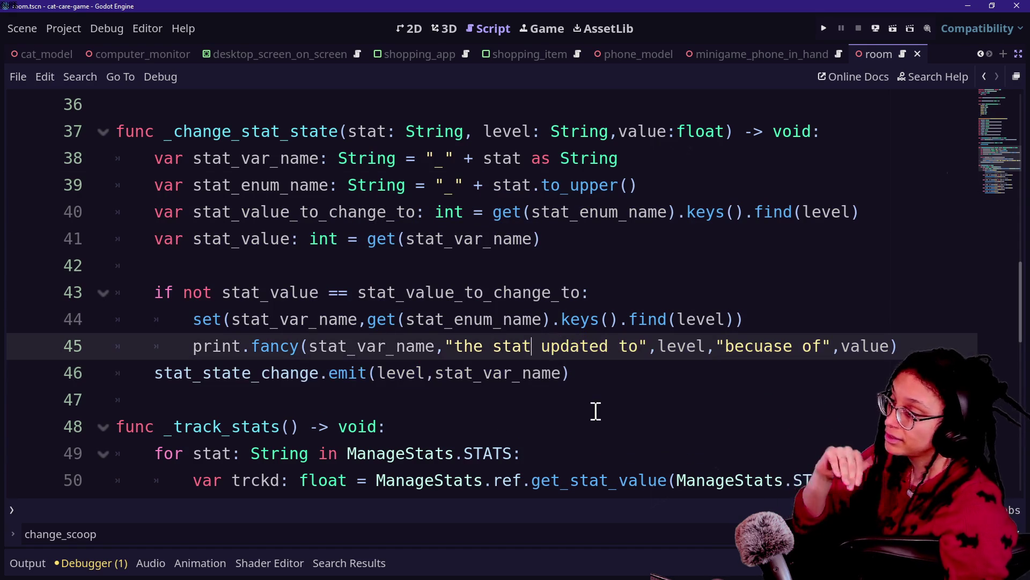
pyautogui.click(564, 373)
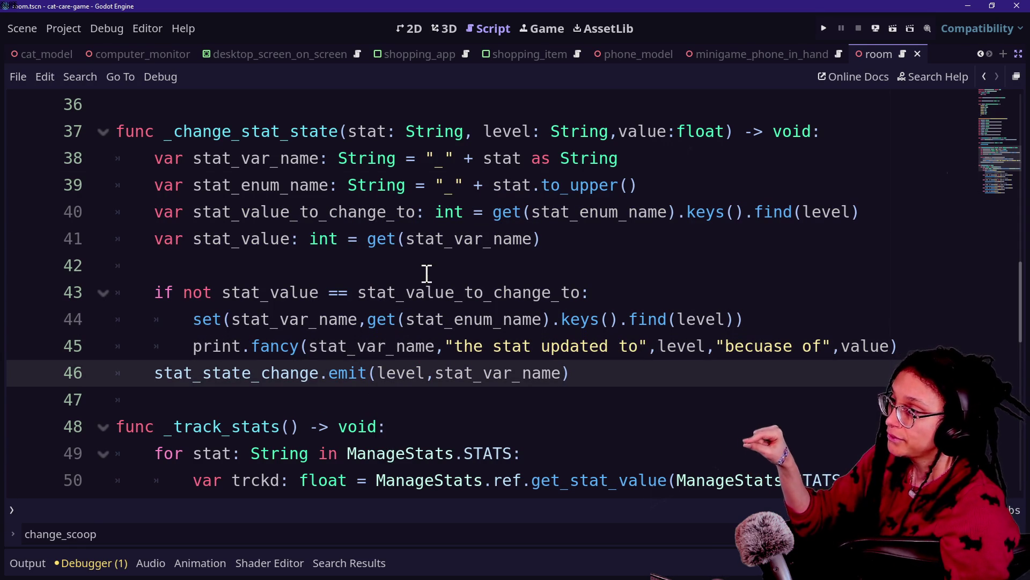
pyautogui.click(350, 131)
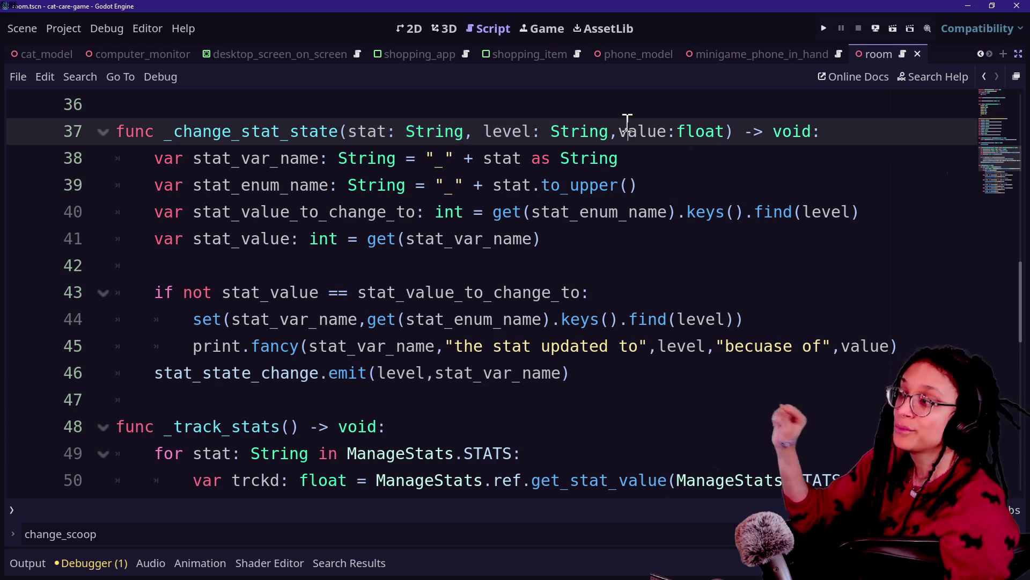
pyautogui.scroll(9, 513, 330)
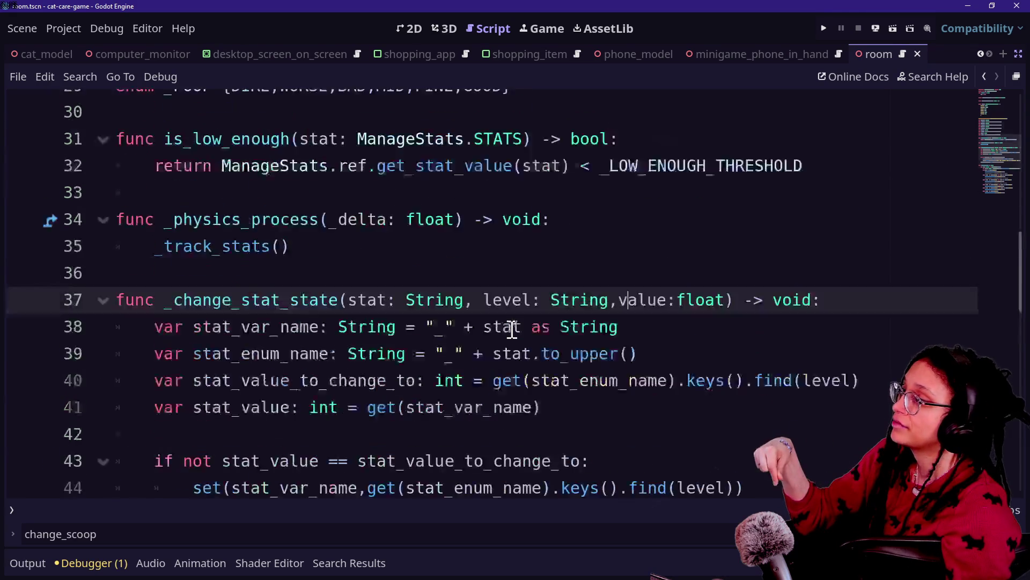
pyautogui.scroll(-3, 512, 329)
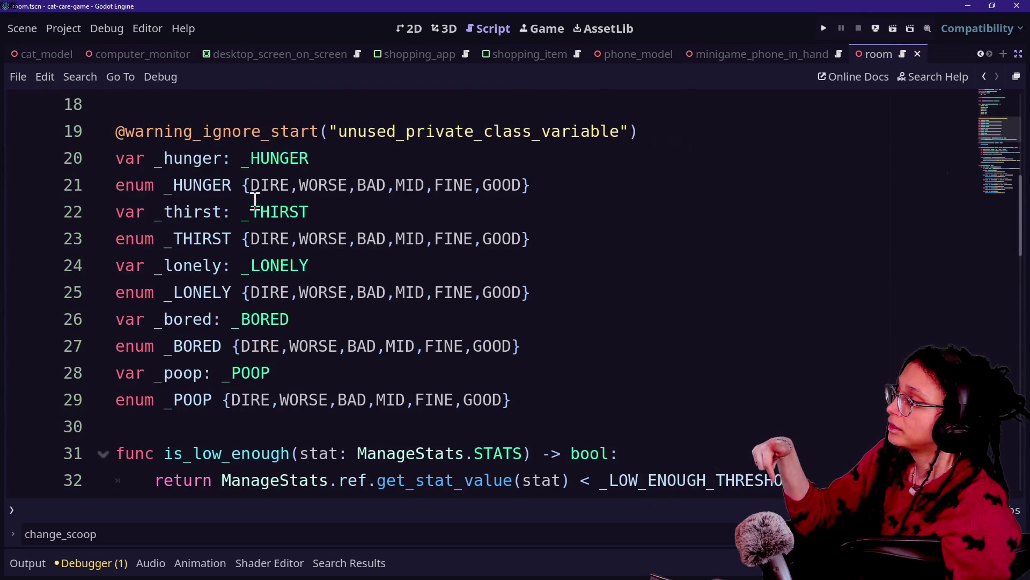
pyautogui.moveTo(164, 158); pyautogui.dragTo(340, 175)
pyautogui.click(161, 188)
pyautogui.moveTo(182, 184); pyautogui.dragTo(432, 184)
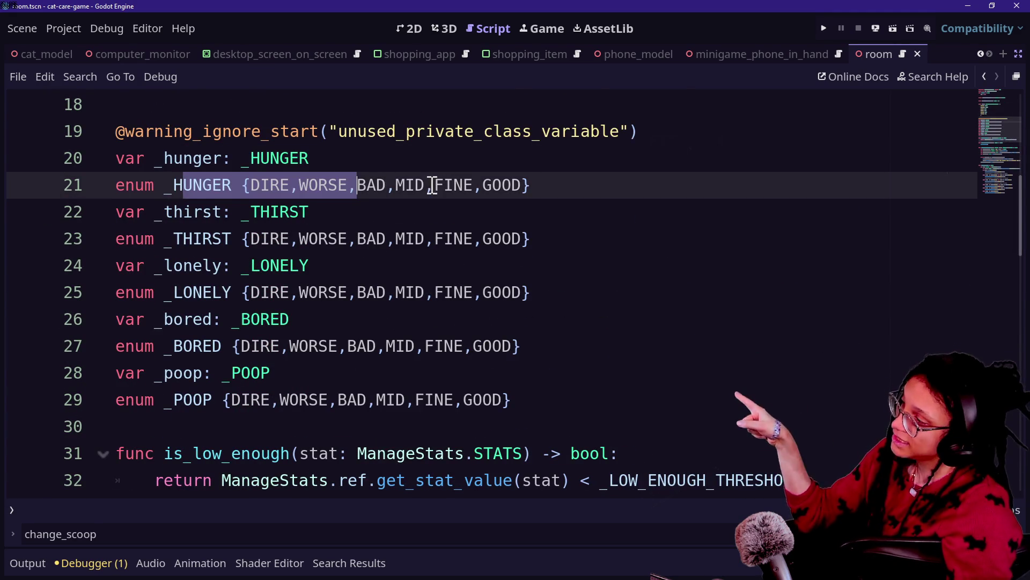
pyautogui.click(182, 240)
pyautogui.moveTo(182, 240); pyautogui.dragTo(437, 238)
pyautogui.moveTo(161, 283); pyautogui.dragTo(440, 274)
pyautogui.click(242, 344)
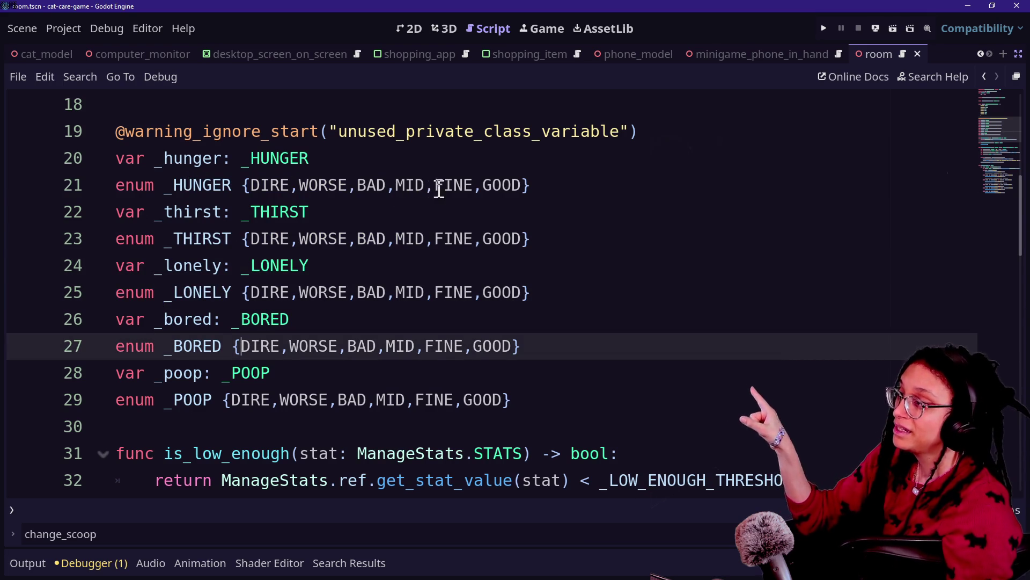
pyautogui.moveTo(492, 185); pyautogui.dragTo(468, 185)
pyautogui.moveTo(261, 185); pyautogui.dragTo(280, 185)
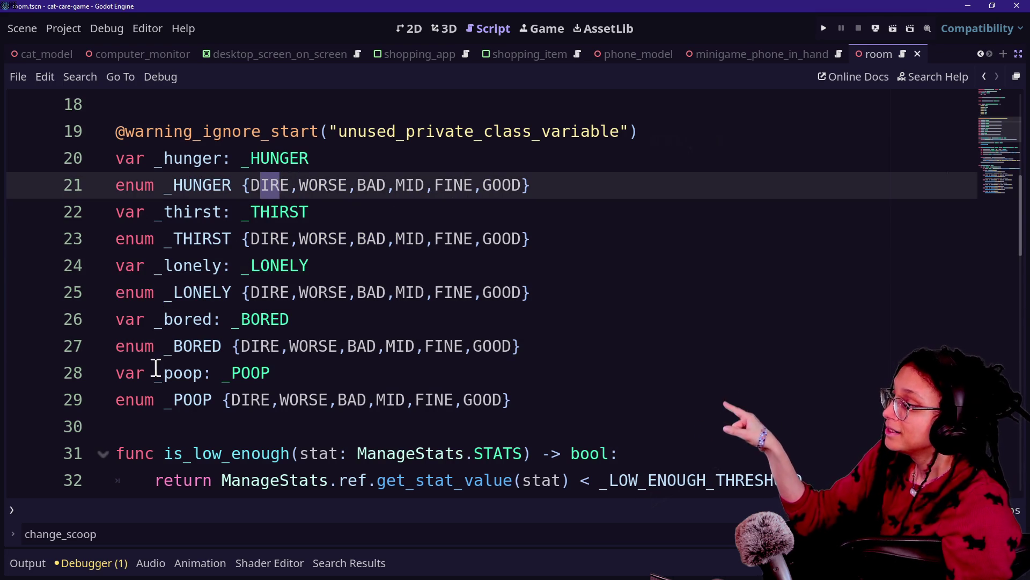
pyautogui.click(427, 411)
pyautogui.moveTo(247, 265); pyautogui.dragTo(306, 292)
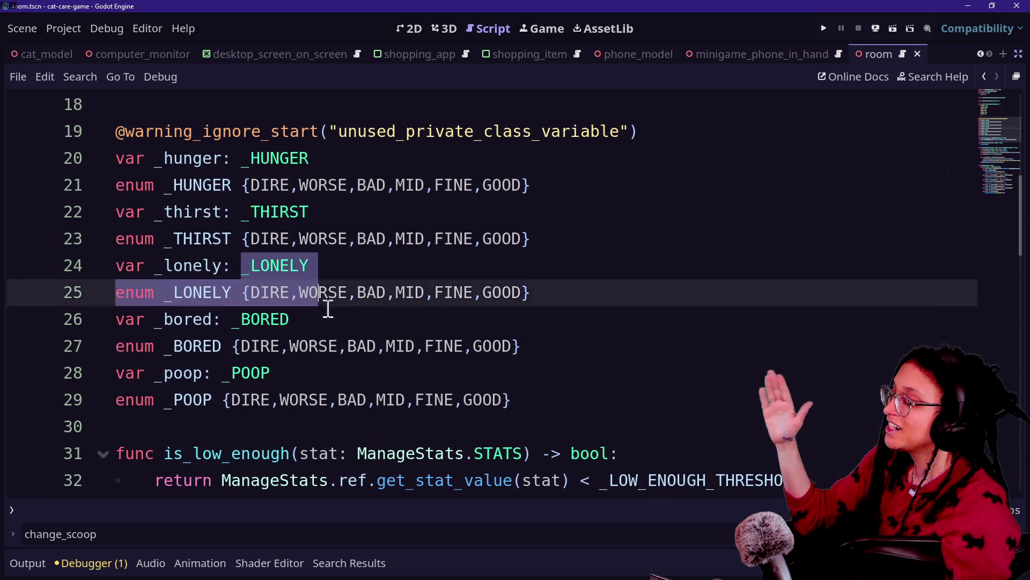
pyautogui.click(406, 346)
pyautogui.moveTo(279, 185); pyautogui.dragTo(378, 187)
pyautogui.click(273, 265)
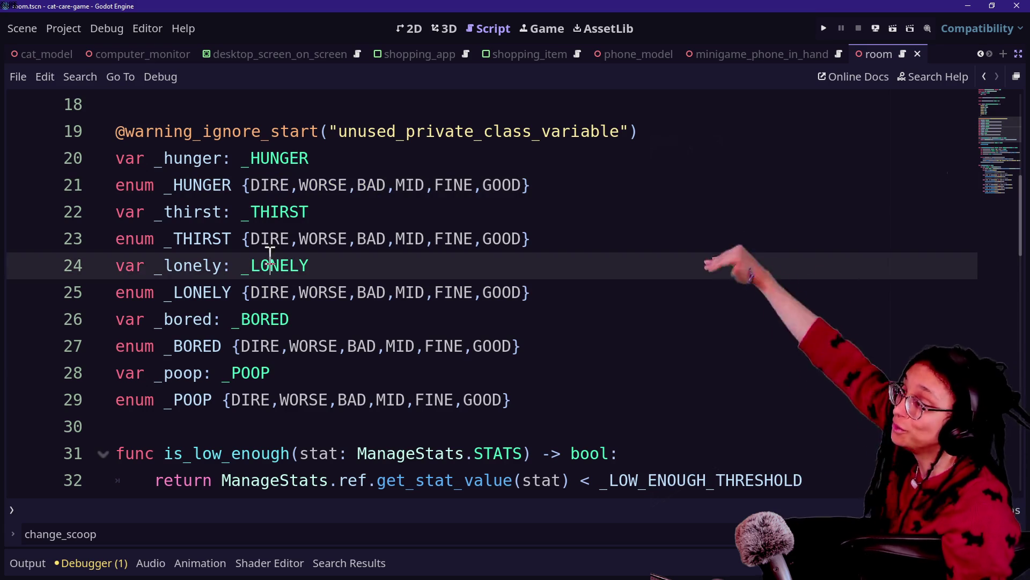
pyautogui.click(310, 346)
pyautogui.click(313, 400)
pyautogui.scroll(5, 314, 398)
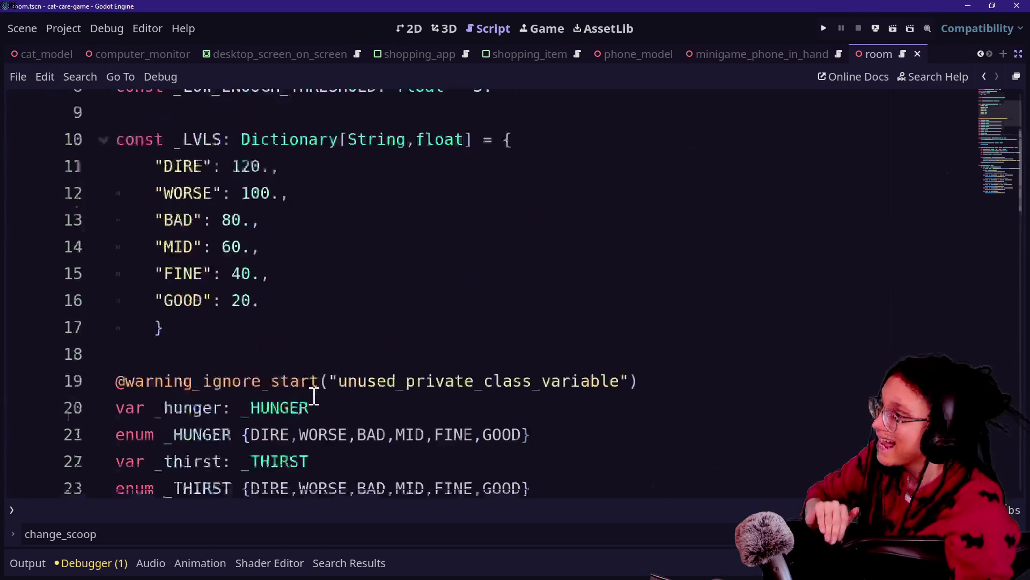
pyautogui.scroll(1, 314, 397)
pyautogui.scroll(-3, 314, 397)
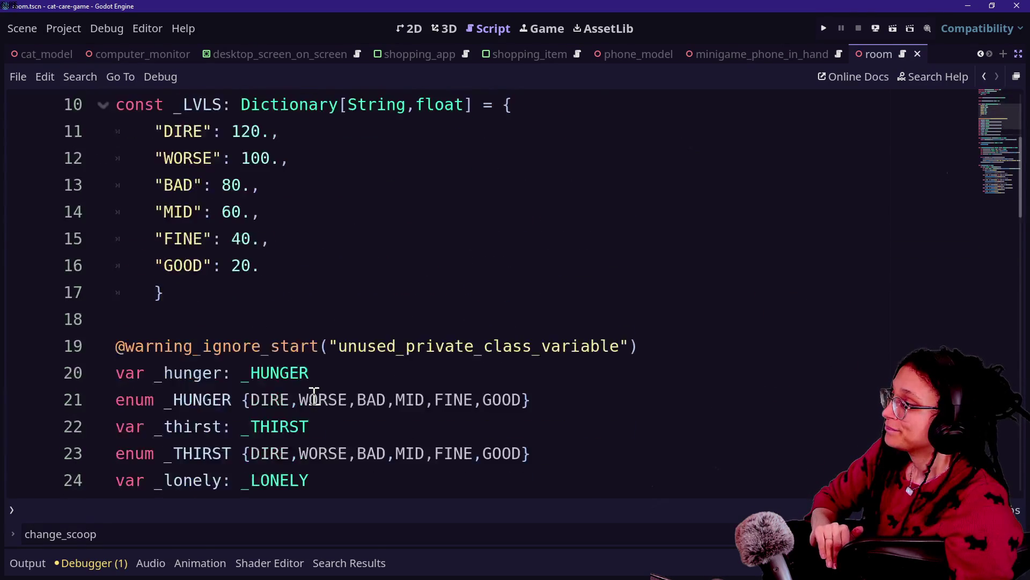
pyautogui.scroll(3, 314, 397)
pyautogui.scroll(-14, 309, 371)
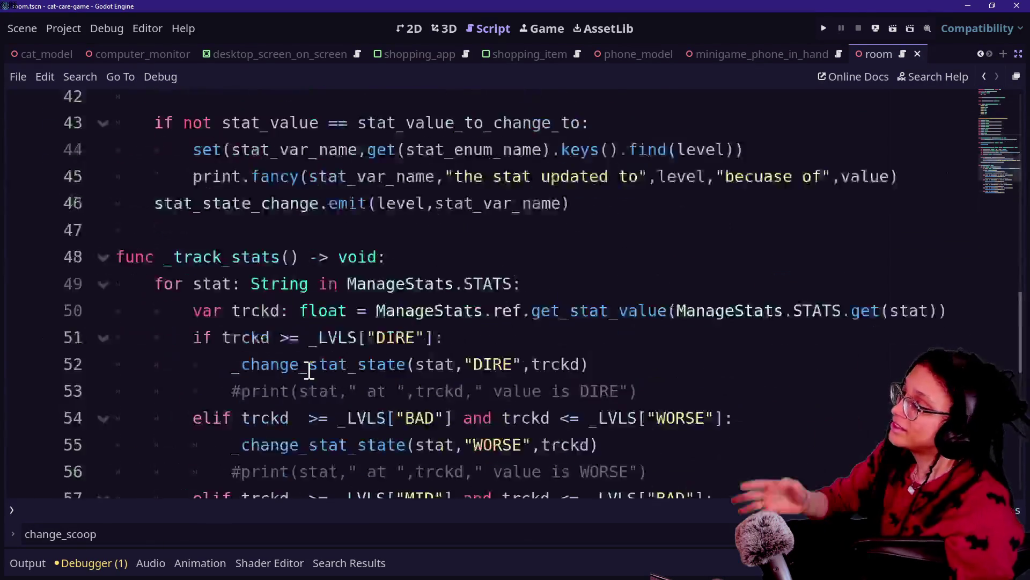
pyautogui.scroll(2, 310, 370)
pyautogui.scroll(-10, 310, 371)
pyautogui.scroll(18, 310, 371)
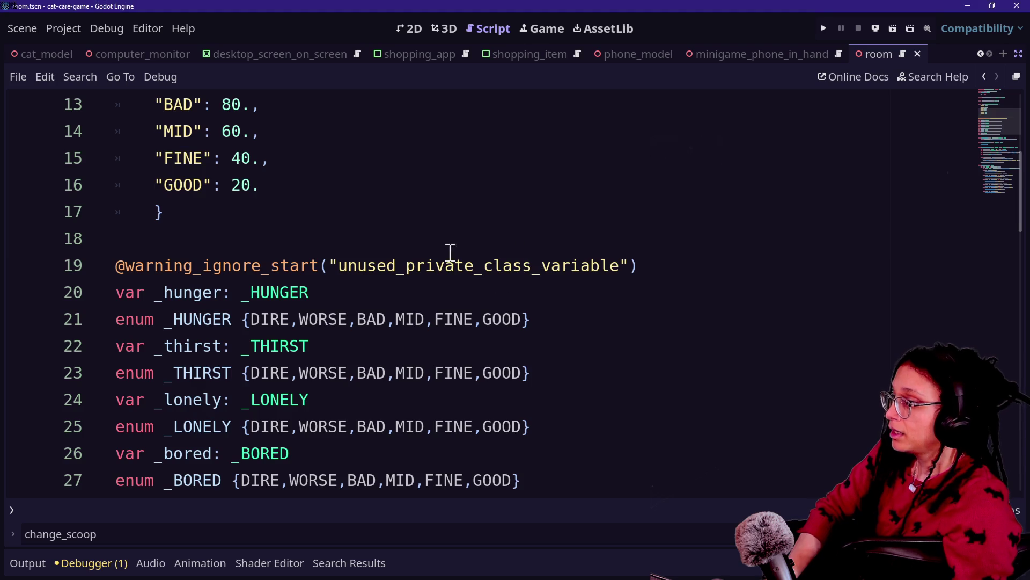
# - Show Godot's quick-open list of project files such as cat.gd and manage_programs.gd
pyautogui.hotkey('shift', 'alt', 'o')
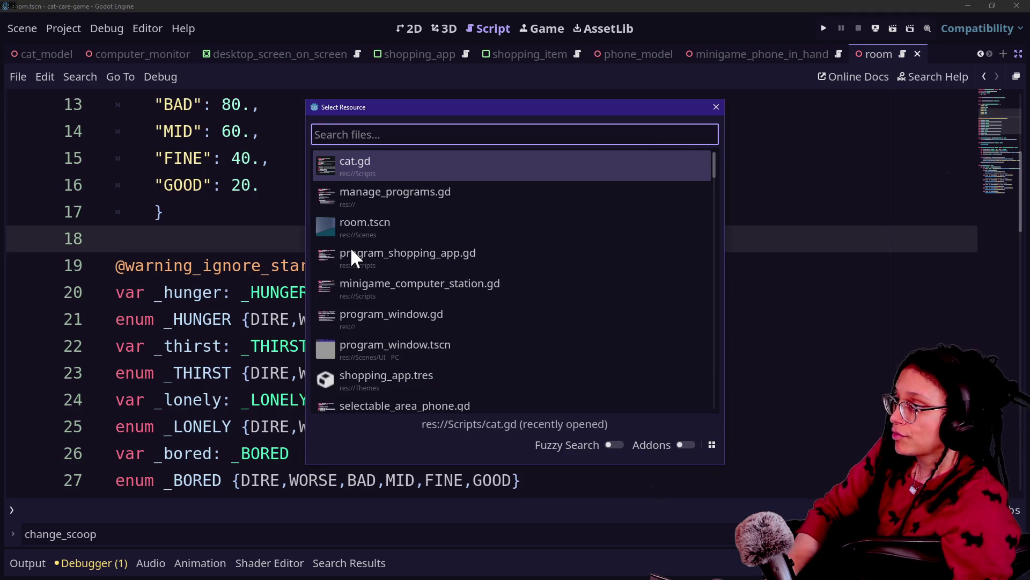
# - Open the manage_programs.gd script from the file list
pyautogui.press('Down')
pyautogui.press('Down')
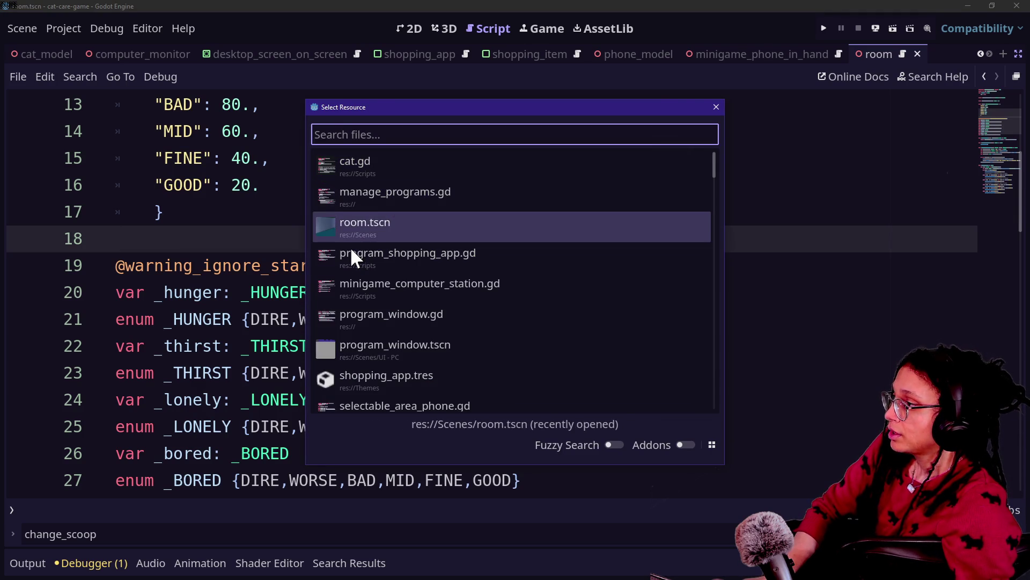
pyautogui.press('Up')
pyautogui.press('Return')
pyautogui.scroll(-12, 367, 274)
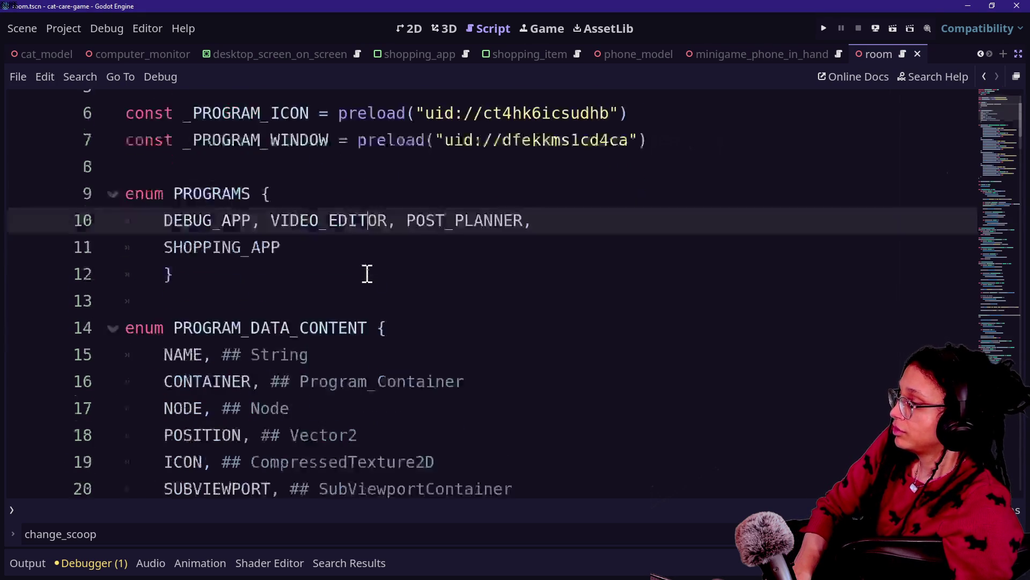
pyautogui.scroll(-6, 217, 344)
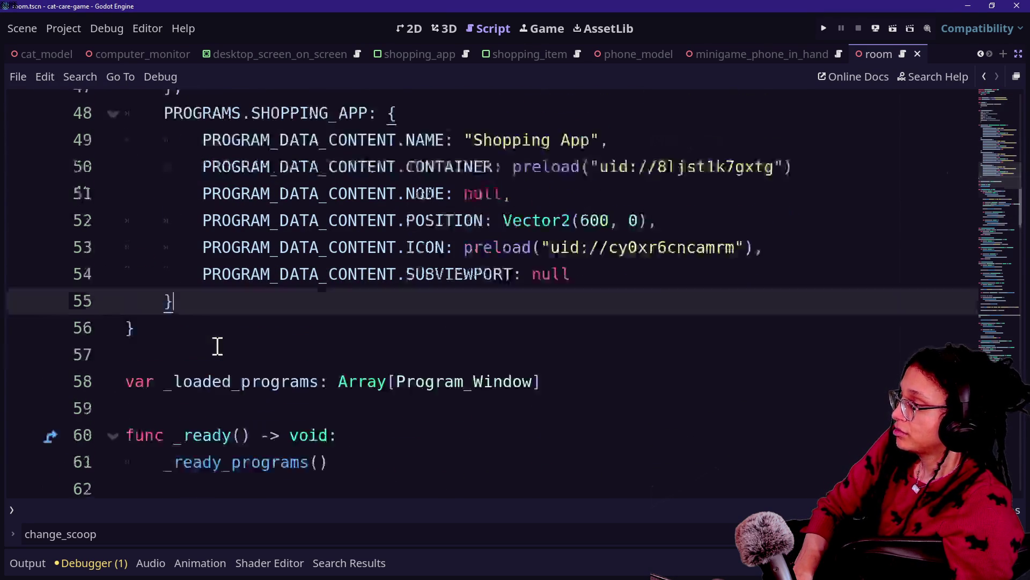
pyautogui.scroll(1, 217, 345)
# - Search the script for '["' and find the direct subviewport dictionary assignment on line 97
pyautogui.hotkey('ctrl', 'f')
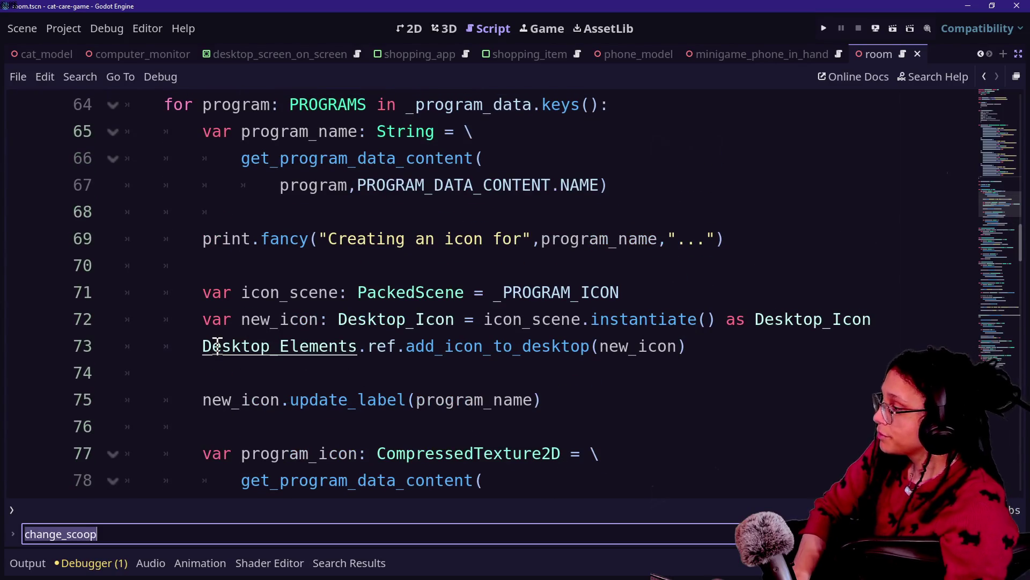
pyautogui.write('("')
pyautogui.press('BackSpace')
pyautogui.press('BackSpace')
pyautogui.write('["')
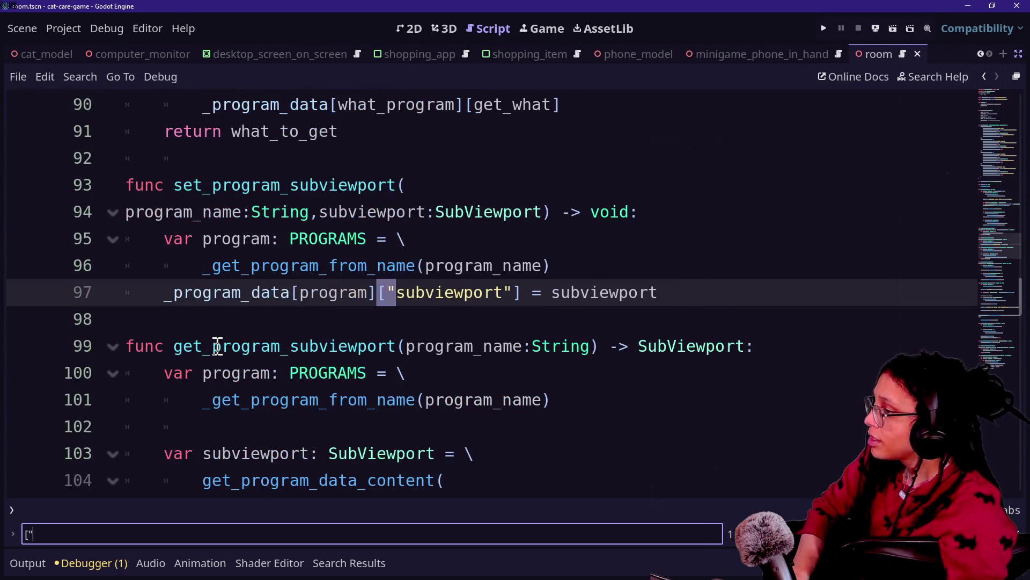
pyautogui.moveTo(168, 292)
pyautogui.mouseDown()
pyautogui.moveTo(357, 293)
pyautogui.moveTo(396, 306)
pyautogui.mouseUp()
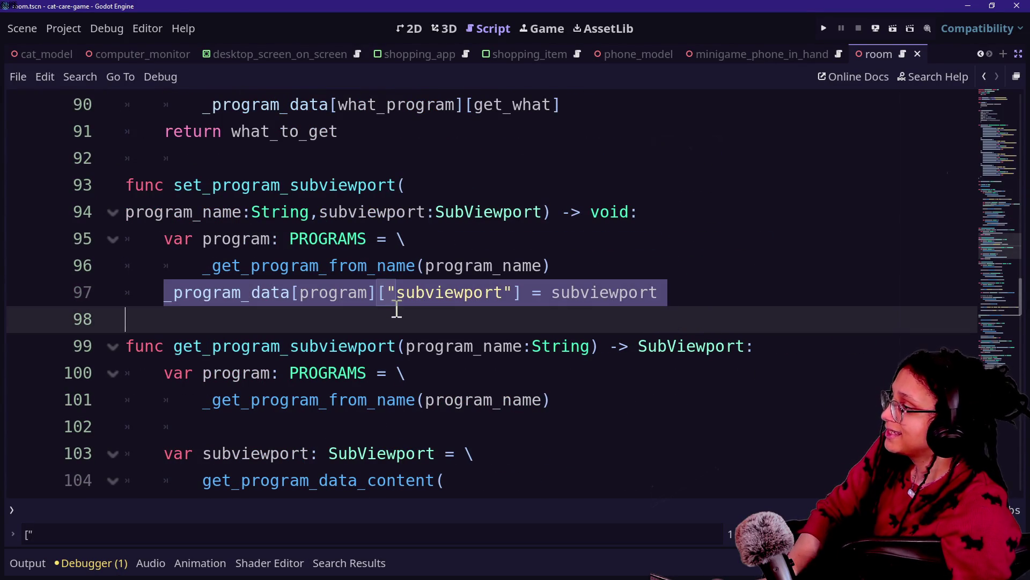
pyautogui.click(342, 320)
# - Search for '_set_' to reach the _set_program_data_content function
pyautogui.hotkey('ctrl', 'f')
pyautogui.write('set')
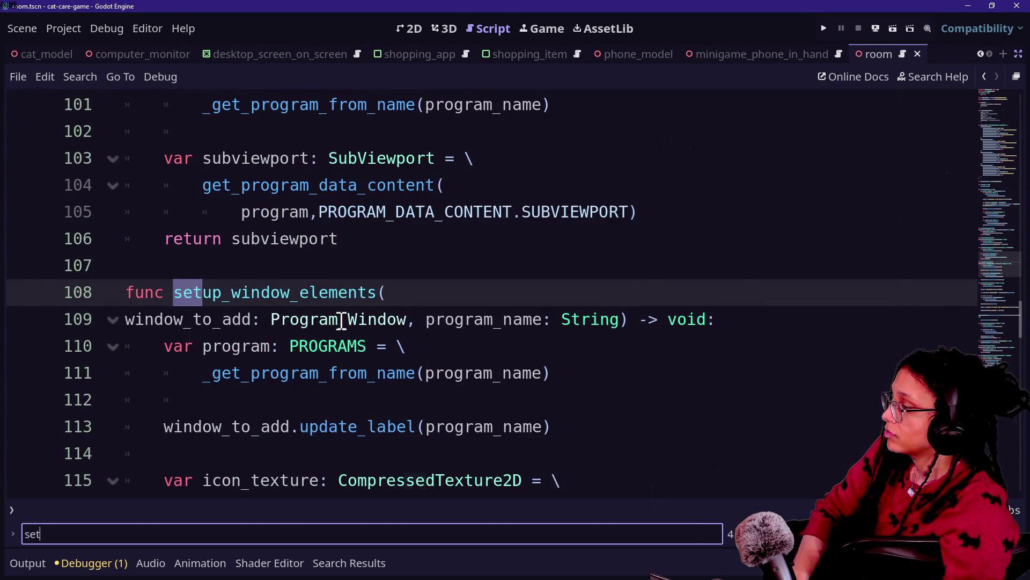
pyautogui.press('Home')
pyautogui.write('_')
pyautogui.press('End')
pyautogui.write('_')
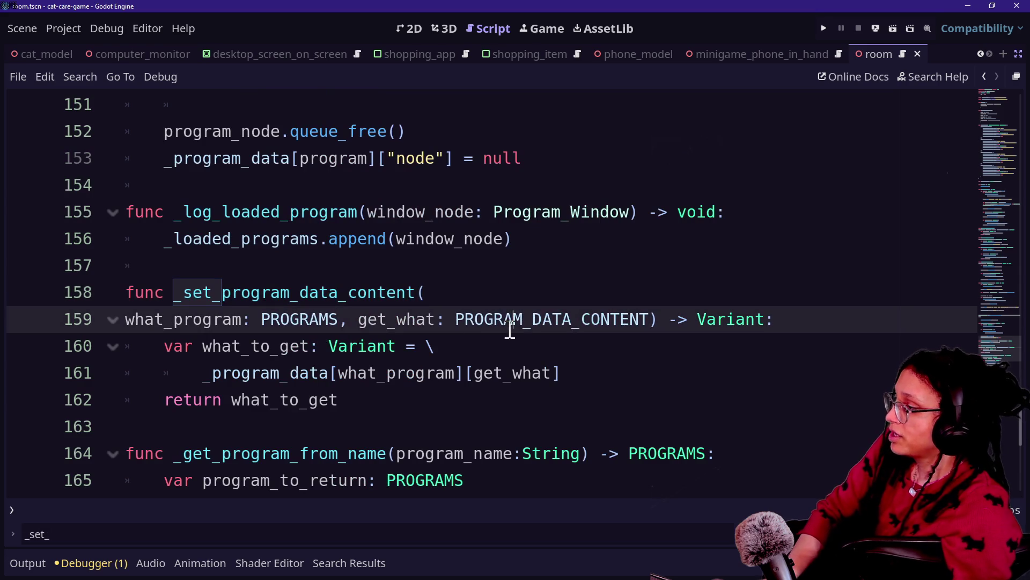
# - Enlarge the code text and edit the setter's parameter line, renaming get_what to set_what
pyautogui.moveTo(328, 347); pyautogui.dragTo(449, 374)
pyautogui.click(446, 373)
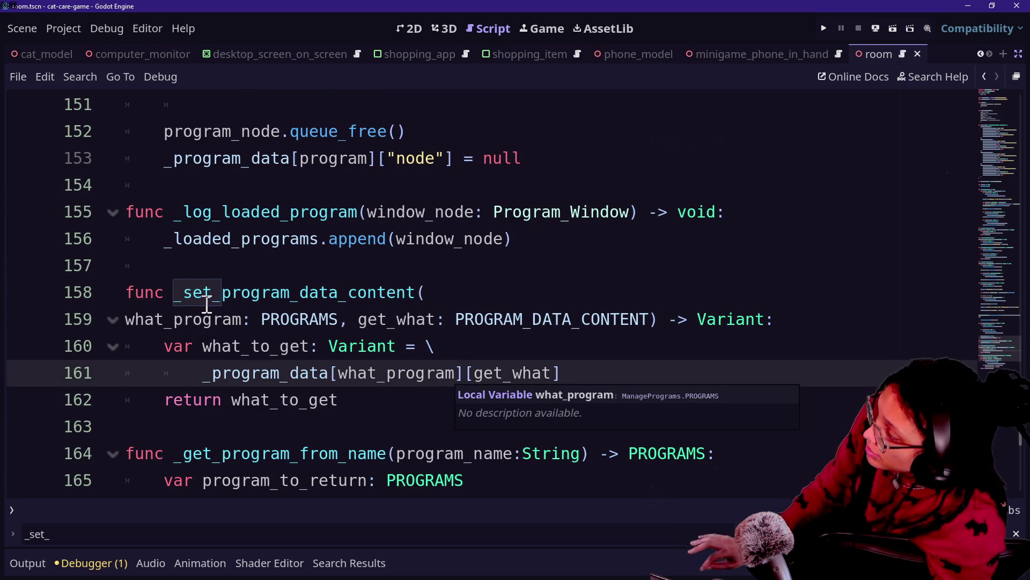
pyautogui.press('Up')
pyautogui.press('Up')
pyautogui.press('Up')
pyautogui.click(368, 408)
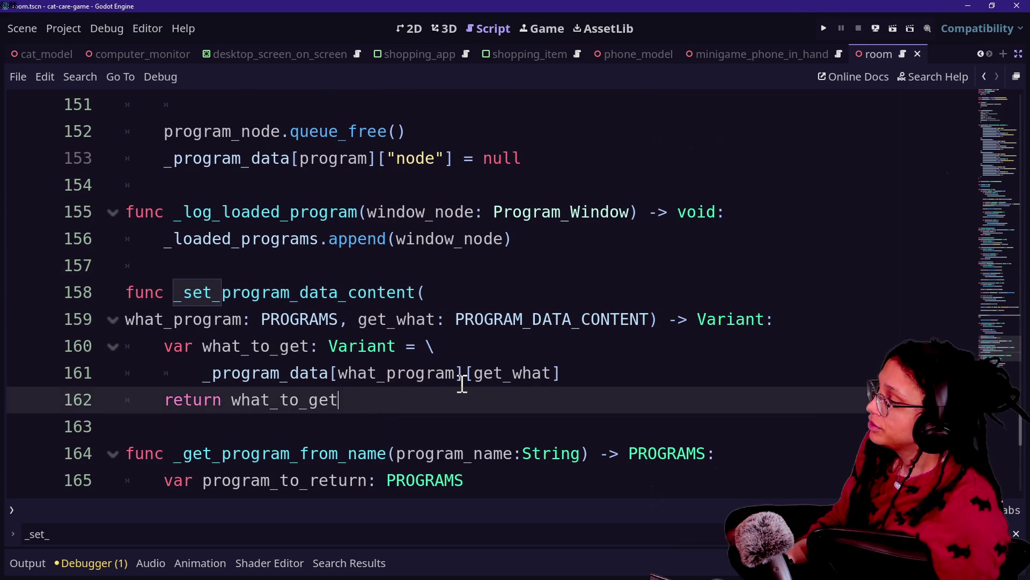
pyautogui.click(368, 352)
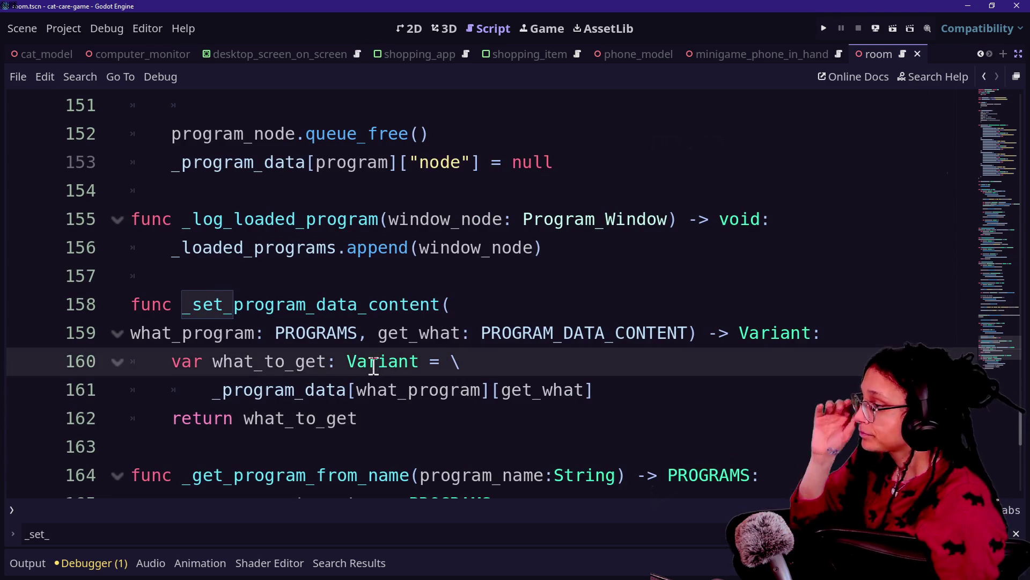
pyautogui.hotkey('ctrl', '=')
pyautogui.click(206, 316)
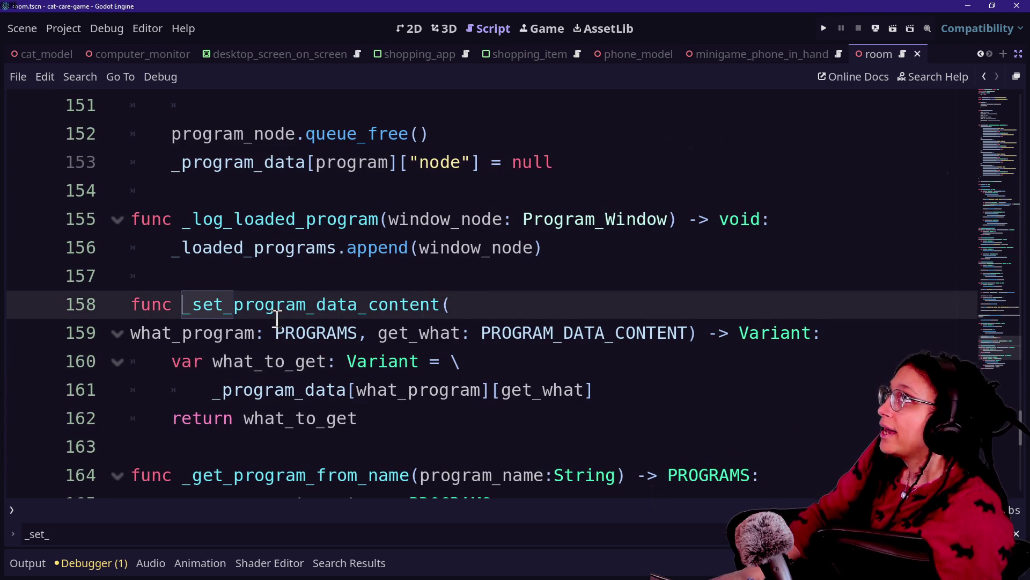
pyautogui.click(168, 333)
pyautogui.moveTo(171, 332); pyautogui.dragTo(651, 333)
pyautogui.click(338, 332)
pyautogui.write('s')
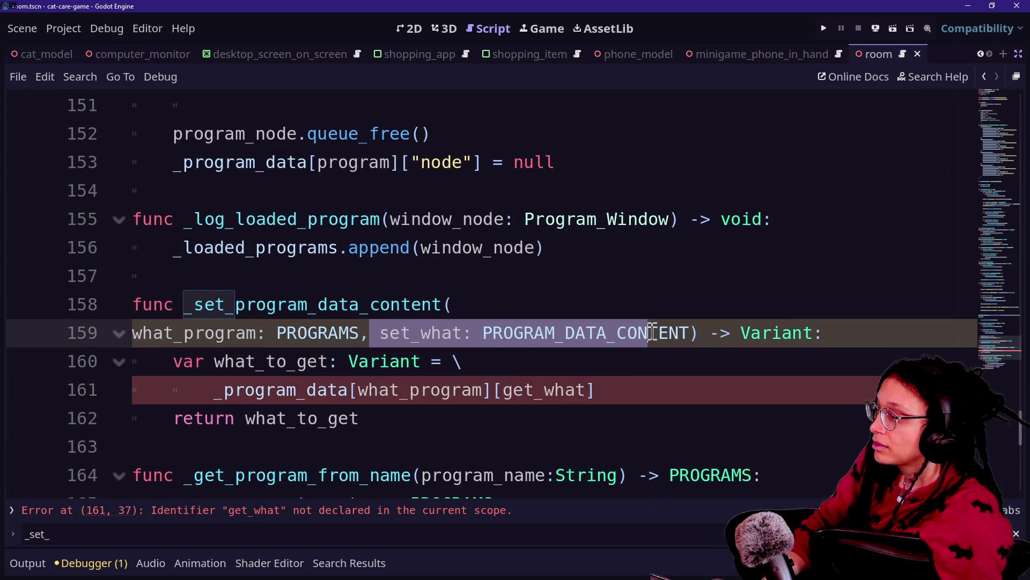
# - Add a set_to: Variant parameter, make the return type bool, and put each parameter on its own line
pyautogui.click(649, 333)
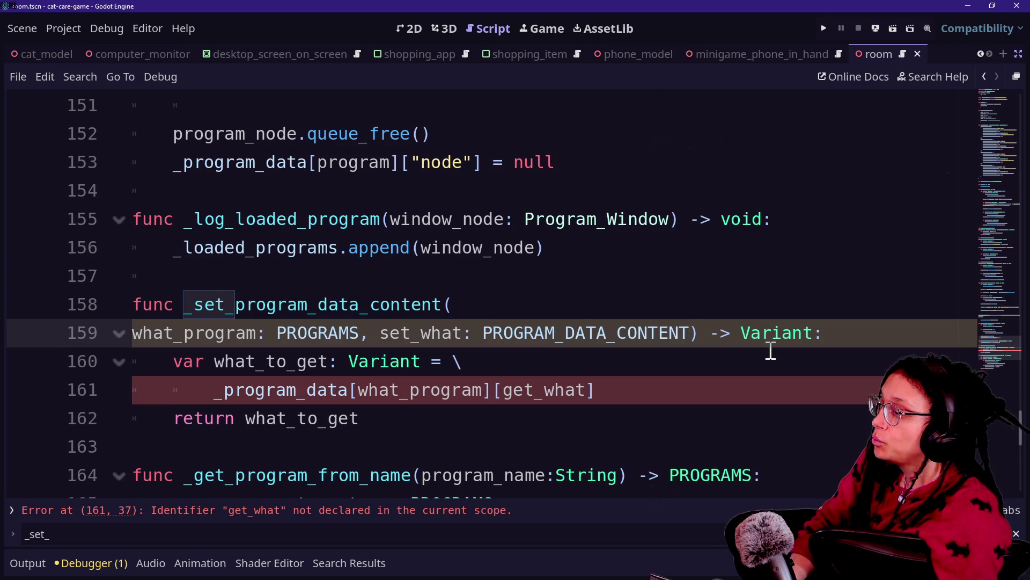
pyautogui.write(', set_to')
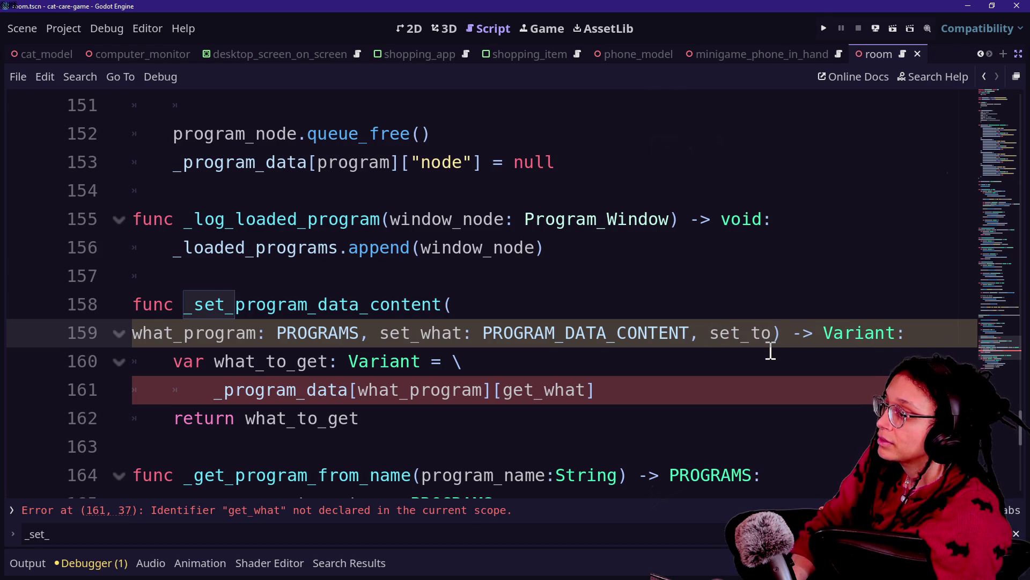
pyautogui.write(': Variant')
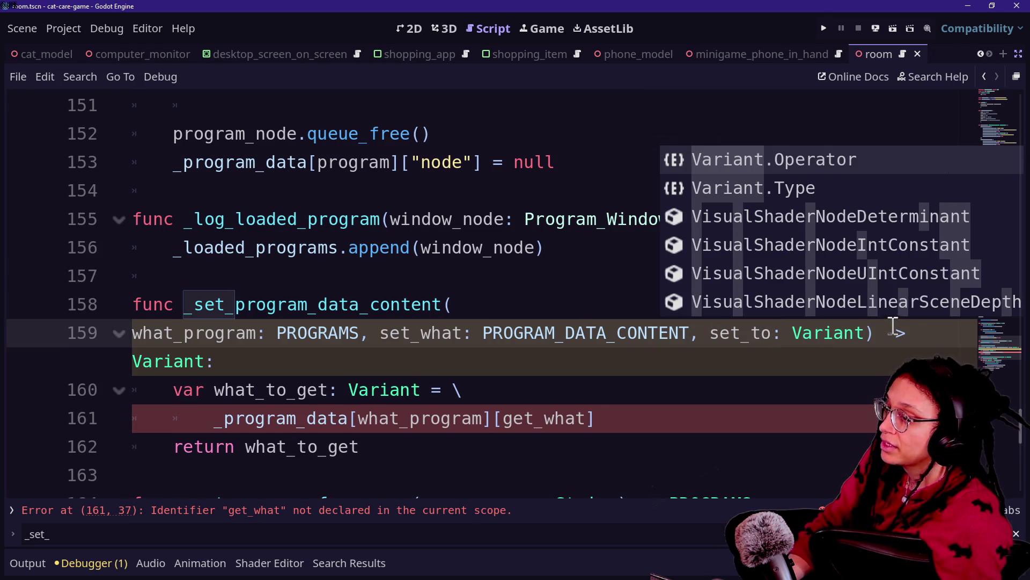
pyautogui.click(354, 336)
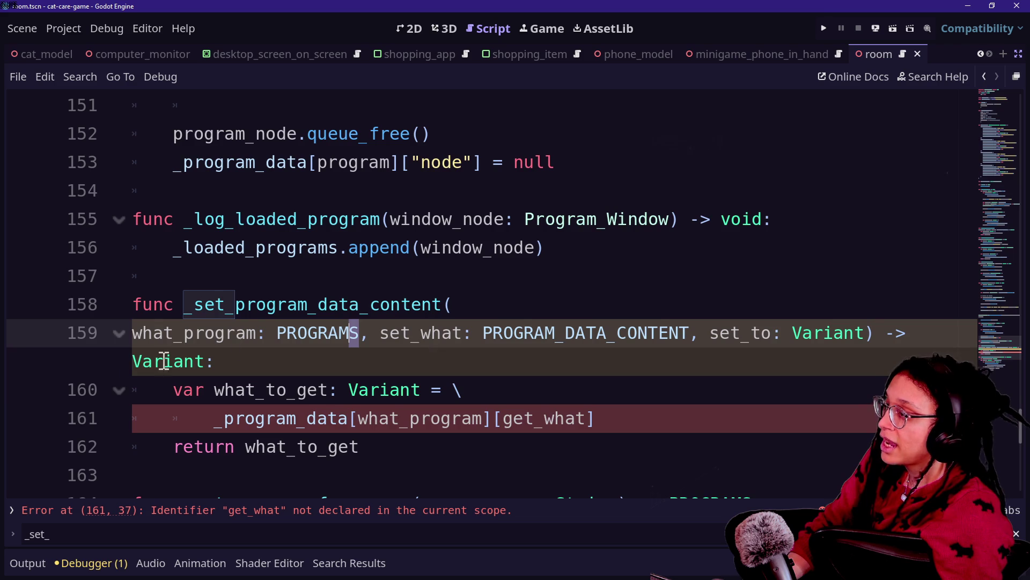
pyautogui.doubleClick(210, 361)
pyautogui.write('bool')
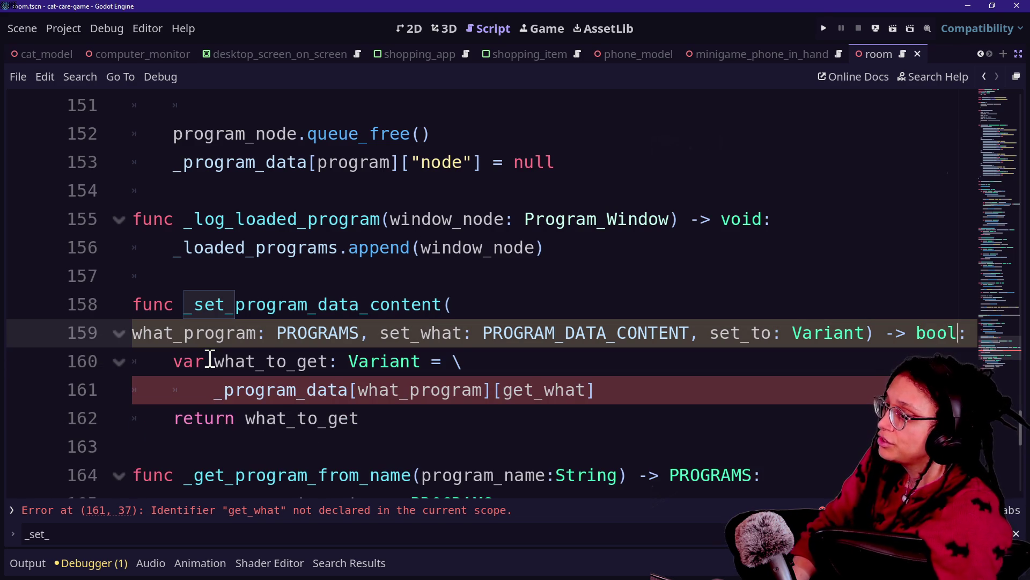
pyautogui.click(382, 333)
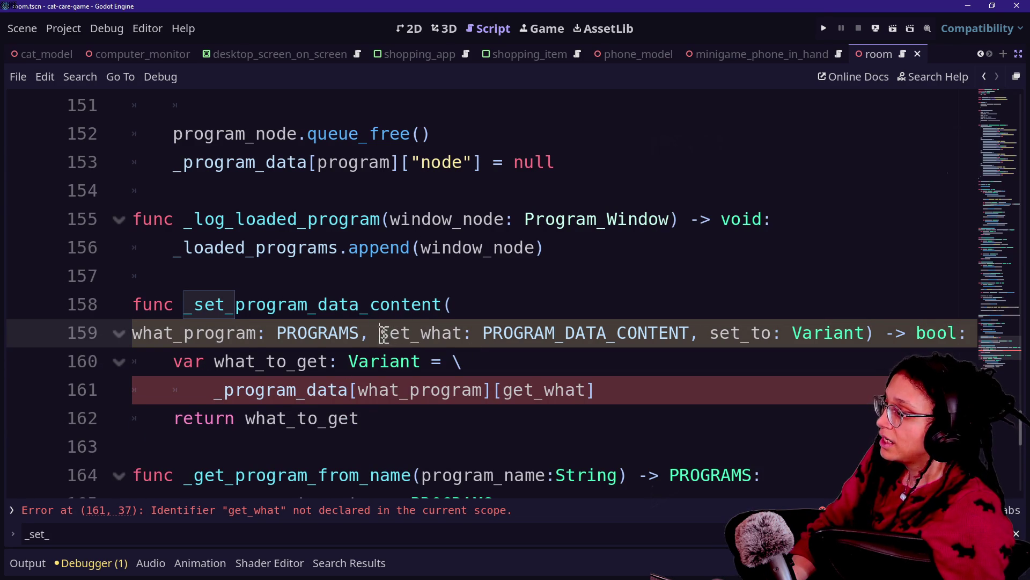
pyautogui.press('Return')
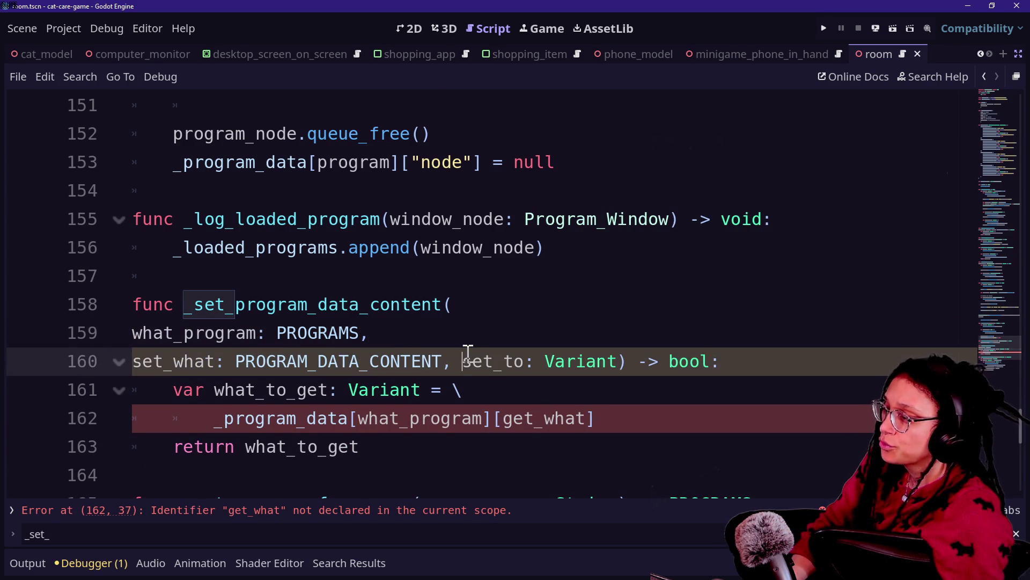
pyautogui.press('Return')
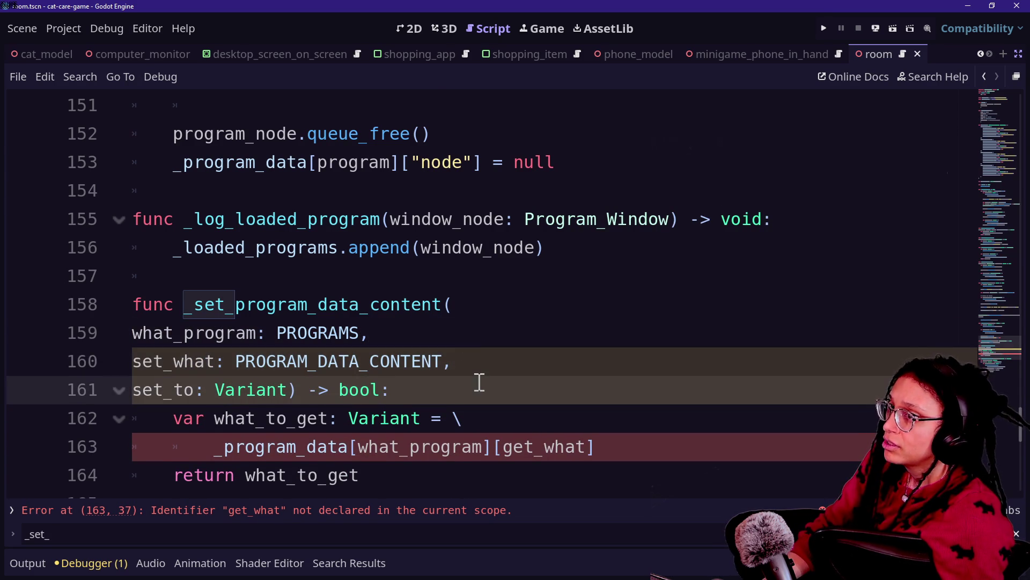
# - Declare a set_ok variable at the top of the setter and return set_ok instead of what_to_get
pyautogui.scroll(-8, 480, 382)
pyautogui.scroll(6, 329, 322)
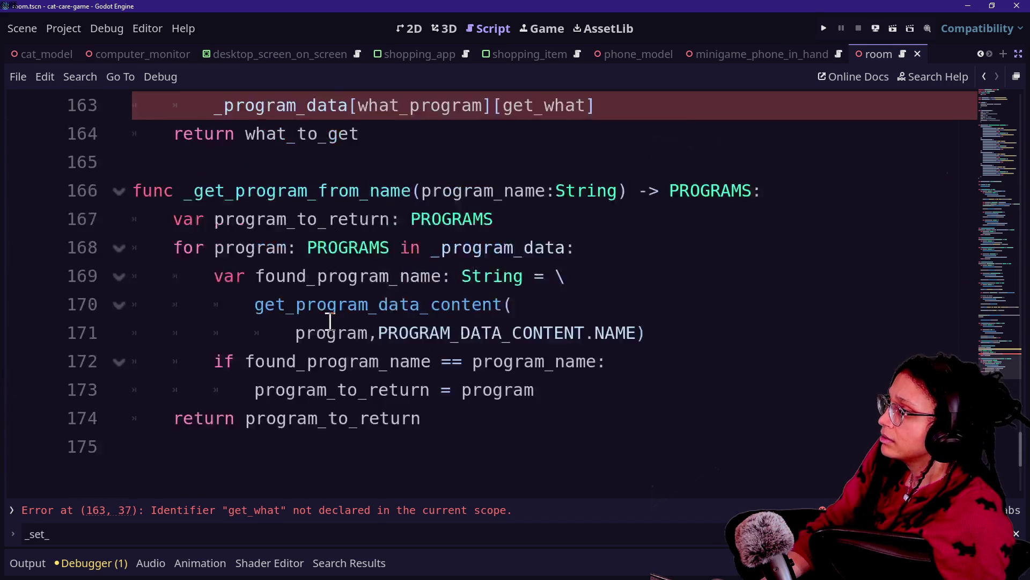
pyautogui.scroll(1, 331, 322)
pyautogui.click(408, 393)
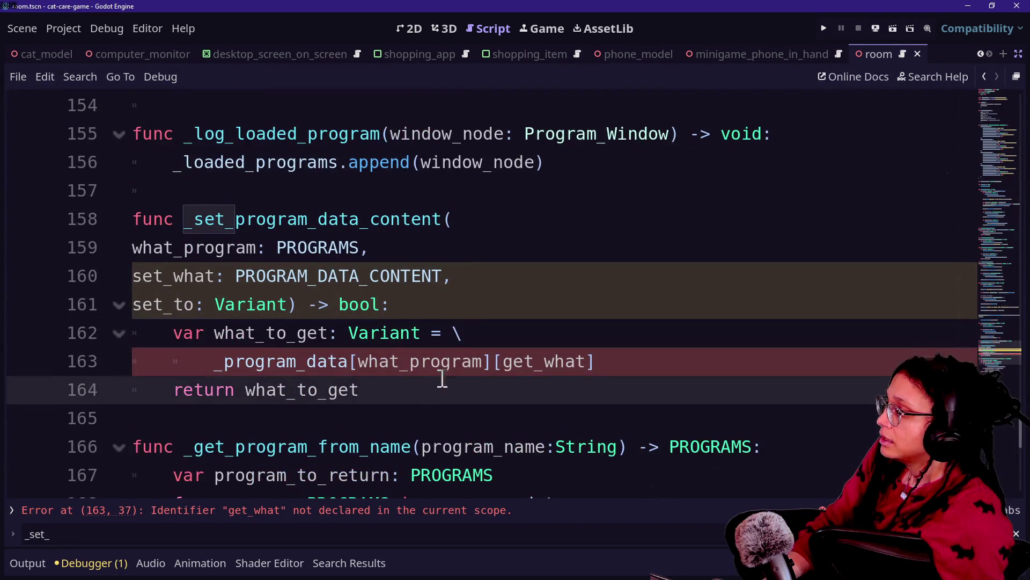
pyautogui.click(450, 307)
pyautogui.press('Return')
pyautogui.write('var ')
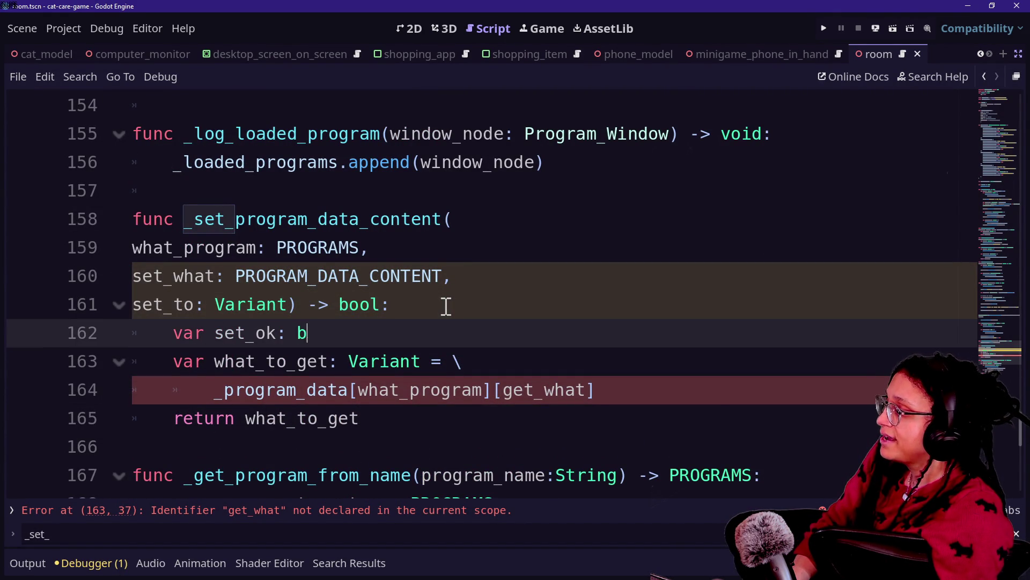
pyautogui.write('se')
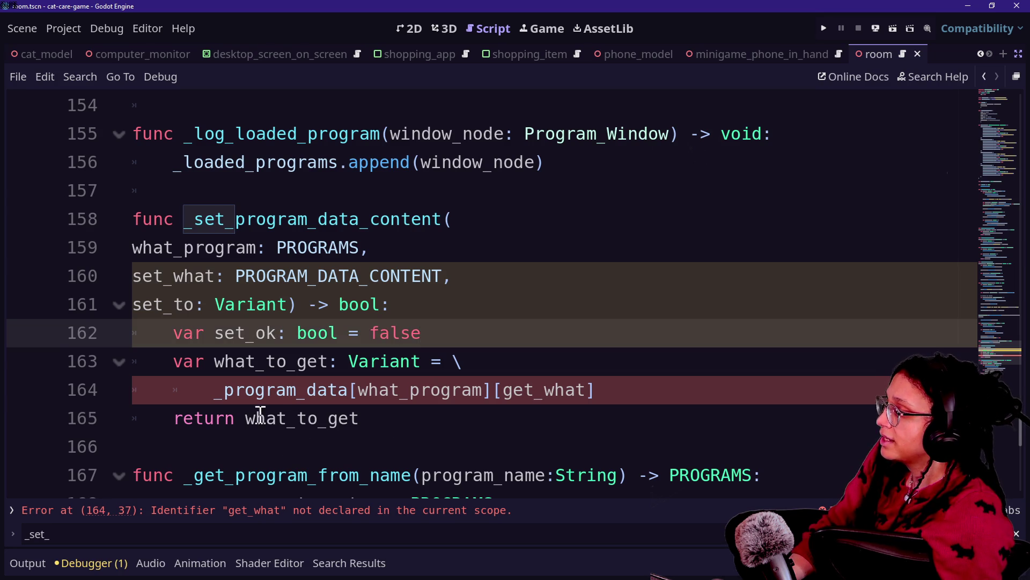
pyautogui.moveTo(260, 418); pyautogui.dragTo(381, 416)
pyautogui.write('s')
pyautogui.press('BackSpace')
pyautogui.press('BackSpace')
pyautogui.write('set_ok')
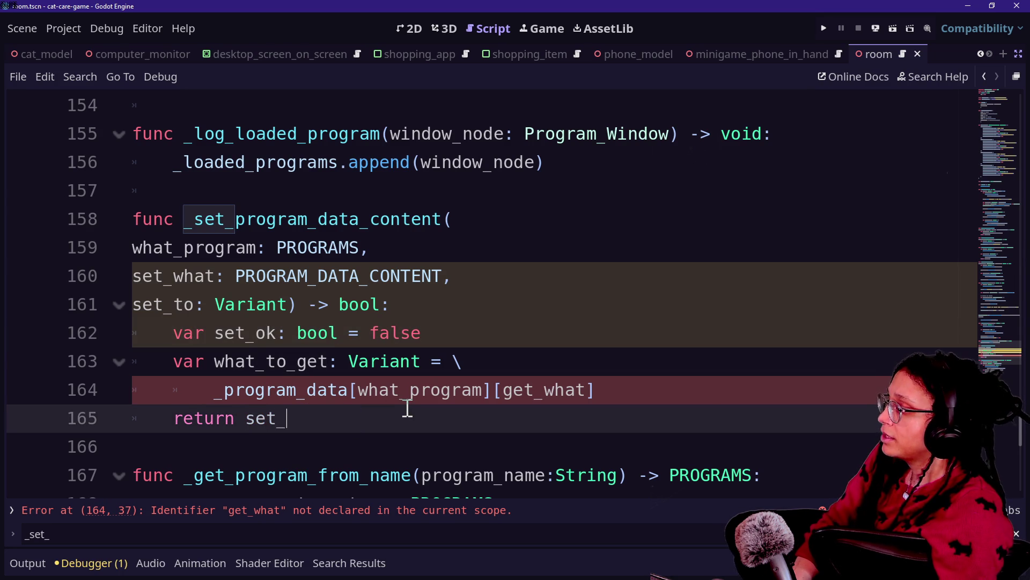
pyautogui.click(183, 333)
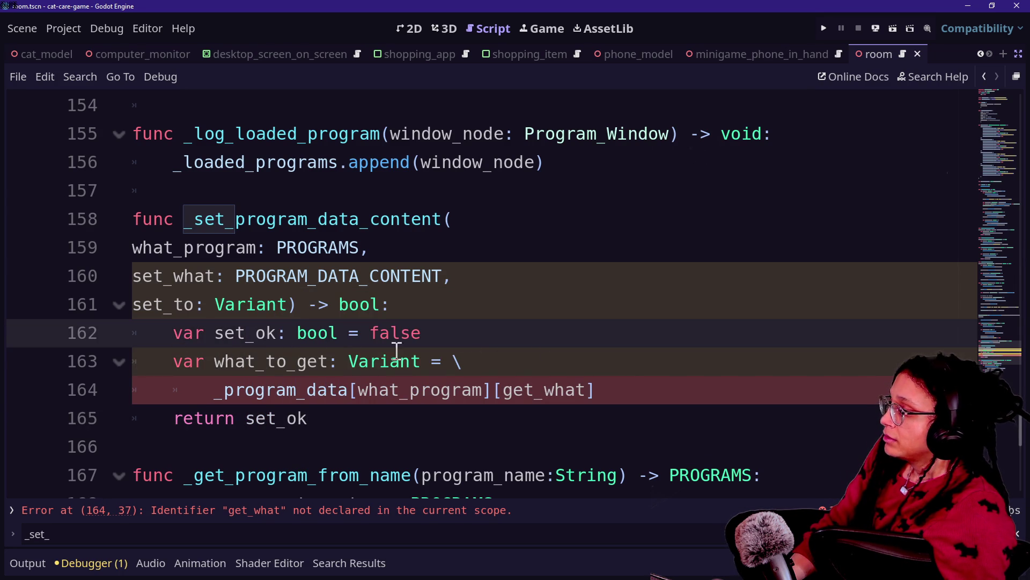
# - Delete the two leftover what_to_get lookup lines
pyautogui.click(221, 362)
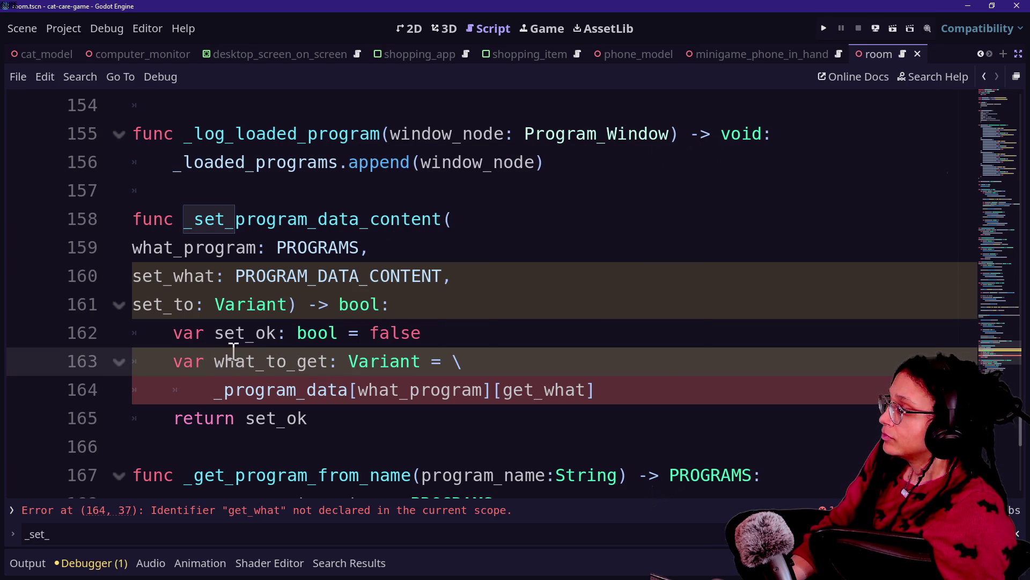
pyautogui.moveTo(274, 367); pyautogui.dragTo(320, 367)
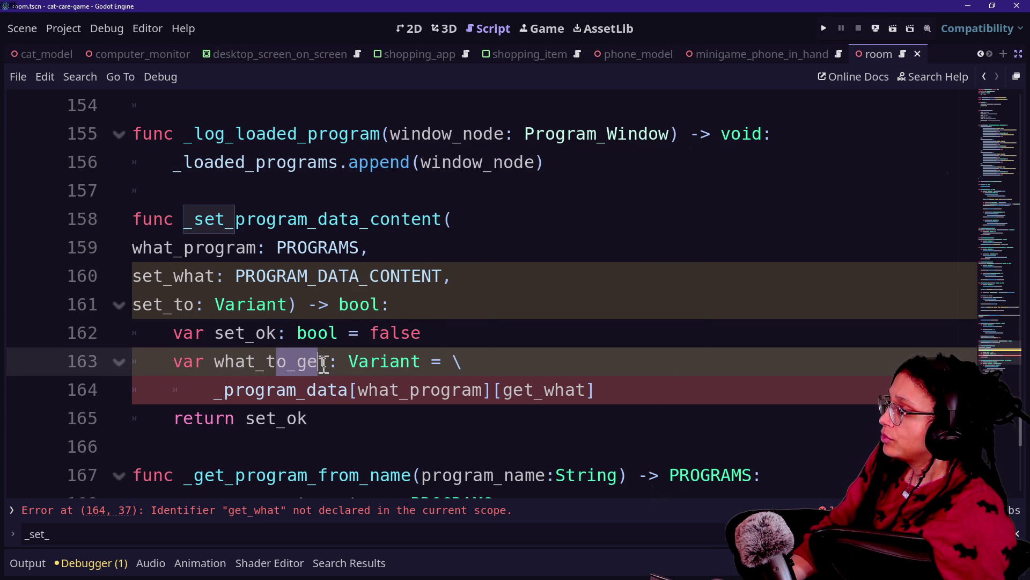
pyautogui.click(319, 367)
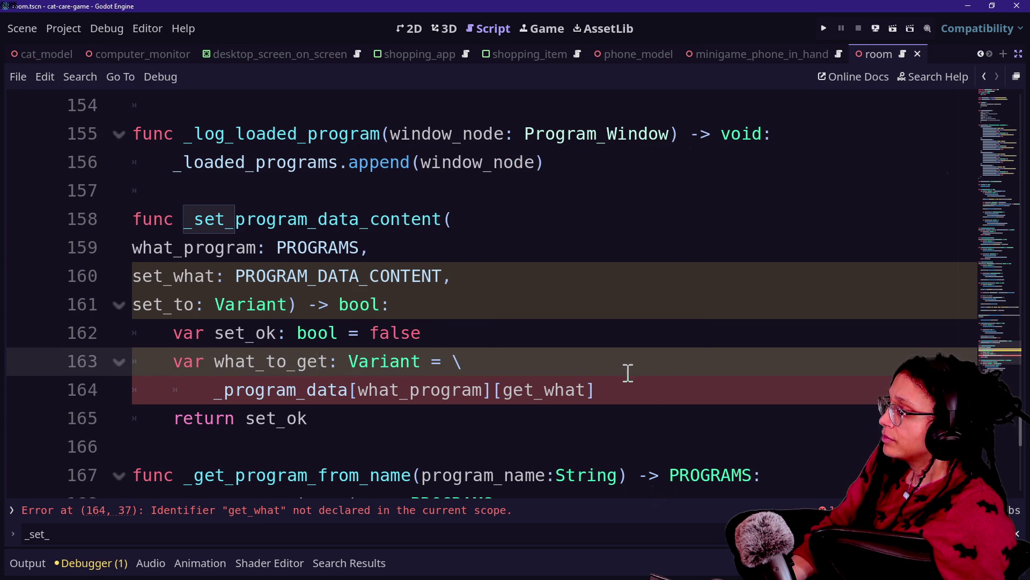
pyautogui.moveTo(628, 372); pyautogui.dragTo(587, 340)
pyautogui.press('Return')
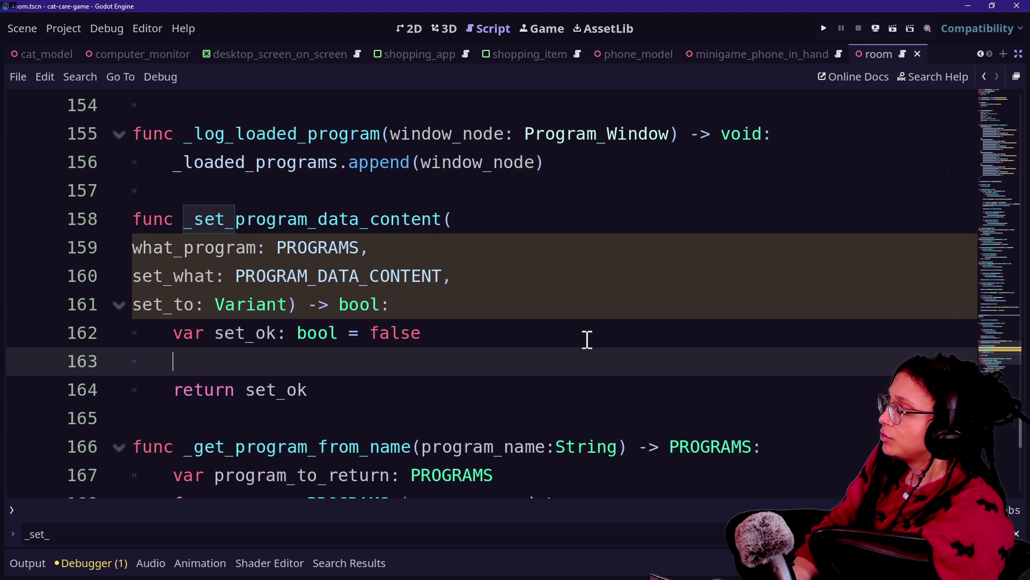
# - Write _program_data[what_program][set_what] = set_to on the empty line and start a new line
pyautogui.write('_')
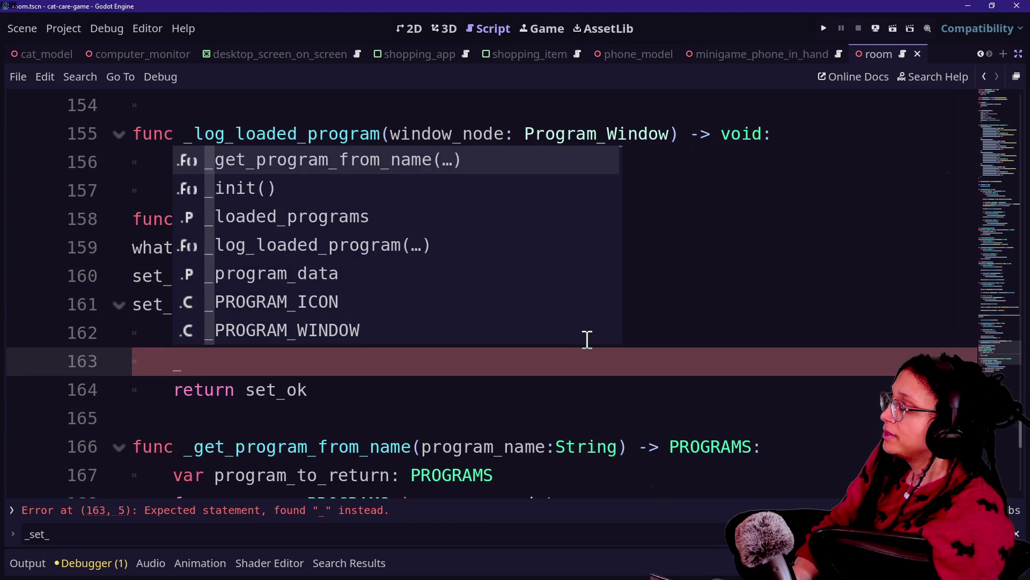
pyautogui.write('p')
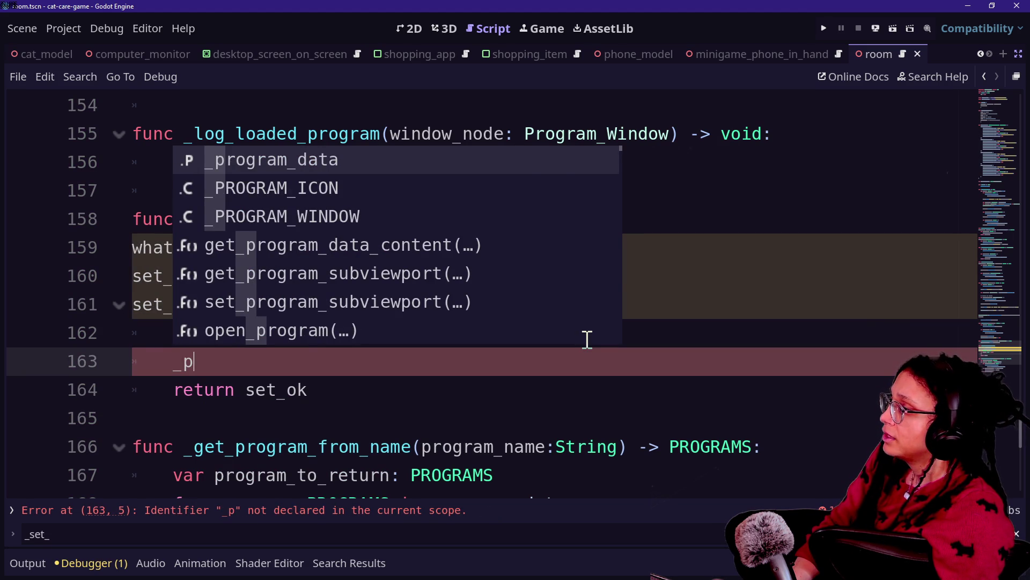
pyautogui.press('Return')
pyautogui.write('[')
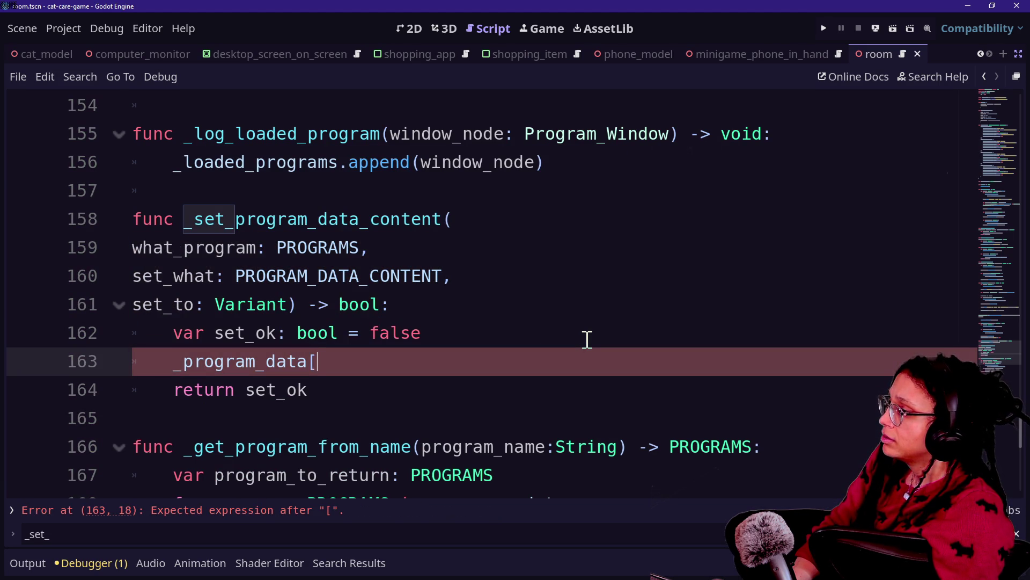
pyautogui.write('what_program[')
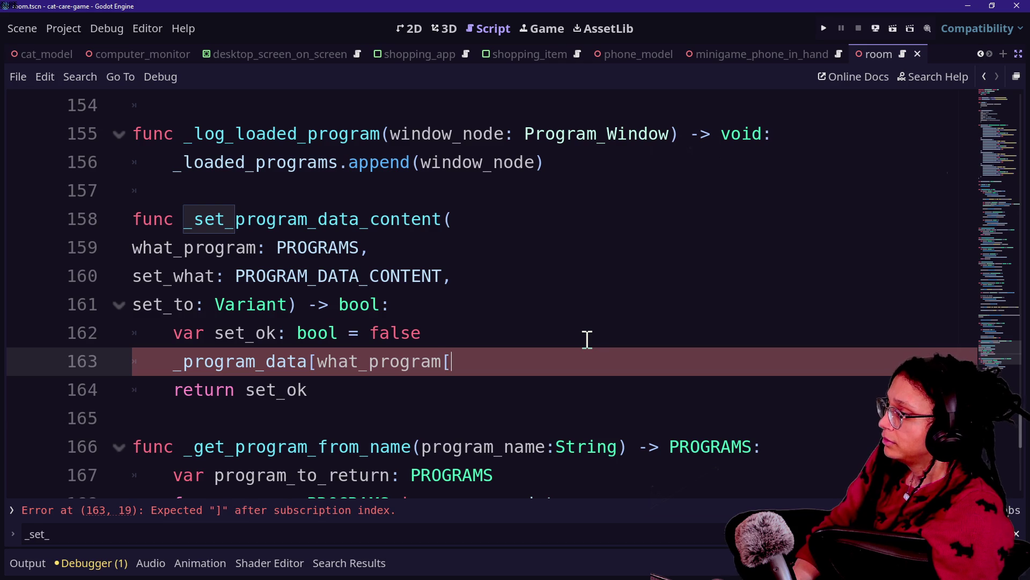
pyautogui.write('[')
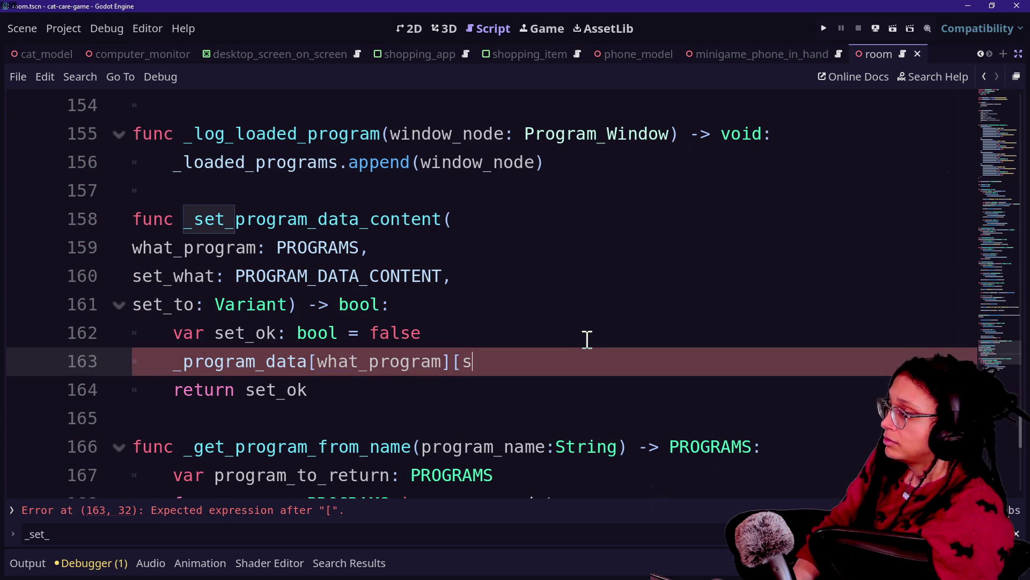
pyautogui.write('et_what')
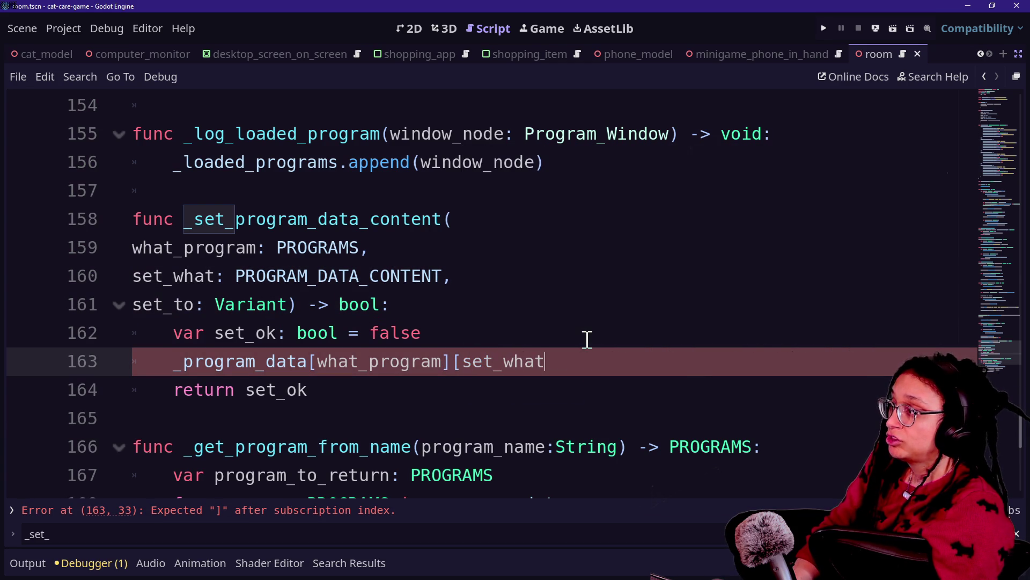
pyautogui.write('] ')
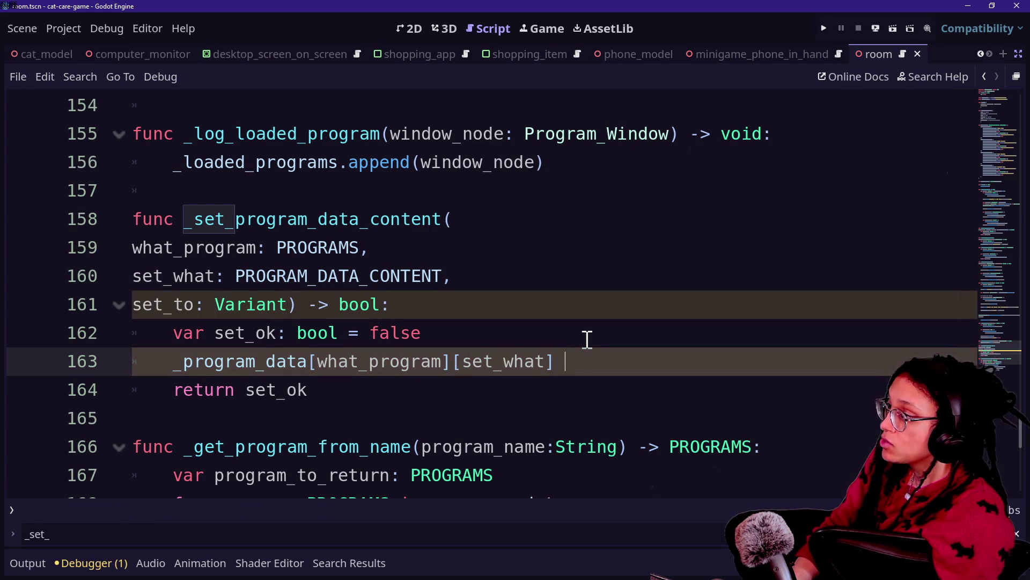
pyautogui.write('_to')
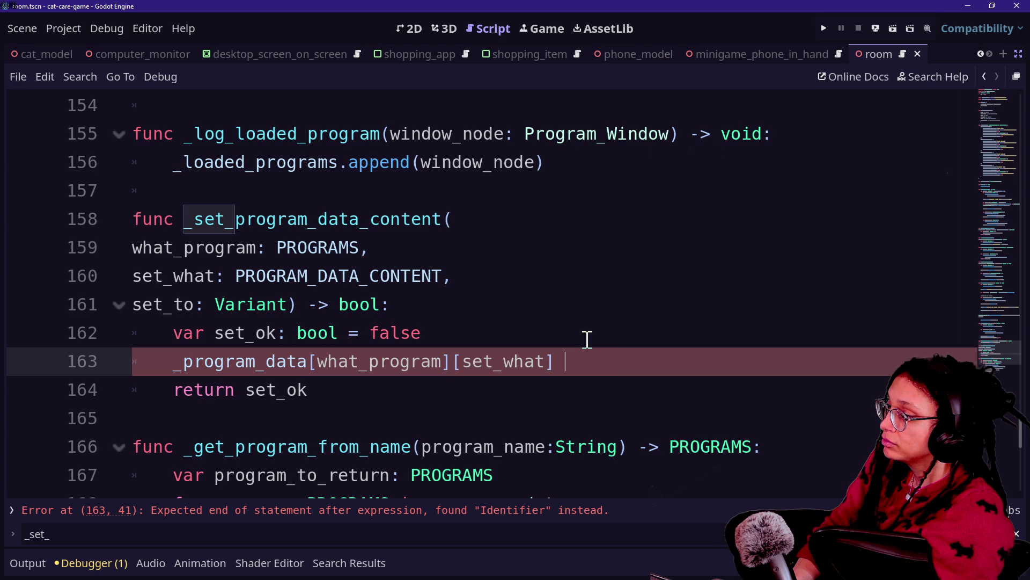
pyautogui.write('_to')
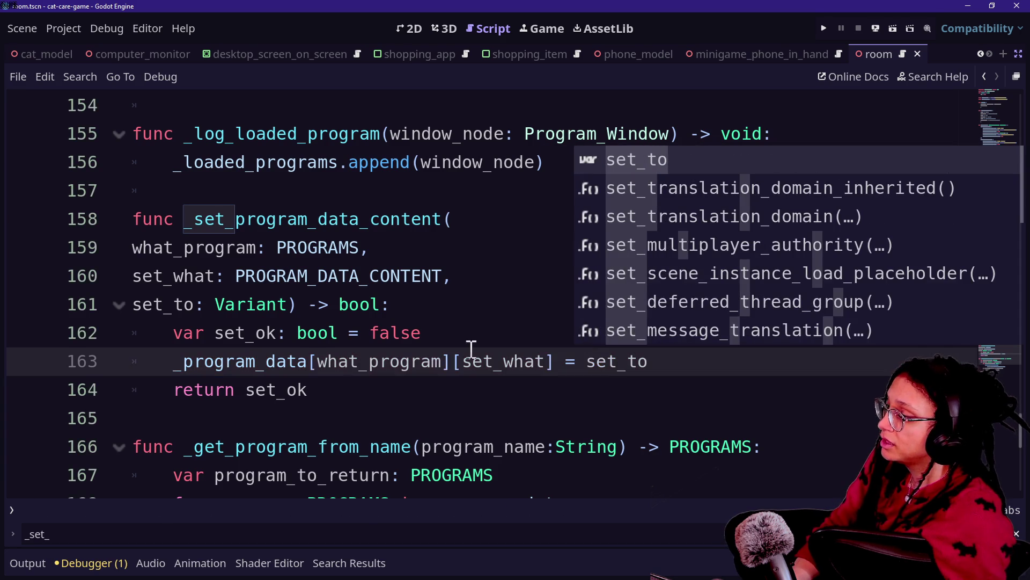
pyautogui.click(246, 333)
pyautogui.click(690, 364)
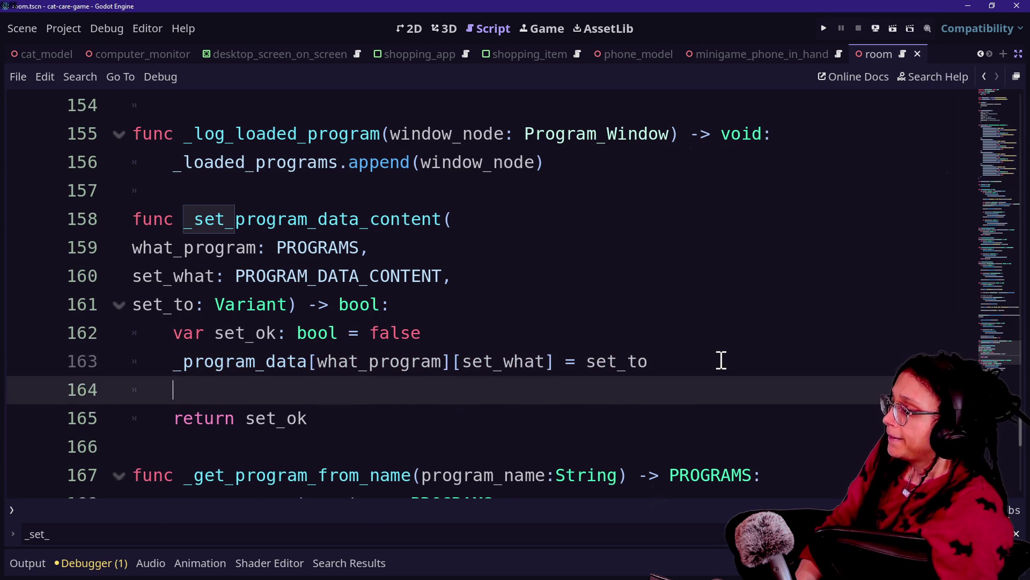
pyautogui.click(721, 361)
pyautogui.press('BackSpace')
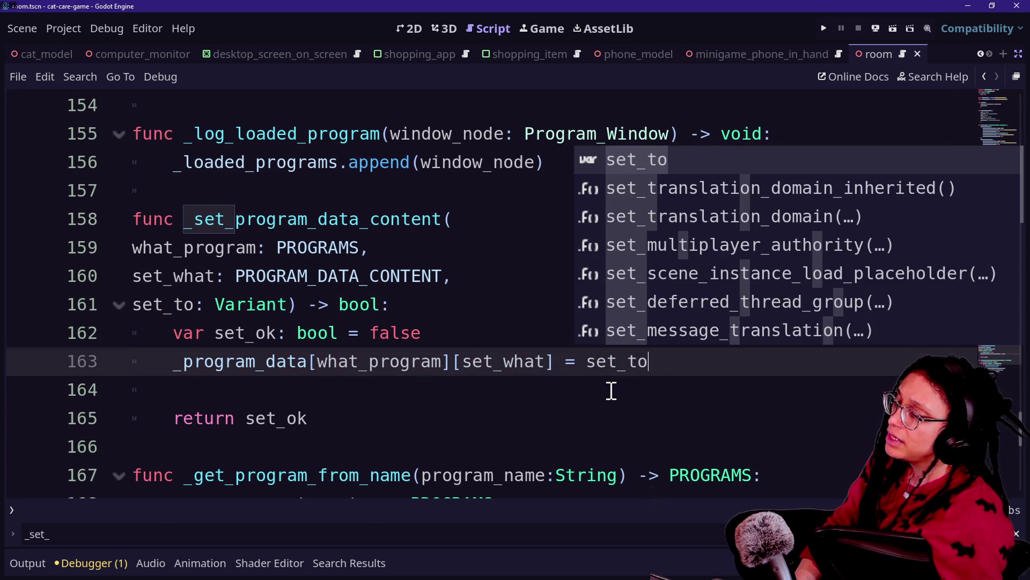
pyautogui.press('Escape')
pyautogui.press('Return')
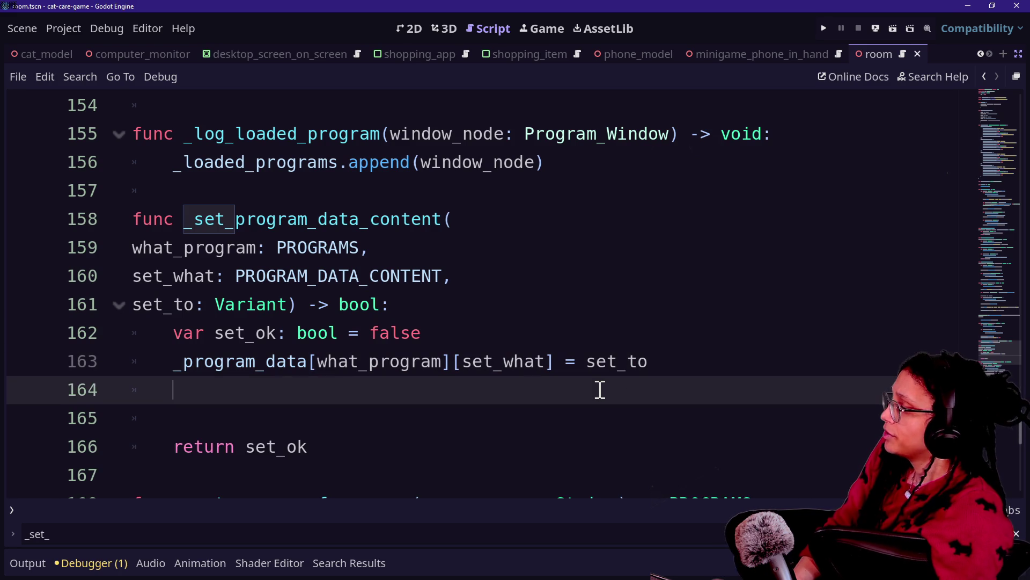
# - Begin the line set_ok = true if _program_data[what_program][set_what] ==, fixing typos along the way
pyautogui.press('Return')
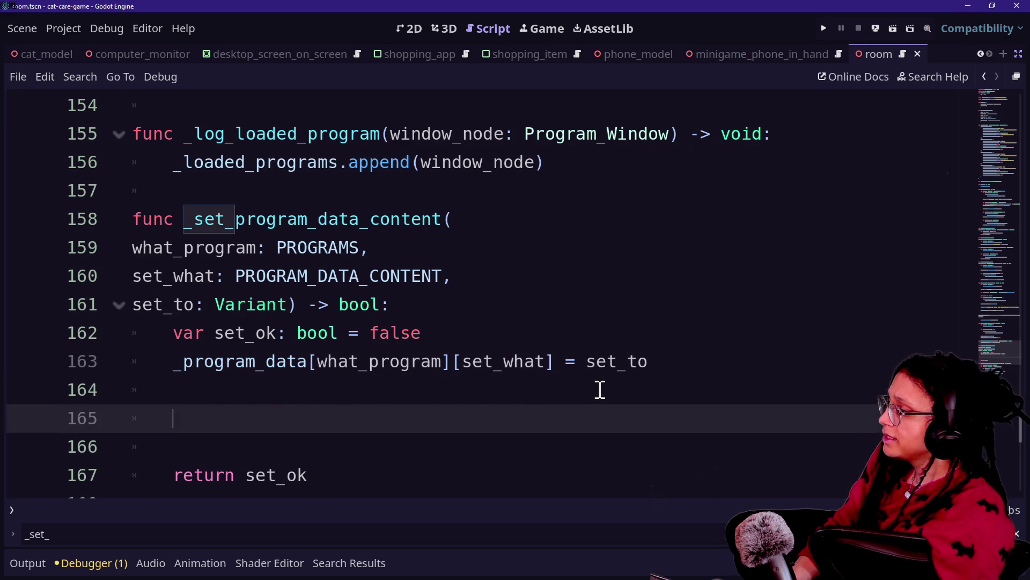
pyautogui.write('if')
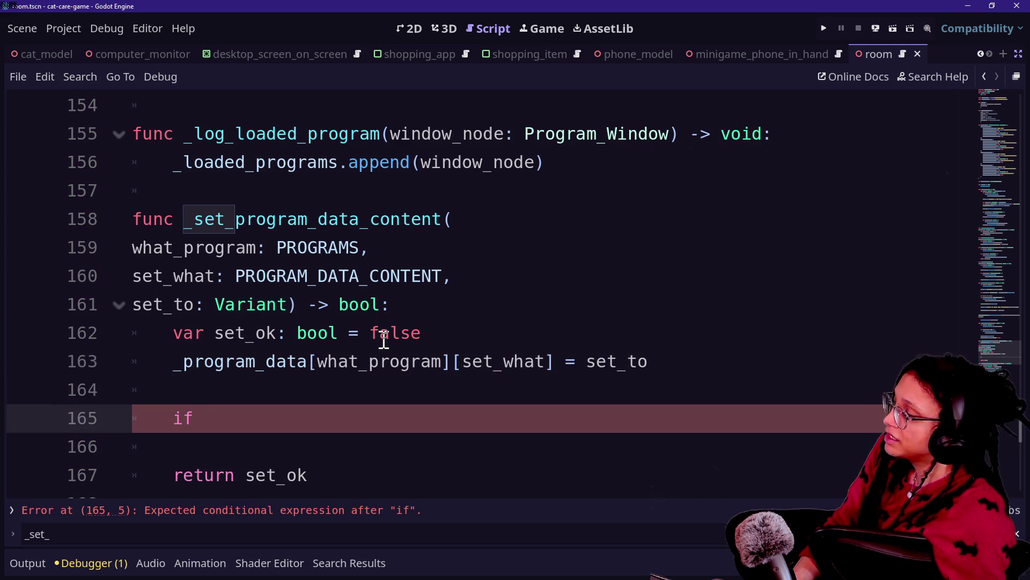
pyautogui.moveTo(545, 363)
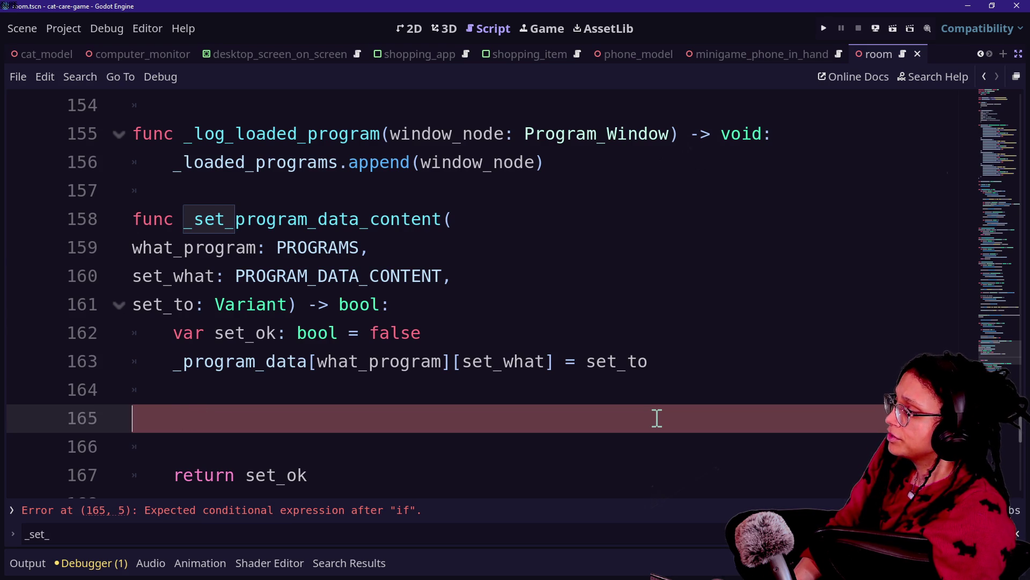
pyautogui.write('seed(')
pyautogui.press('BackSpace')
pyautogui.press('BackSpace')
pyautogui.press('BackSpace')
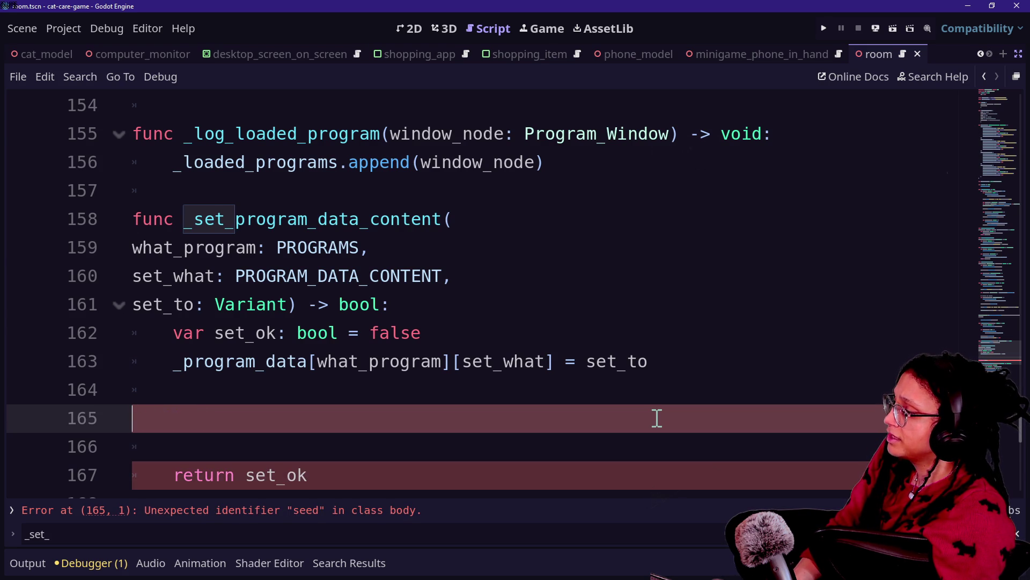
pyautogui.write('et_ok ')
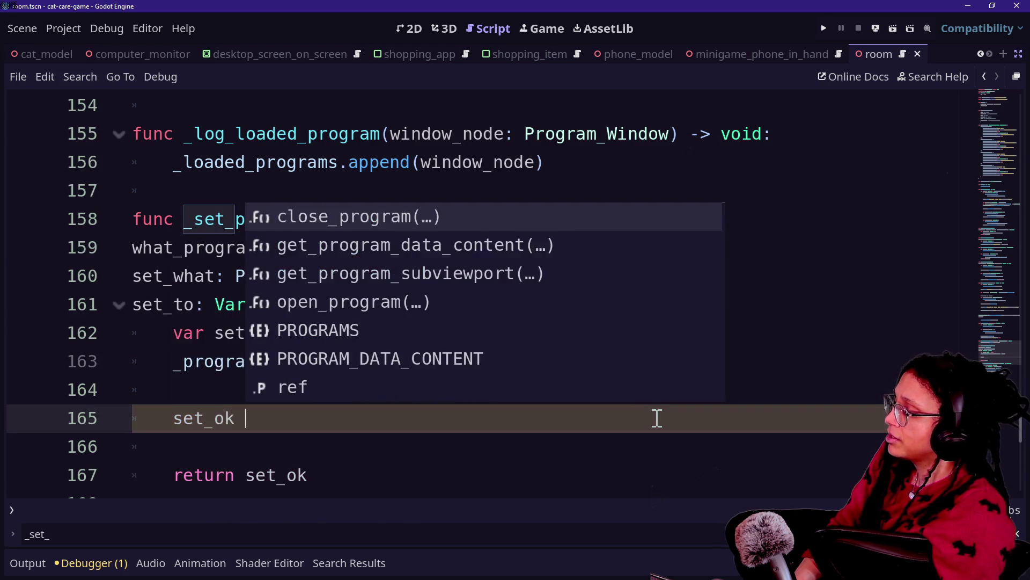
pyautogui.write('= i')
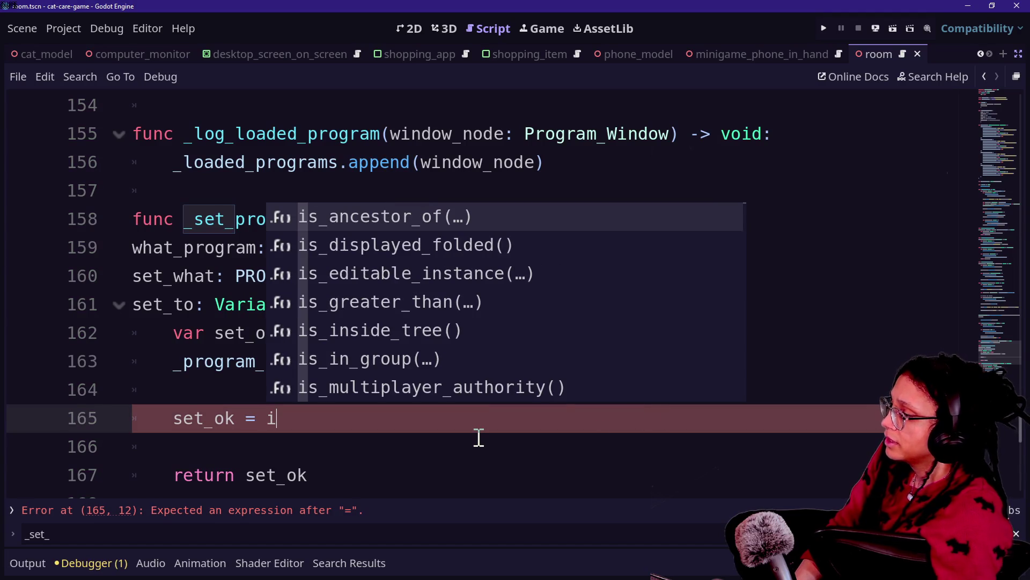
pyautogui.press('BackSpace')
pyautogui.write('true if +')
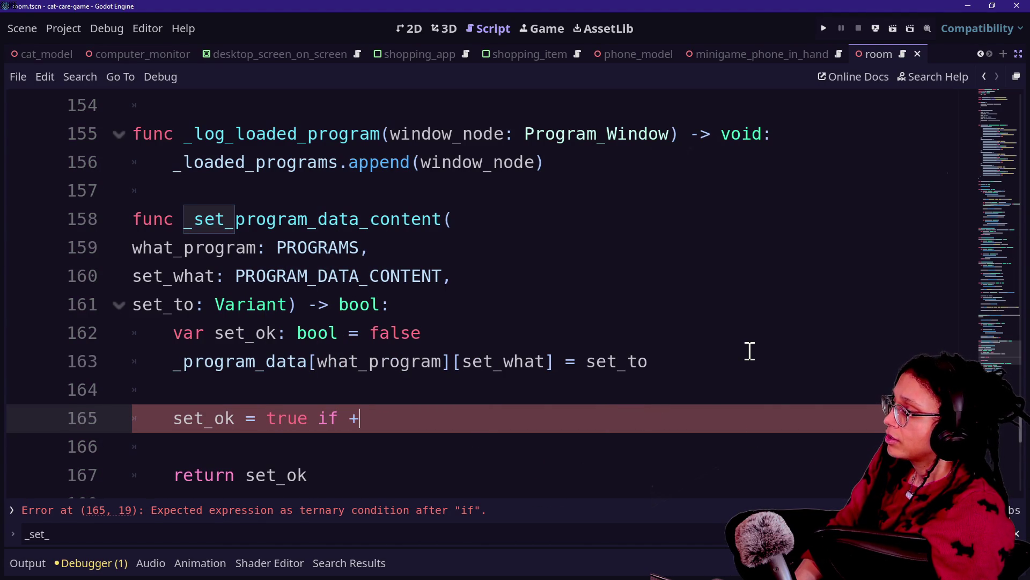
pyautogui.press('BackSpace')
pyautogui.write('rogram_data[')
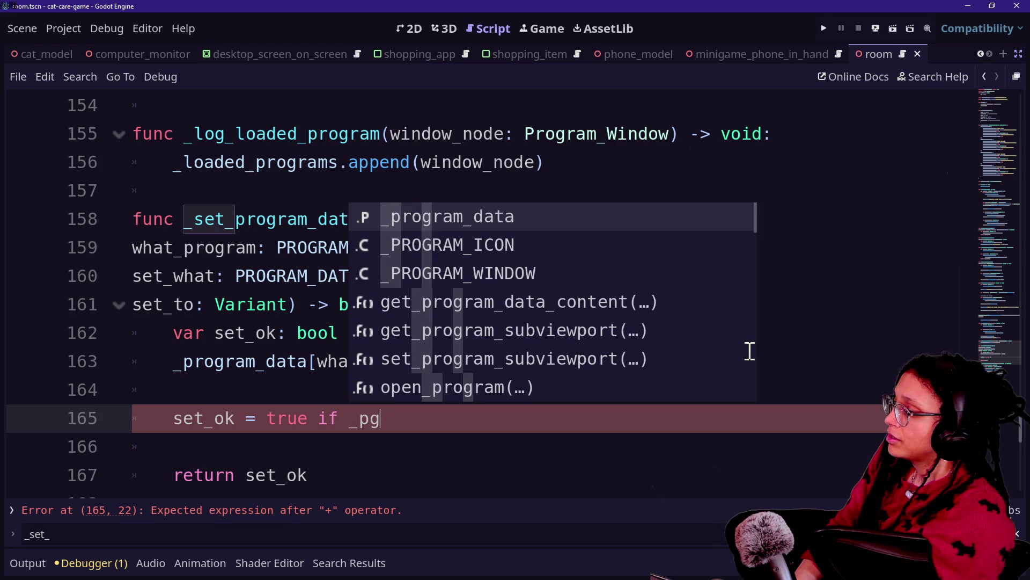
pyautogui.write('what_prog')
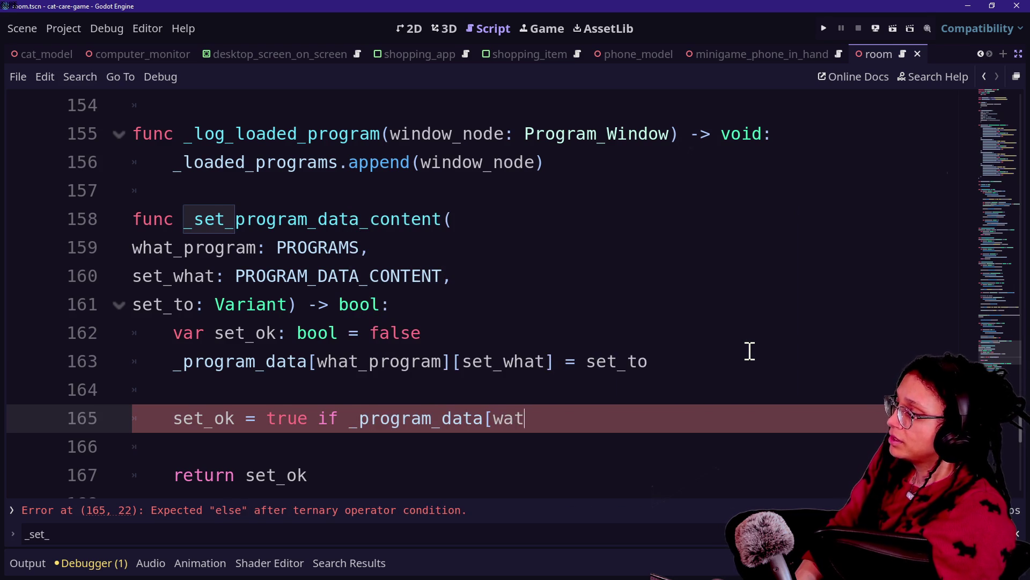
pyautogui.write('ram[')
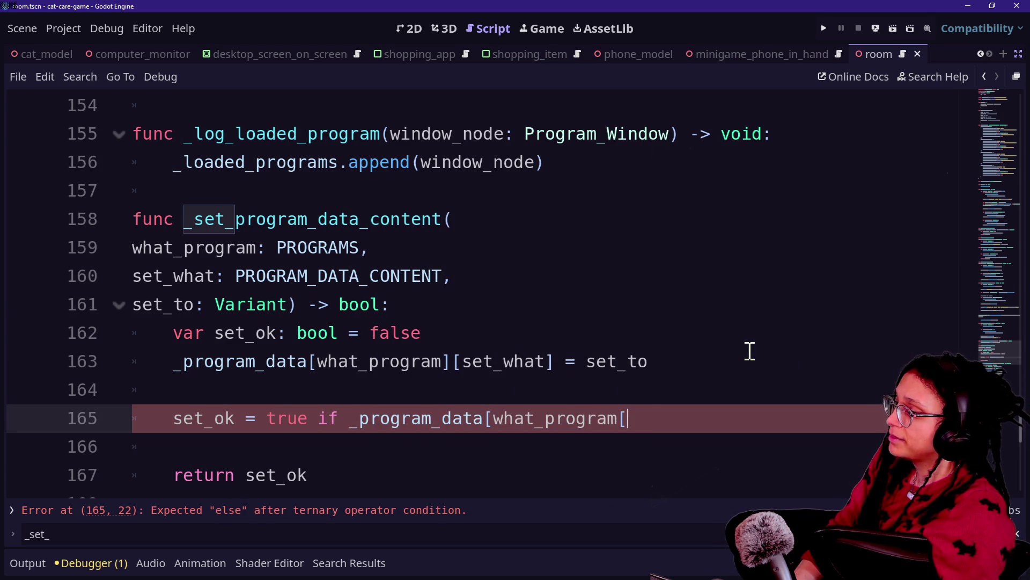
pyautogui.press('BackSpace')
pyautogui.write('][')
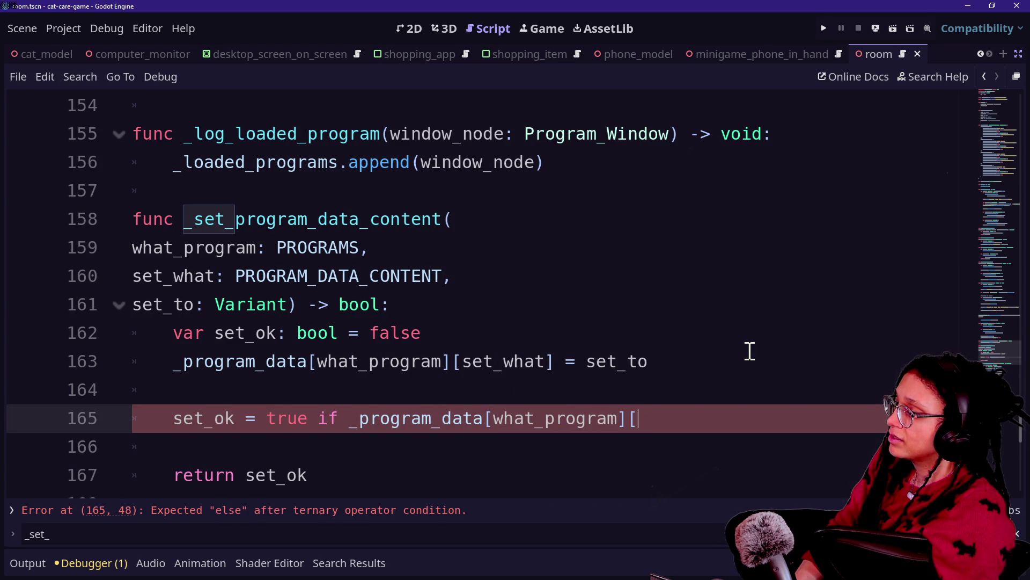
pyautogui.write('set_what]')
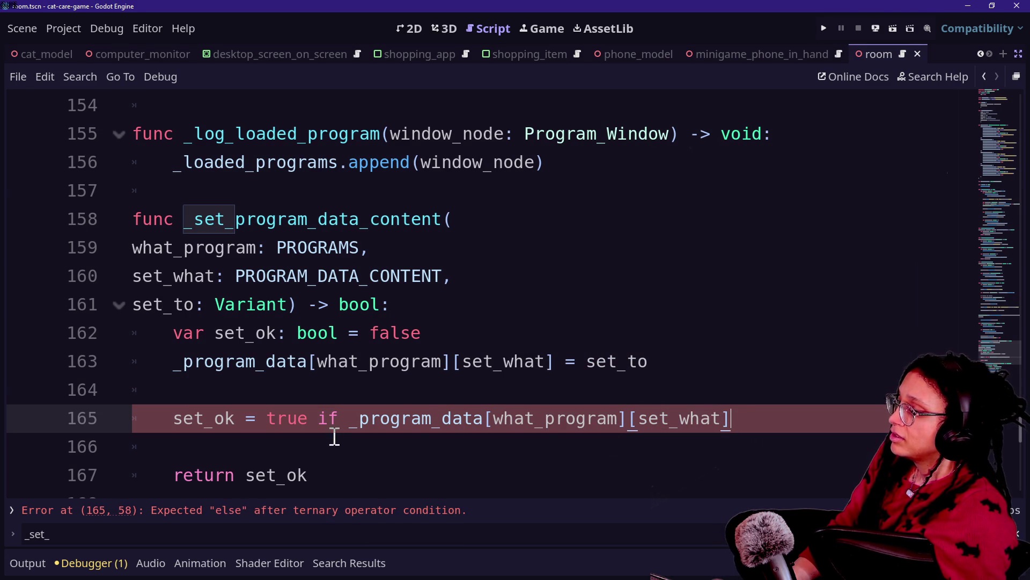
pyautogui.write('==')
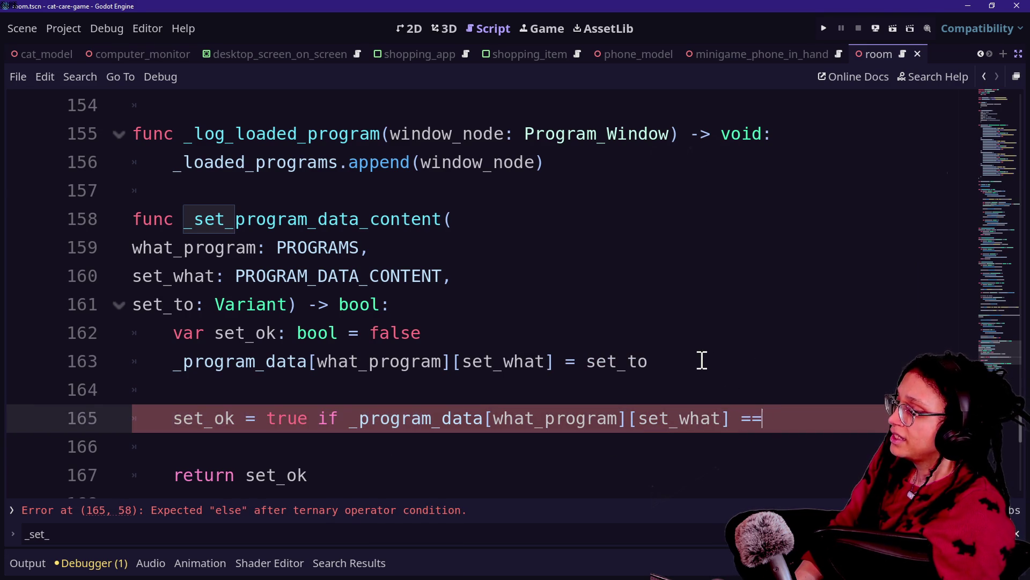
pyautogui.click(273, 418)
# - Wrap the expression with a backslash onto an indented line ending in set_to else false
pyautogui.write('\\')
pyautogui.press('Return')
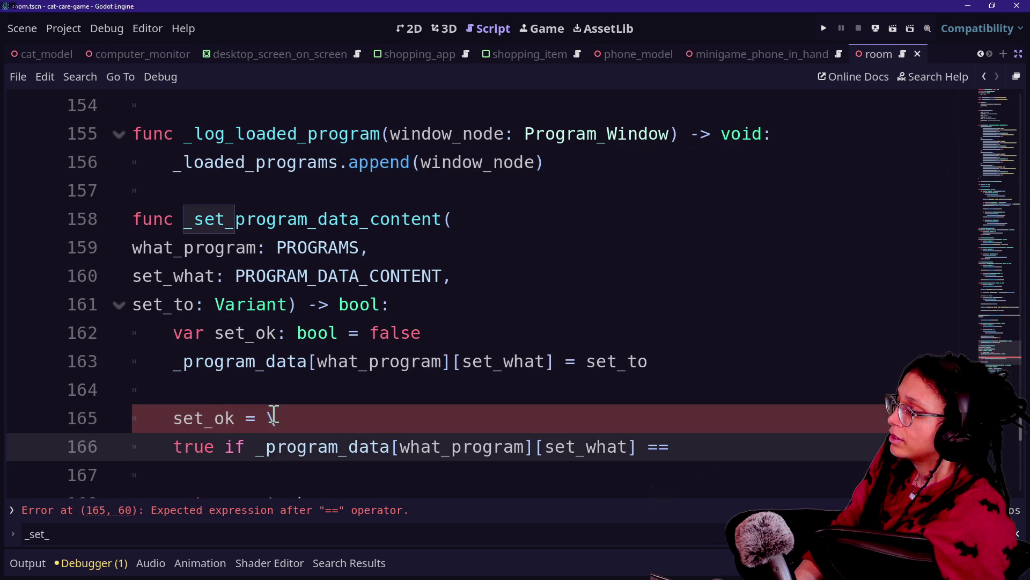
pyautogui.press('Tab')
pyautogui.scroll(-1, 409, 427)
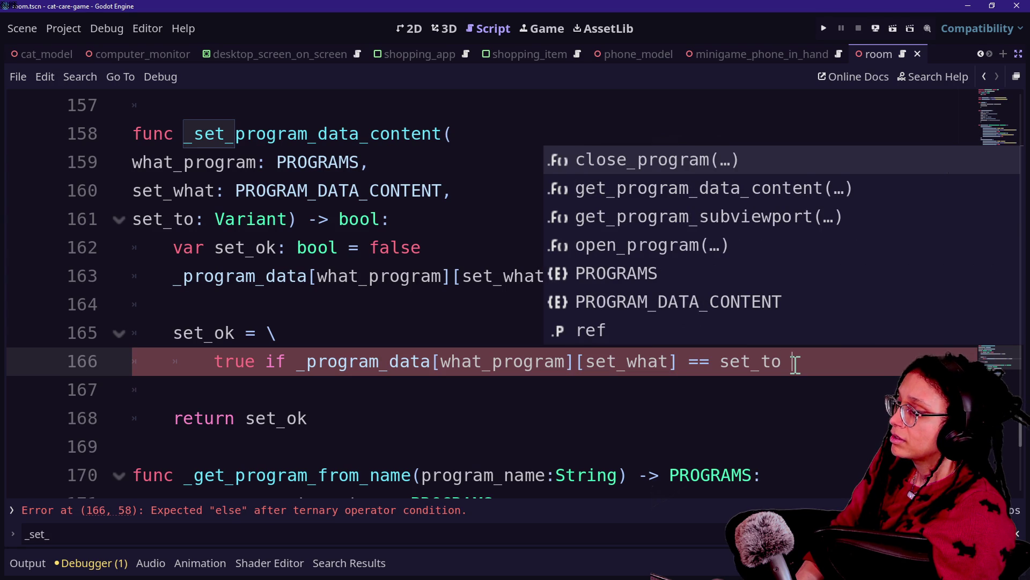
pyautogui.write('else')
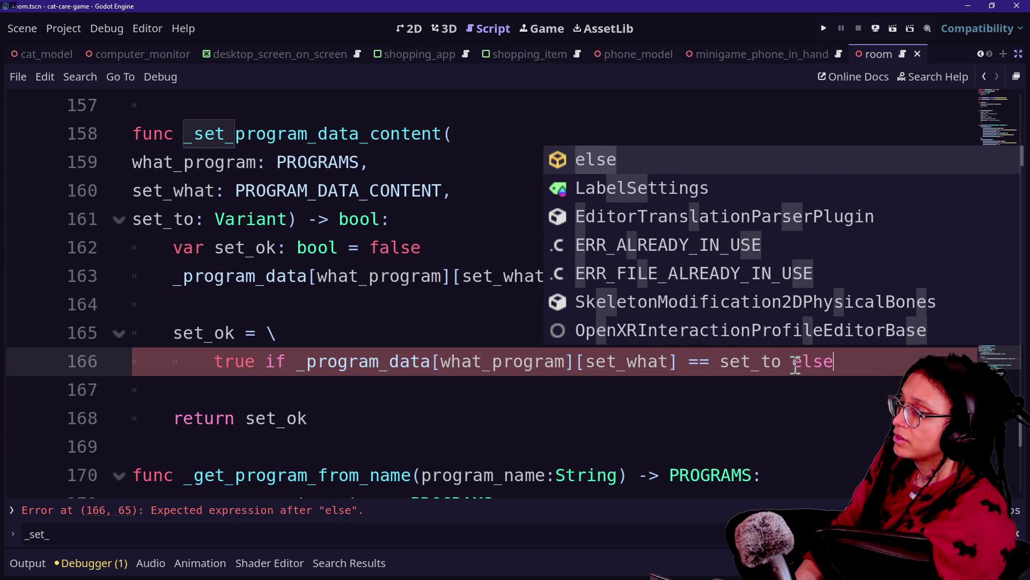
pyautogui.write(' fa;s')
pyautogui.press('BackSpace')
pyautogui.write('lse')
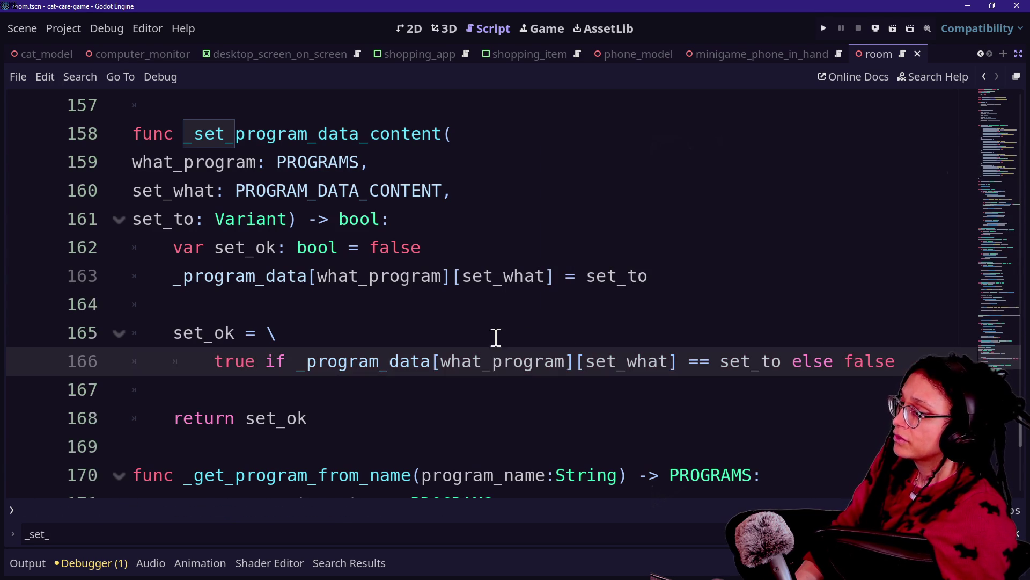
# - Review the parts of the completed set_ok condition on line 166
pyautogui.click(389, 326)
pyautogui.moveTo(370, 361); pyautogui.dragTo(472, 359)
pyautogui.click(473, 361)
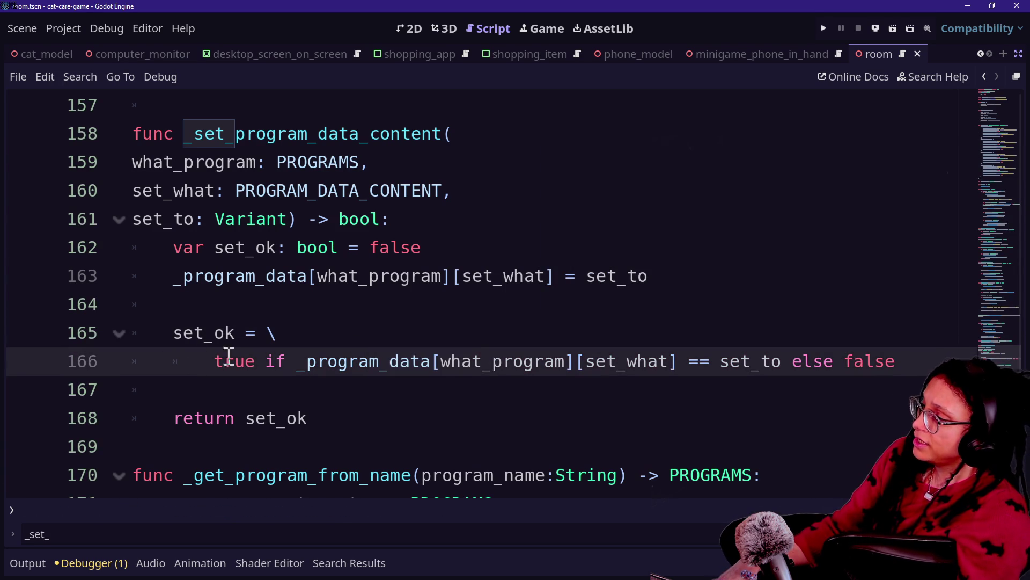
pyautogui.moveTo(296, 362)
pyautogui.mouseDown()
pyautogui.moveTo(667, 370)
pyautogui.moveTo(472, 360)
pyautogui.moveTo(792, 361)
pyautogui.mouseUp()
pyautogui.moveTo(220, 361); pyautogui.dragTo(306, 361)
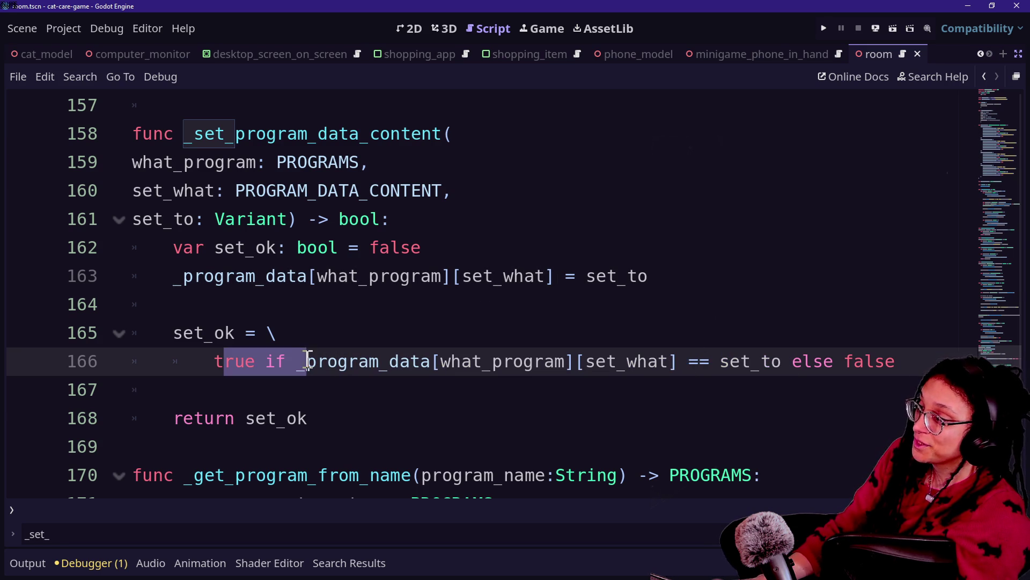
pyautogui.click(306, 362)
pyautogui.moveTo(844, 361); pyautogui.dragTo(911, 361)
pyautogui.click(911, 361)
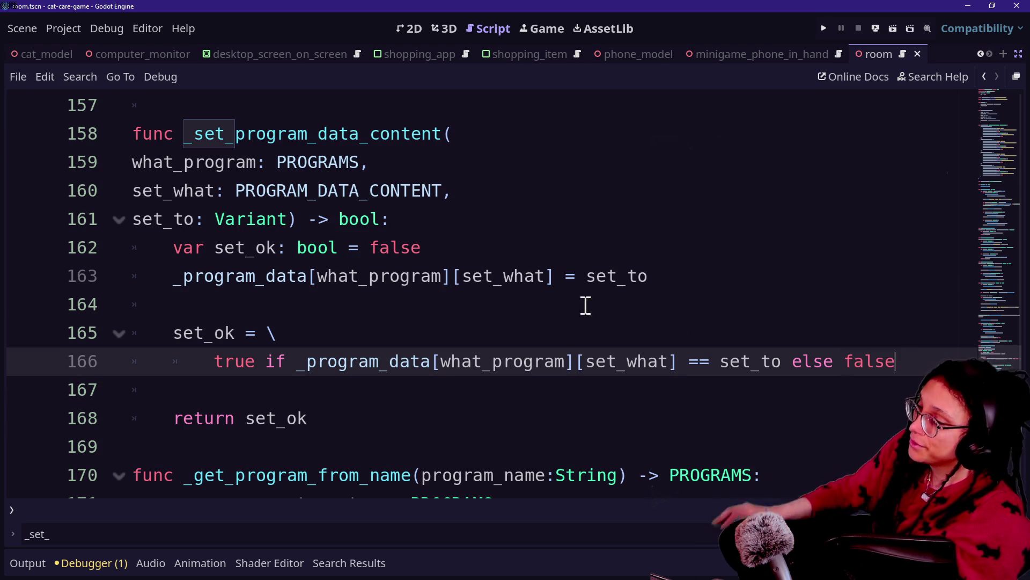
# - Save the script and look over the set_ok block through return set_ok
pyautogui.click(567, 305)
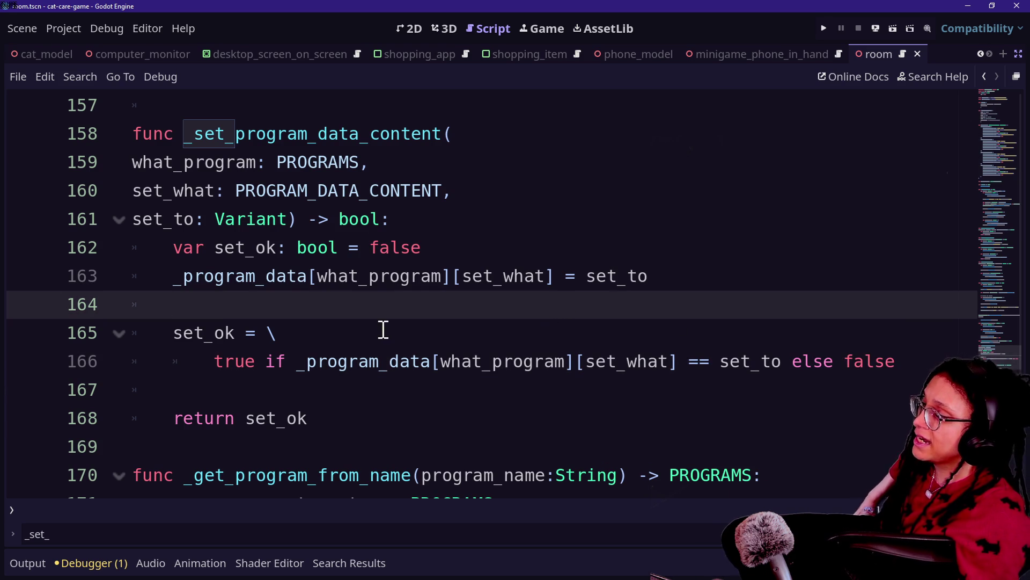
pyautogui.click(266, 387)
pyautogui.moveTo(196, 331); pyautogui.dragTo(363, 368)
pyautogui.click(349, 411)
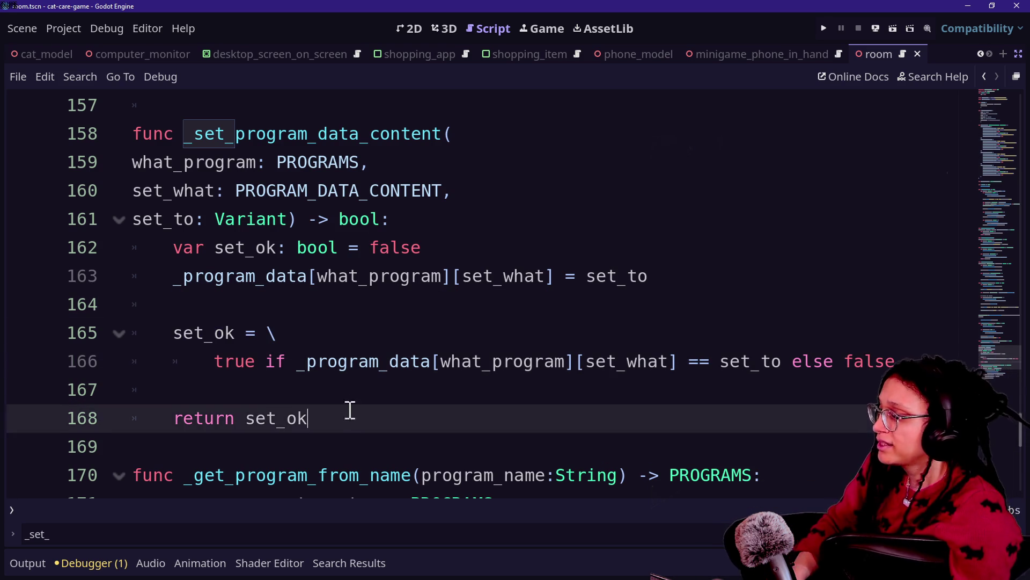
pyautogui.click(343, 401)
pyautogui.hotkey('ctrl', 's')
pyautogui.click(195, 304)
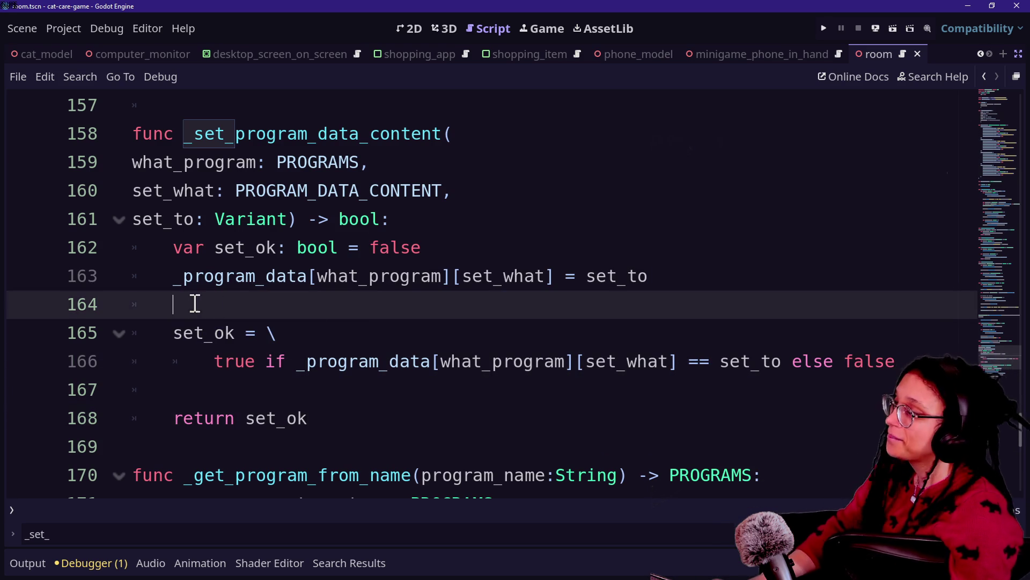
pyautogui.click(382, 324)
pyautogui.moveTo(381, 325); pyautogui.dragTo(515, 400)
# - Scroll up to line 138, where window_node is assigned directly to _program_data[program]["node"]
pyautogui.click(452, 361)
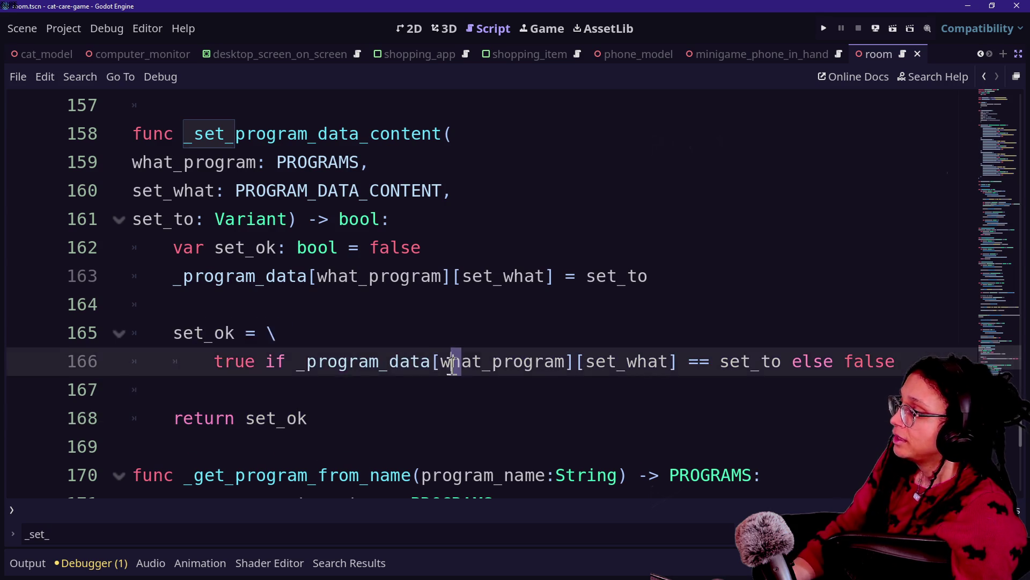
pyautogui.moveTo(452, 361); pyautogui.dragTo(345, 281)
pyautogui.press('Up')
pyautogui.scroll(1, 347, 287)
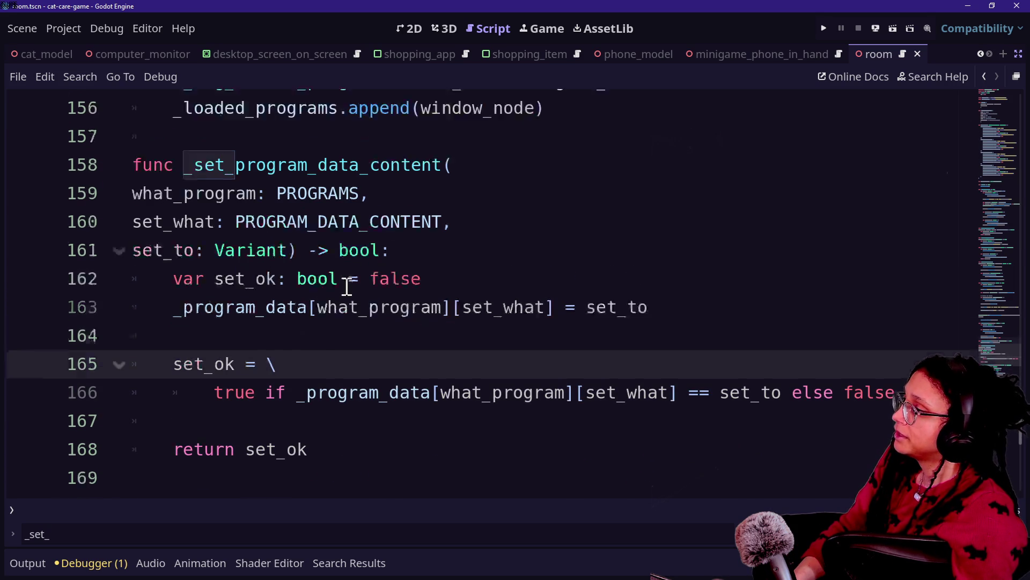
pyautogui.scroll(3, 347, 287)
pyautogui.click(360, 335)
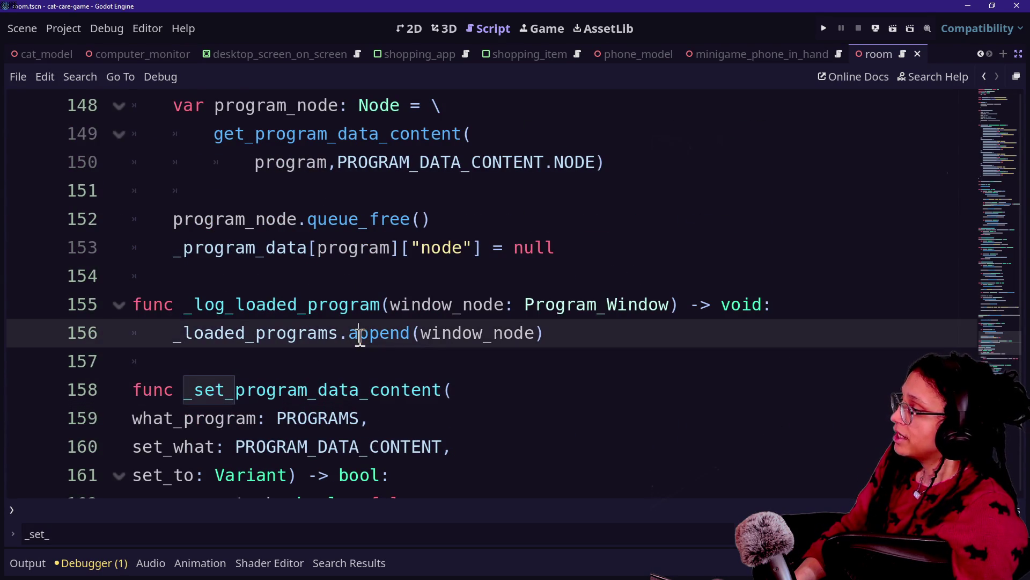
pyautogui.scroll(1, 438, 343)
pyautogui.scroll(2, 449, 346)
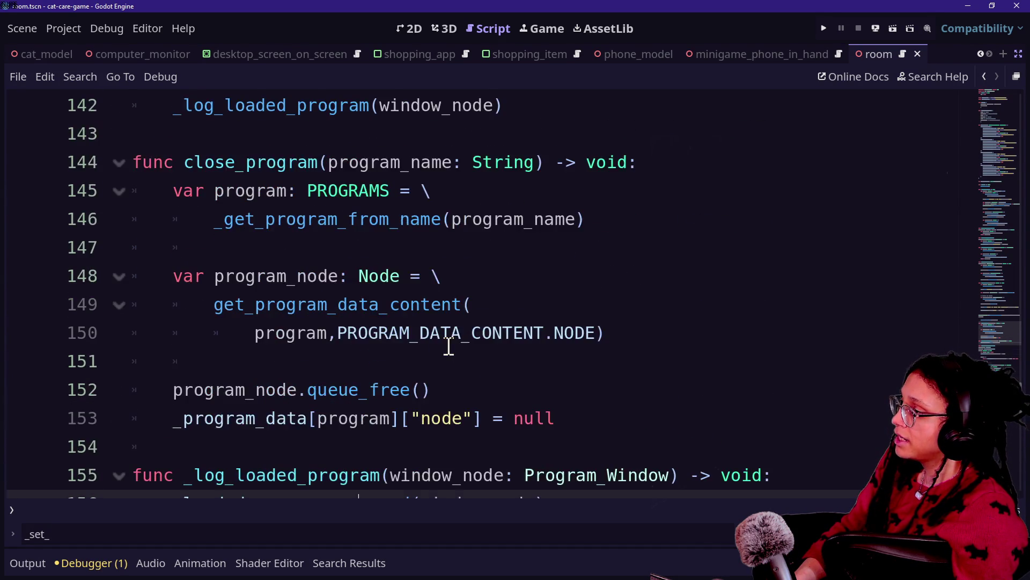
pyautogui.scroll(3, 449, 347)
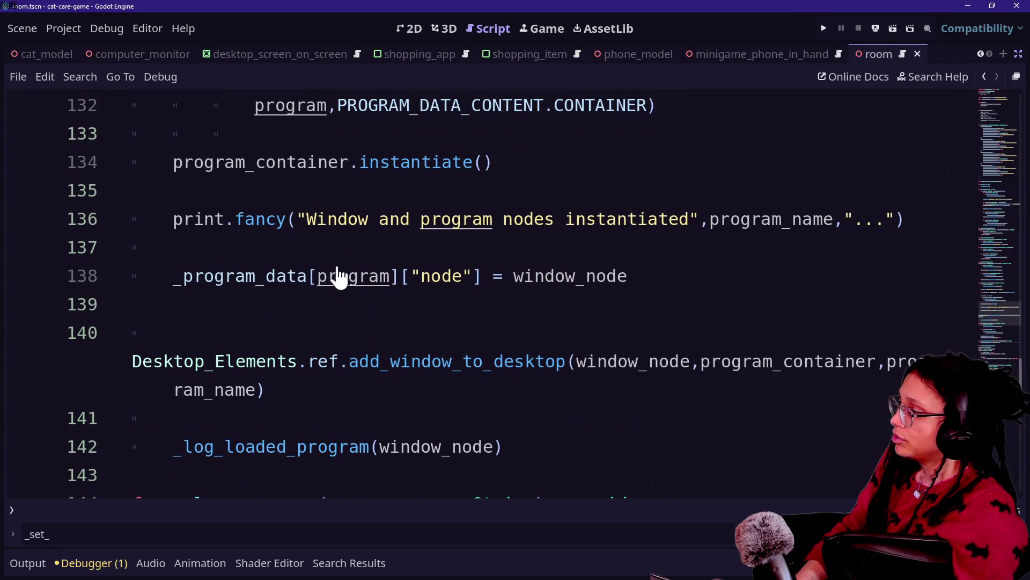
pyautogui.moveTo(149, 263); pyautogui.dragTo(329, 269)
pyautogui.click(451, 260)
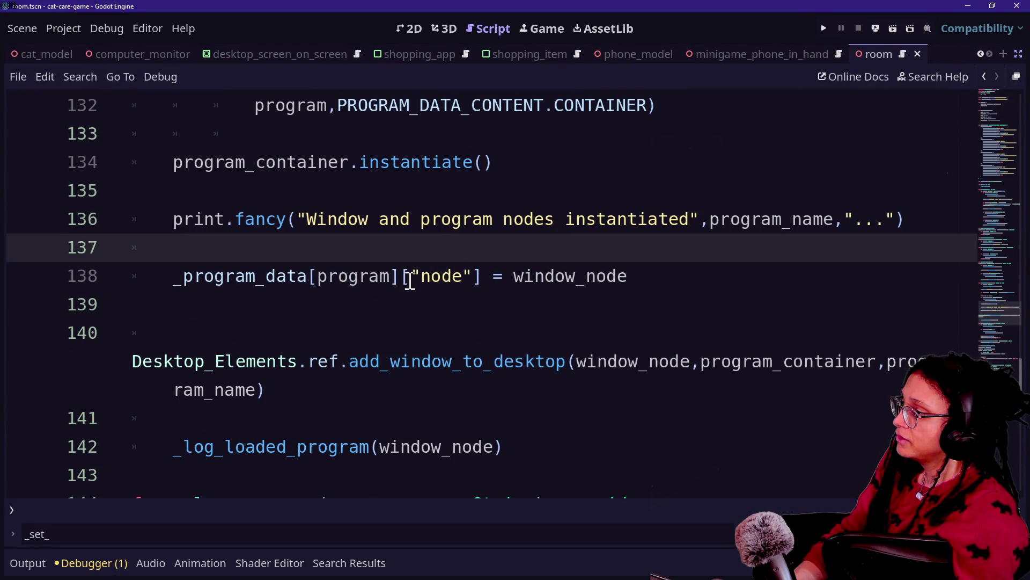
# - Replace line 138 with _set_program_data_content(program, PROGRAM_DATA_CONTENT.NODE, window_node), copy it, and save
pyautogui.click(479, 277)
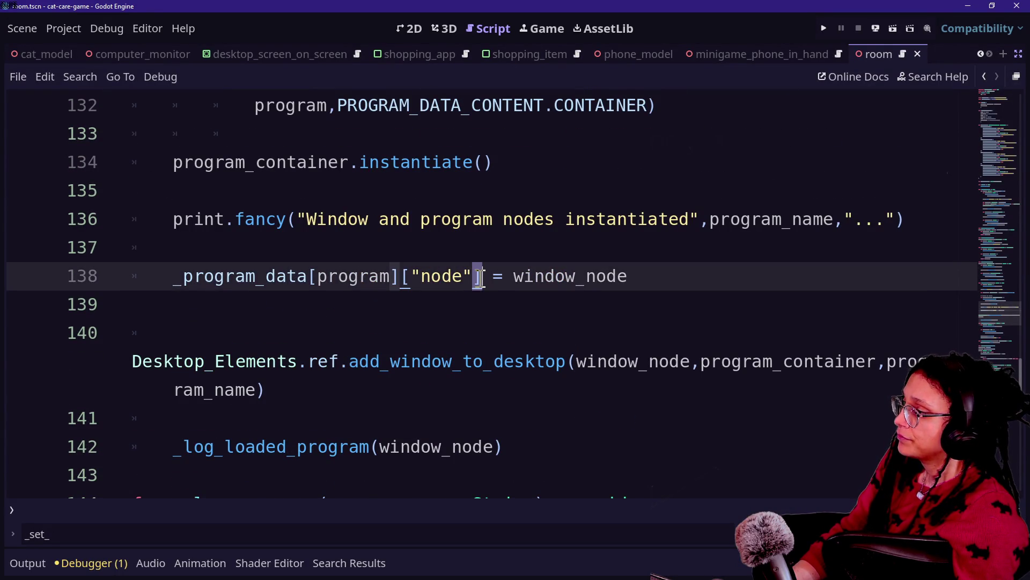
pyautogui.press('Home')
pyautogui.write('_set_program_data_content( \t\tprogram,PROGRAM_DATA_CONTENT.NODE')
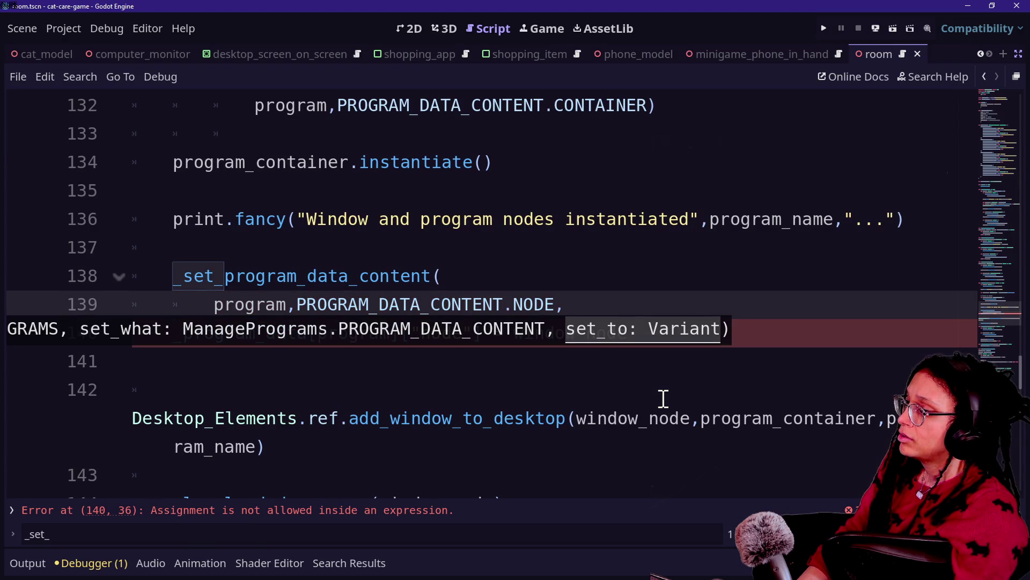
pyautogui.write('window_node)')
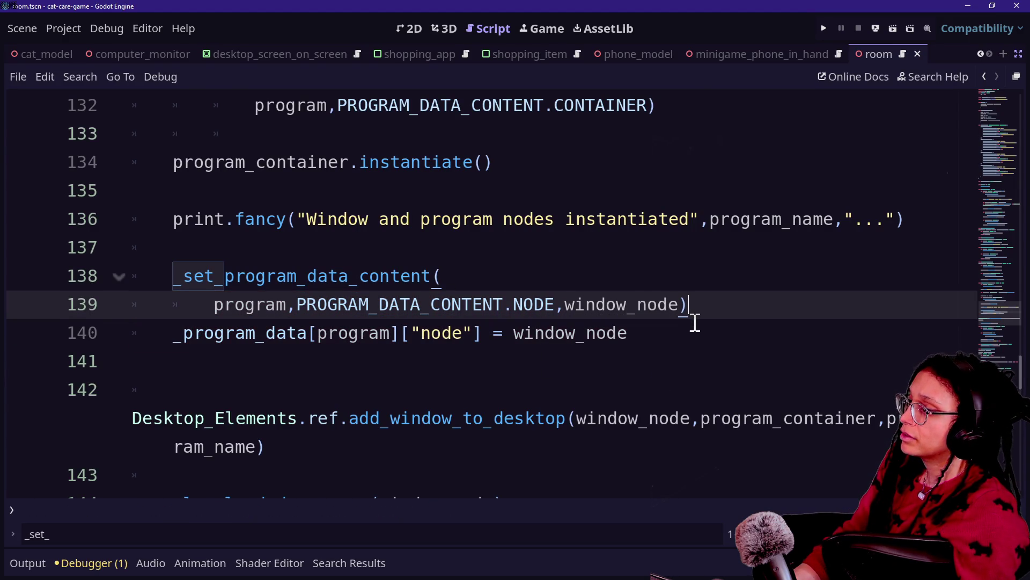
pyautogui.click(726, 320)
pyautogui.keyDown('shift'); pyautogui.click(729, 315); pyautogui.keyUp('shift')
pyautogui.press('BackSpace')
pyautogui.moveTo(728, 315); pyautogui.dragTo(706, 264)
pyautogui.hotkey('ctrl', 'c')
pyautogui.hotkey('ctrl', 's')
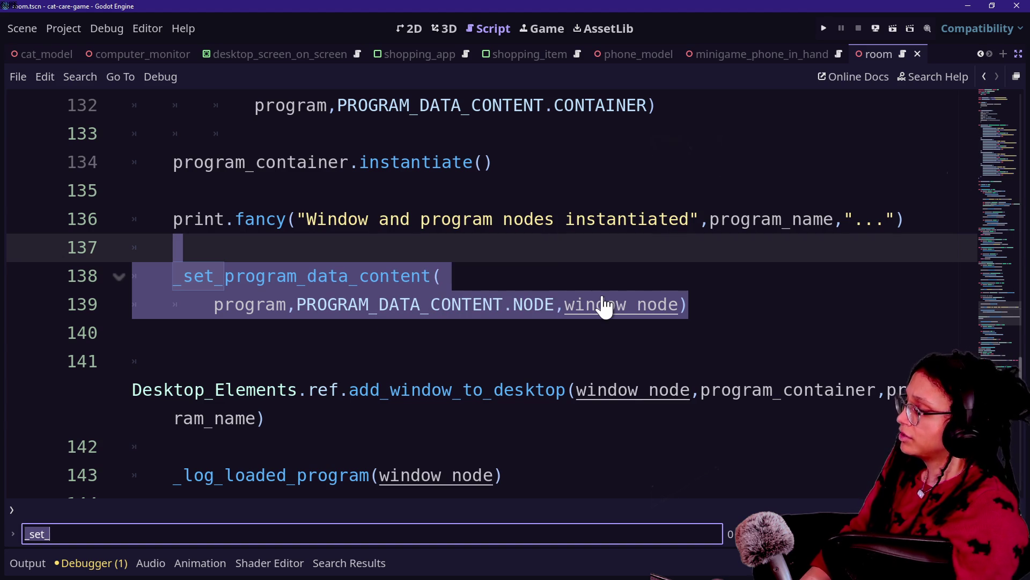
pyautogui.write('["')
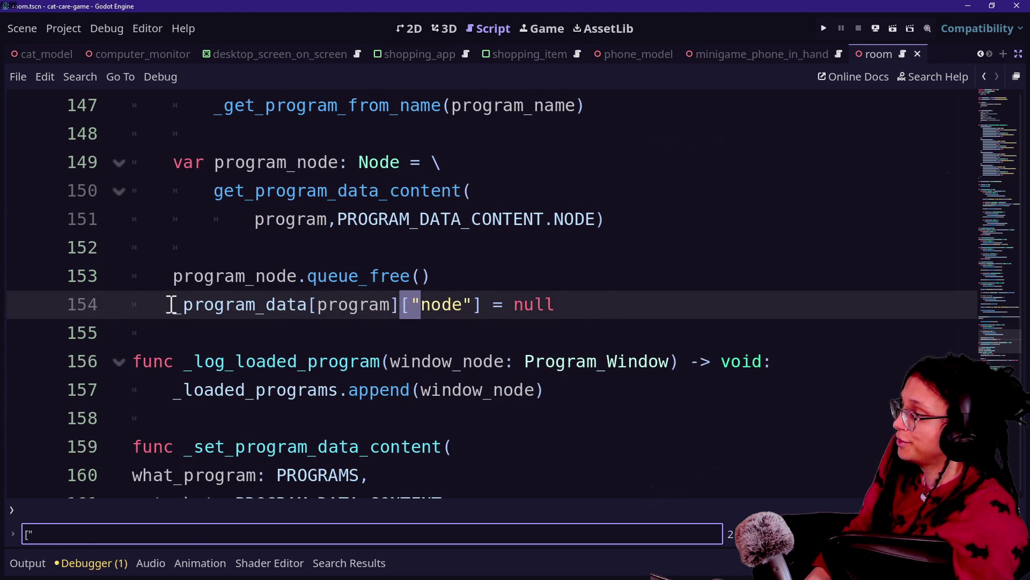
# - Paste the setter call after queue_free(), changing its window_node argument to null
pyautogui.moveTo(172, 305)
pyautogui.mouseDown()
pyautogui.moveTo(510, 302)
pyautogui.moveTo(485, 296)
pyautogui.mouseUp()
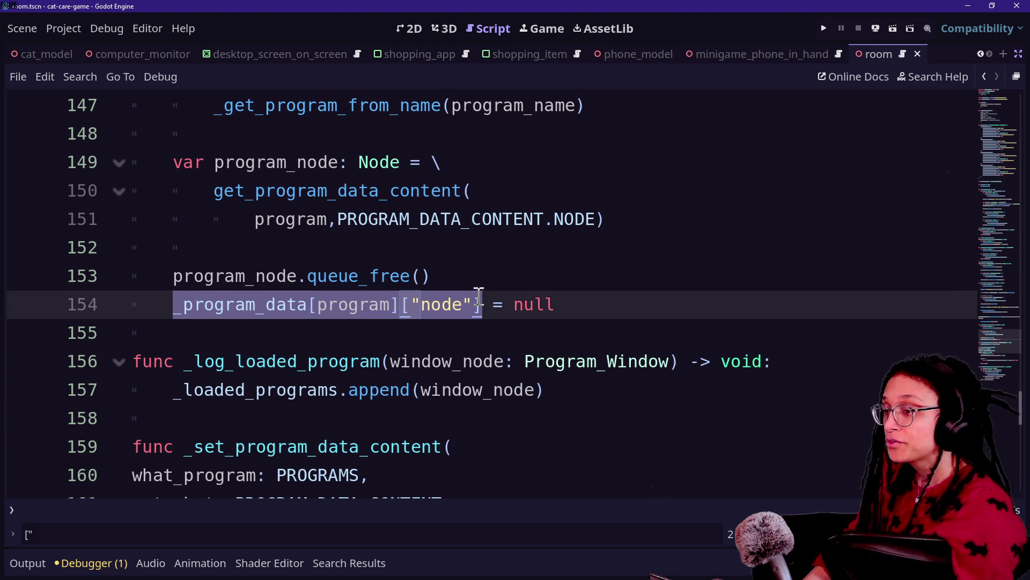
pyautogui.click(510, 285)
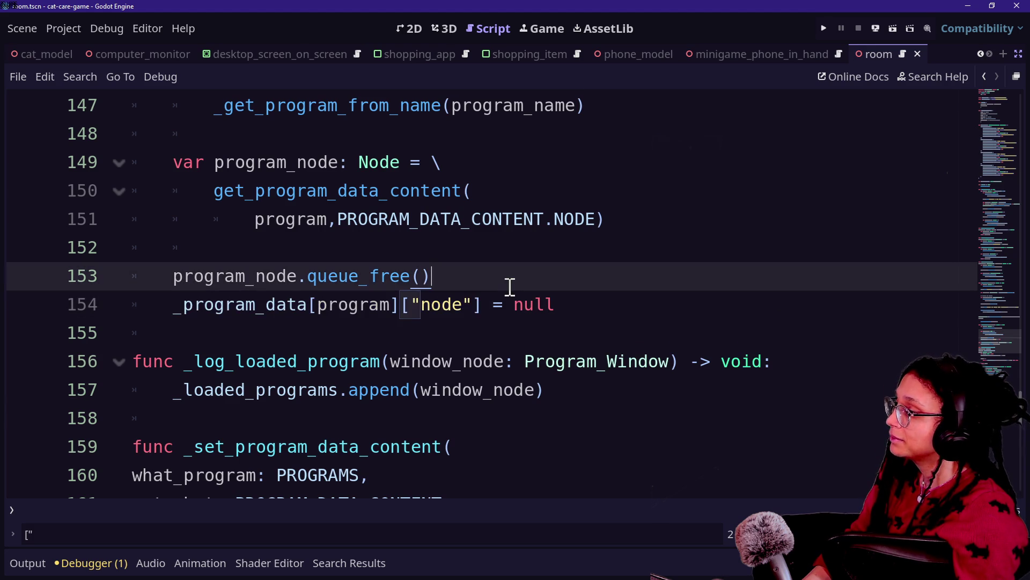
pyautogui.press('Return')
pyautogui.press('Return')
pyautogui.hotkey('ctrl', 'v')
pyautogui.click(342, 303)
pyautogui.press('BackSpace')
pyautogui.press('BackSpace')
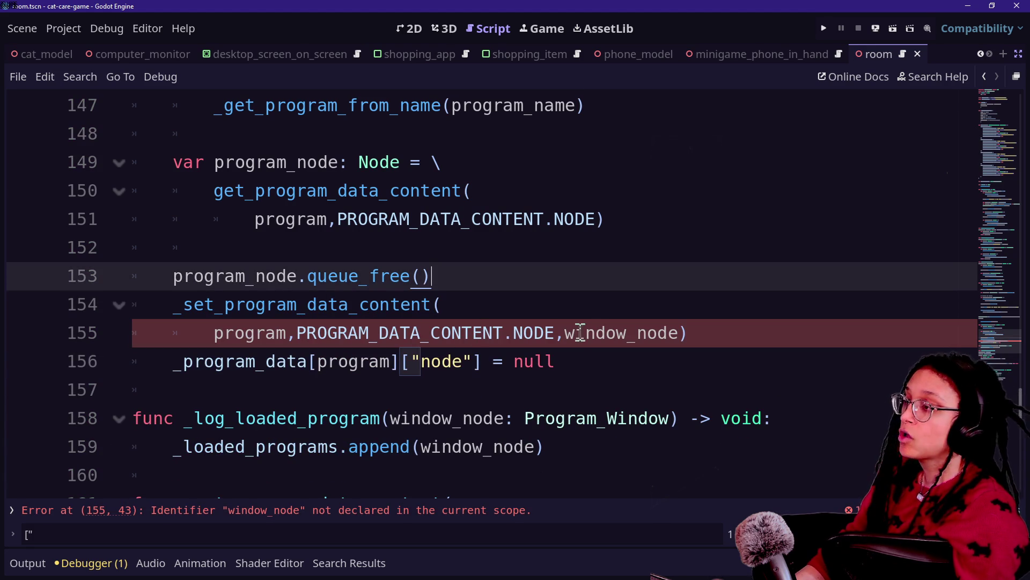
pyautogui.moveTo(565, 333); pyautogui.dragTo(678, 334)
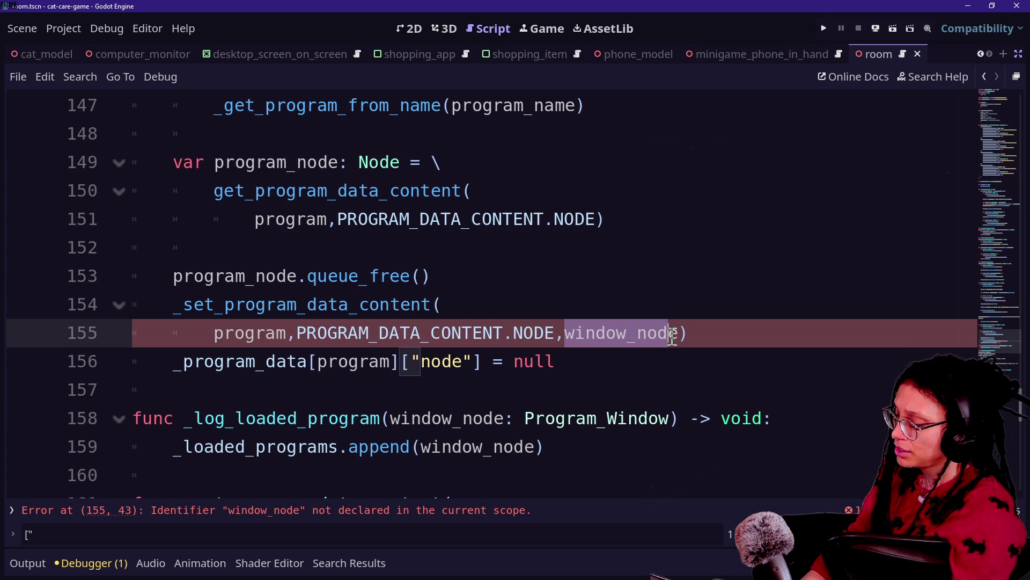
pyautogui.write('nulle')
pyautogui.press('BackSpace')
pyautogui.click(650, 333)
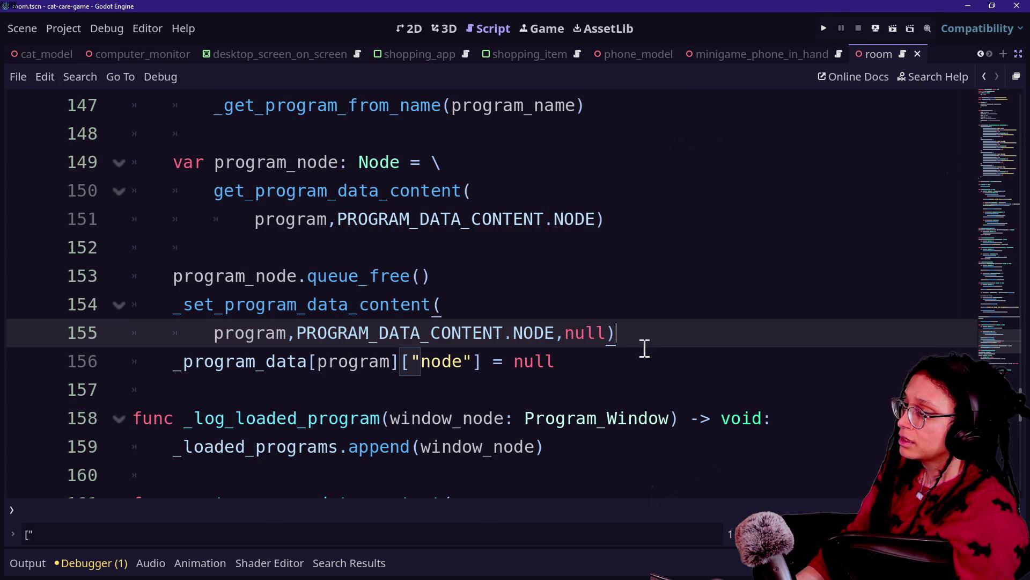
# - Delete the old null dictionary assignment, save, and jump to the next '["' match
pyautogui.hotkey('shift', 'Down')
pyautogui.press('BackSpace')
pyautogui.hotkey('ctrl', 's')
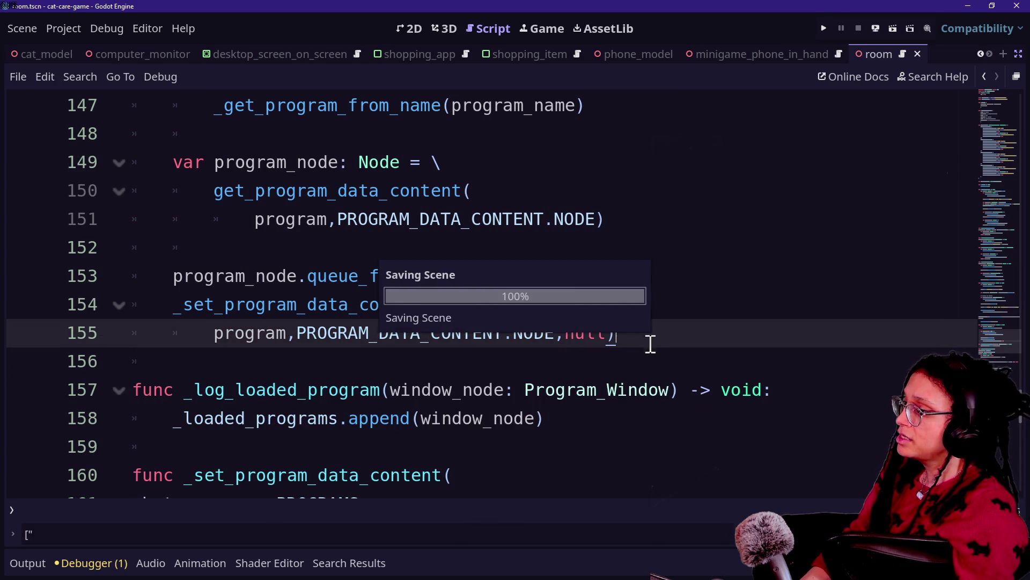
pyautogui.hotkey('ctrl', 'f')
pyautogui.press('Return')
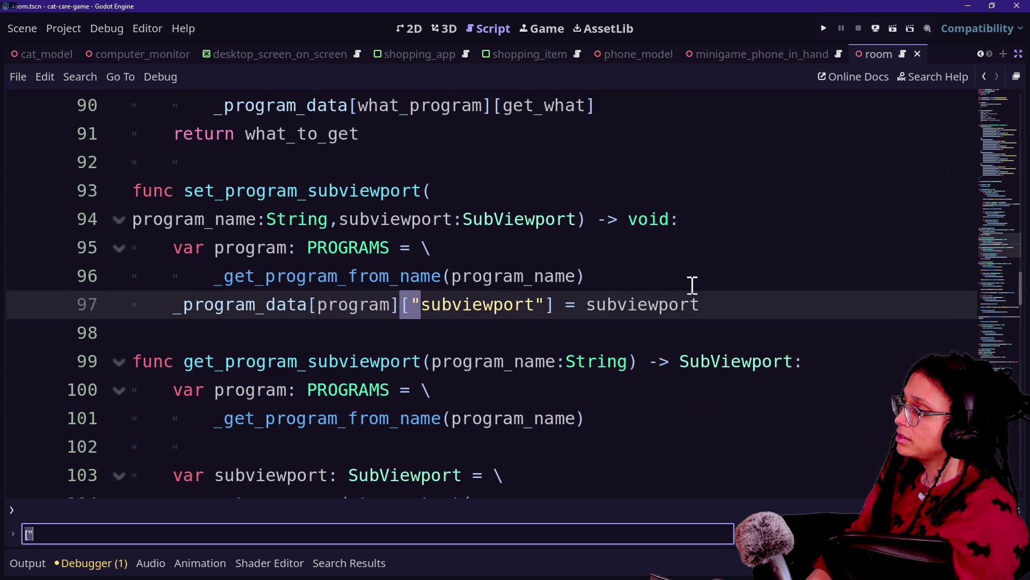
# - Paste the copied _set_program_data_content call on a new line in set_program_subviewport
pyautogui.click(692, 284)
pyautogui.press('Return')
pyautogui.hotkey('ctrl', 'v')
pyautogui.click(405, 334)
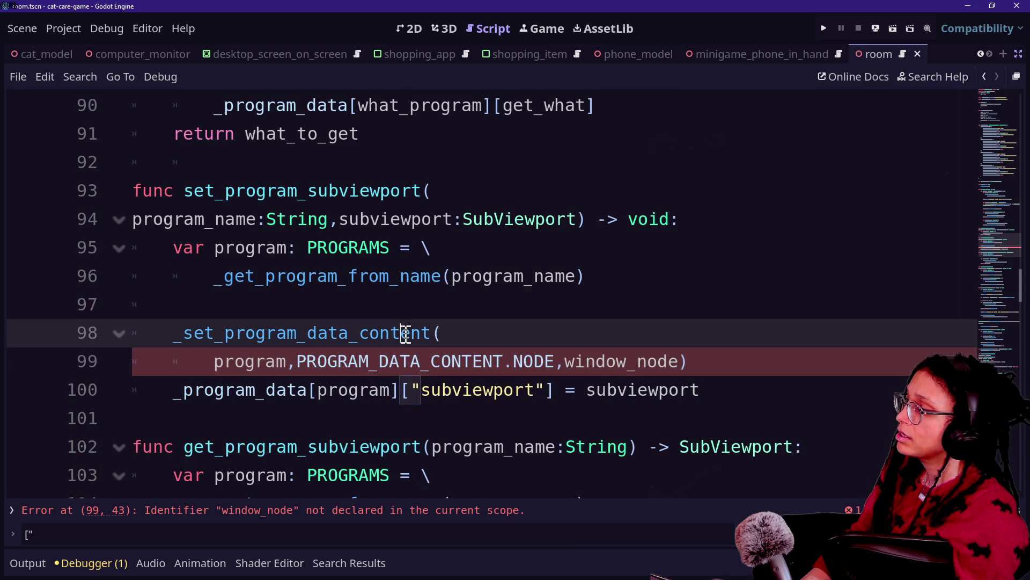
pyautogui.click(429, 314)
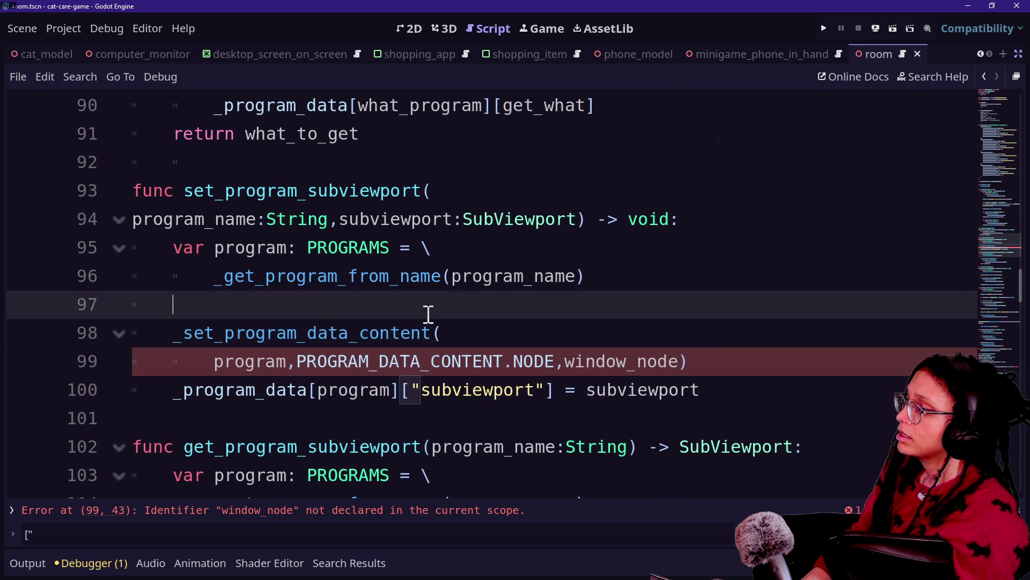
# - In the pasted call, change NODE to SUBVIEWPORT and window_node to subviewport
pyautogui.doubleClick(531, 363)
pyautogui.write('S')
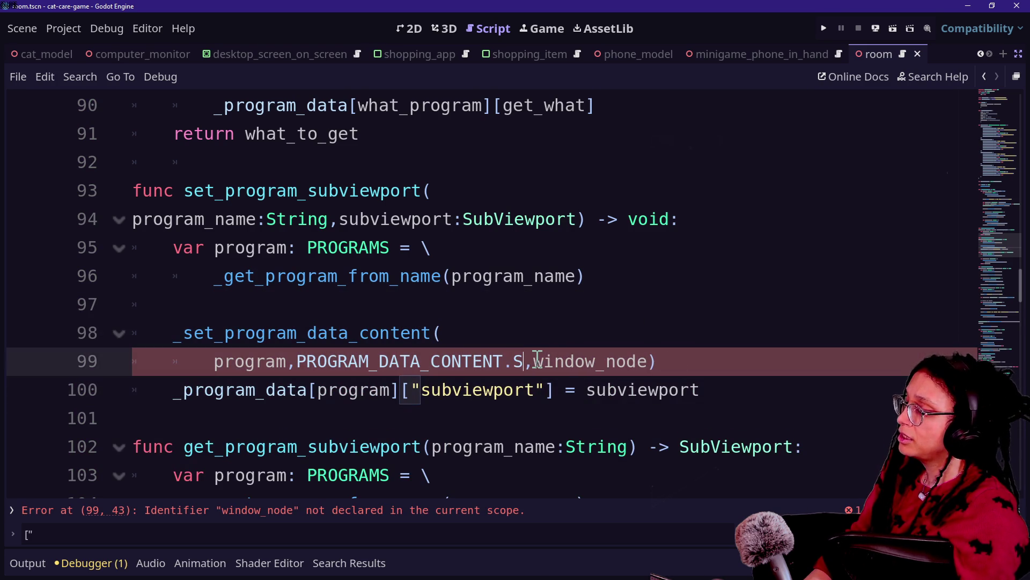
pyautogui.write('UBVIEWPOR')
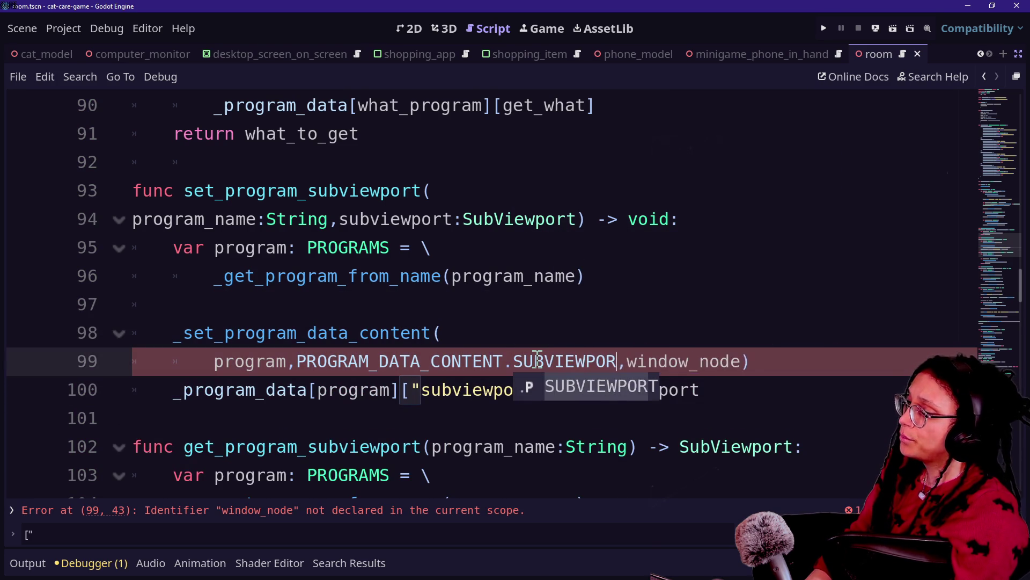
pyautogui.write('T')
pyautogui.moveTo(639, 361); pyautogui.dragTo(753, 361)
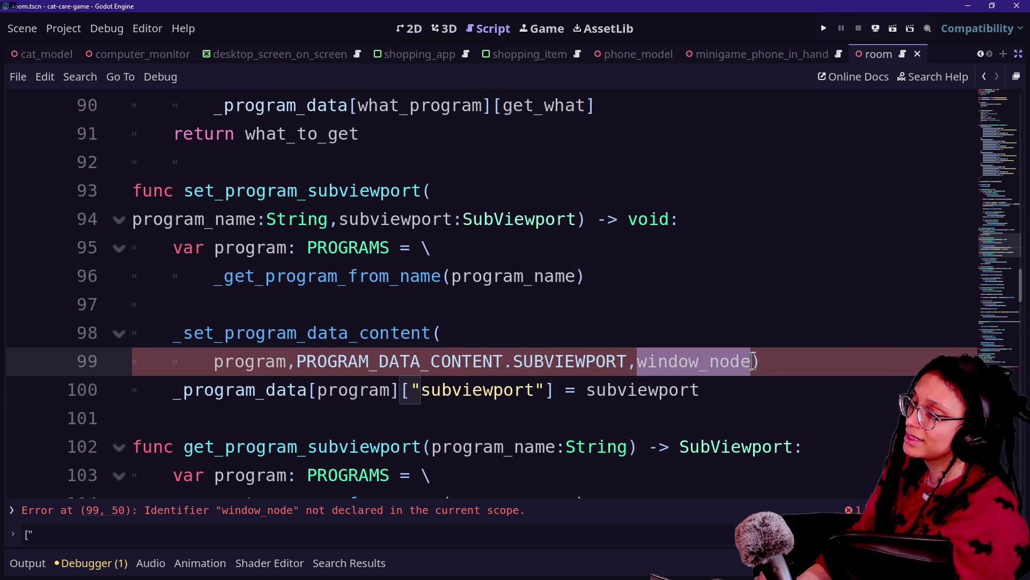
pyautogui.write('e')
pyautogui.press('Left')
pyautogui.write('s')
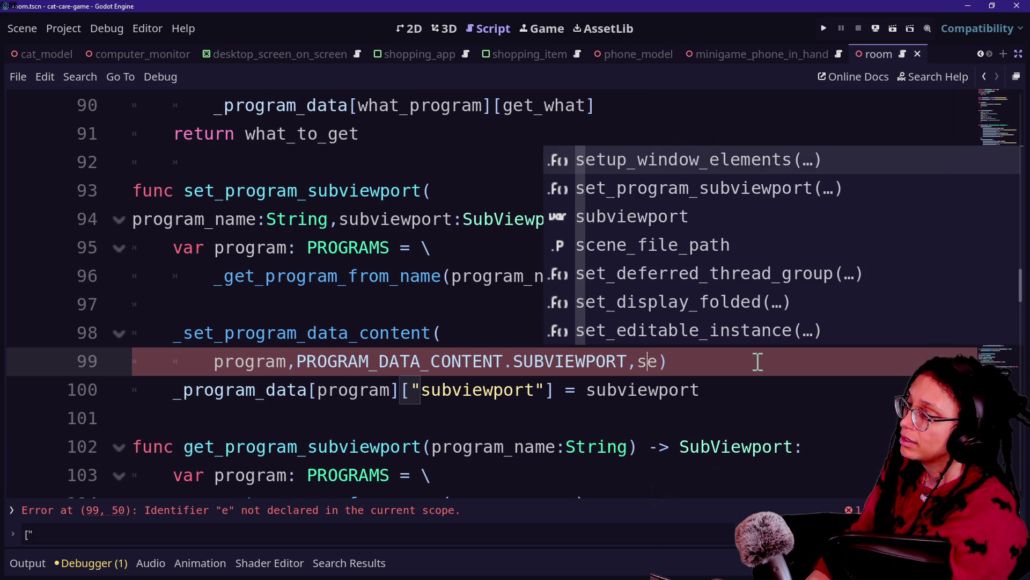
pyautogui.press('Delete')
pyautogui.write('ubview')
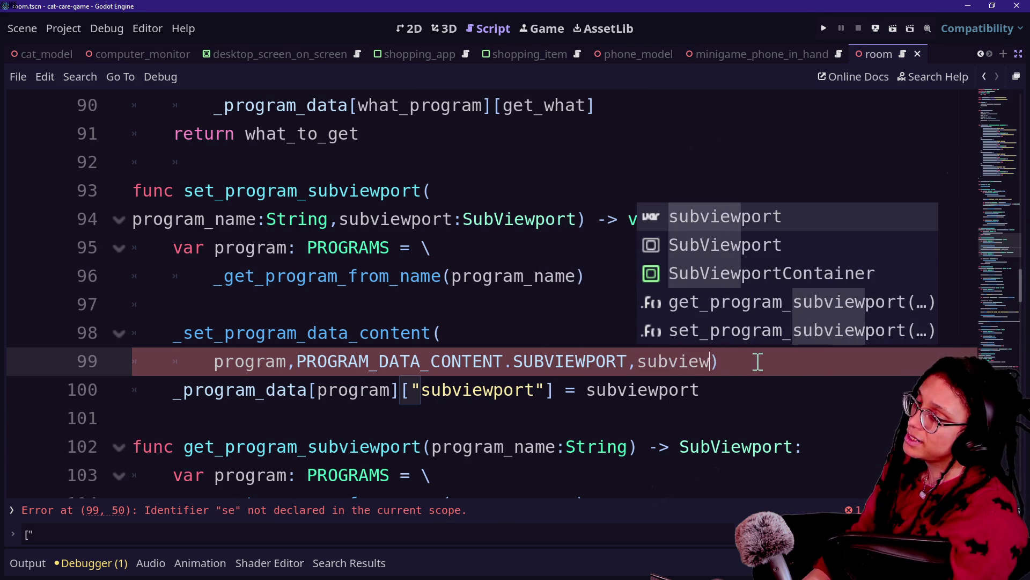
pyautogui.write('port')
pyautogui.press('Escape')
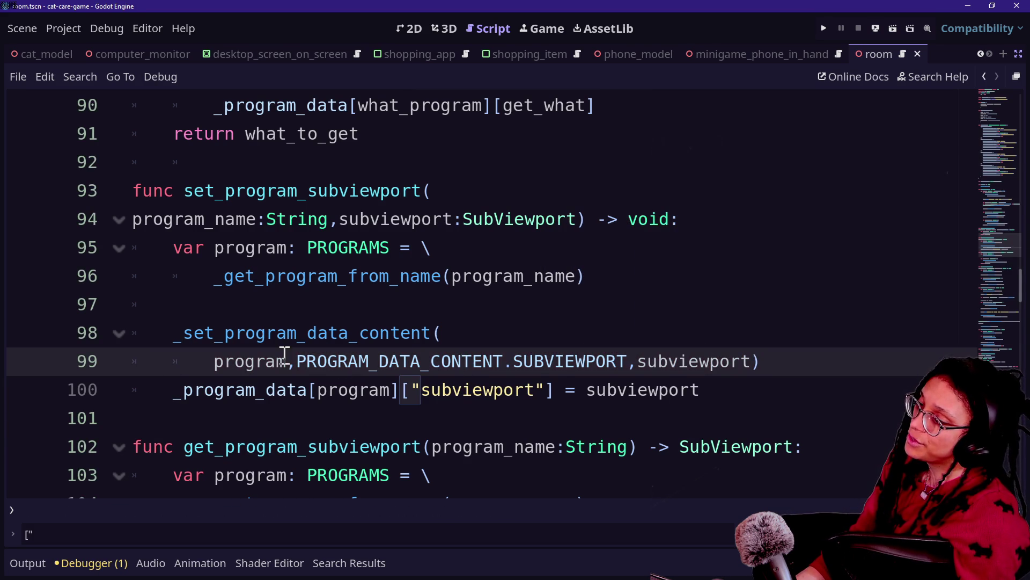
# - Select the old direct subviewport assignment line below the new call
pyautogui.moveTo(290, 361); pyautogui.dragTo(568, 350)
pyautogui.moveTo(188, 391)
pyautogui.mouseDown()
pyautogui.moveTo(568, 350)
pyautogui.moveTo(421, 400)
pyautogui.moveTo(625, 401)
pyautogui.mouseUp()
pyautogui.moveTo(739, 401); pyautogui.dragTo(317, 405)
pyautogui.scroll(5, 318, 402)
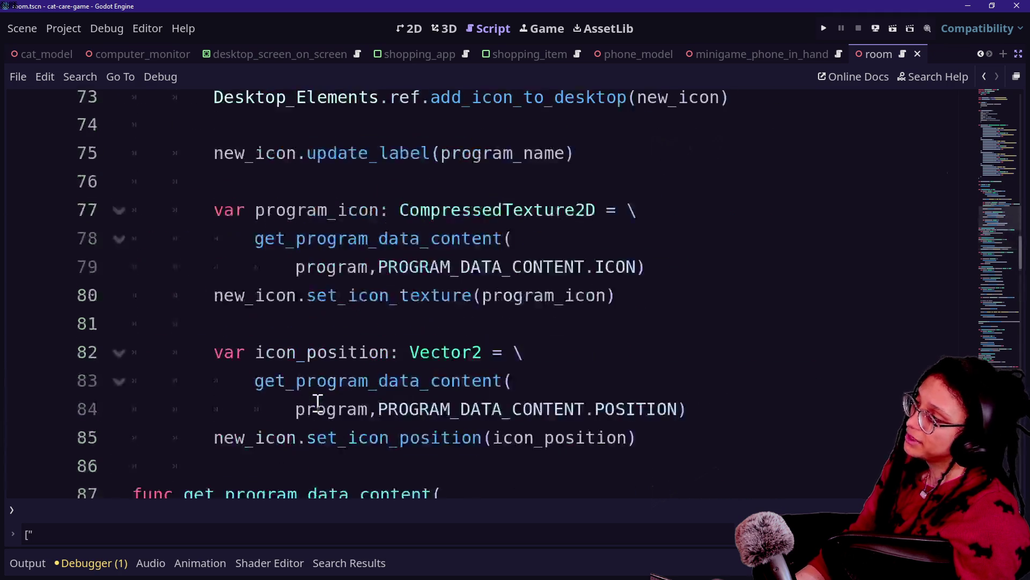
pyautogui.scroll(15, 318, 403)
pyautogui.scroll(-2, 319, 403)
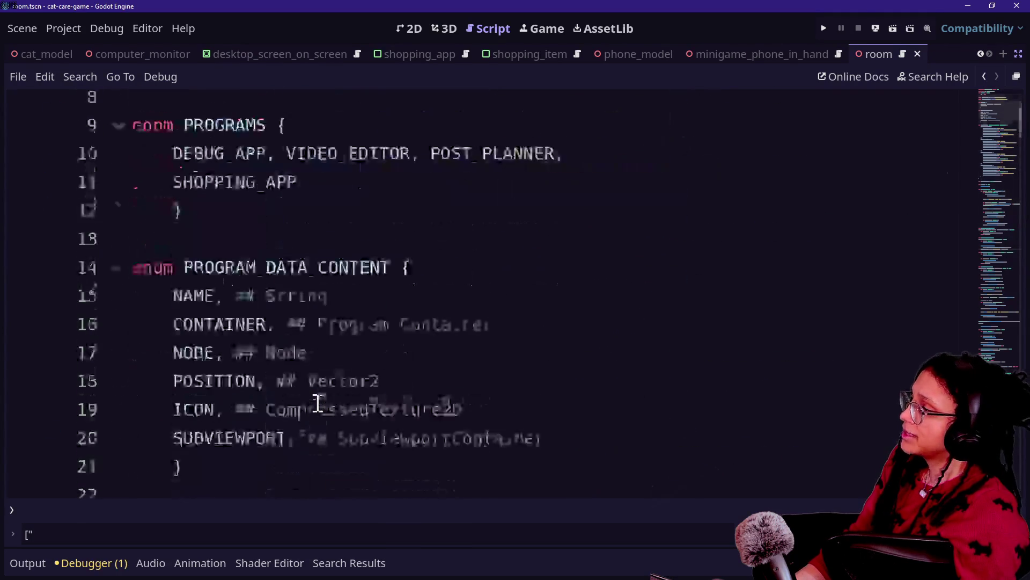
pyautogui.scroll(-5, 318, 403)
pyautogui.scroll(1, 318, 404)
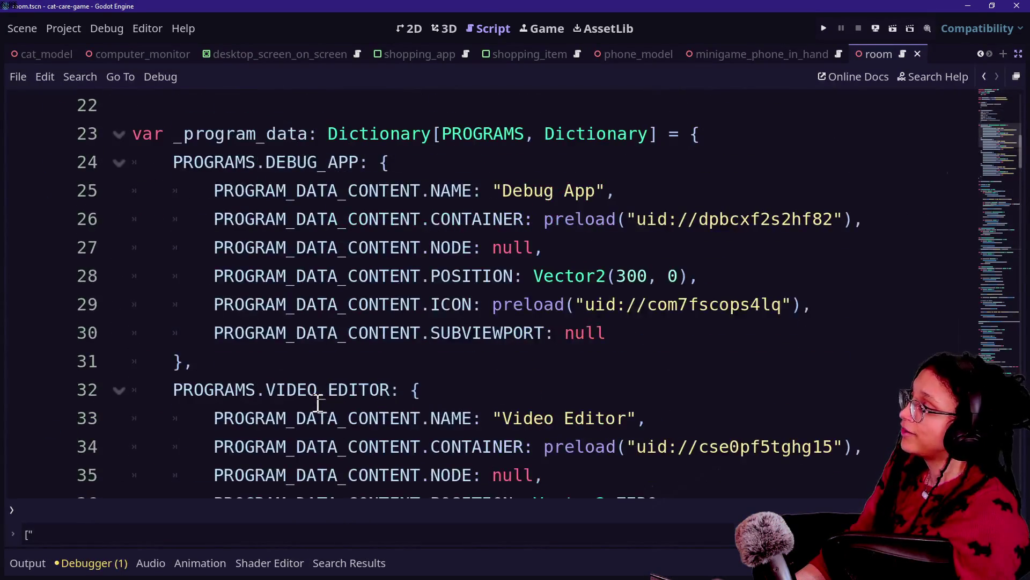
pyautogui.click(138, 133)
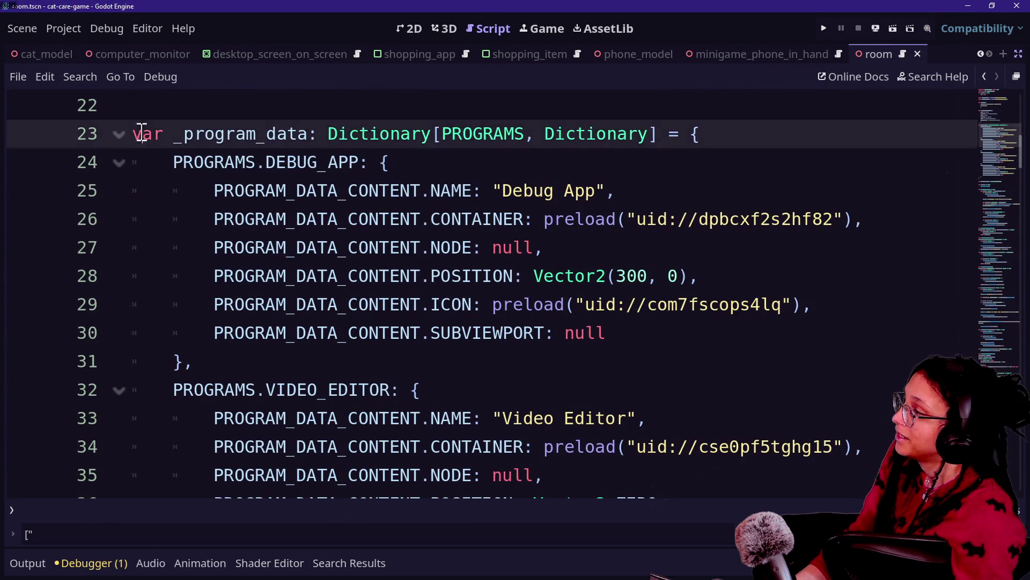
pyautogui.click(446, 248)
pyautogui.scroll(-20, 324, 198)
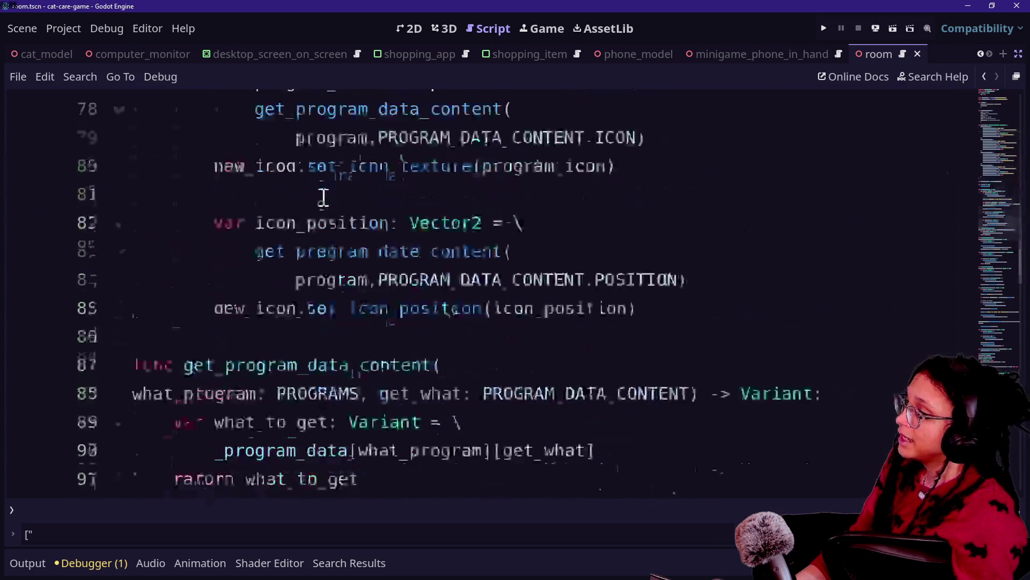
pyautogui.scroll(-4, 325, 197)
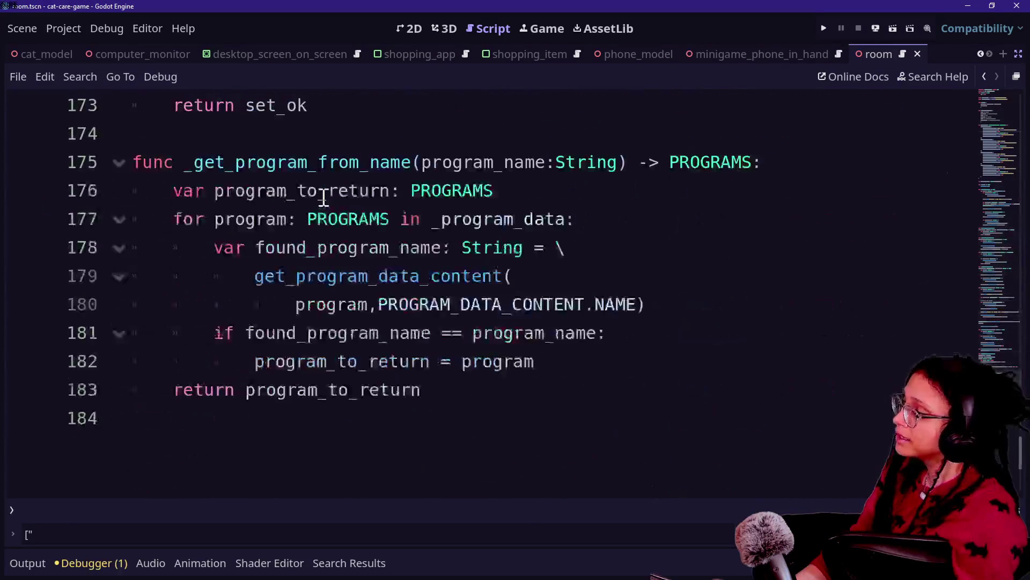
pyautogui.scroll(2, 324, 197)
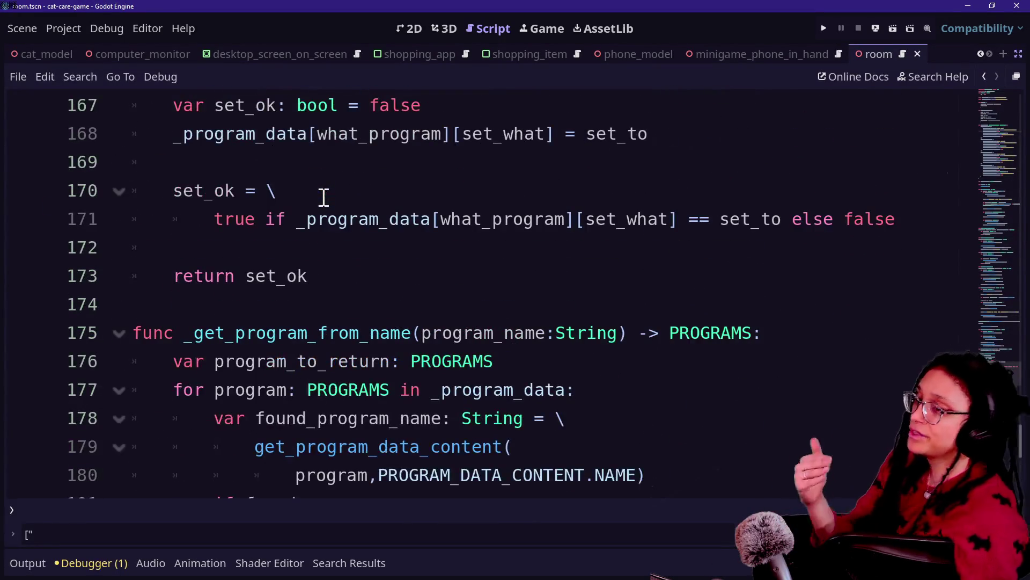
pyautogui.scroll(3, 324, 197)
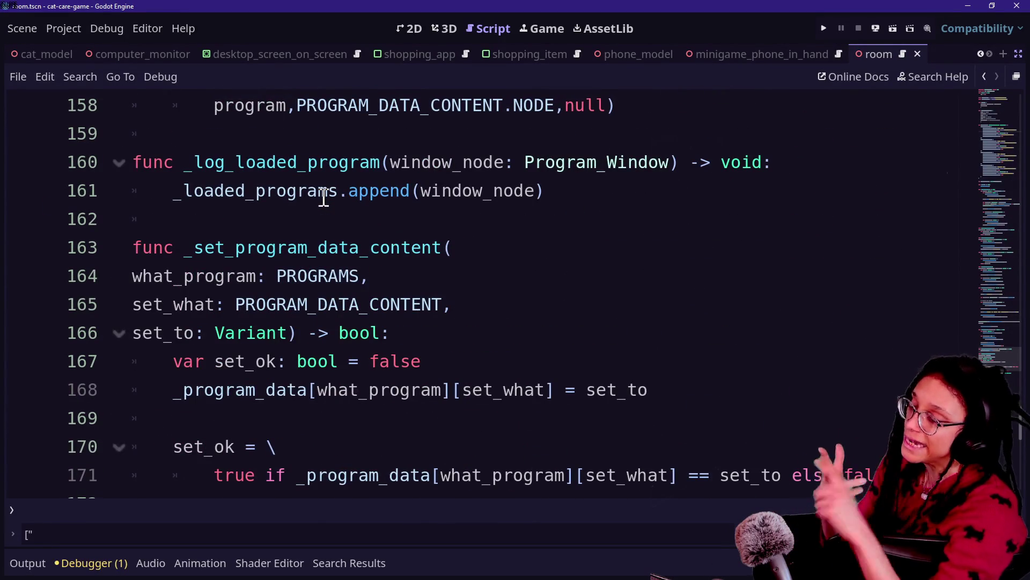
pyautogui.scroll(20, 324, 198)
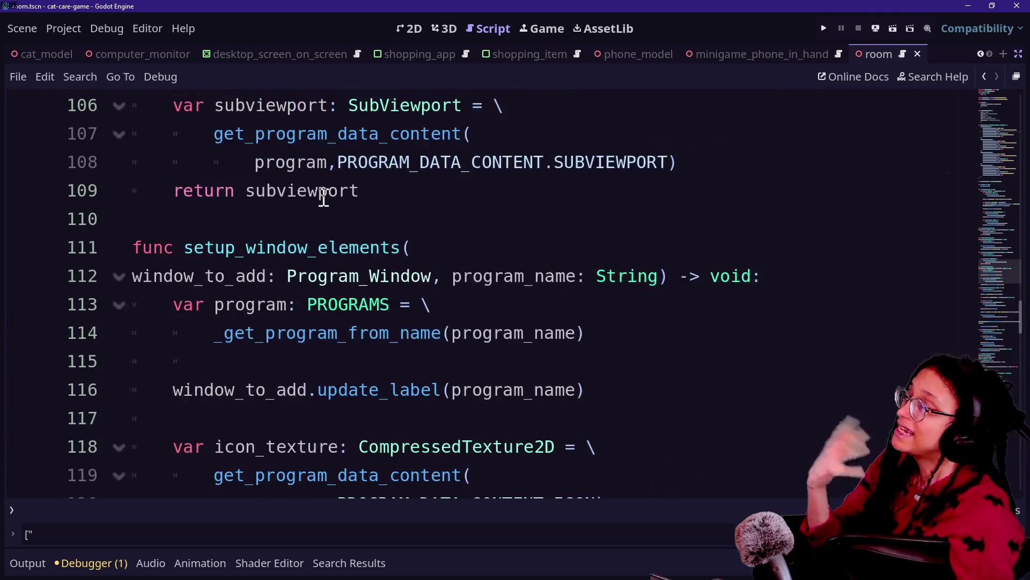
pyautogui.scroll(13, 325, 198)
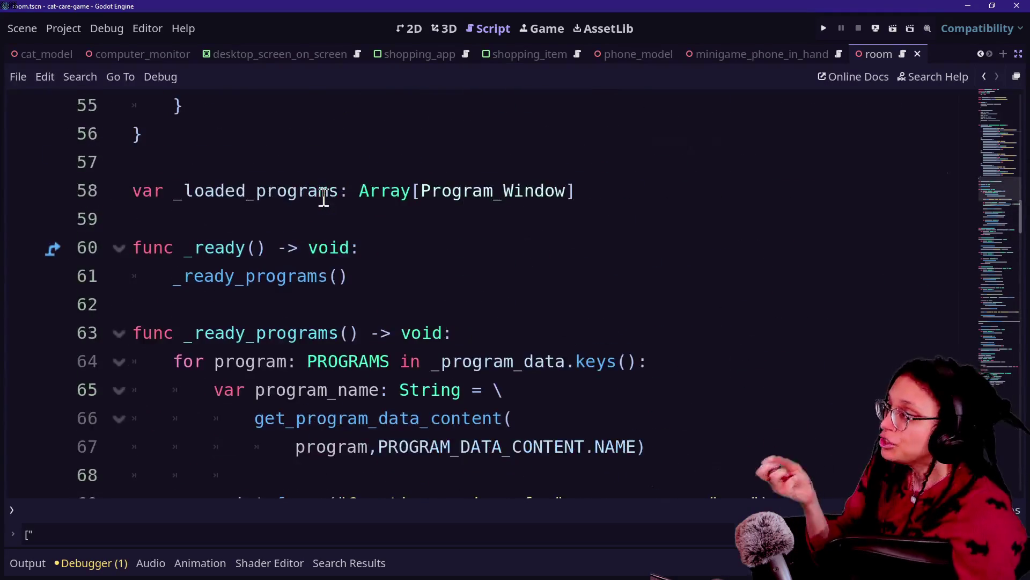
pyautogui.scroll(-1, 324, 199)
pyautogui.scroll(11, 324, 197)
pyautogui.scroll(-2, 324, 198)
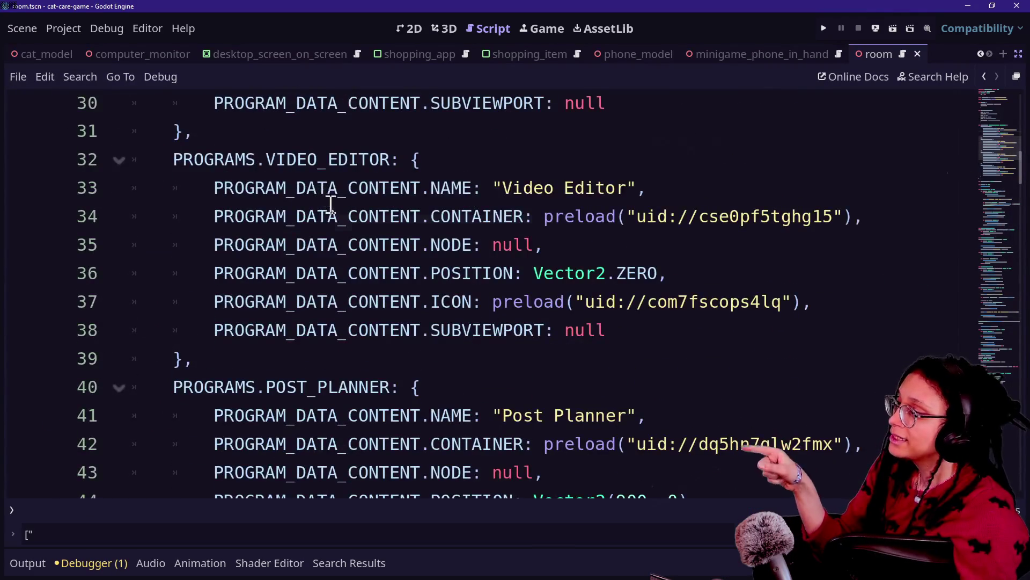
pyautogui.moveTo(329, 215); pyautogui.dragTo(305, 132)
pyautogui.click(305, 133)
pyautogui.scroll(3, 235, 200)
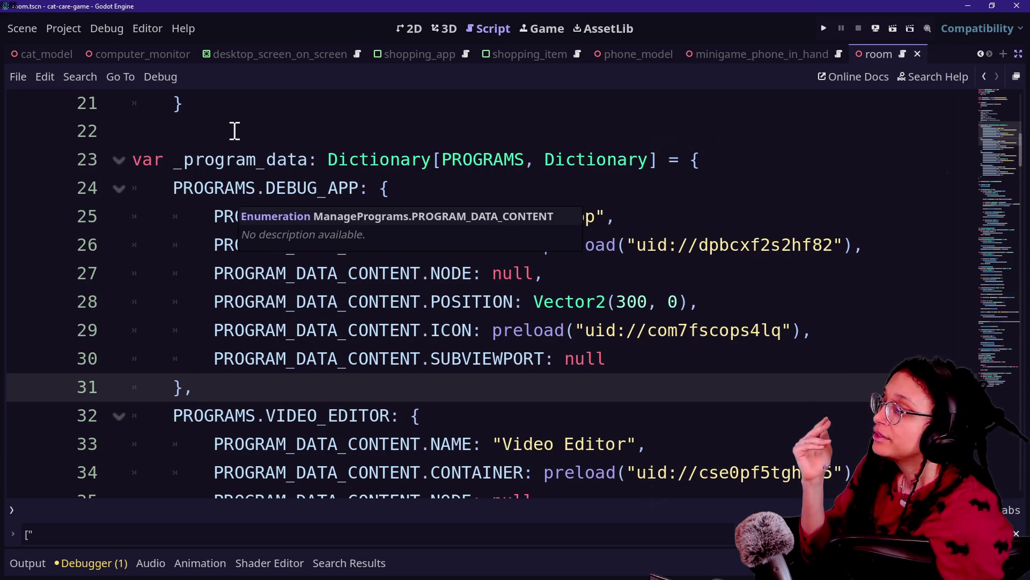
pyautogui.click(275, 160)
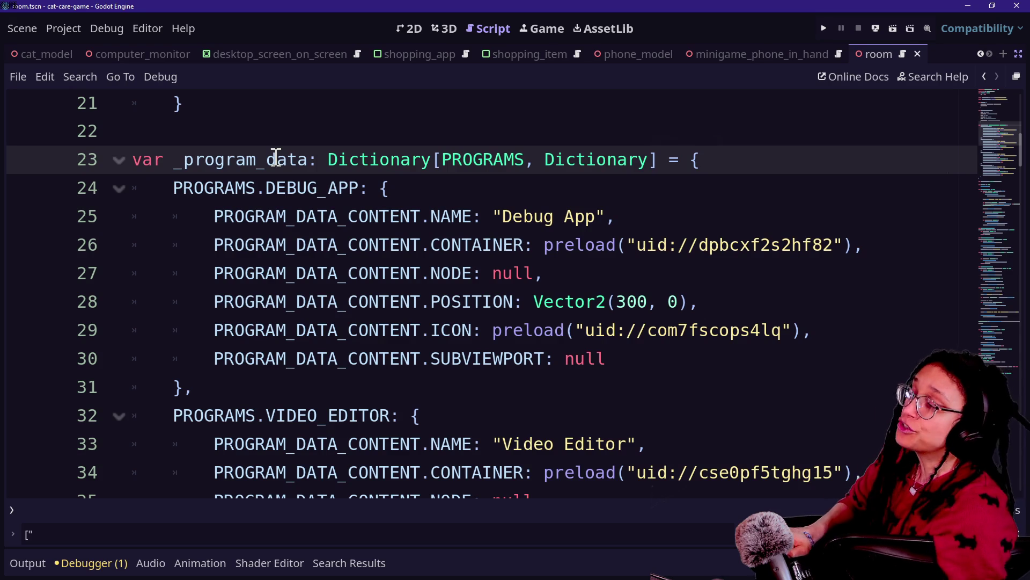
pyautogui.moveTo(275, 158); pyautogui.dragTo(449, 406)
pyautogui.click(444, 409)
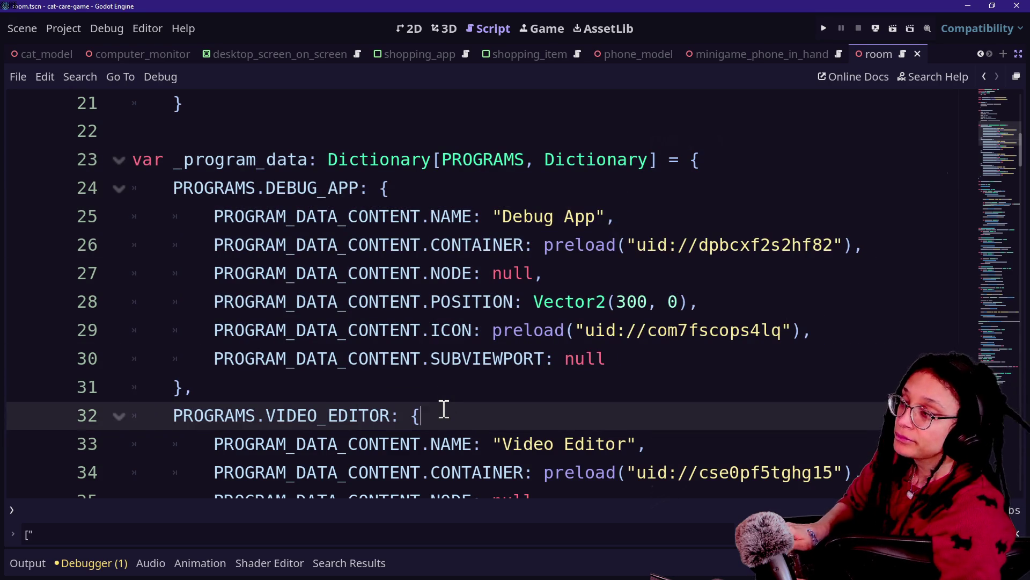
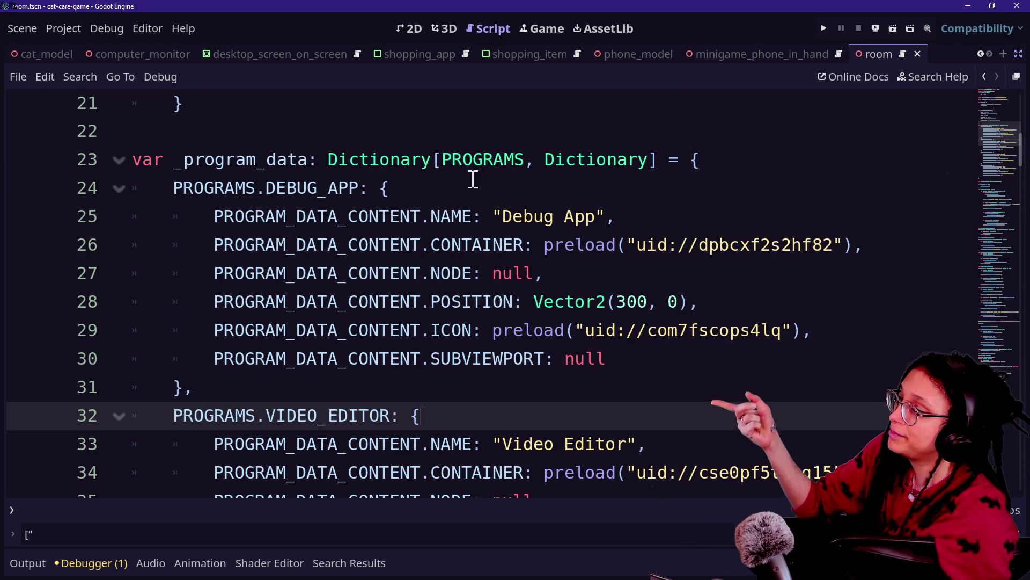
# - Highlight the uses of PROGRAMS and make trial edits in the Debug App name entry on line 25
pyautogui.doubleClick(510, 155)
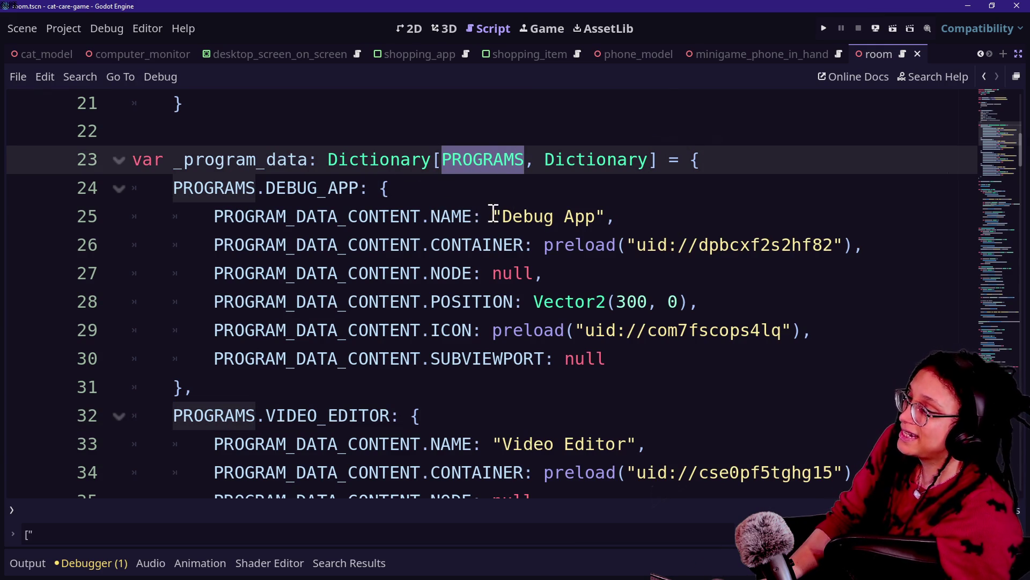
pyautogui.click(475, 213)
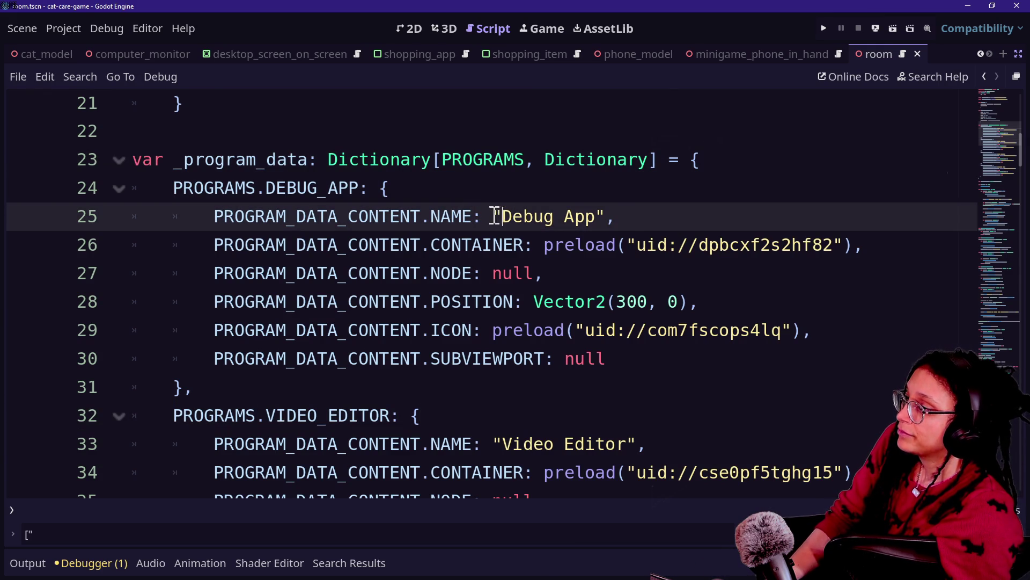
pyautogui.write('ic')
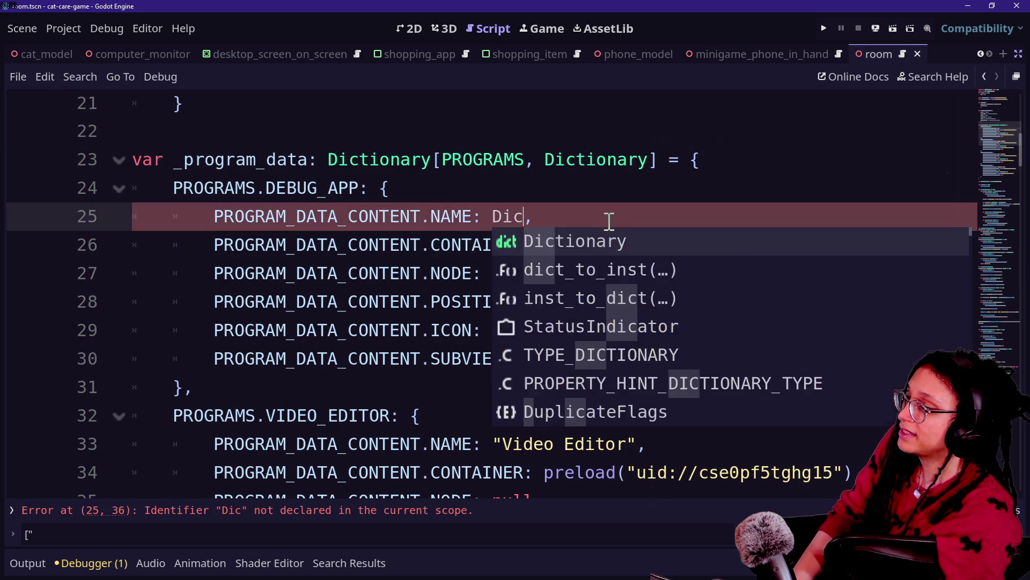
pyautogui.press('BackSpace')
pyautogui.press('BackSpace')
pyautogui.press('BackSpace')
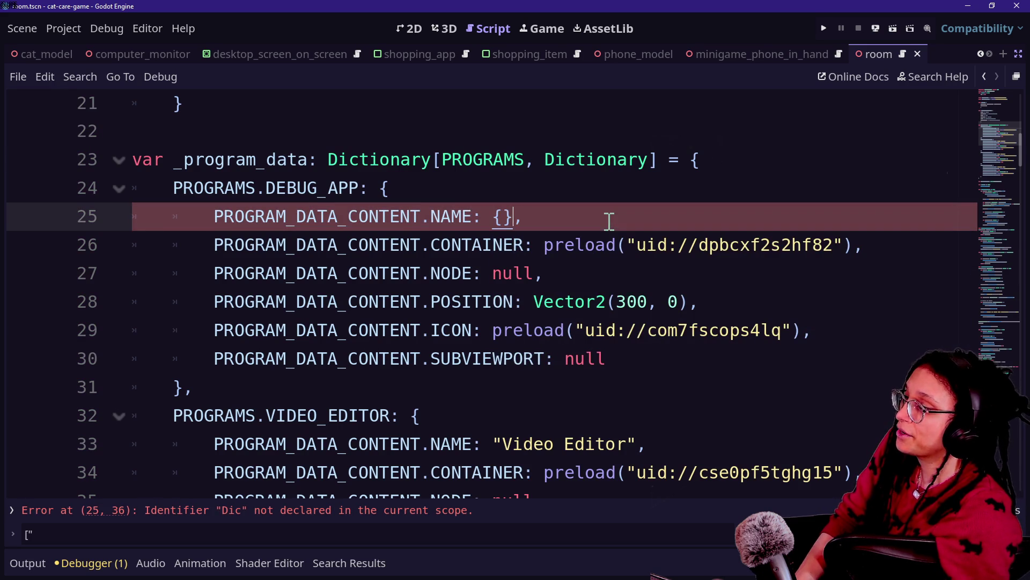
pyautogui.write('Nam')
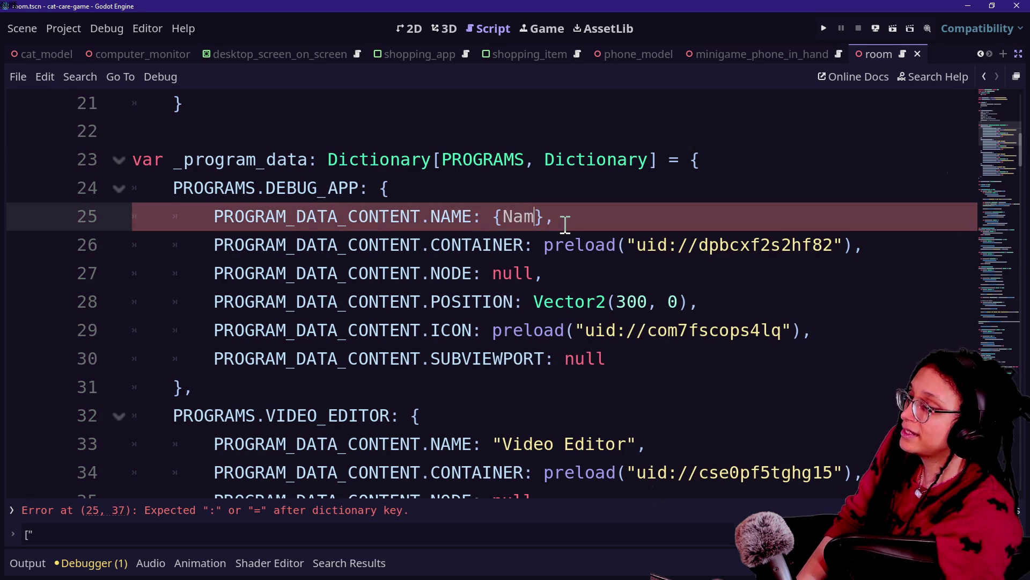
pyautogui.press('BackSpace')
pyautogui.press('BackSpace')
pyautogui.press('BackSpace')
pyautogui.write('"')
pyautogui.press('BackSpace')
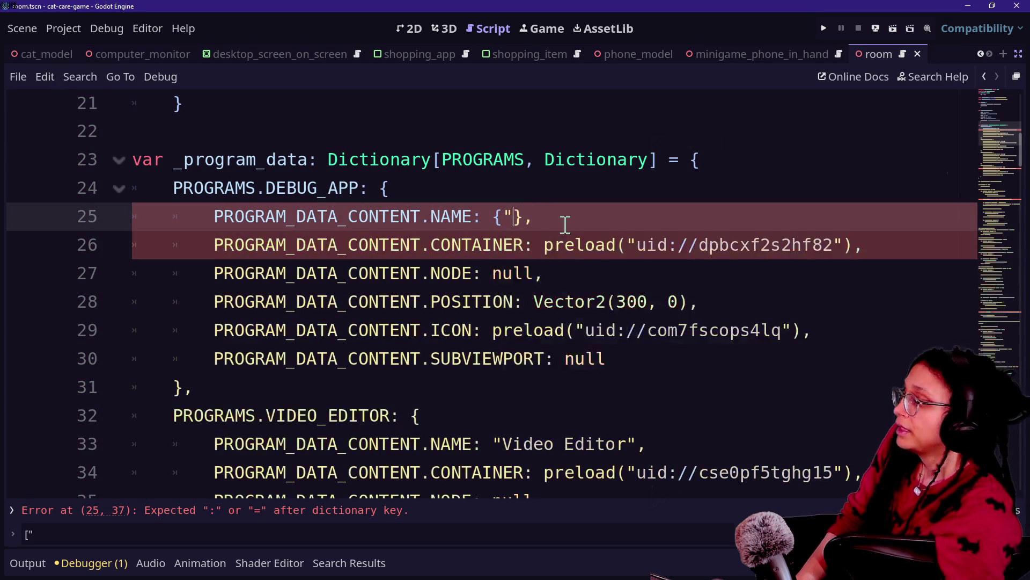
pyautogui.write('N')
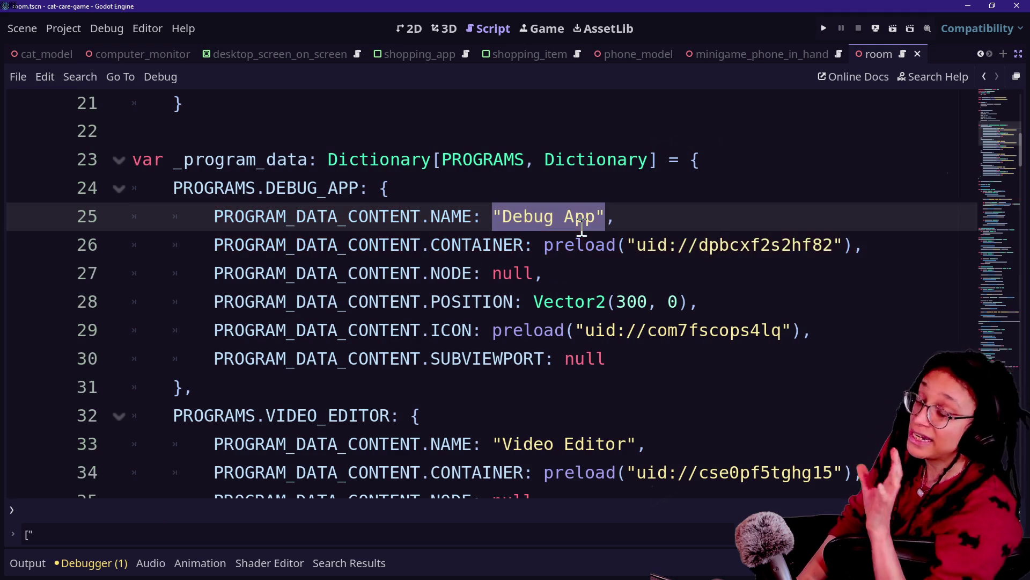
# - Locate the direct subviewport assignment on line 100 in set_program_subviewport
pyautogui.scroll(-20, 582, 228)
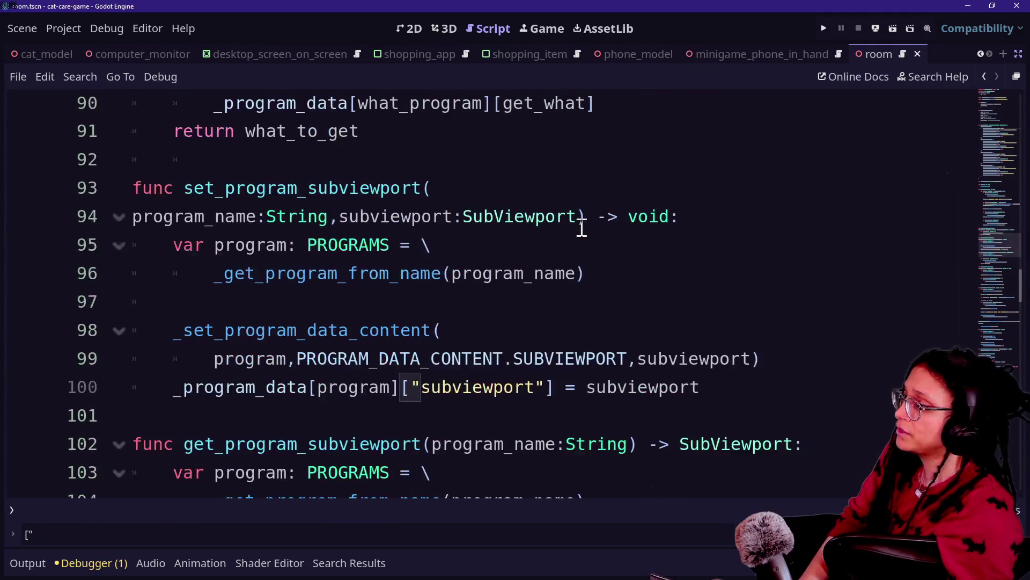
pyautogui.hotkey('ctrl', 'f')
pyautogui.click(313, 428)
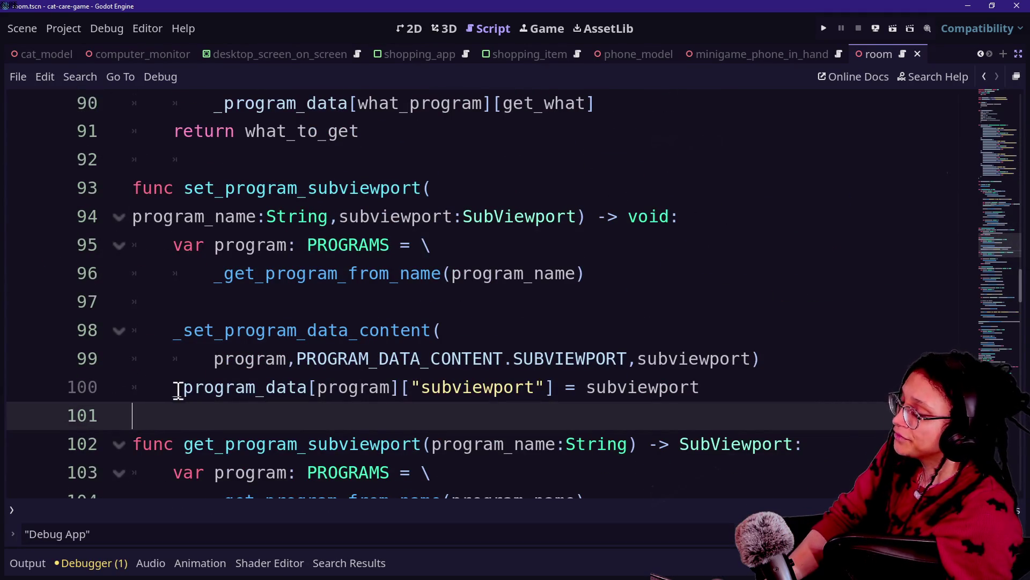
pyautogui.moveTo(178, 391)
pyautogui.mouseDown()
pyautogui.moveTo(553, 390)
pyautogui.moveTo(161, 391)
pyautogui.moveTo(359, 376)
pyautogui.moveTo(578, 393)
pyautogui.mouseUp()
pyautogui.click(557, 390)
pyautogui.click(172, 391)
pyautogui.click(547, 391)
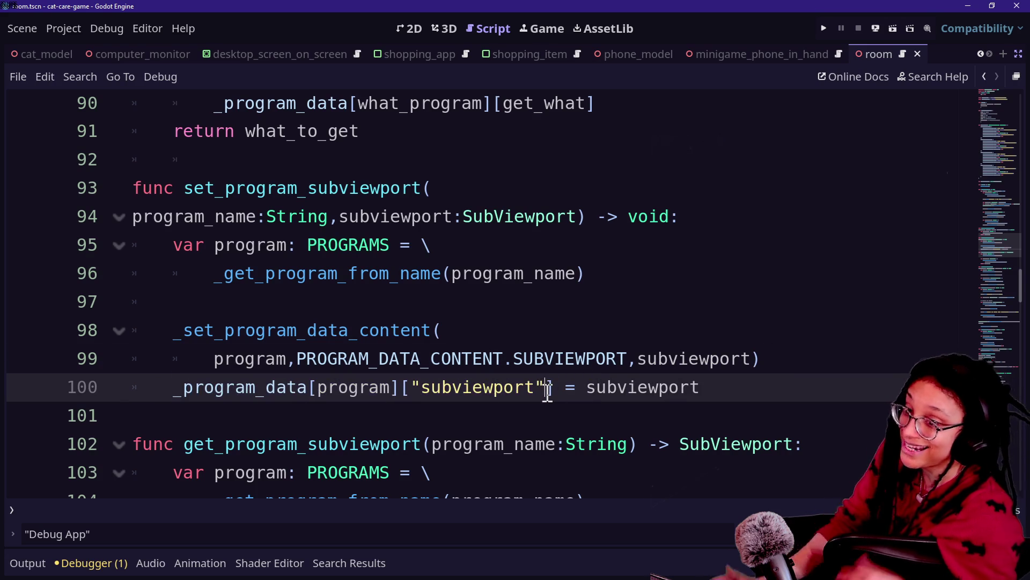
# - Inspect the _set_program_data_content call and its definition with its parameters
pyautogui.click(413, 341)
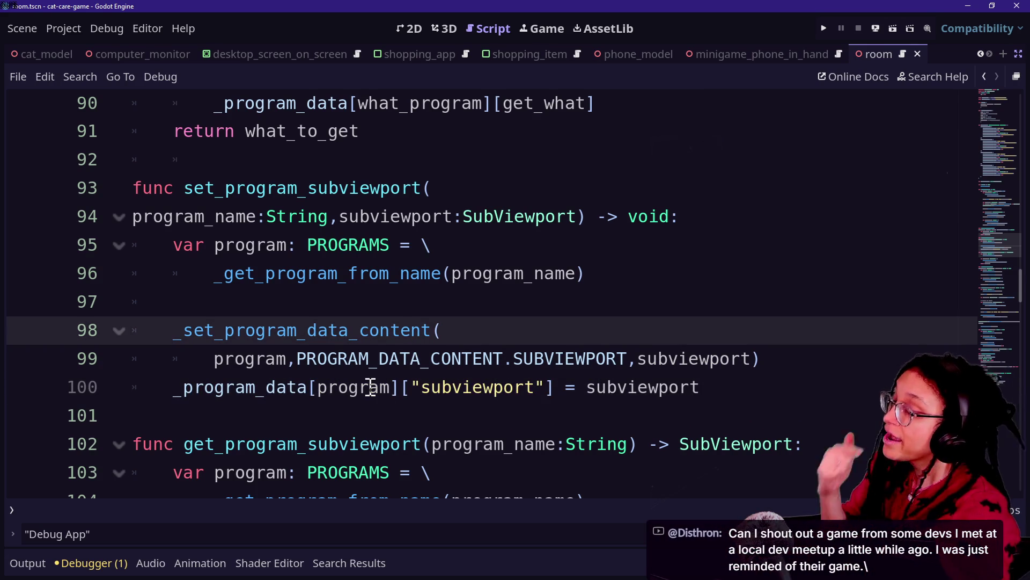
pyautogui.click(350, 363)
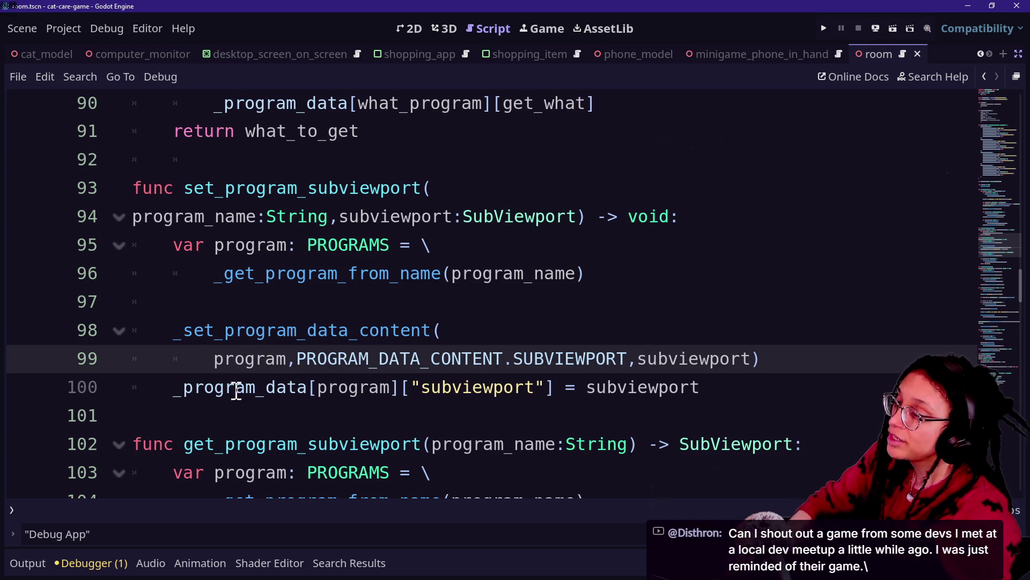
pyautogui.click(185, 388)
pyautogui.keyDown('ctrl'); pyautogui.click(277, 341); pyautogui.keyUp('ctrl')
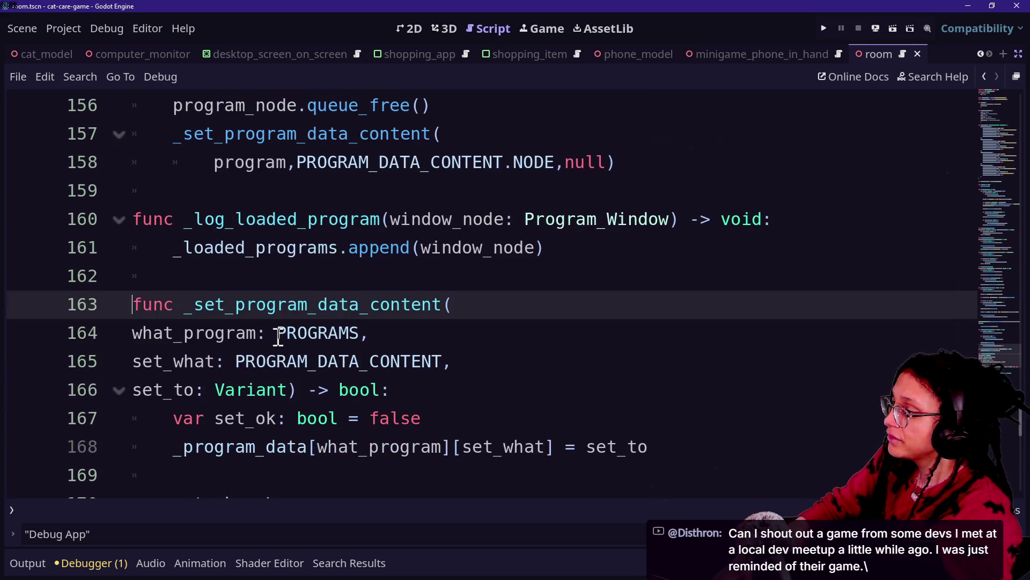
pyautogui.moveTo(276, 338)
pyautogui.mouseDown()
pyautogui.moveTo(564, 474)
pyautogui.moveTo(545, 453)
pyautogui.mouseUp()
pyautogui.click(545, 455)
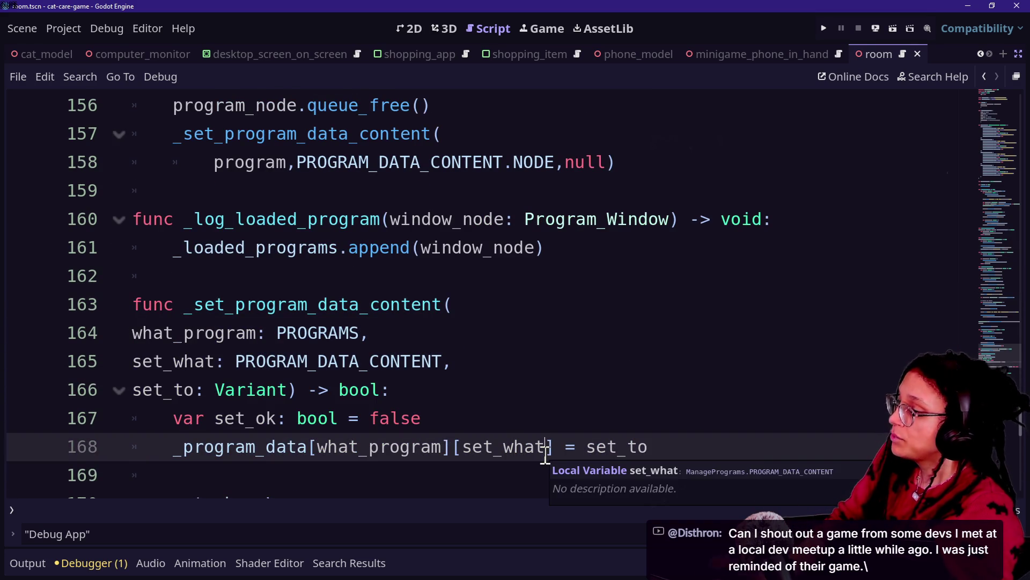
# - Delete the redundant subviewport assignment line and save the script
pyautogui.scroll(20, 546, 455)
pyautogui.scroll(3, 545, 454)
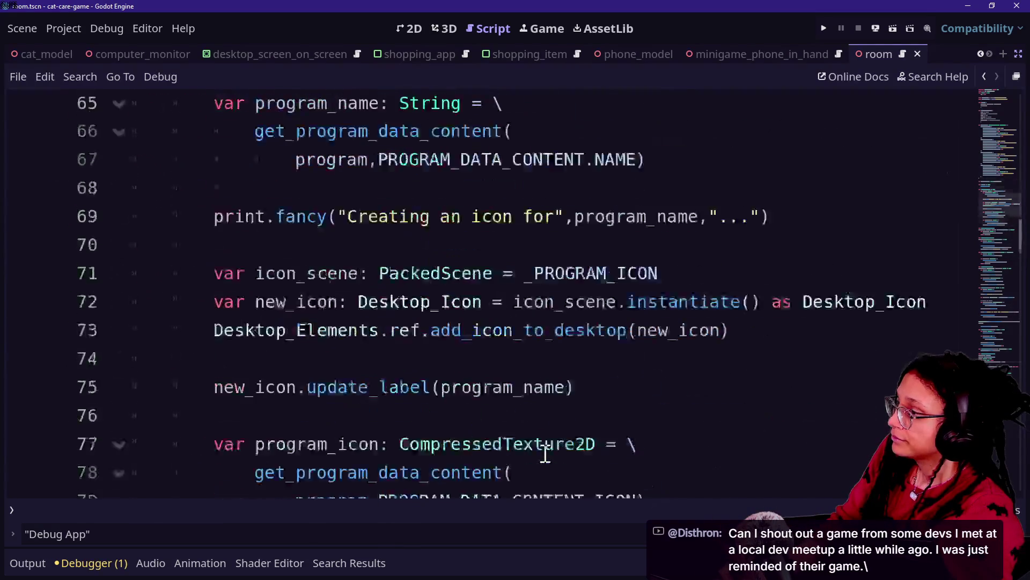
pyautogui.scroll(-6, 545, 454)
pyautogui.scroll(-3, 545, 453)
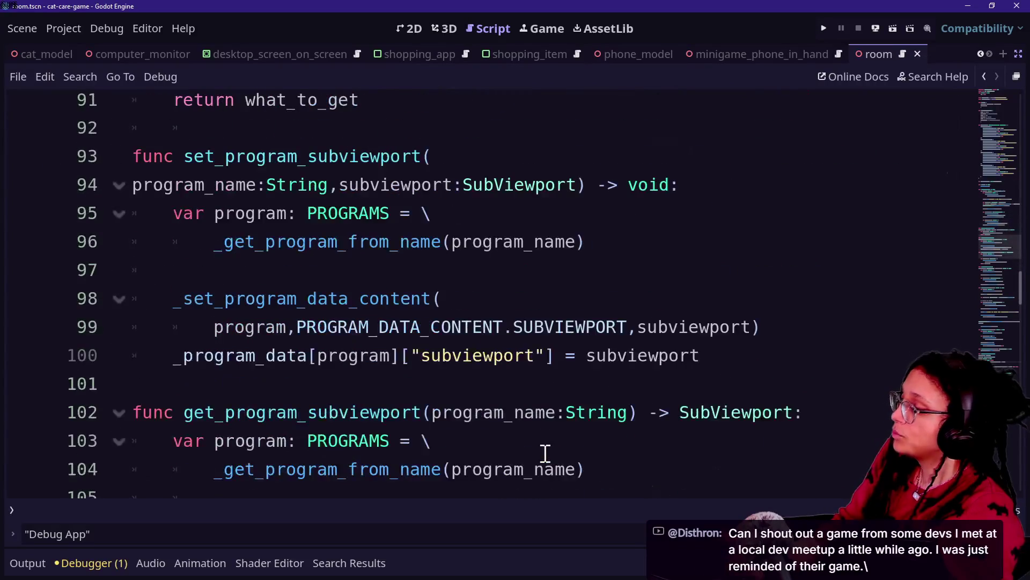
pyautogui.tripleClick(775, 346)
pyautogui.press('BackSpace')
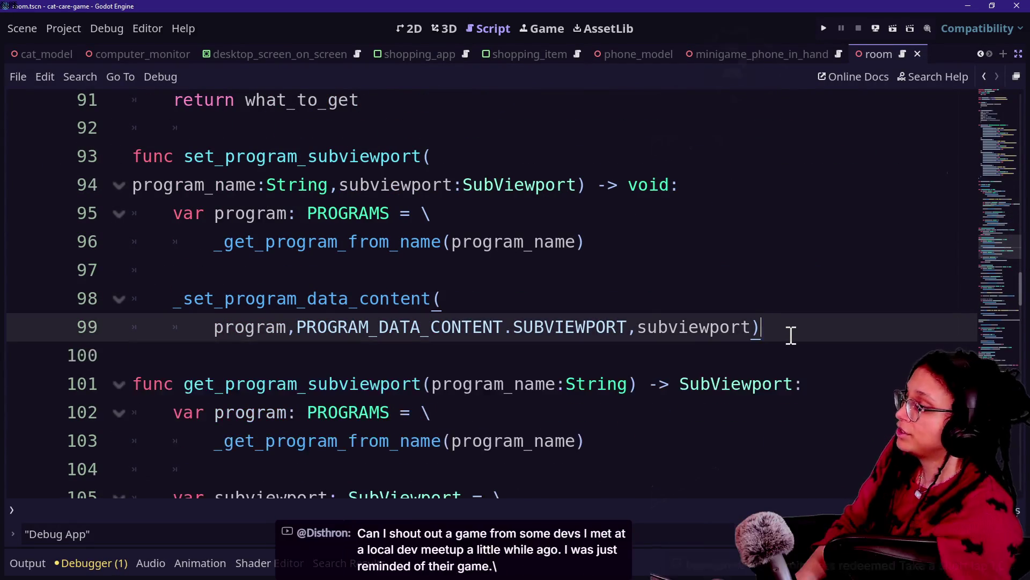
pyautogui.hotkey('ctrl', 's')
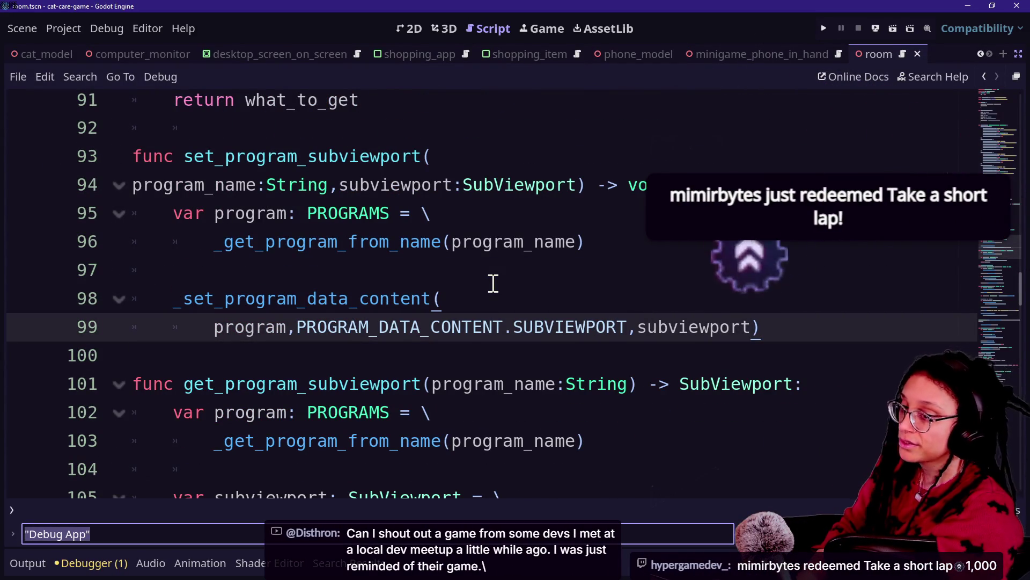
# - Search the script for '["' and then return to the code
pyautogui.hotkey('ctrl', 'f')
pyautogui.write('[')
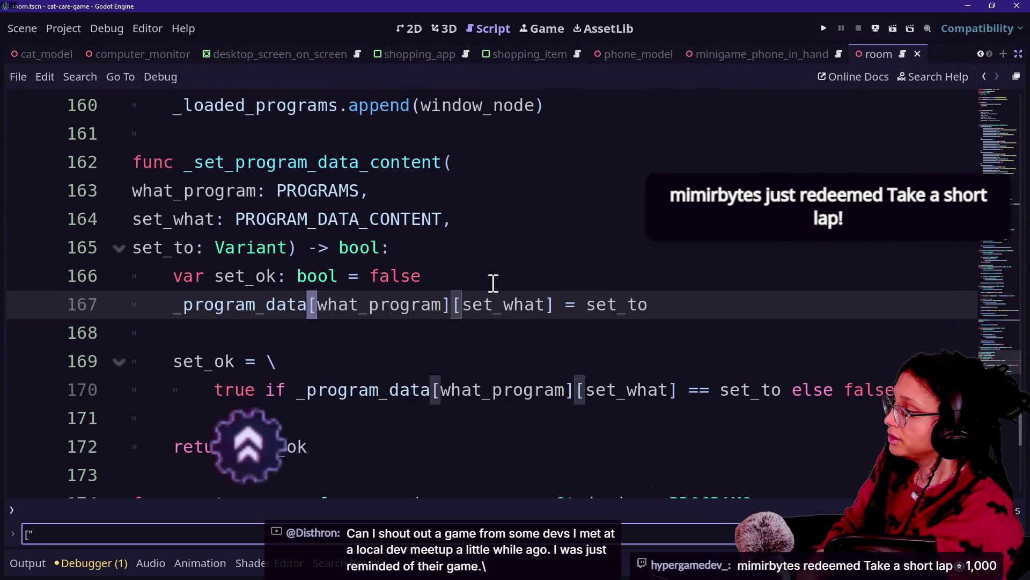
pyautogui.write('"')
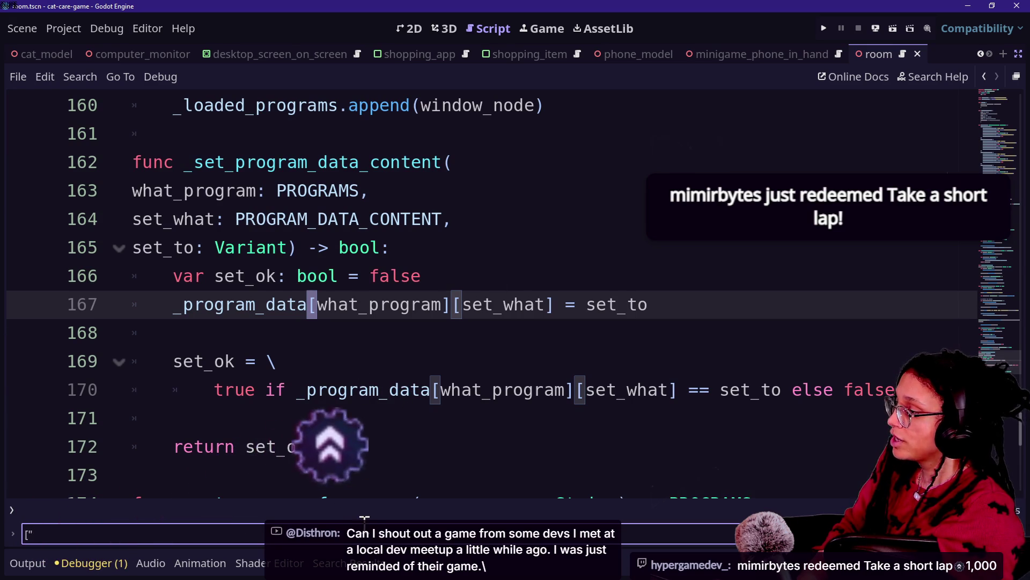
pyautogui.click(462, 371)
# - Run the game with F5, zoom onto the desk computer and open the Shopping App
pyautogui.press('F5')
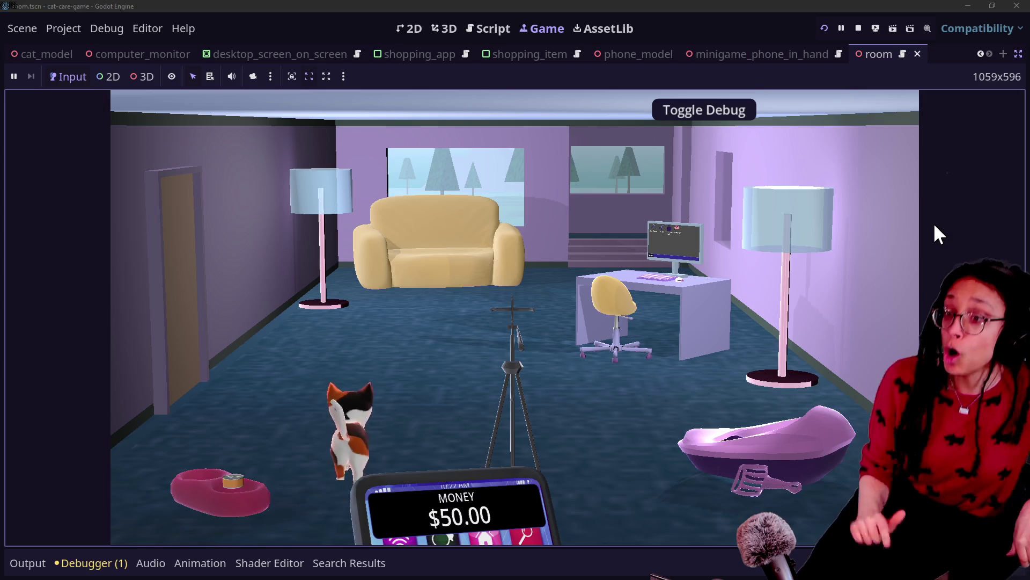
pyautogui.click(704, 238)
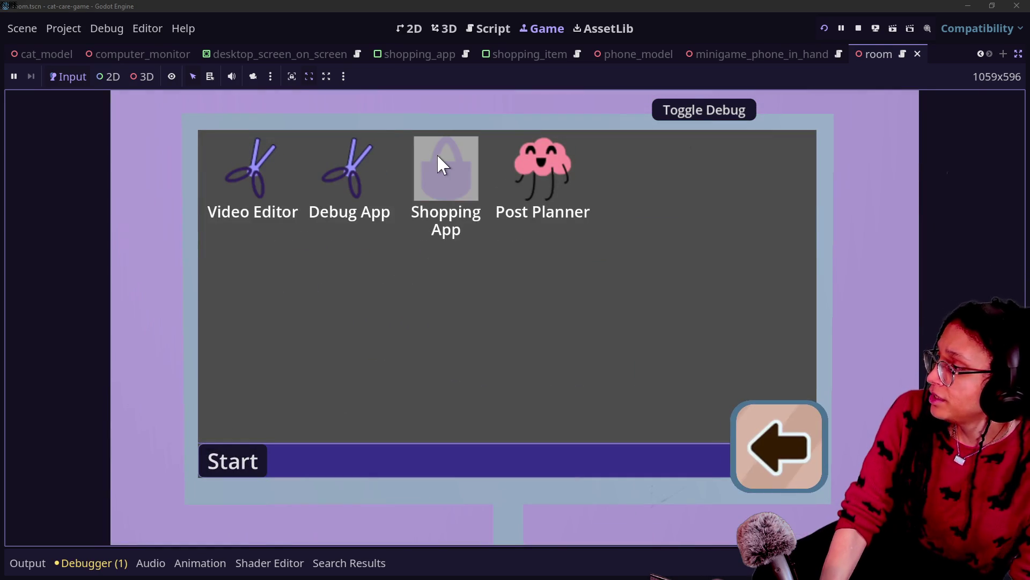
pyautogui.click(441, 153)
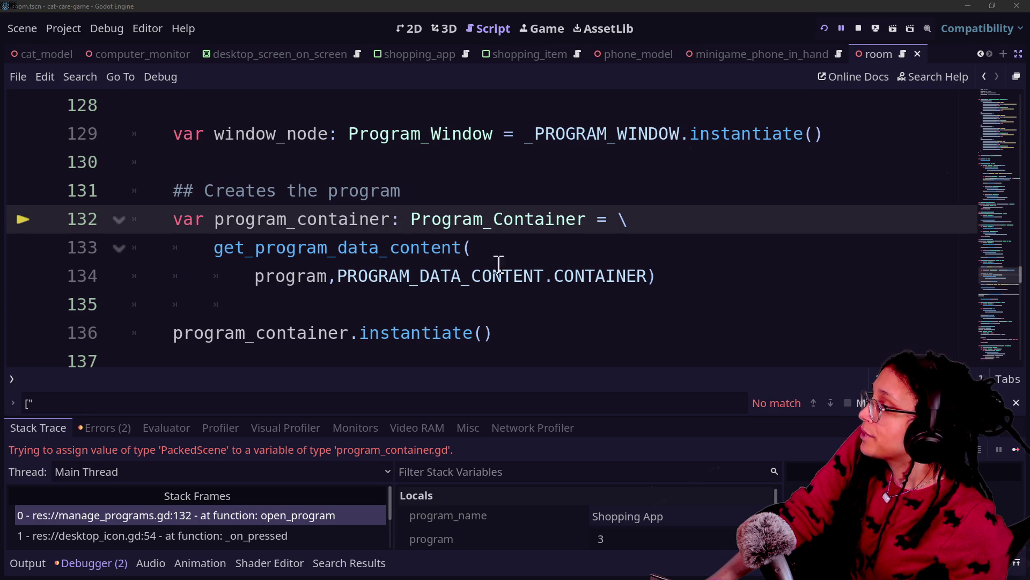
# - Add a PackedScene-typed variable on a new line under the 'Creates the program' comment
pyautogui.click(561, 194)
pyautogui.press('Return')
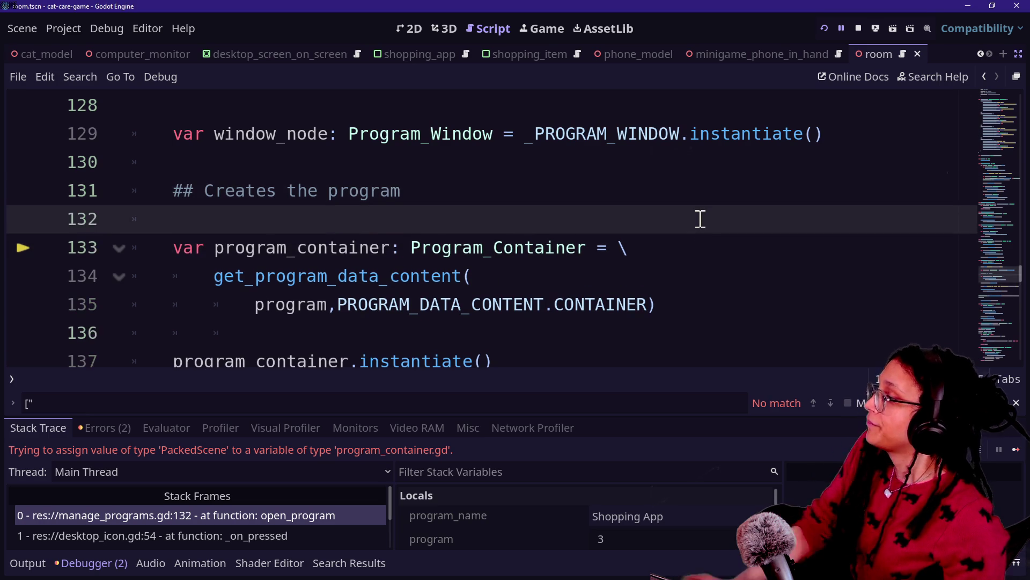
pyautogui.write('var program_scene:')
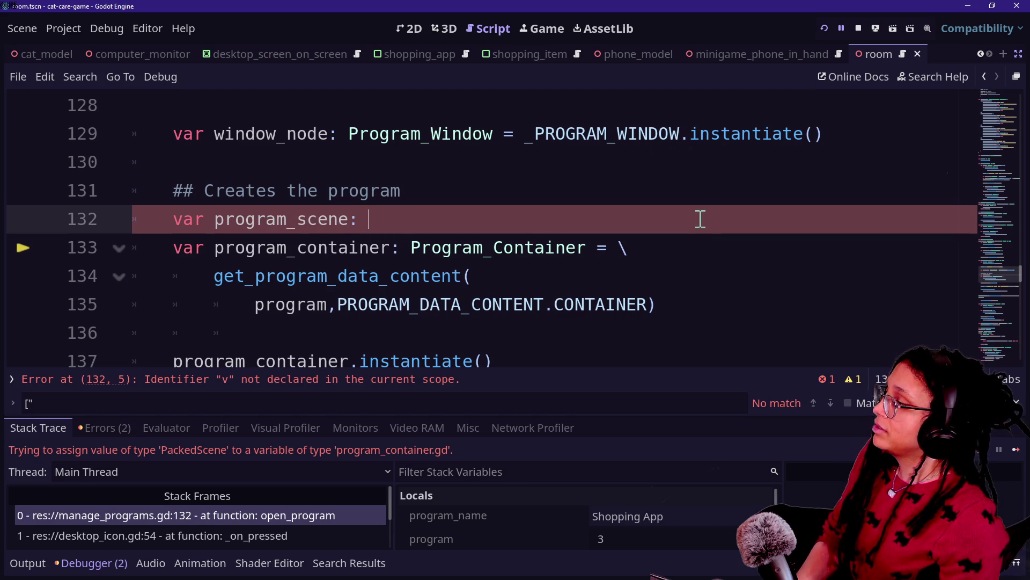
pyautogui.press('BackSpace')
pyautogui.press('BackSpace')
pyautogui.press('BackSpace')
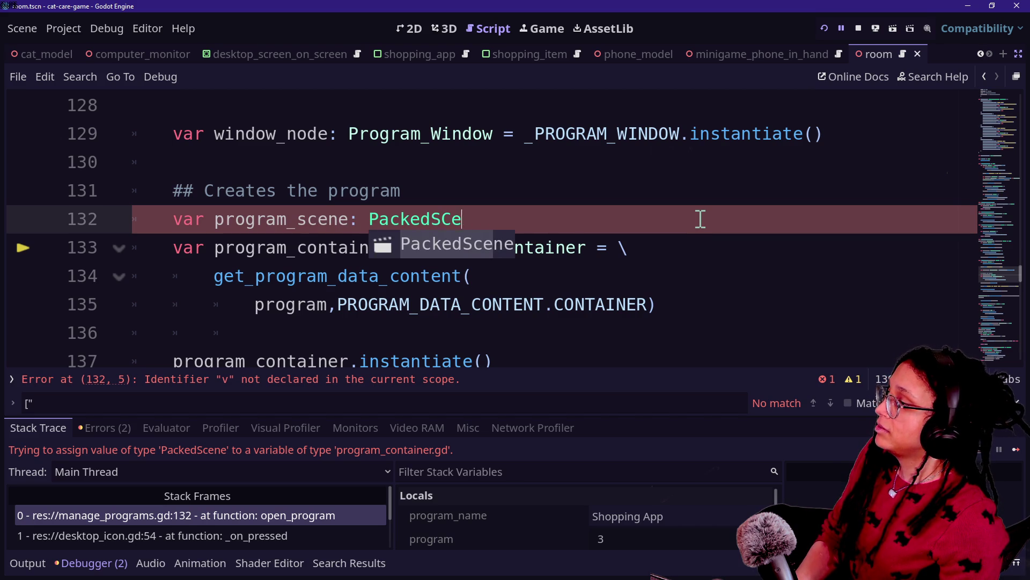
pyautogui.press('BackSpace')
pyautogui.press('BackSpace')
pyautogui.press('BackSpace')
pyautogui.write('cene')
pyautogui.press('BackSpace')
pyautogui.press('BackSpace')
pyautogui.press('BackSpace')
pyautogui.press('BackSpace')
pyautogui.write('Scene = \\')
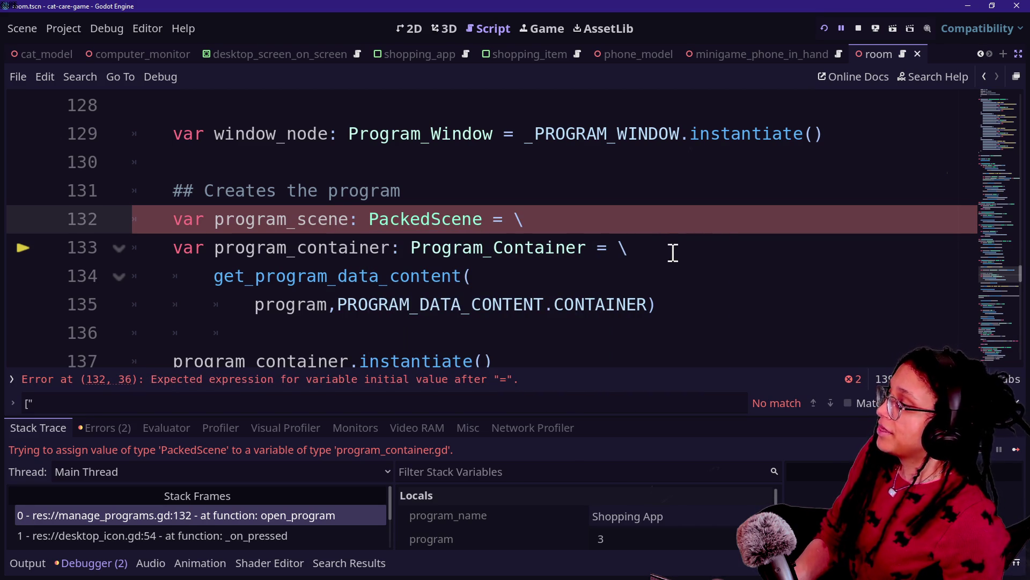
# - Move the container lookup call to sit under the program_scene line
pyautogui.moveTo(702, 304); pyautogui.dragTo(696, 256)
pyautogui.hotkey('ctrl', 'c')
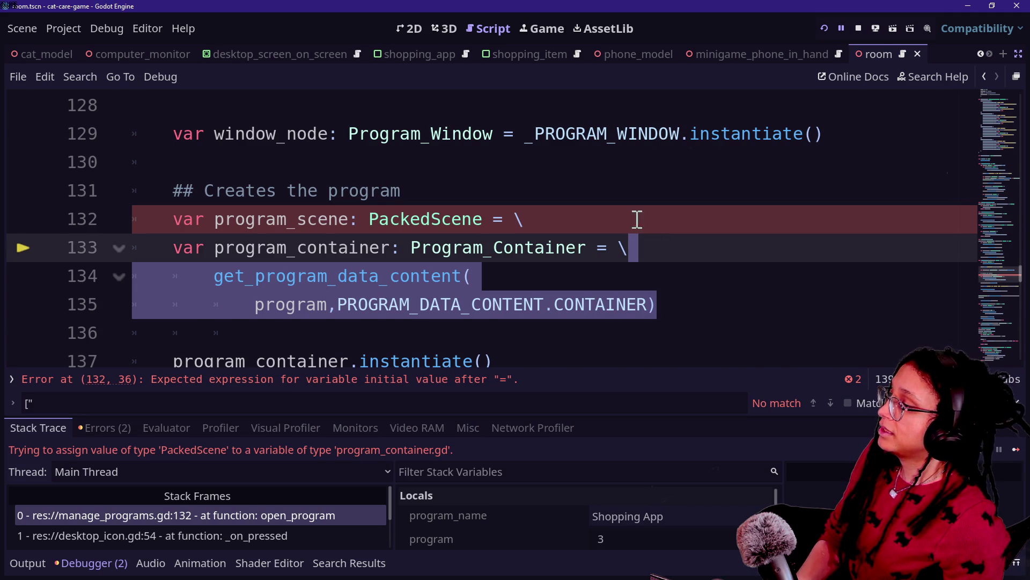
pyautogui.press('BackSpace')
pyautogui.click(634, 212)
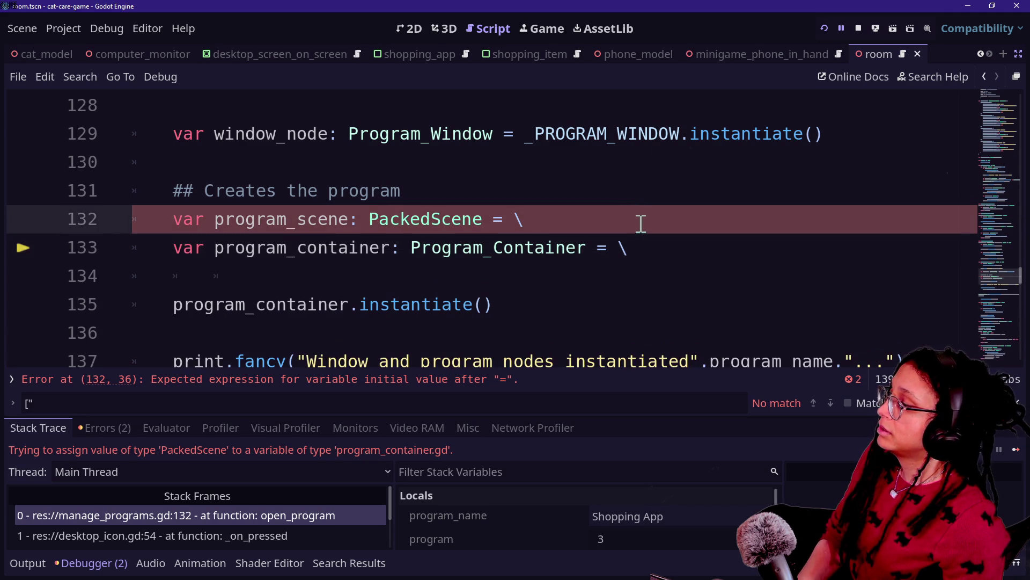
pyautogui.hotkey('ctrl', 'v')
pyautogui.scroll(-1, 702, 262)
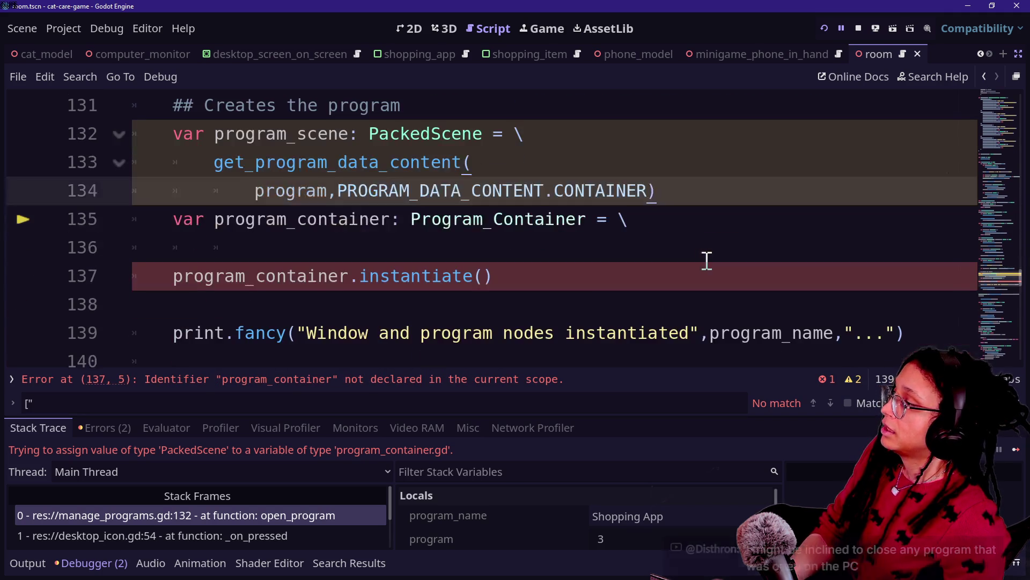
pyautogui.press('Return')
pyautogui.click(717, 271)
pyautogui.write('program_scene')
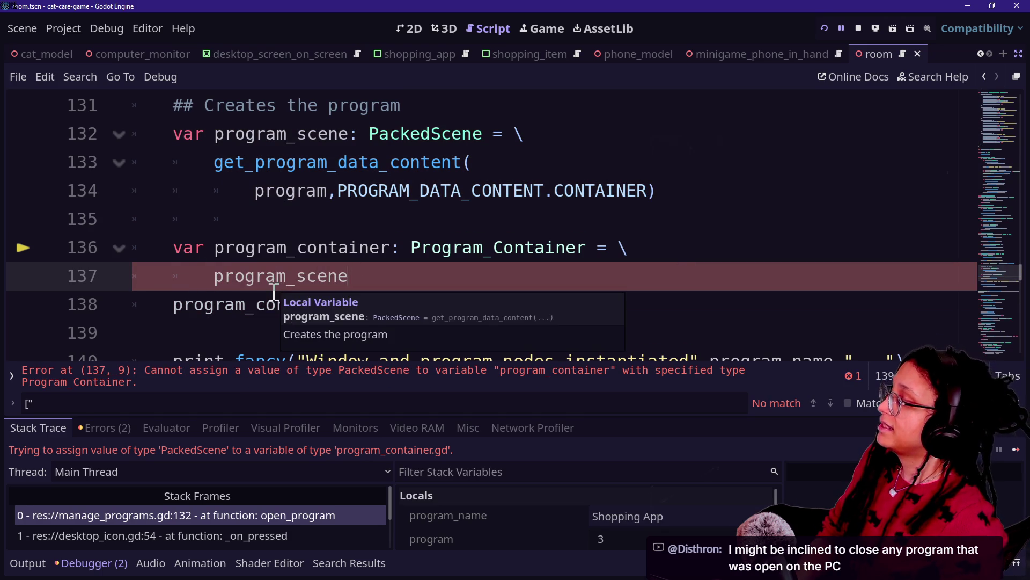
# - Remove the stray program_container so line 137 reads program_scene.instantiate(), save, and relaunch
pyautogui.click(169, 305)
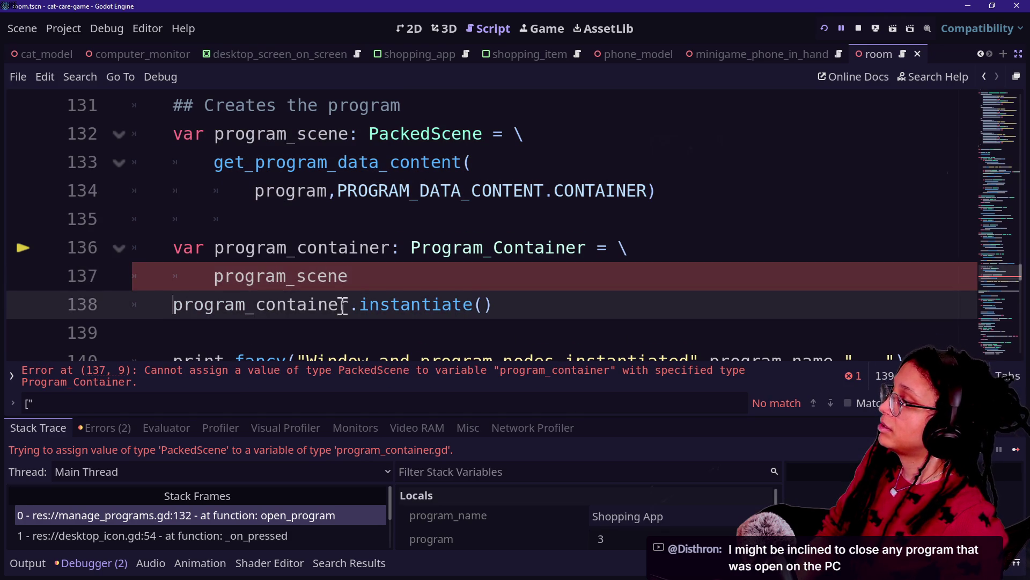
pyautogui.doubleClick(349, 304)
pyautogui.press('BackSpace')
pyautogui.press('BackSpace')
pyautogui.press('BackSpace')
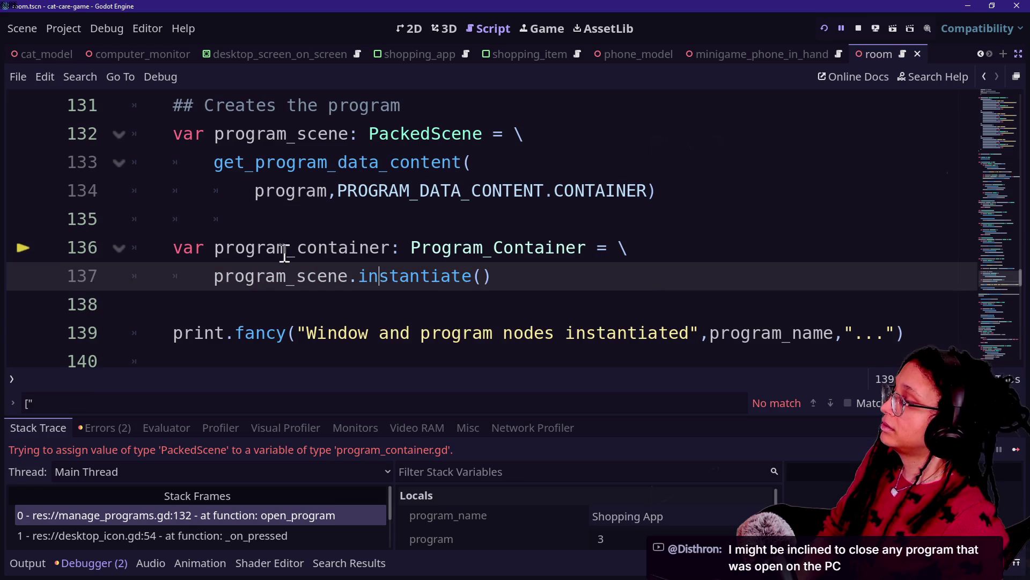
pyautogui.hotkey('ctrl', 's')
pyautogui.click(826, 29)
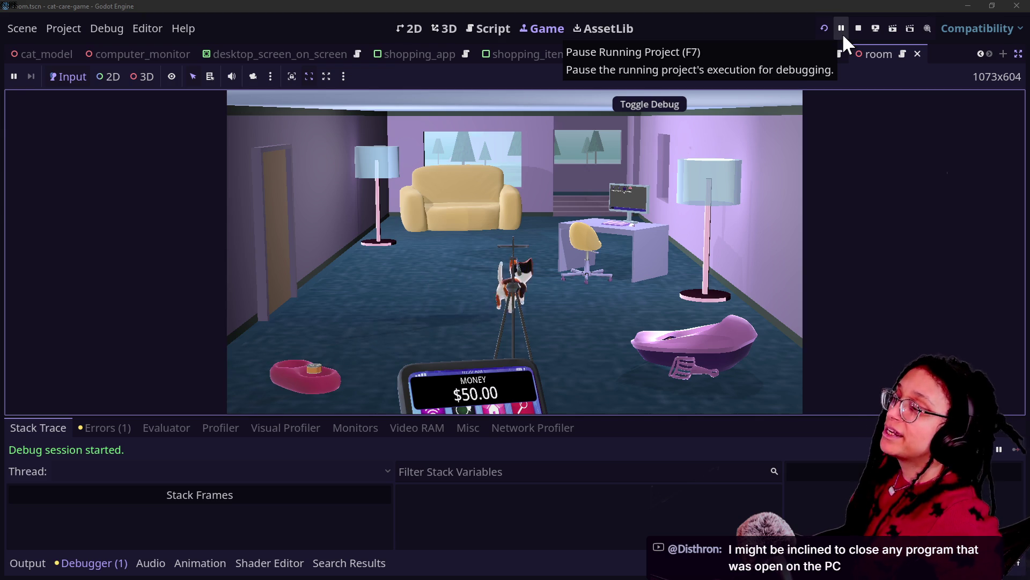
# - Open the Shopping App on the in-game computer, then leave it and inspect the cat's food bowl
pyautogui.click(645, 236)
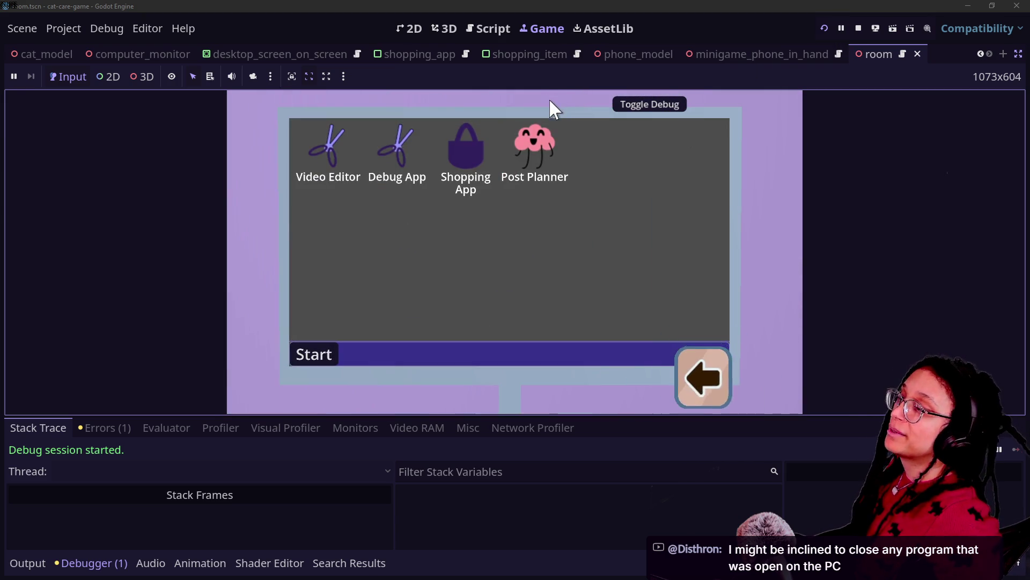
pyautogui.doubleClick(462, 151)
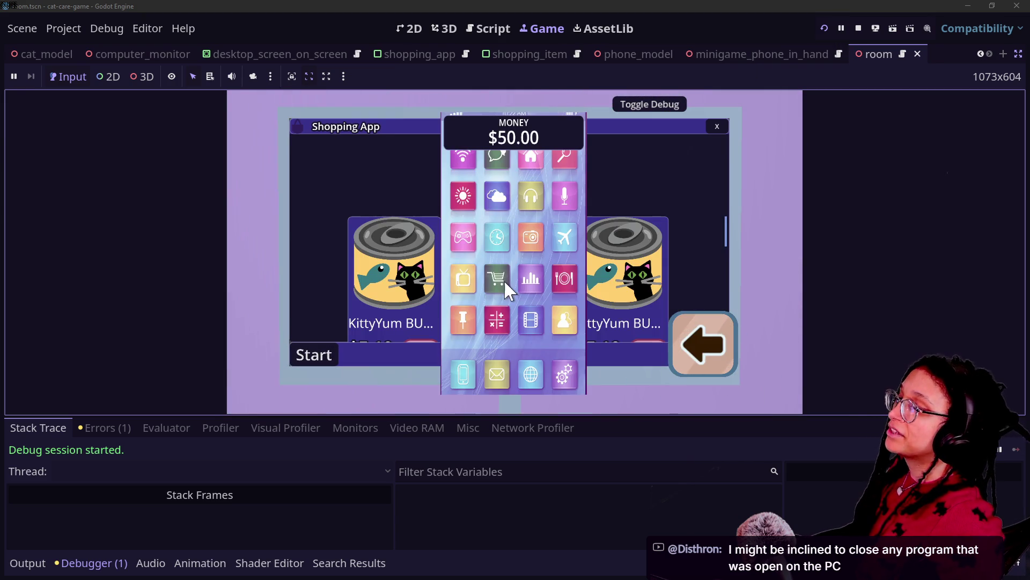
pyautogui.click(691, 338)
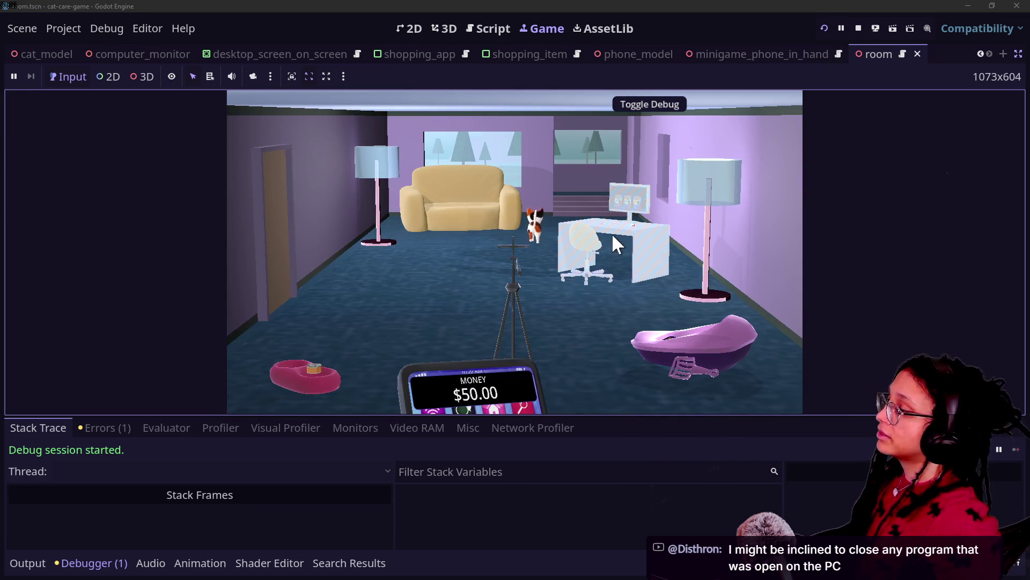
pyautogui.click(332, 380)
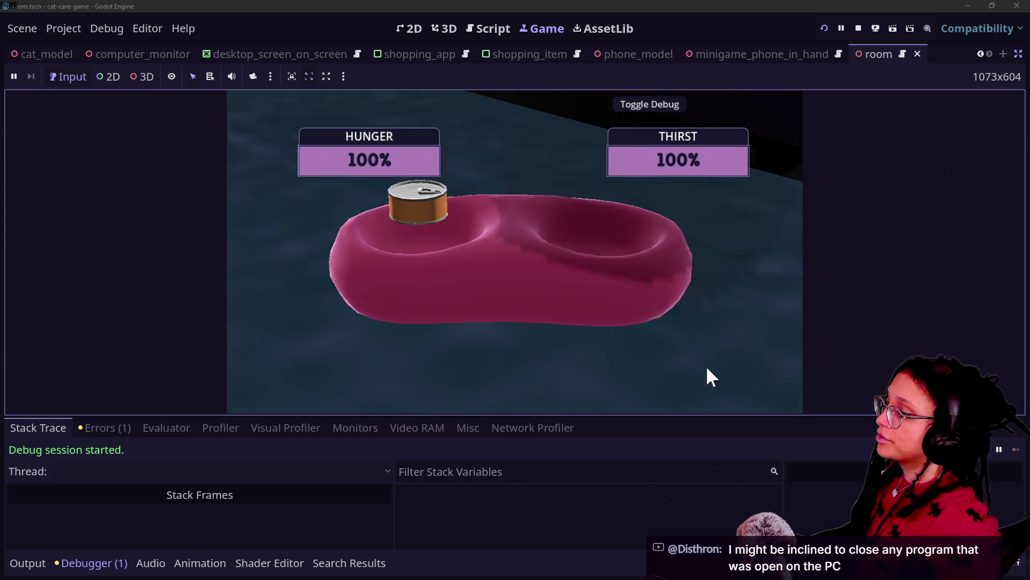
pyautogui.click(702, 357)
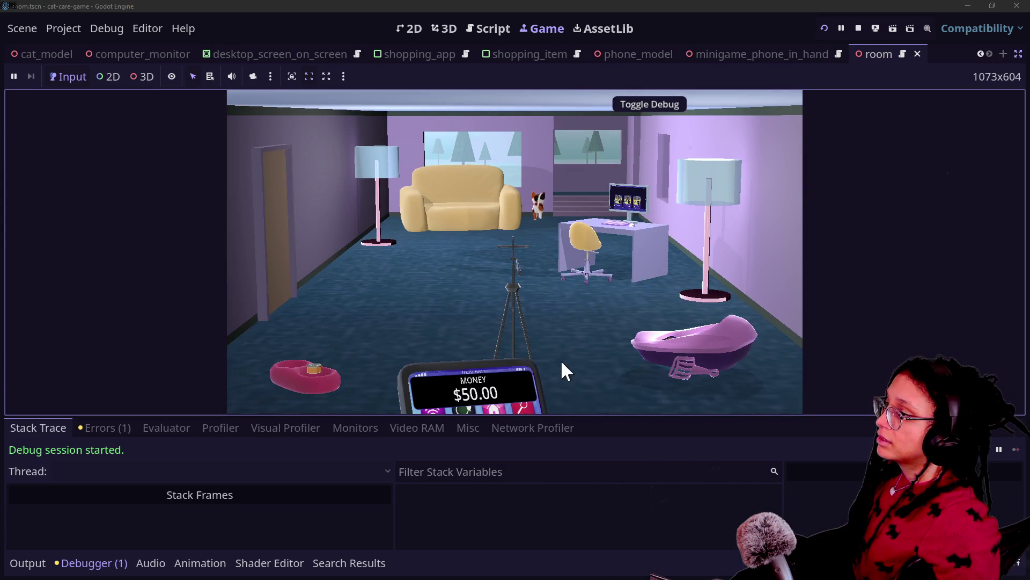
# - Close the Shopping App and Post Planner windows, reopen and close the Shopping App, then open it again
pyautogui.click(590, 275)
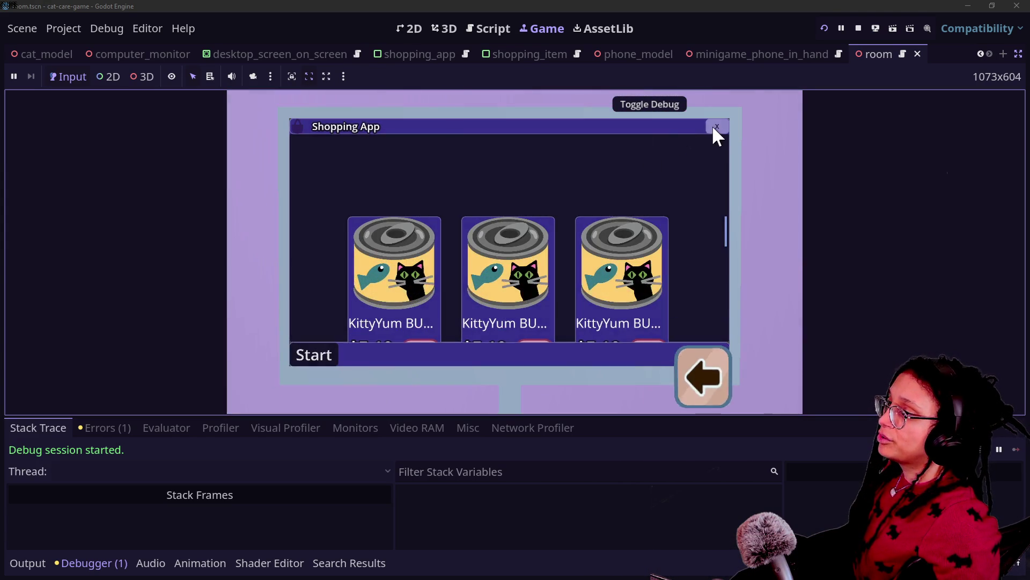
pyautogui.click(711, 128)
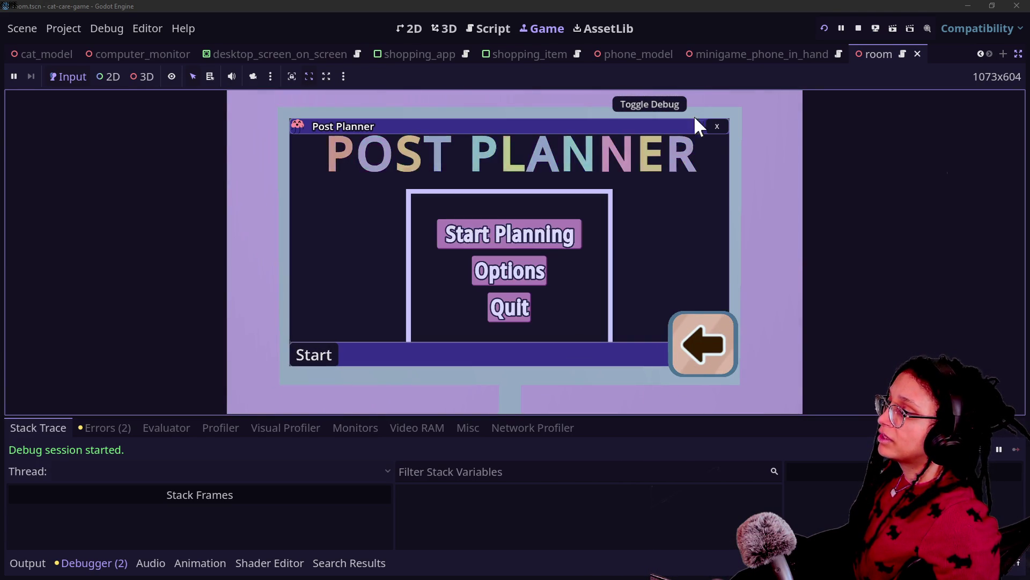
pyautogui.click(717, 127)
pyautogui.click(467, 183)
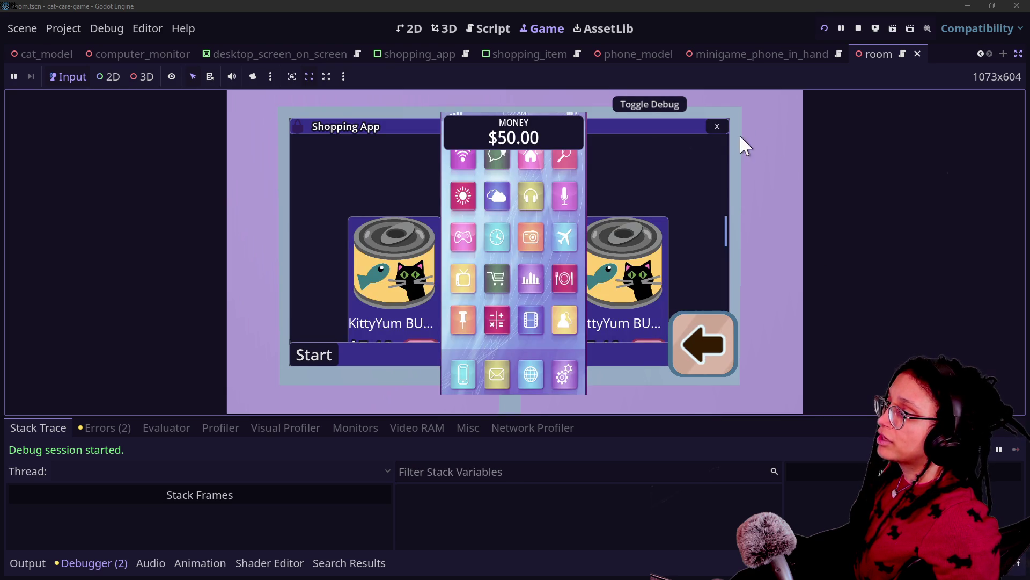
pyautogui.click(717, 126)
pyautogui.click(728, 333)
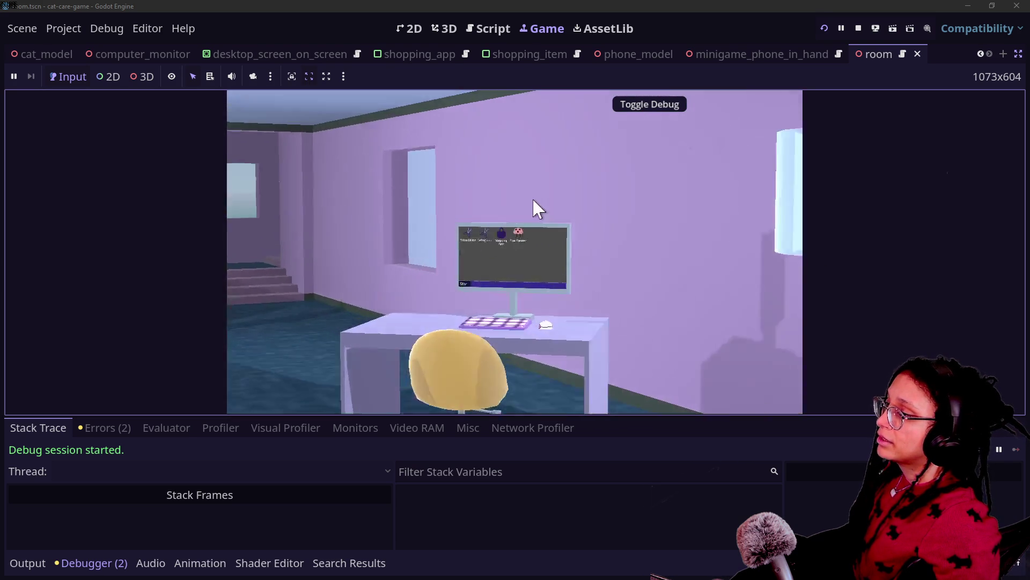
pyautogui.click(535, 201)
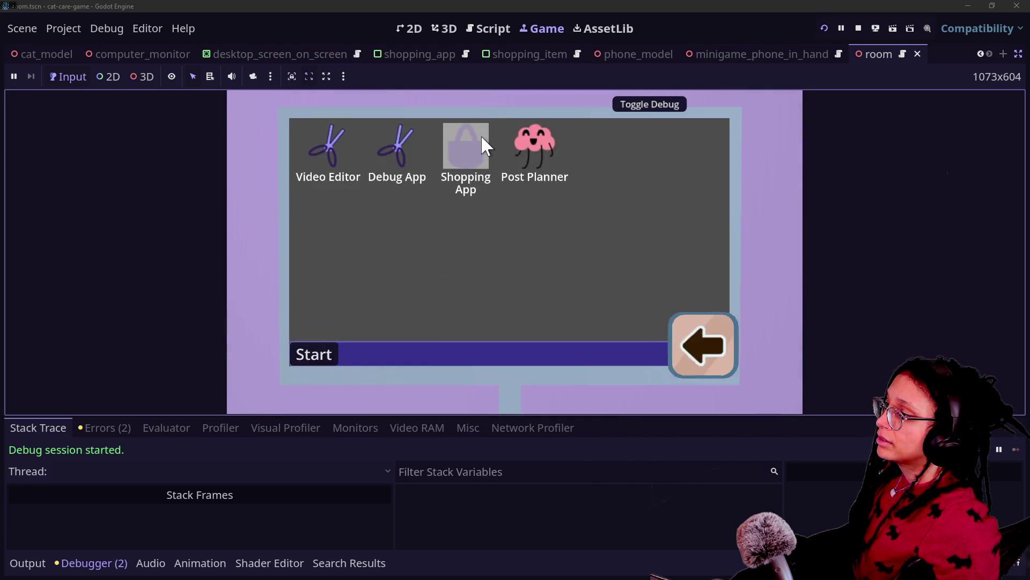
pyautogui.click(481, 138)
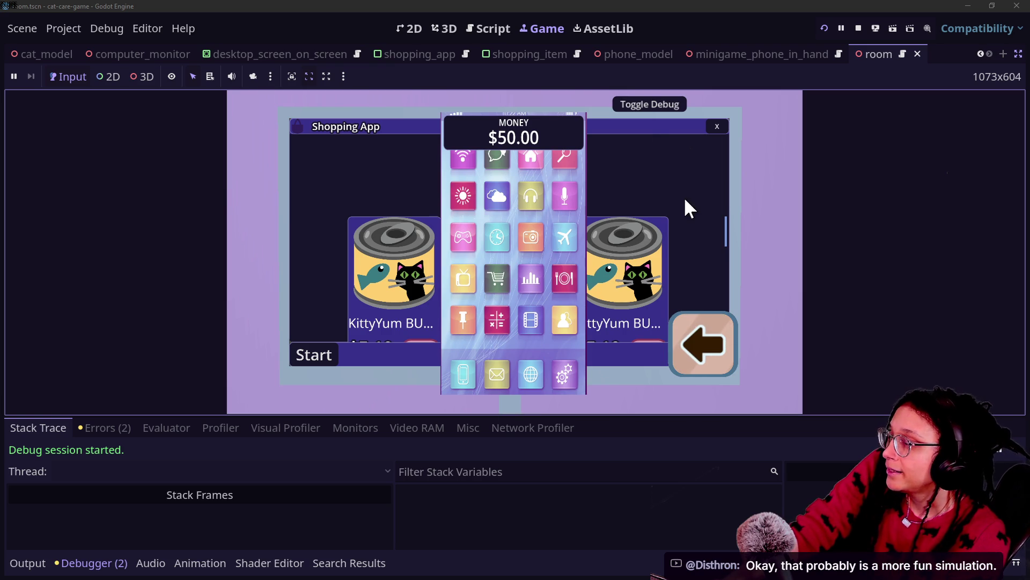
# - Return to the room and lower, raise, then put away the phone showing $50.00
pyautogui.click(709, 350)
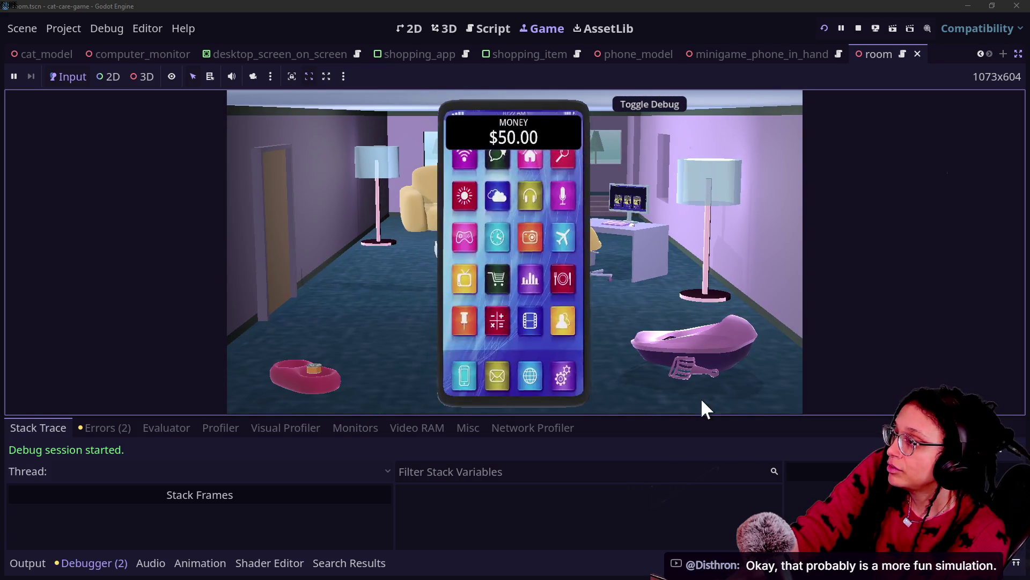
pyautogui.click(700, 349)
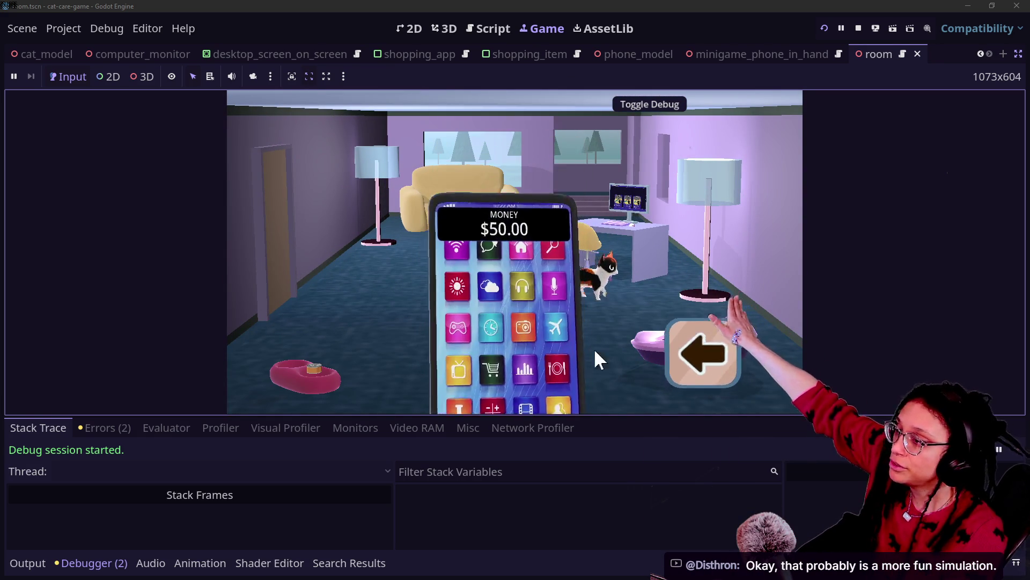
pyautogui.click(513, 380)
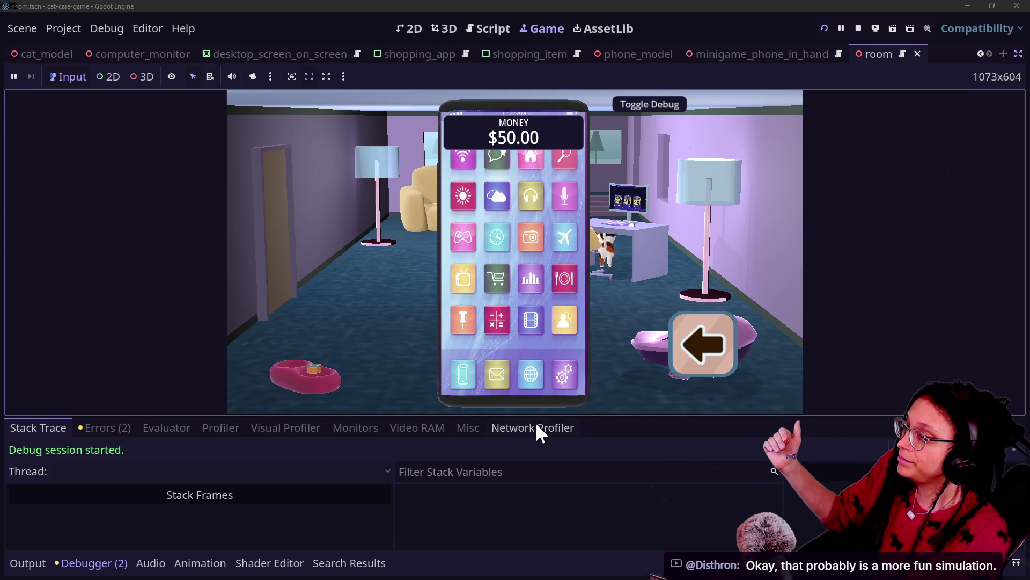
pyautogui.click(725, 360)
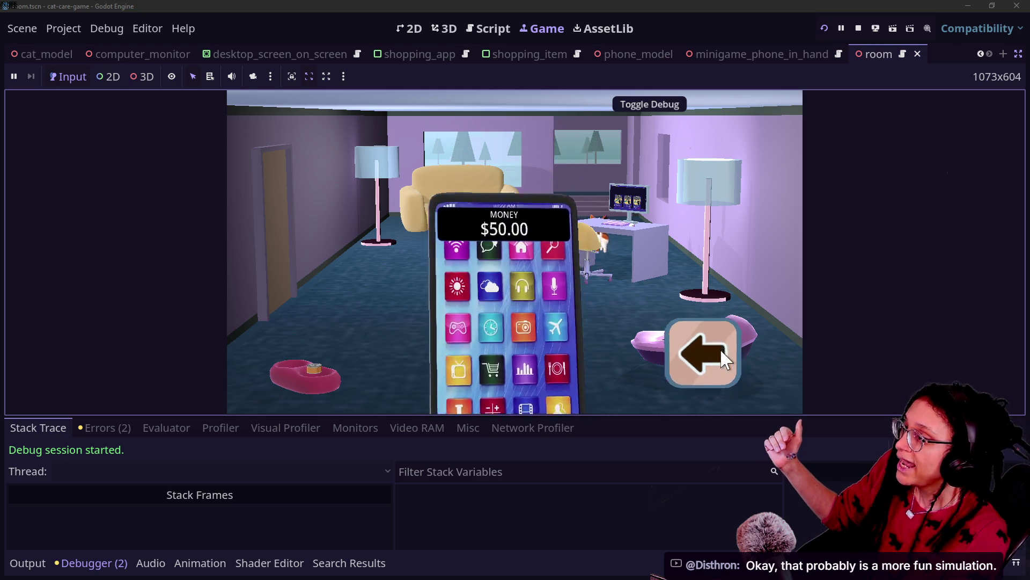
# - Close and reopen the Shopping App on the computer, then back out to the room
pyautogui.click(649, 248)
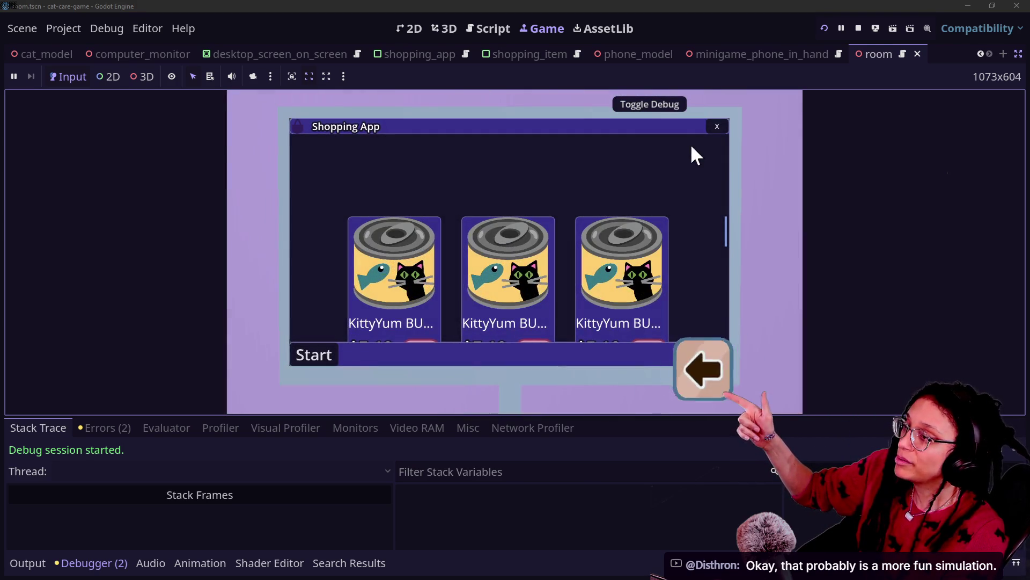
pyautogui.click(717, 127)
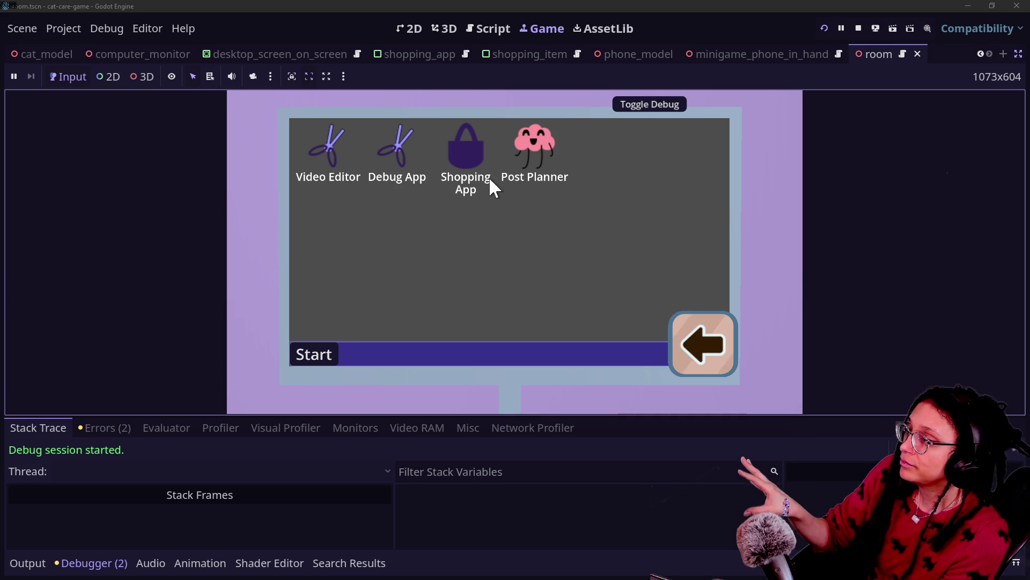
pyautogui.doubleClick(475, 144)
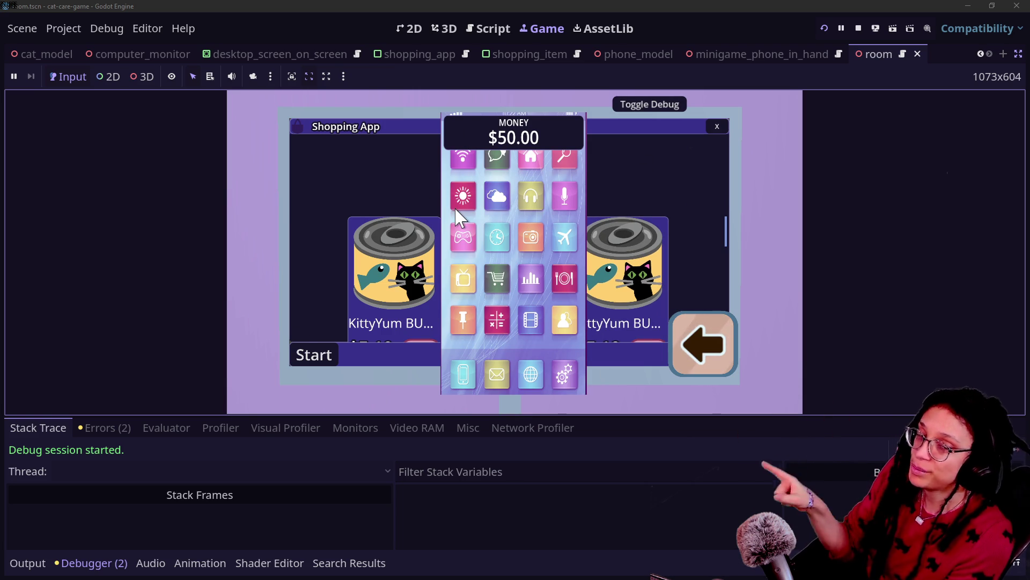
pyautogui.click(680, 345)
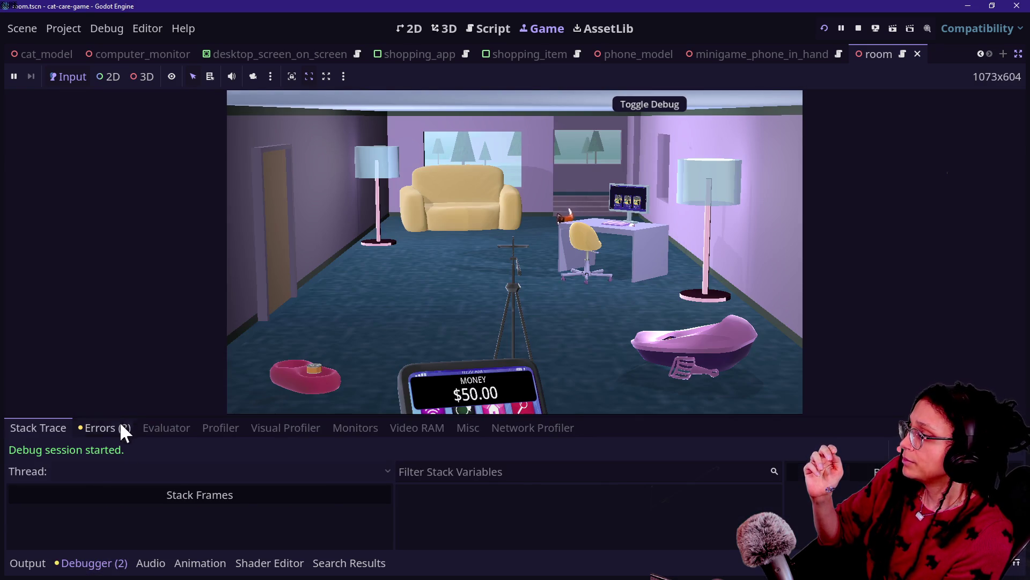
# - Show the errors list, hide the bottom panel, and close then reopen the Shopping App
pyautogui.click(123, 427)
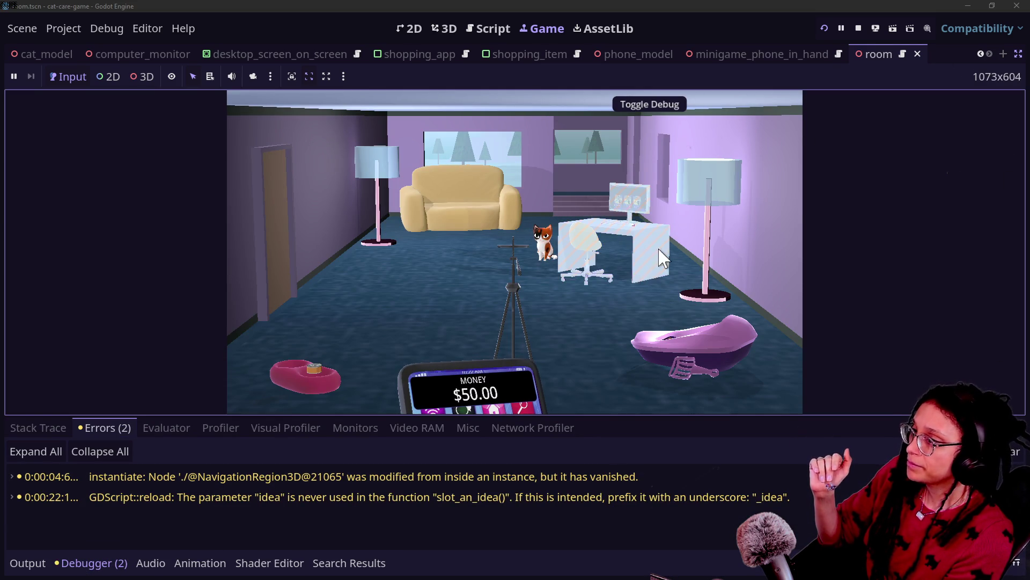
pyautogui.click(651, 223)
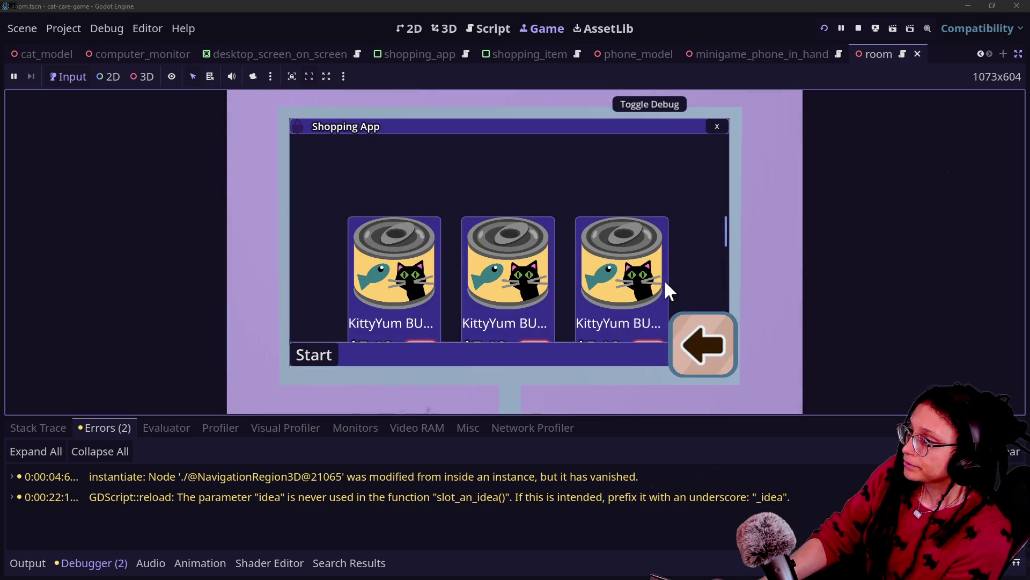
pyautogui.hotkey('ctrl', 'j')
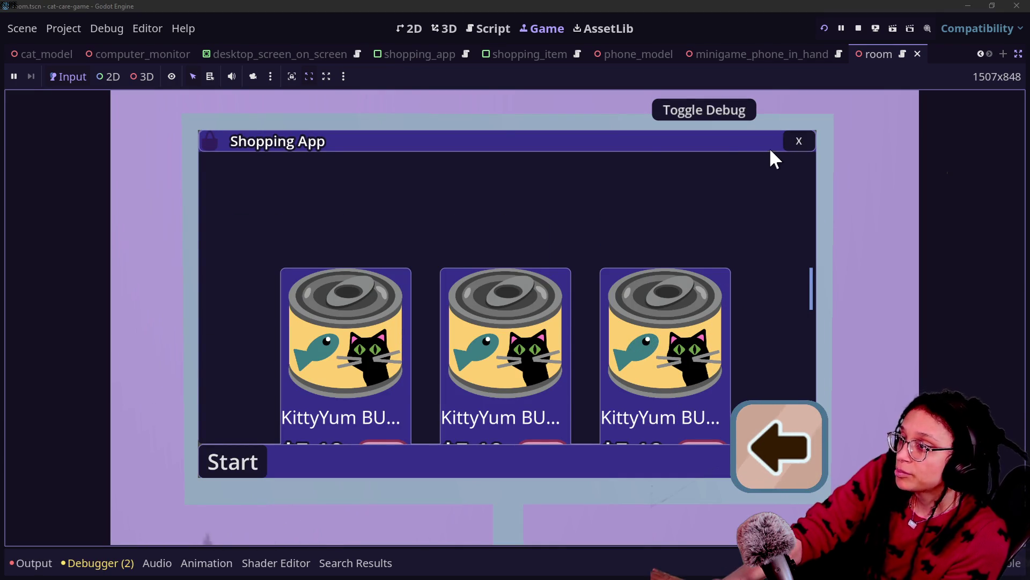
pyautogui.click(787, 144)
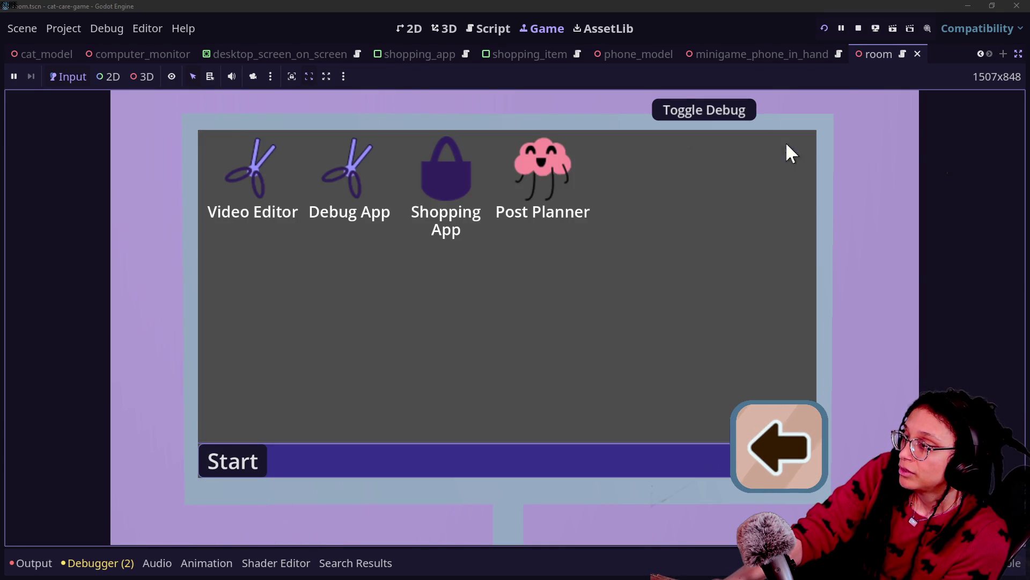
pyautogui.doubleClick(472, 191)
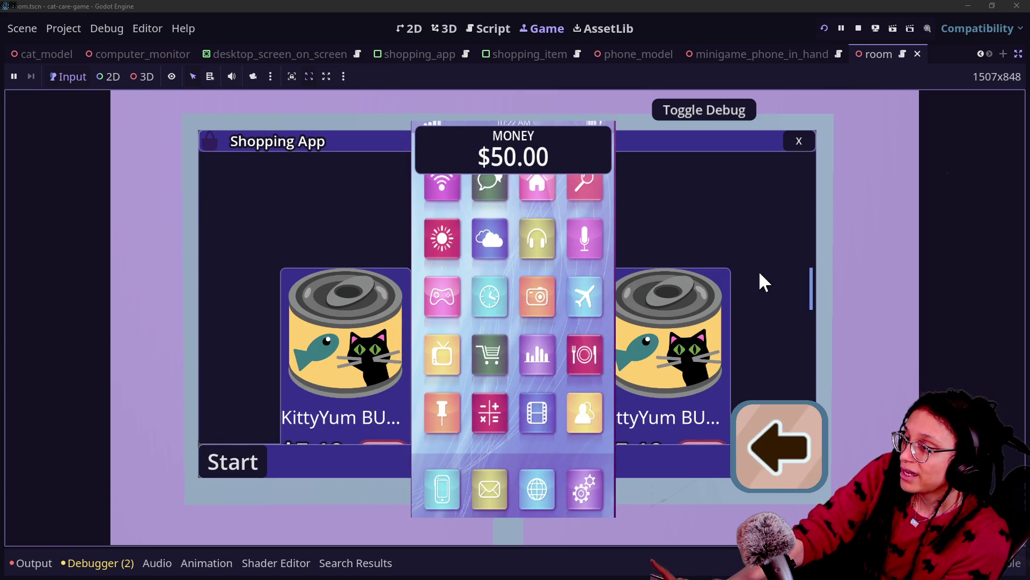
pyautogui.click(816, 427)
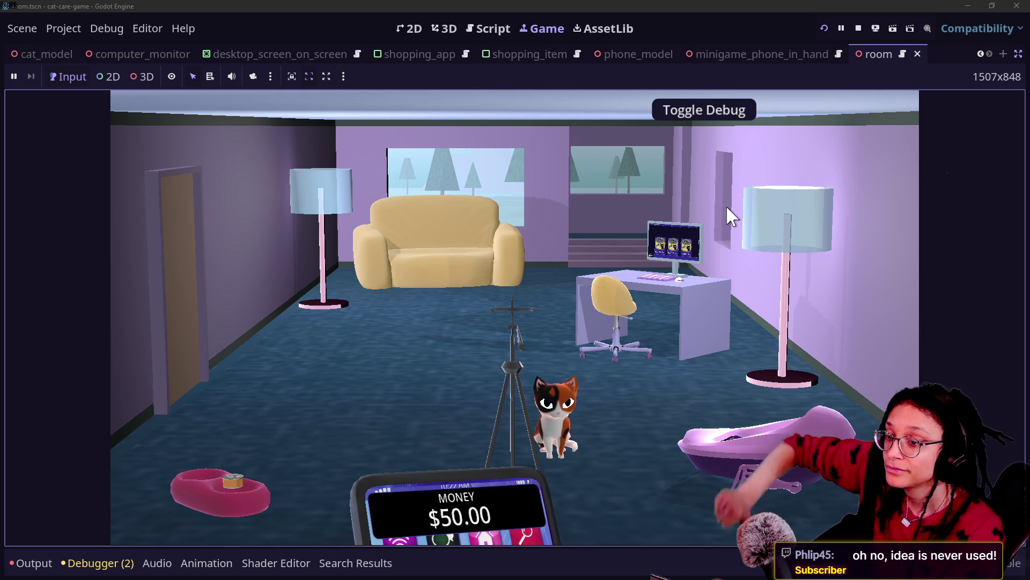
# - Check the debugger errors and output log, then close the Shopping App on the computer
pyautogui.click(108, 562)
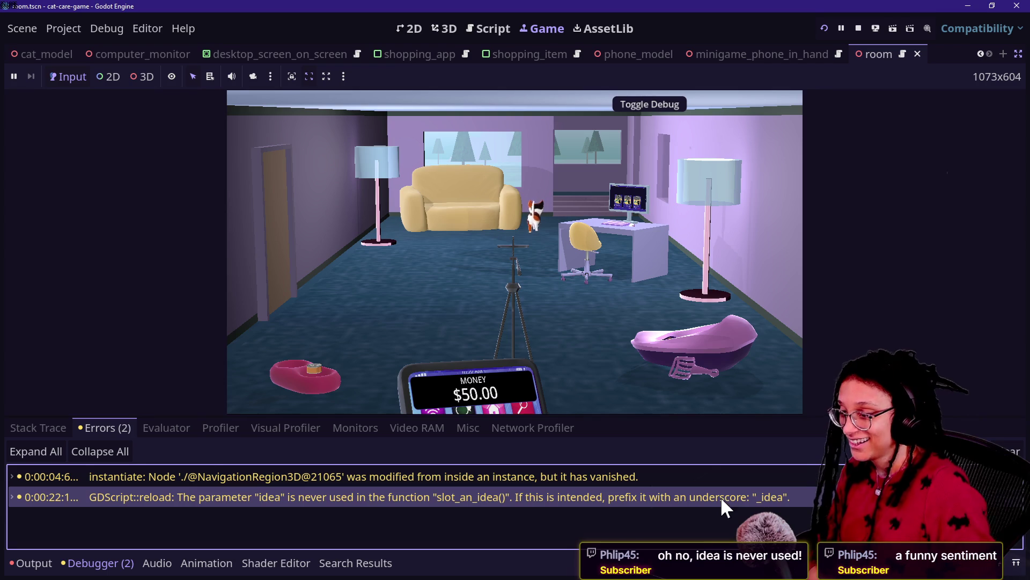
pyautogui.press('F5')
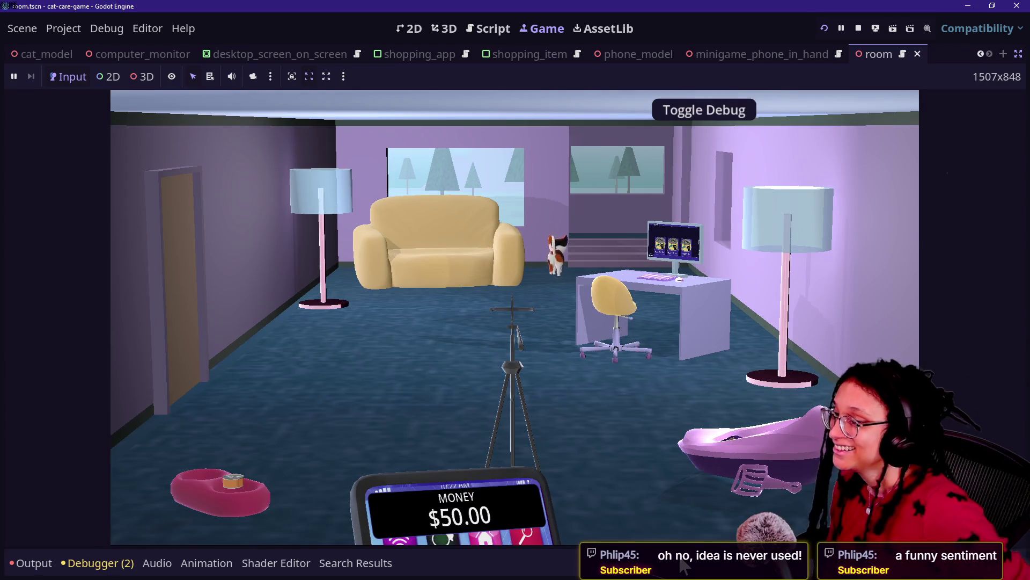
pyautogui.click(820, 426)
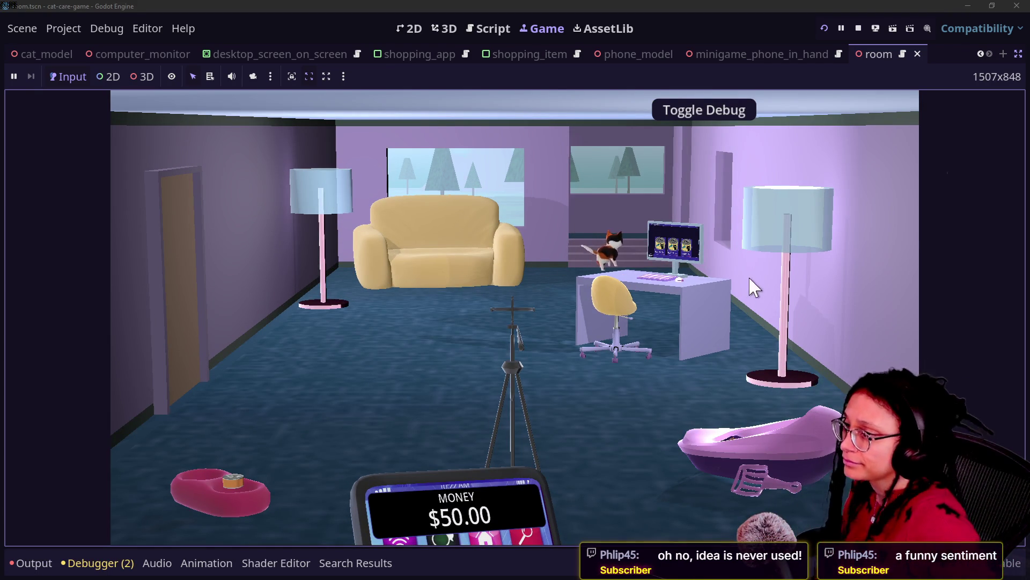
pyautogui.click(684, 292)
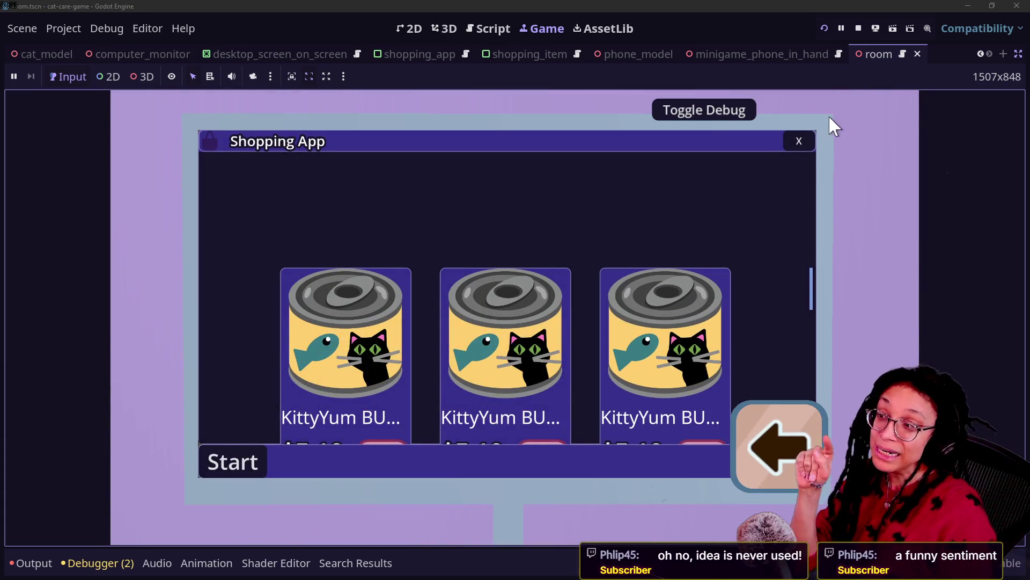
pyautogui.click(805, 140)
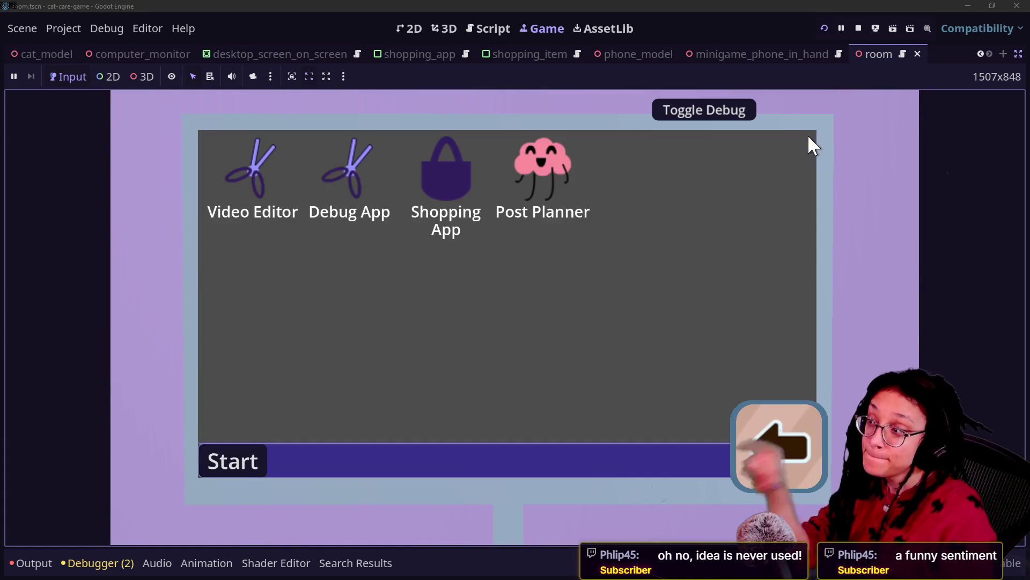
pyautogui.click(429, 179)
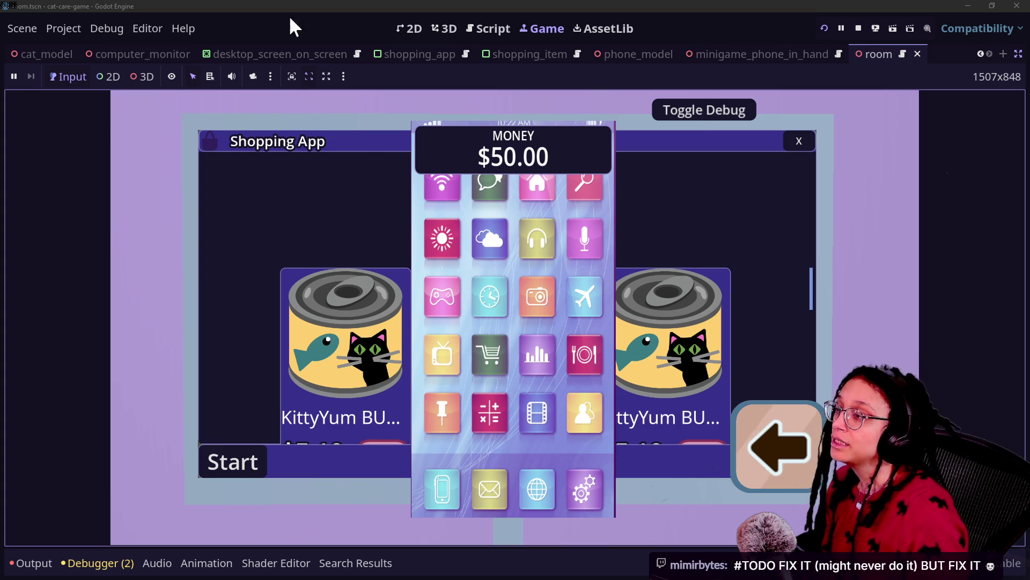
pyautogui.click(797, 465)
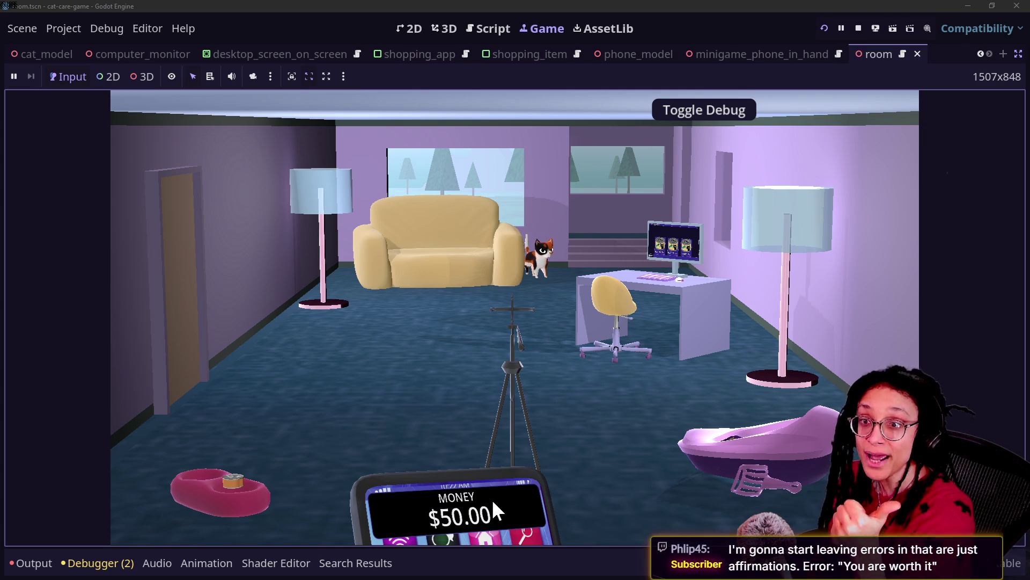
pyautogui.click(498, 278)
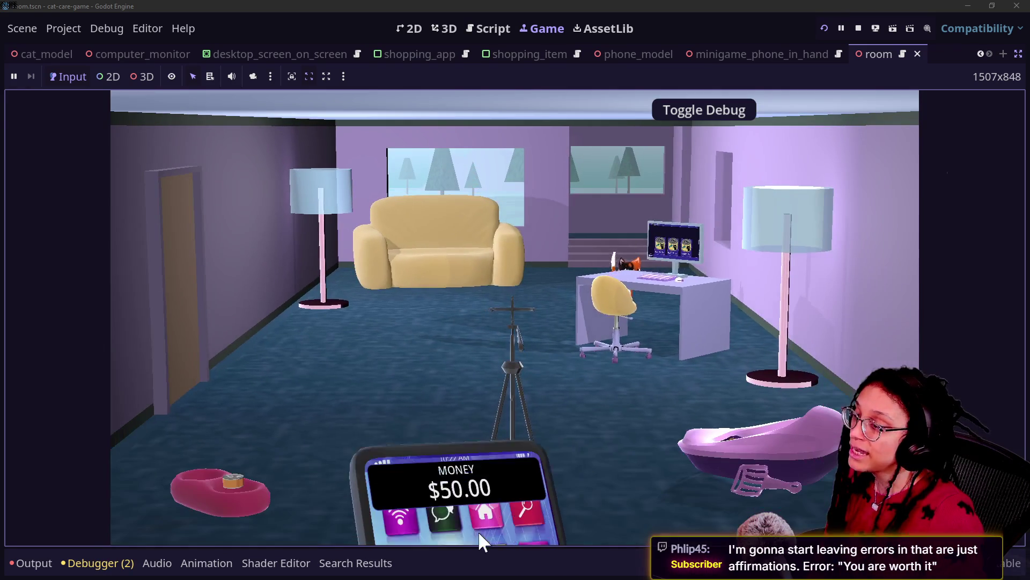
pyautogui.click(659, 303)
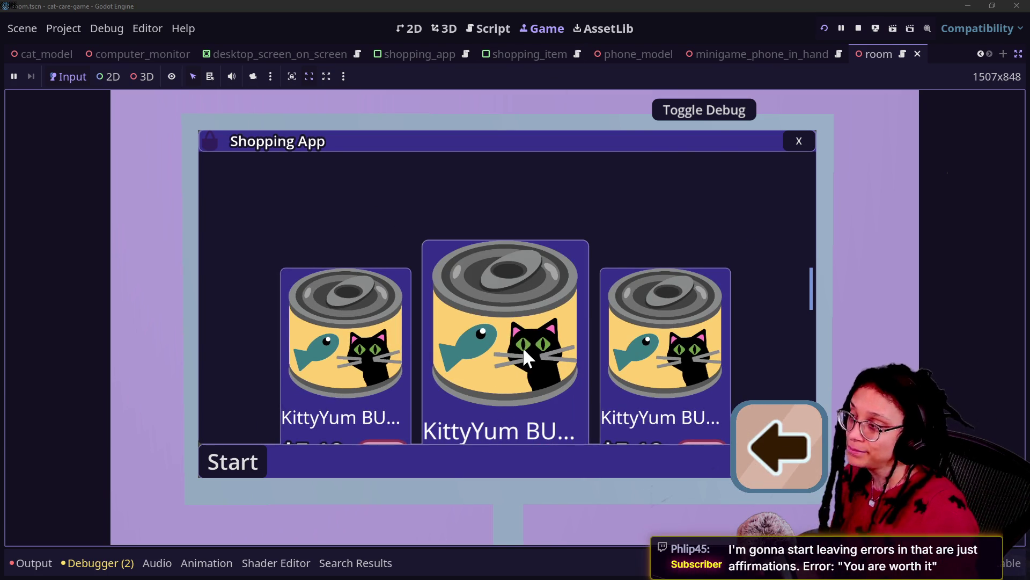
pyautogui.click(798, 143)
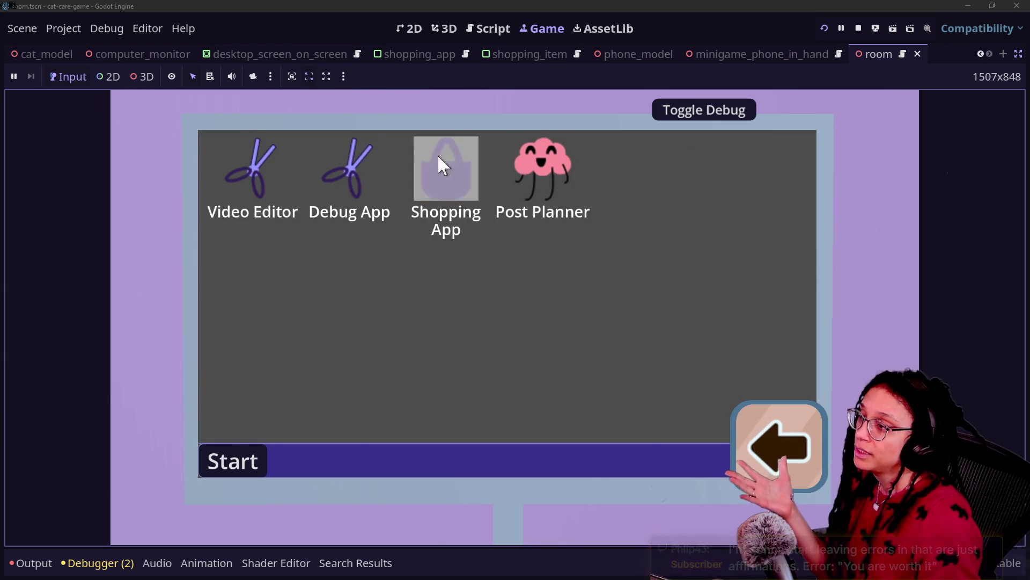
# - Repeatedly open and close the Shopping App, leaving the computer with Escape between attempts
pyautogui.click(446, 199)
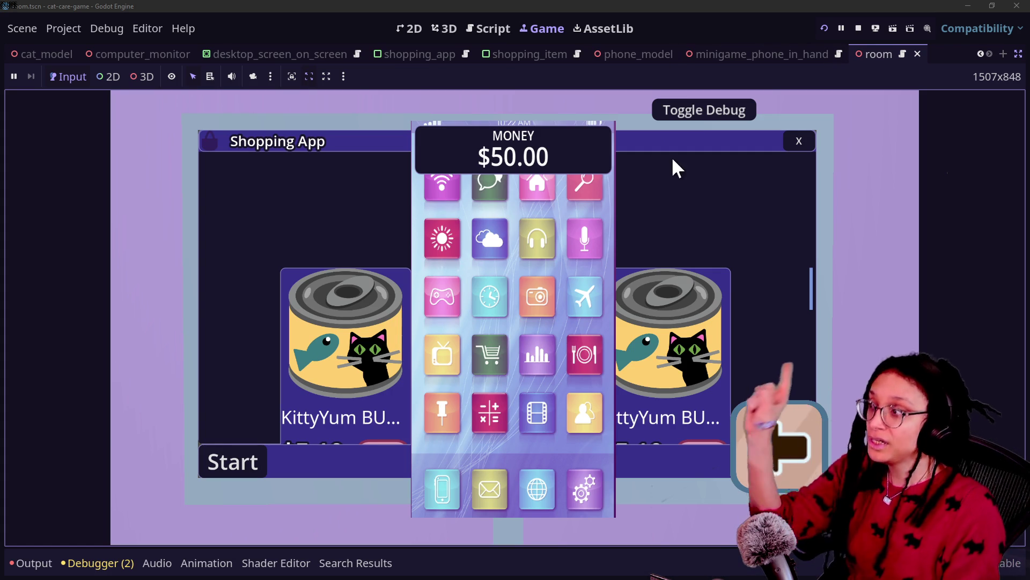
pyautogui.click(765, 440)
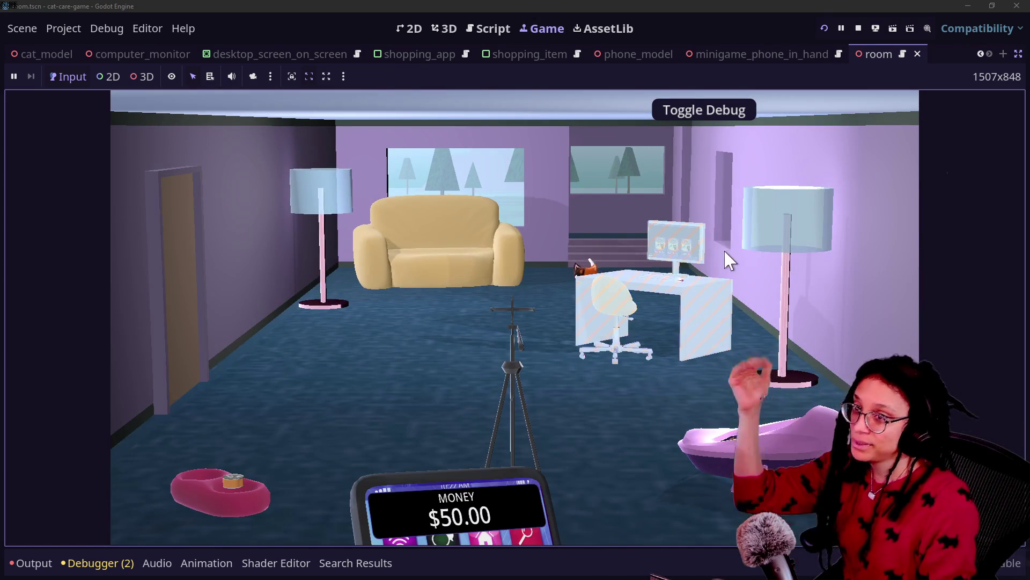
pyautogui.click(674, 244)
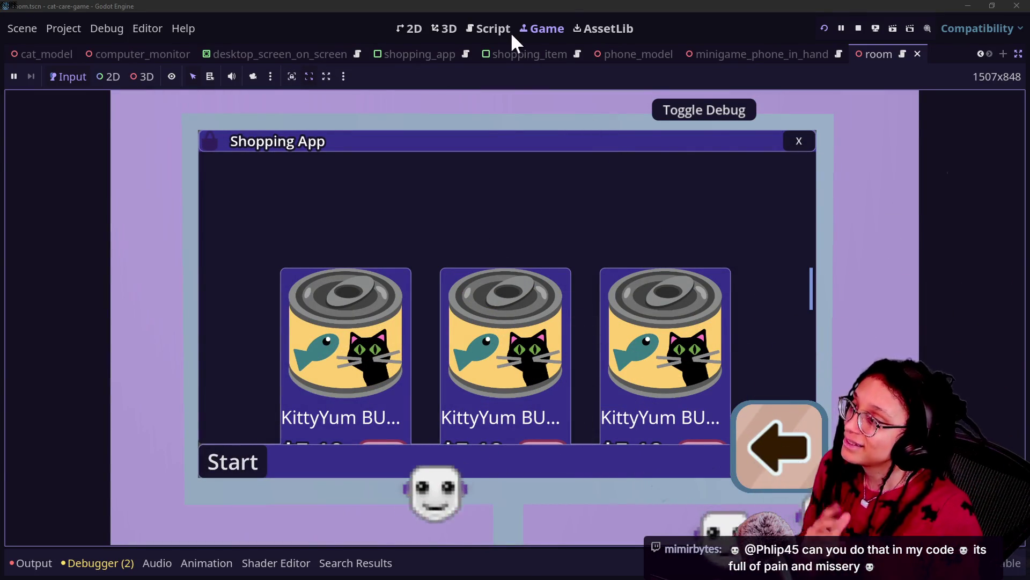
pyautogui.click(789, 148)
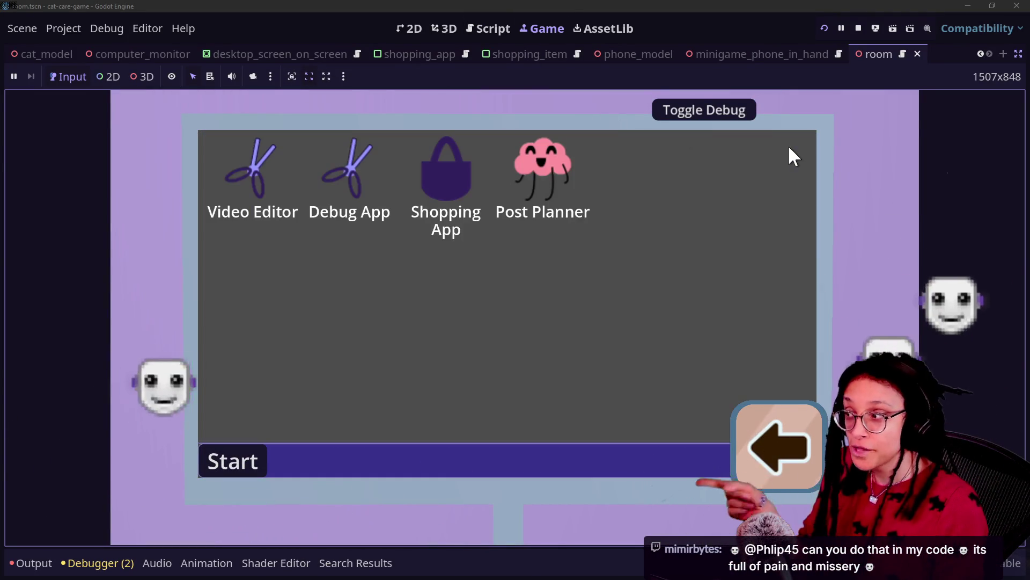
pyautogui.click(467, 168)
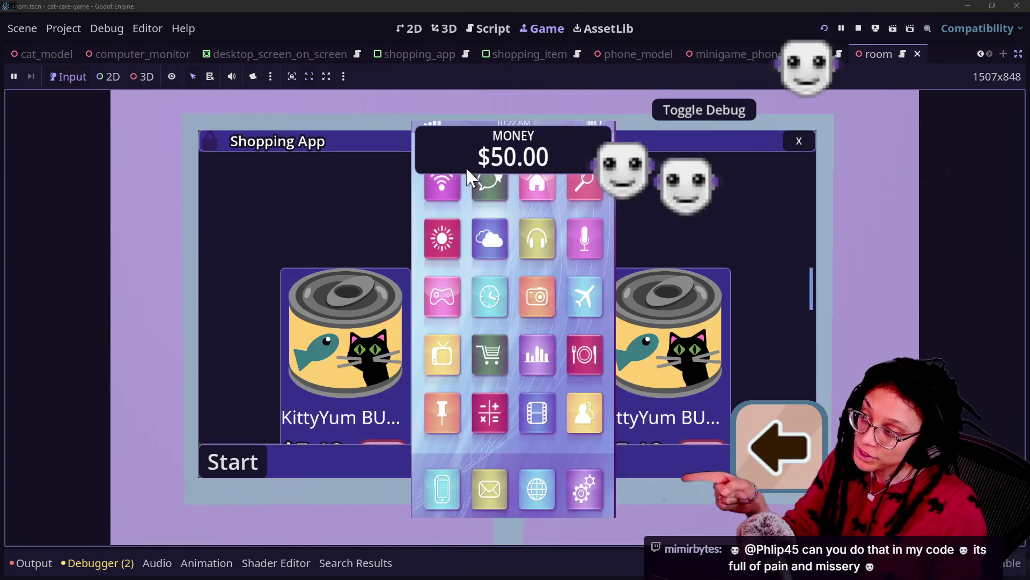
pyautogui.click(794, 144)
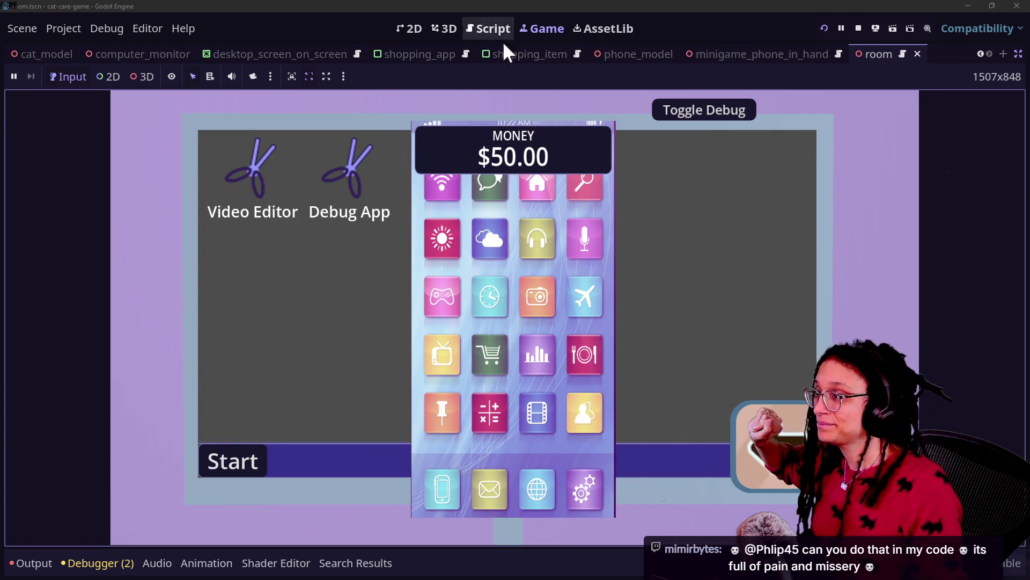
pyautogui.press('Escape')
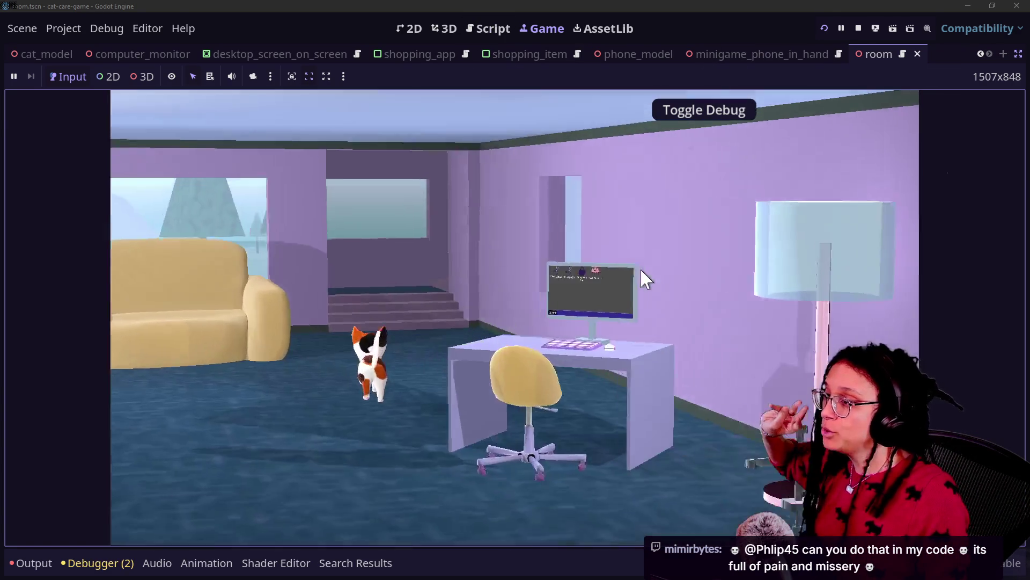
pyautogui.click(639, 271)
pyautogui.click(459, 182)
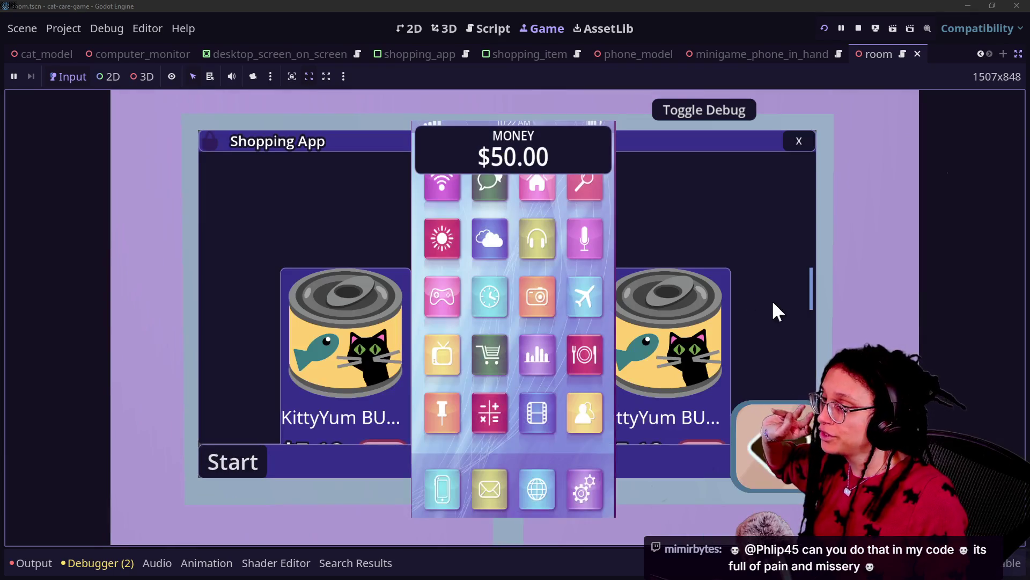
pyautogui.press('Escape')
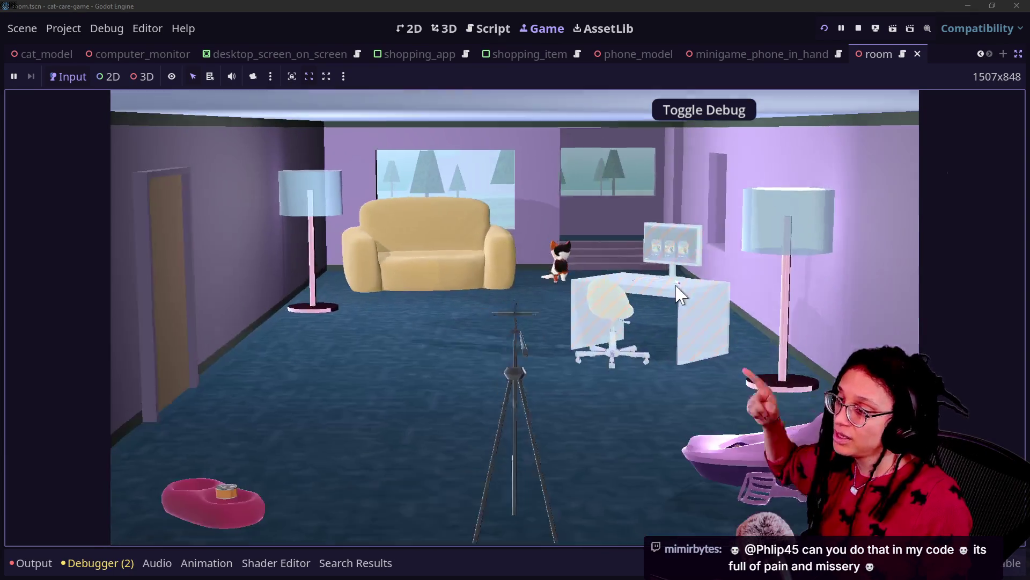
# - Close and reopen the Shopping App once more, step back, then zoom in and open it again
pyautogui.click(676, 286)
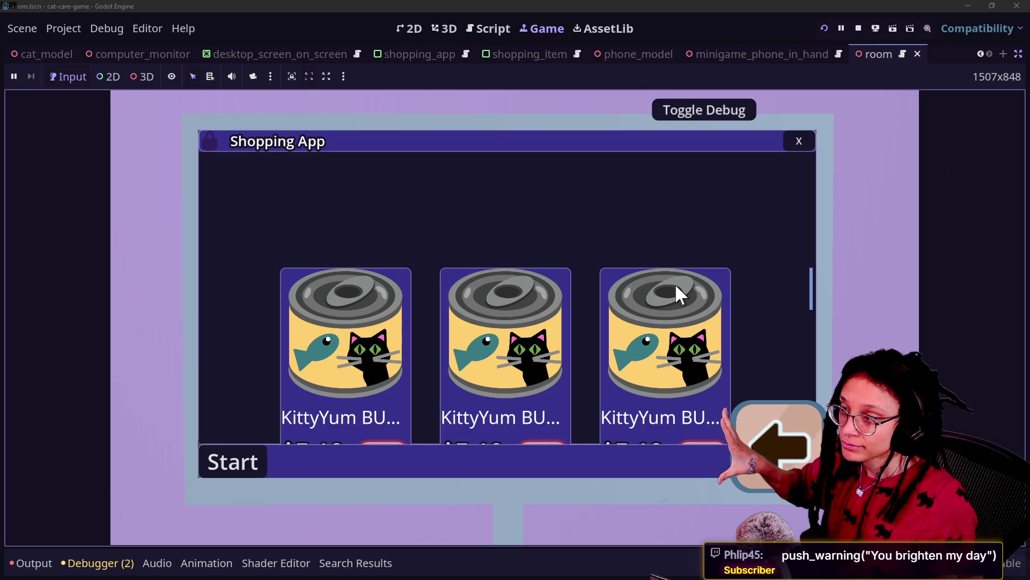
pyautogui.click(797, 143)
pyautogui.click(444, 177)
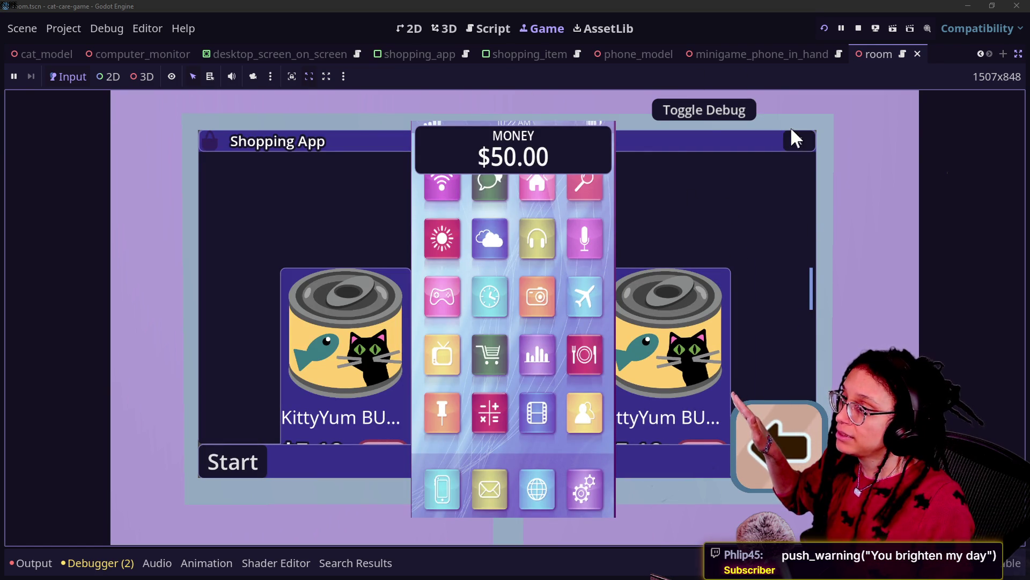
pyautogui.click(799, 142)
pyautogui.press('Escape')
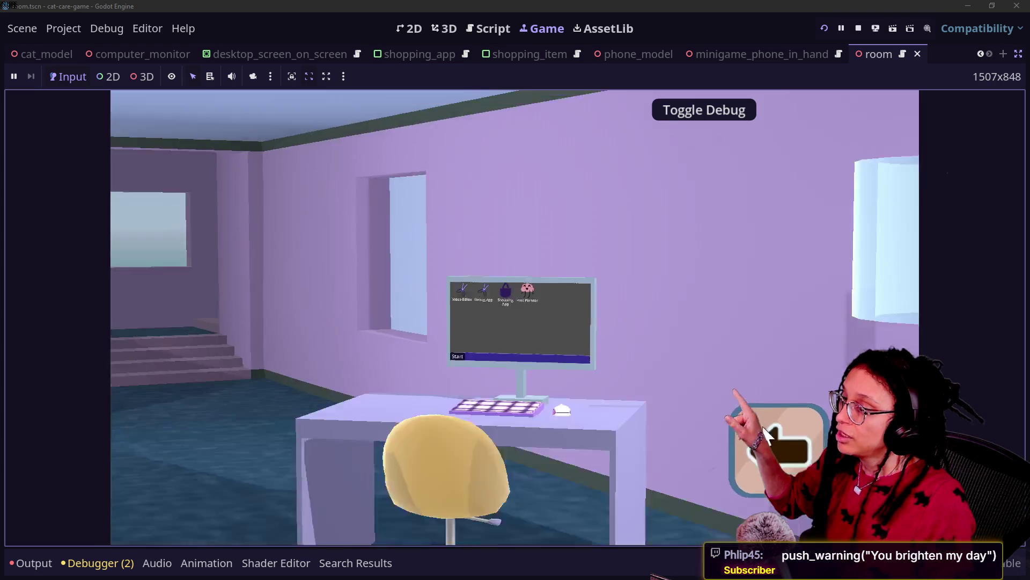
pyautogui.click(627, 266)
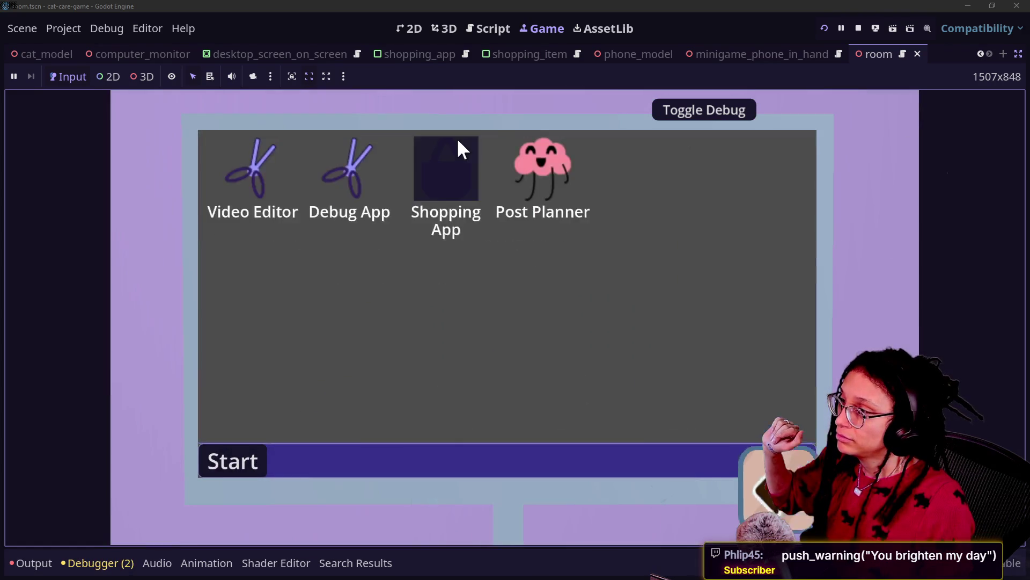
pyautogui.click(456, 141)
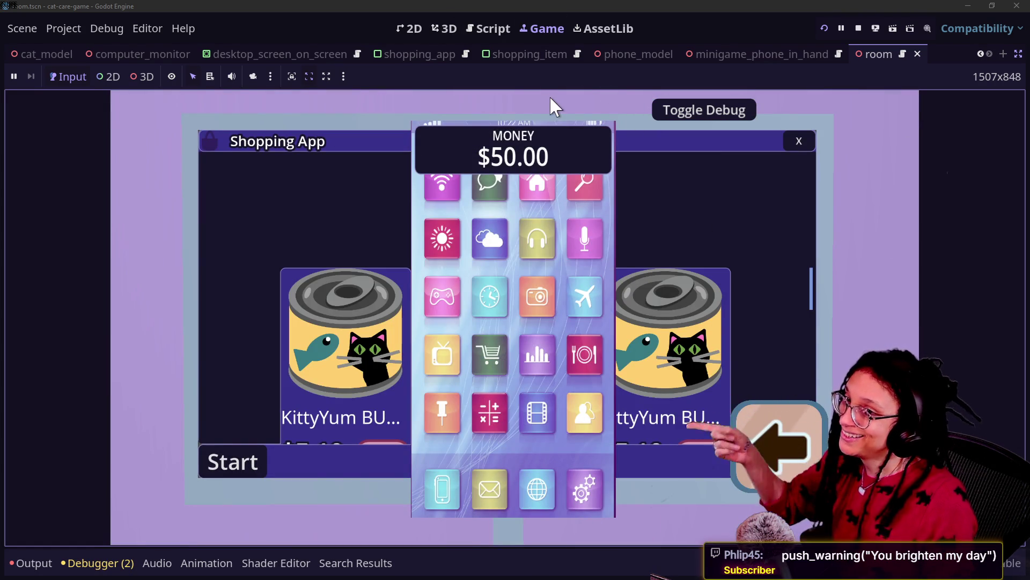
# - Locate the uses of _loaded_programs in the program-manager script
pyautogui.click(490, 27)
pyautogui.scroll(15, 513, 290)
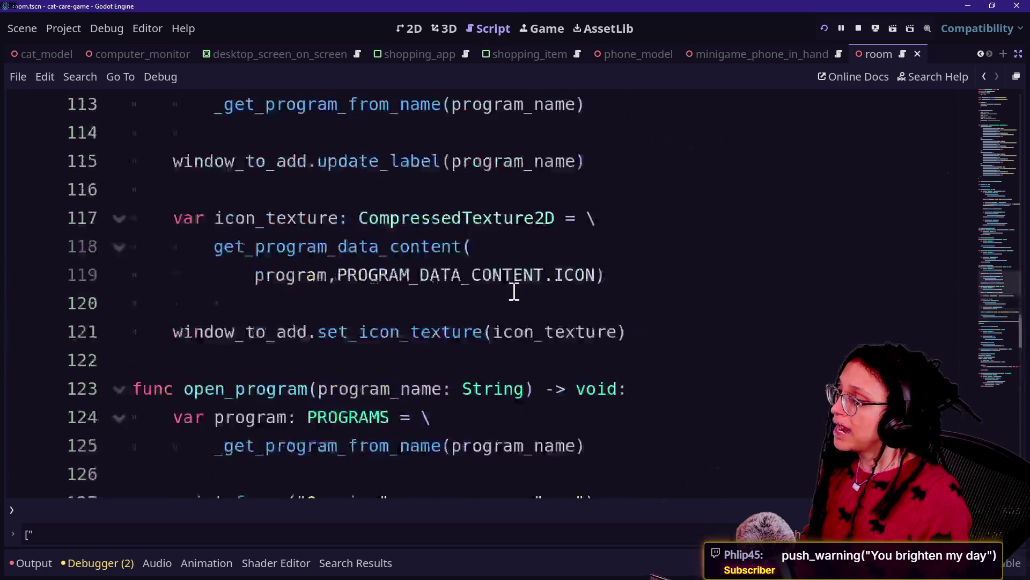
pyautogui.scroll(18, 514, 291)
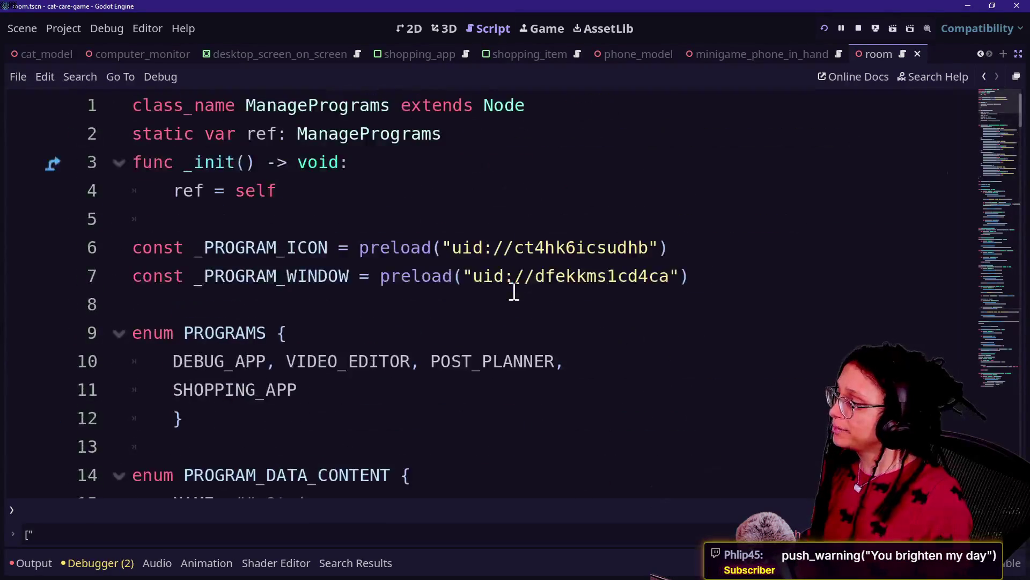
pyautogui.scroll(-12, 514, 292)
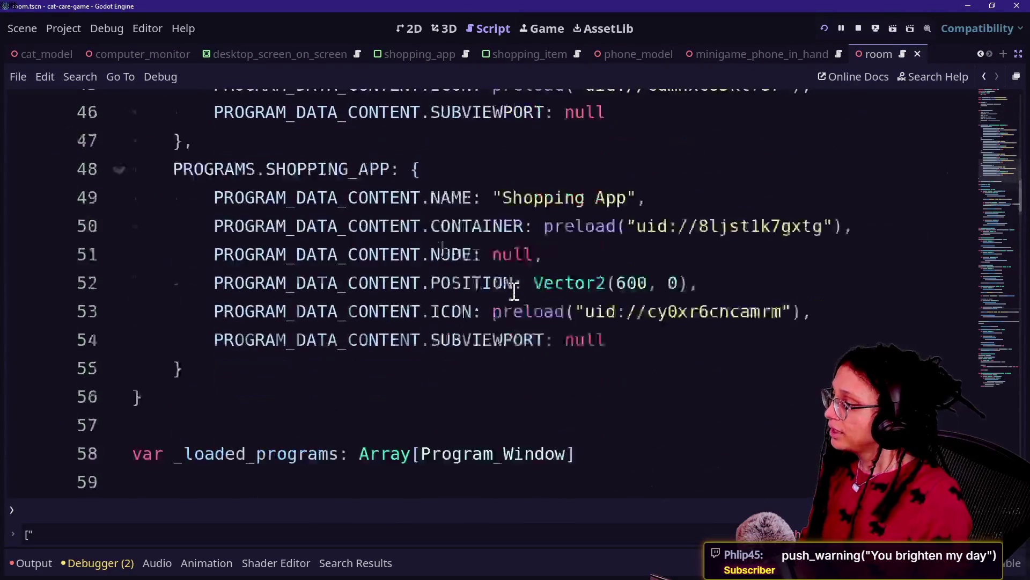
pyautogui.scroll(-3, 514, 291)
pyautogui.moveTo(160, 172); pyautogui.dragTo(597, 241)
pyautogui.click(598, 241)
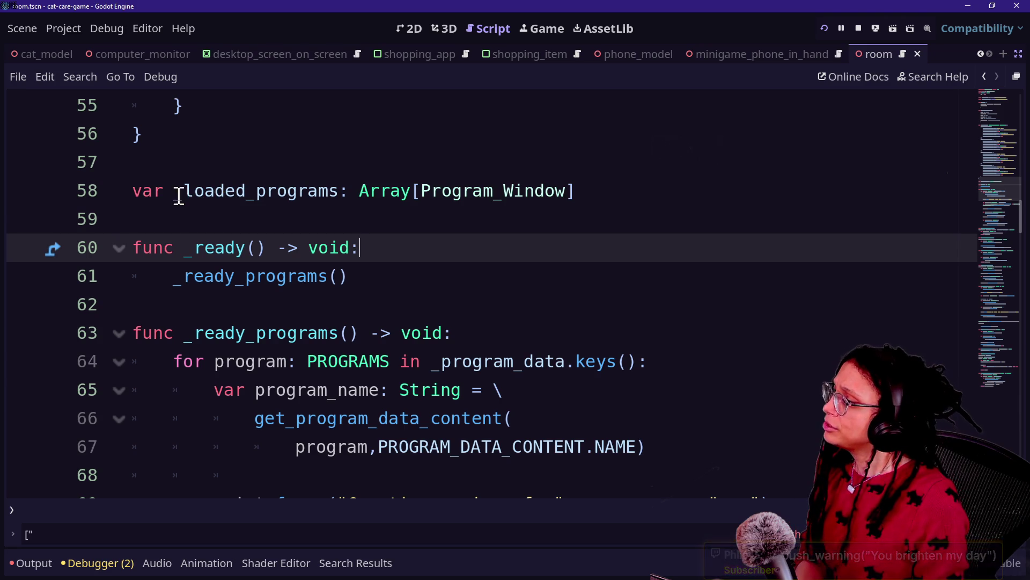
pyautogui.moveTo(178, 195); pyautogui.dragTo(328, 191)
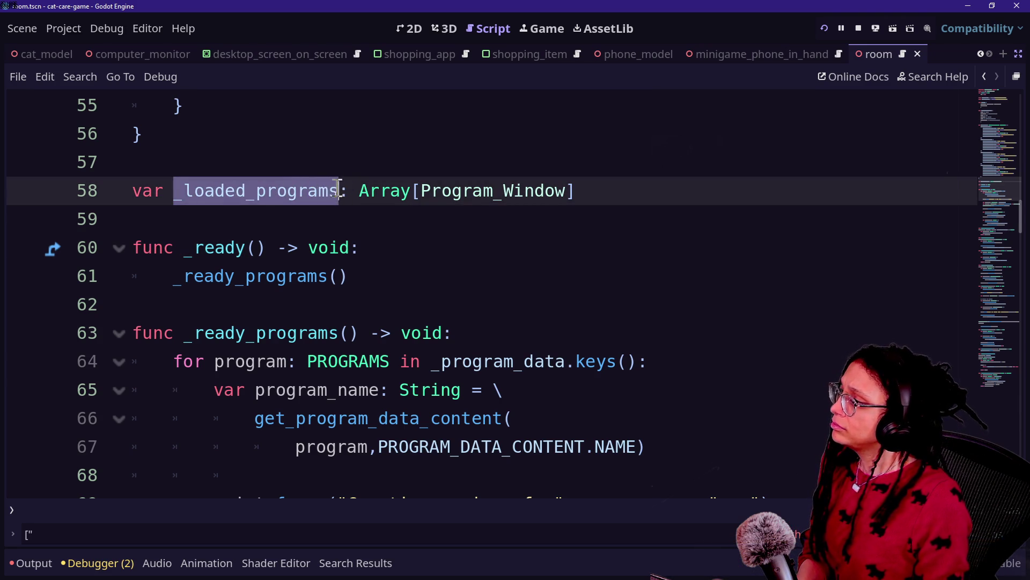
pyautogui.hotkey('ctrl', 'd')
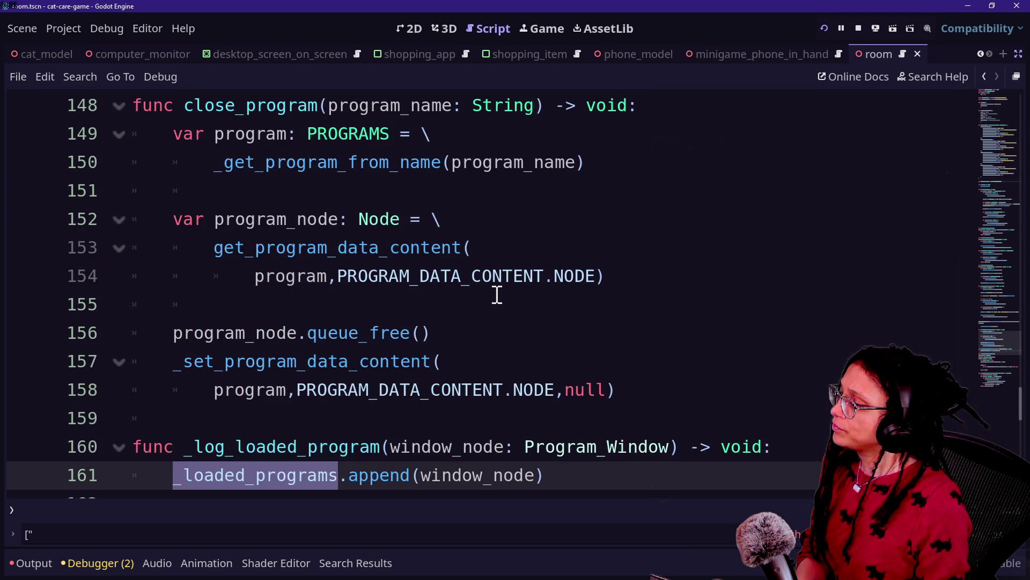
pyautogui.scroll(-2, 498, 295)
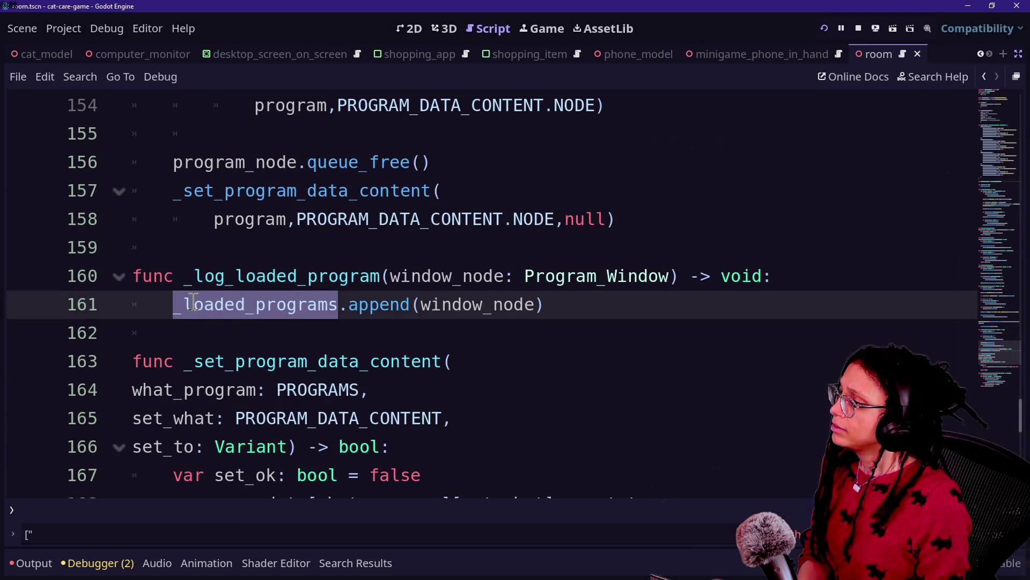
pyautogui.scroll(2, 458, 341)
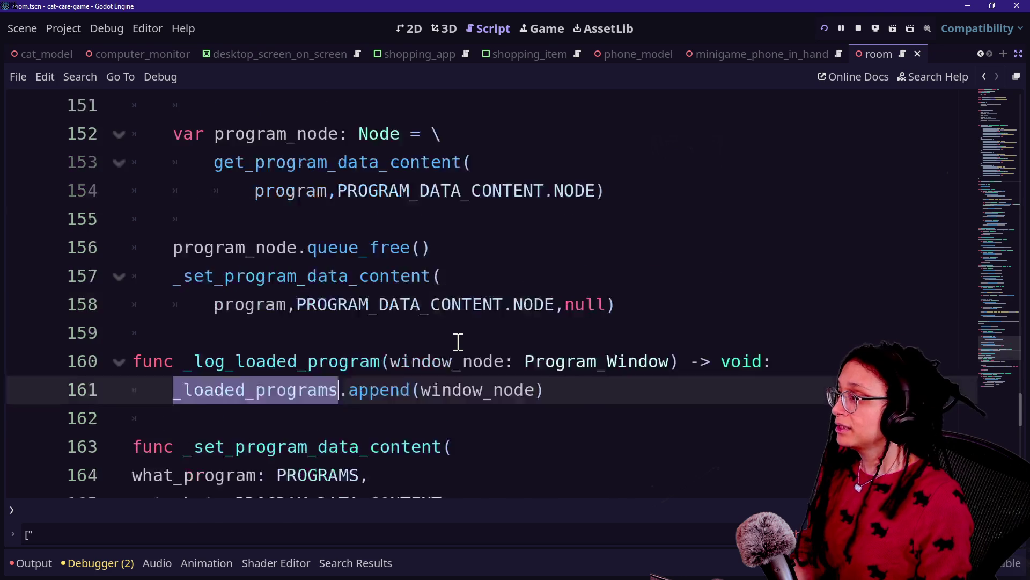
pyautogui.hotkey('ctrl', 'f')
pyautogui.press('Escape')
# - Add and then remove blank lines after line 158, and check the lines around close_program
pyautogui.click(655, 392)
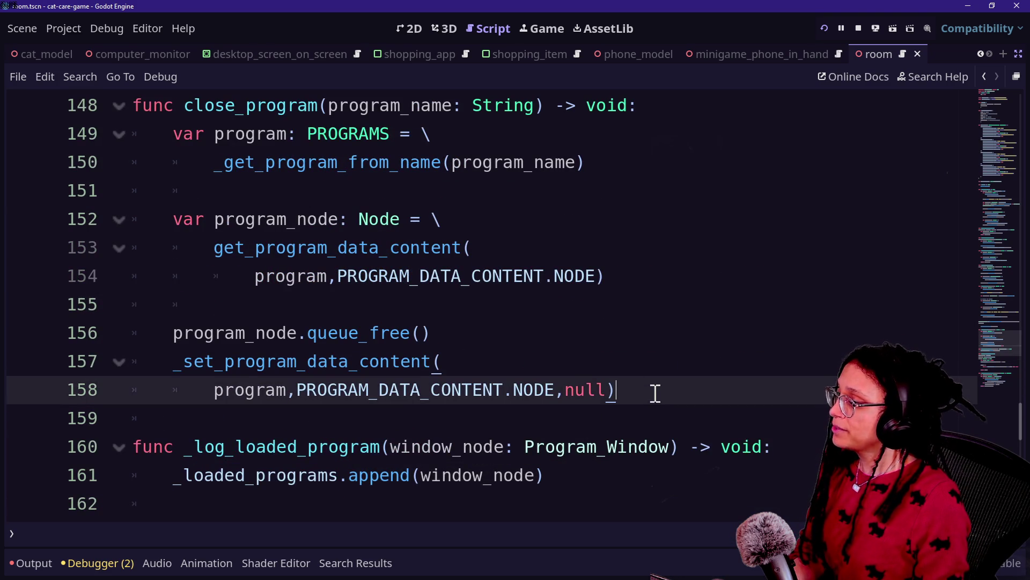
pyautogui.press('Return')
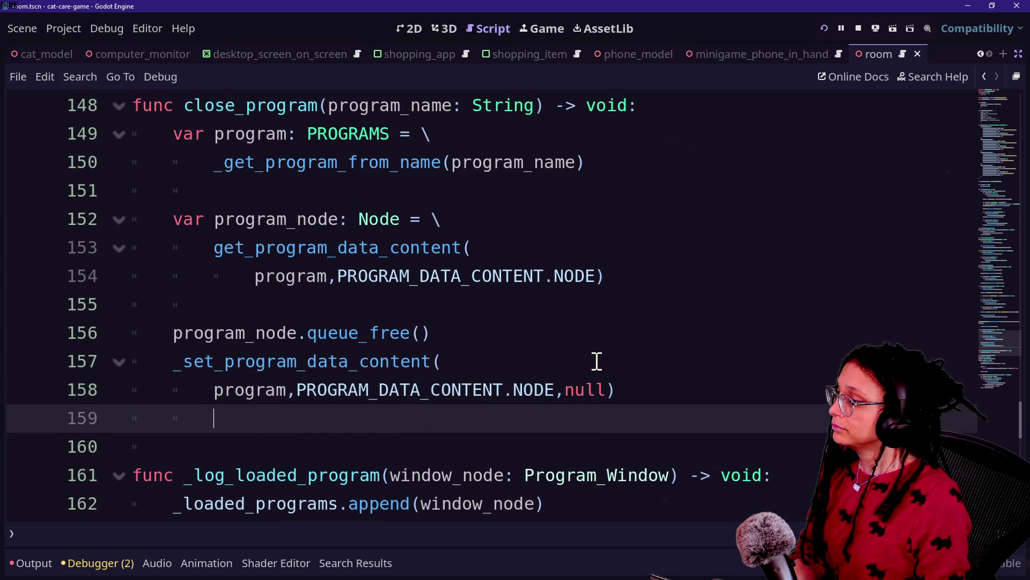
pyautogui.press('Return')
pyautogui.press('BackSpace')
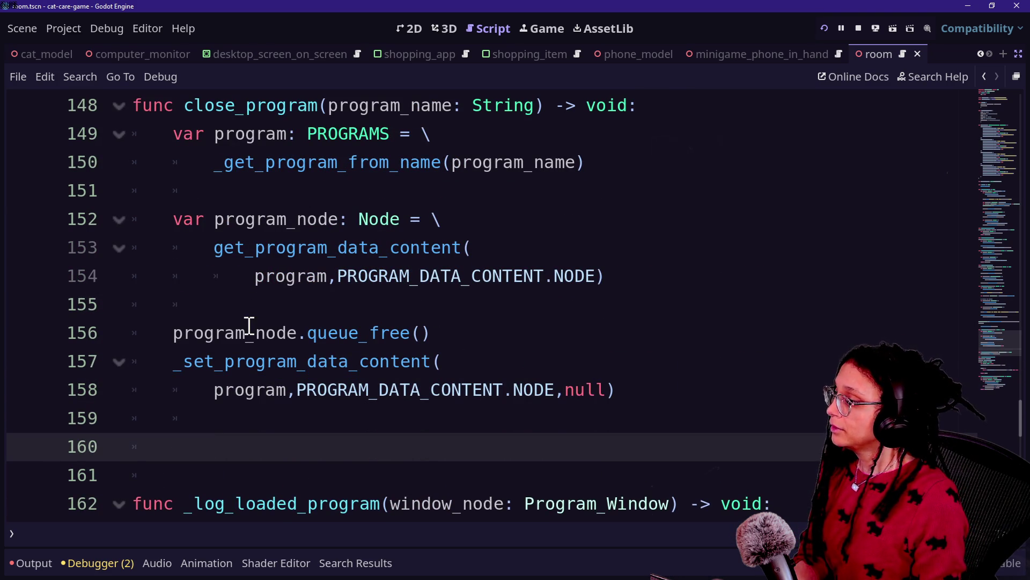
pyautogui.press('BackSpace')
pyautogui.press('BackSpace')
pyautogui.press('BackSpace')
pyautogui.click(183, 334)
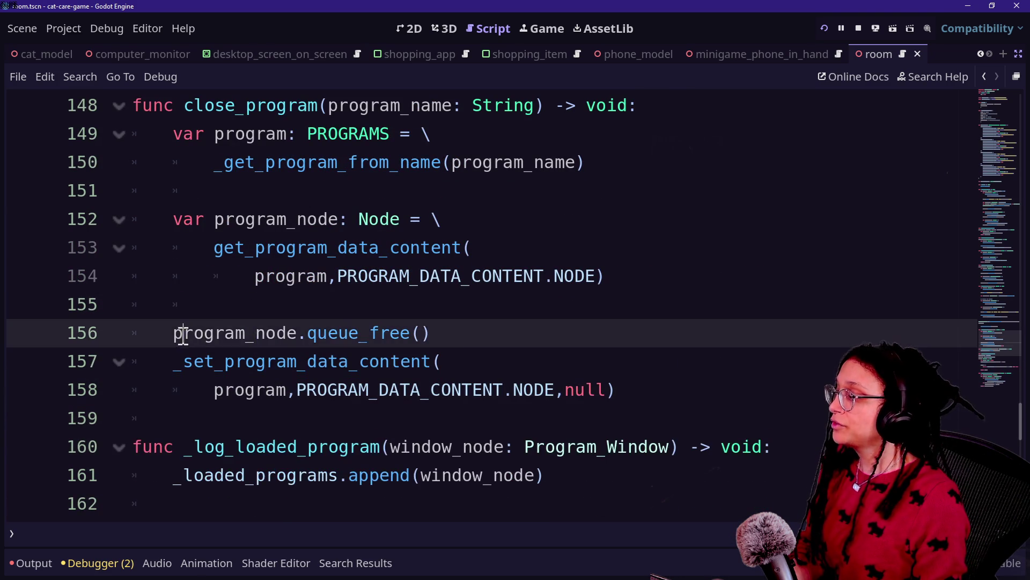
pyautogui.moveTo(182, 334); pyautogui.dragTo(453, 341)
pyautogui.hotkey('shift', 'Up')
pyautogui.press('Down')
pyautogui.press('Down')
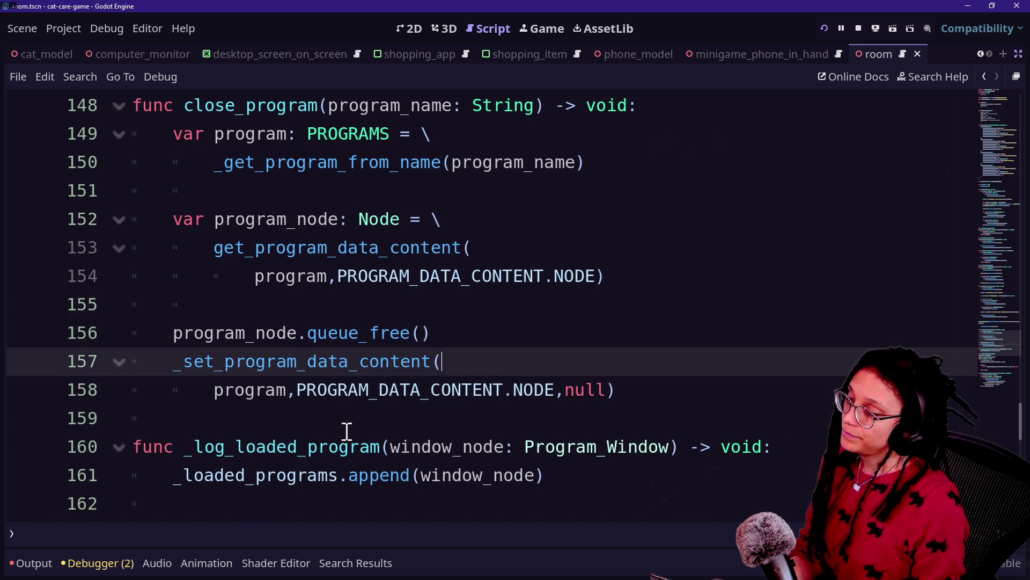
pyautogui.moveTo(185, 475); pyautogui.dragTo(483, 475)
pyautogui.click(483, 475)
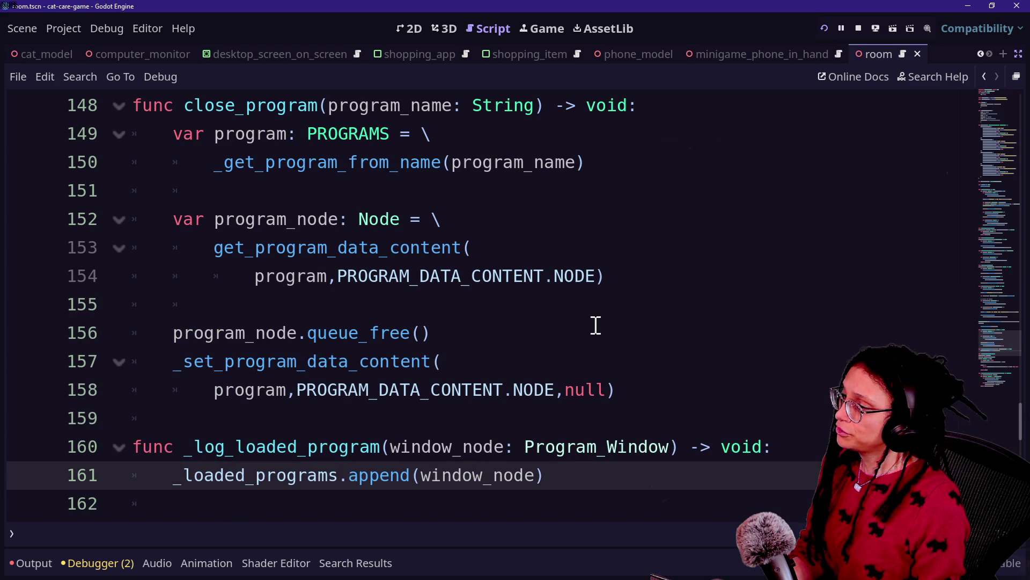
pyautogui.click(639, 275)
# - Start a _loaded_programs.erase( call on a new line before queue_free in close_program
pyautogui.press('Return')
pyautogui.press('Return')
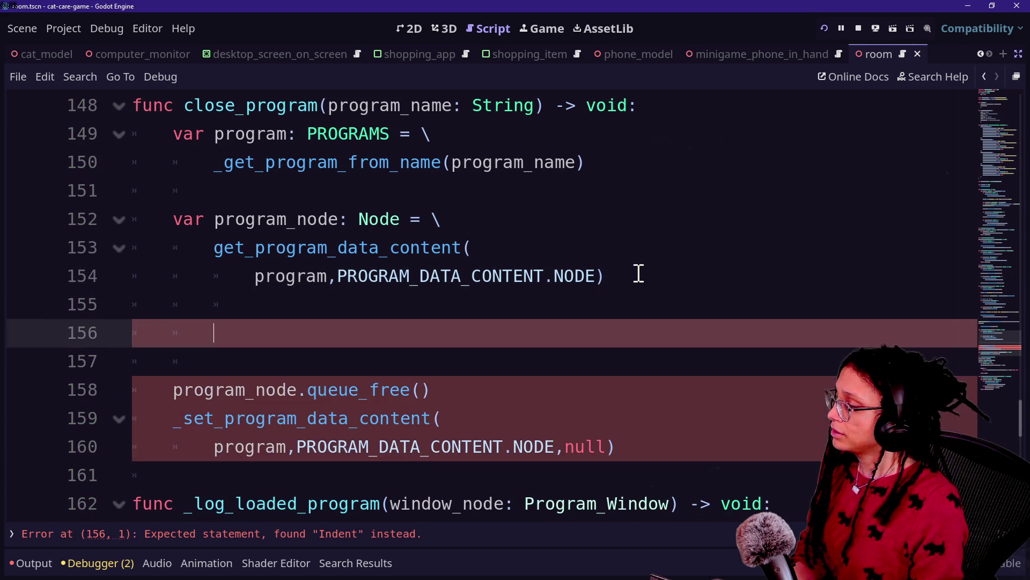
pyautogui.scroll(-1, 669, 299)
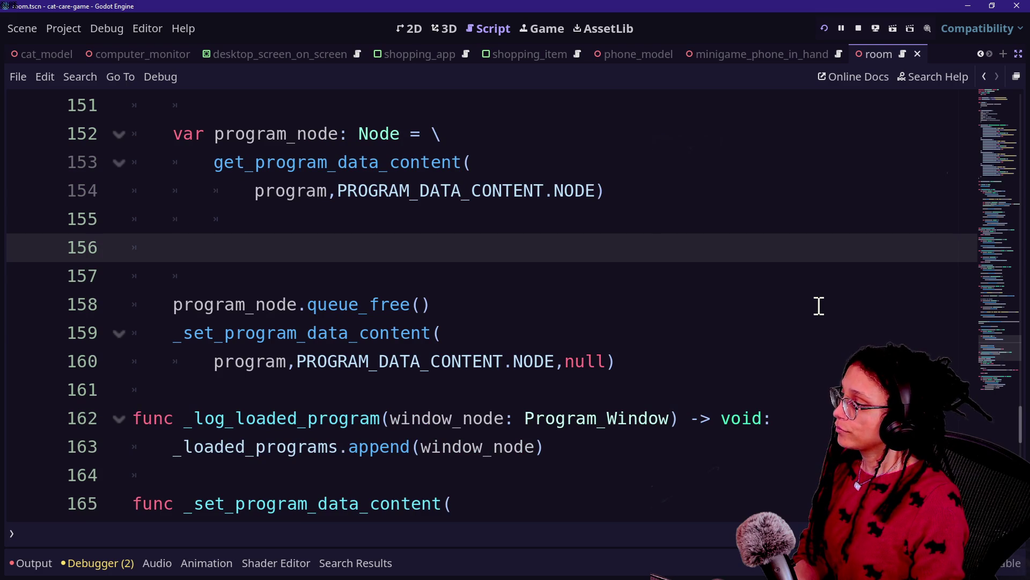
pyautogui.write('_loade')
pyautogui.press('Return')
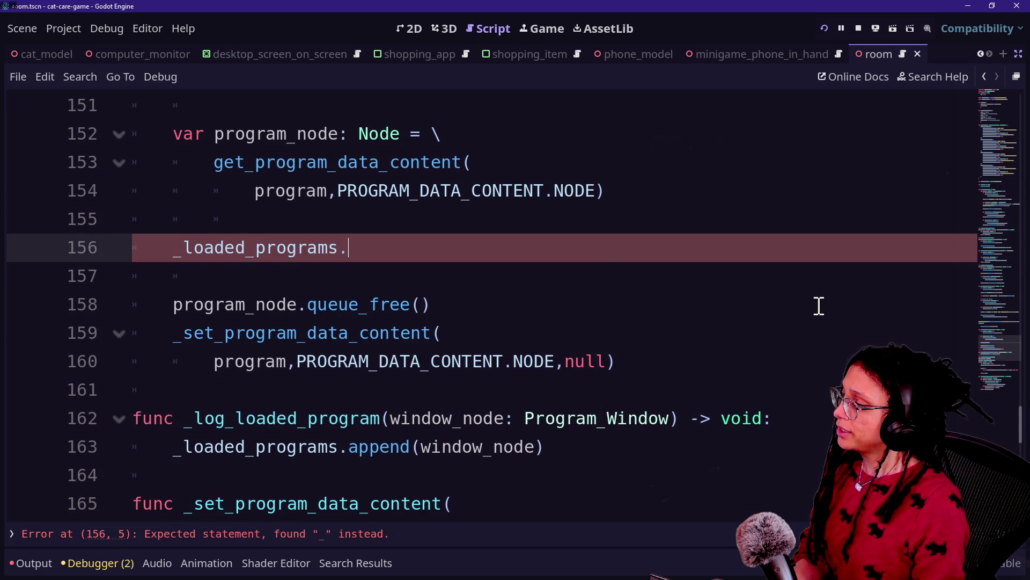
pyautogui.write('remov')
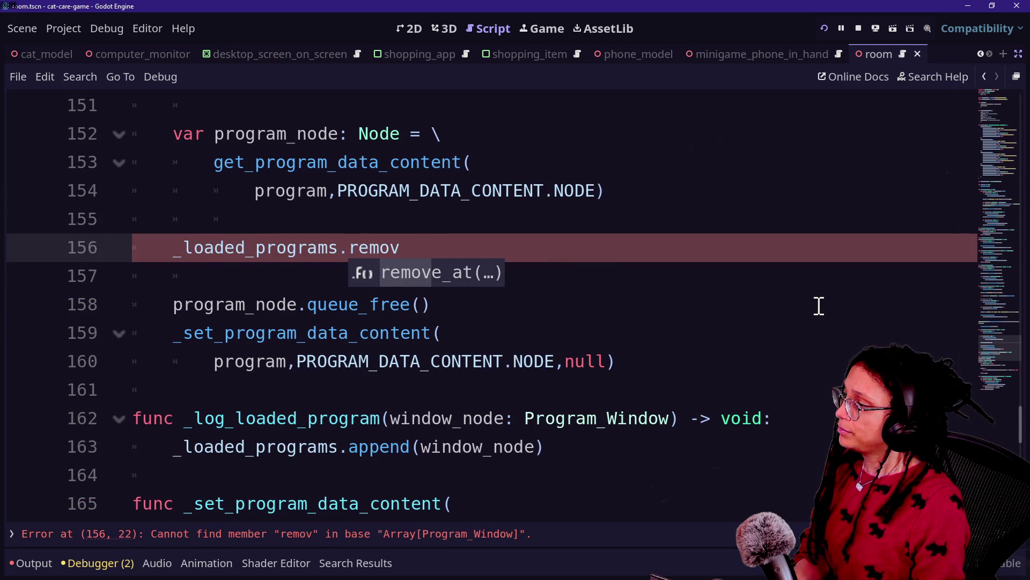
pyautogui.press('BackSpace')
pyautogui.press('BackSpace')
pyautogui.press('BackSpace')
pyautogui.press('BackSpace')
pyautogui.press('BackSpace')
pyautogui.write('er')
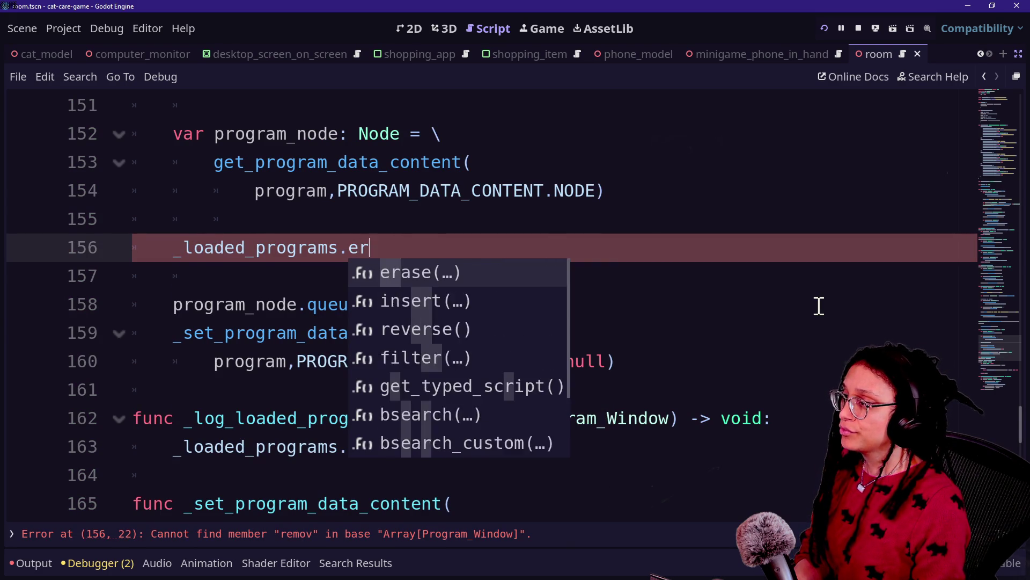
pyautogui.press('Return')
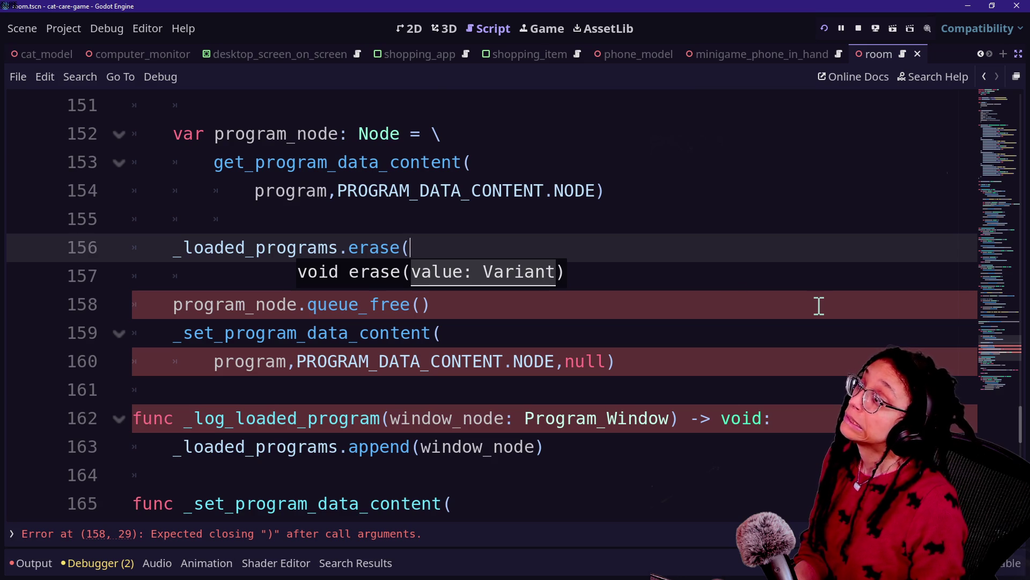
# - Delete the unfinished _loaded_programs.erase( line from close_program
pyautogui.scroll(1, 681, 286)
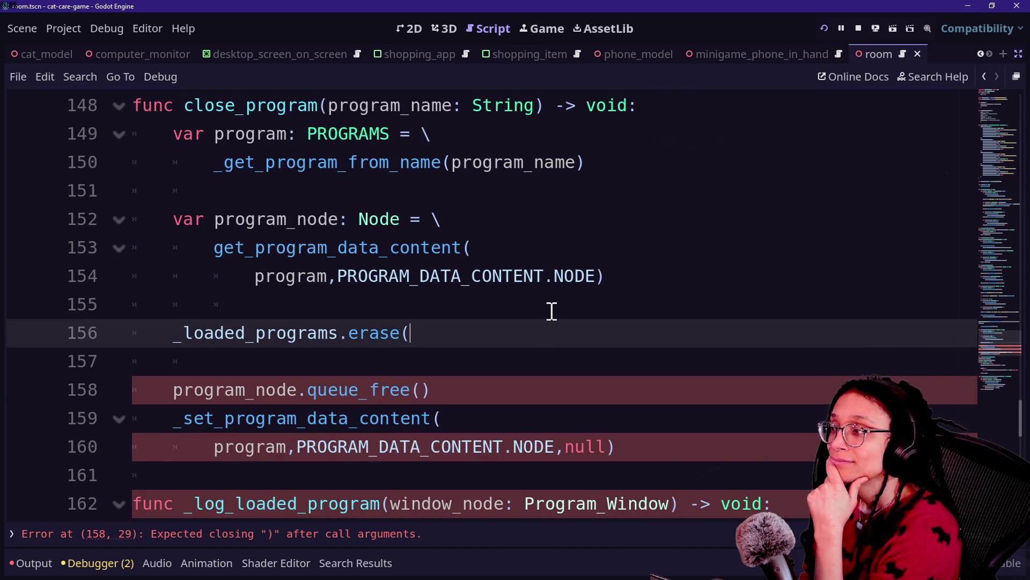
pyautogui.scroll(7, 552, 310)
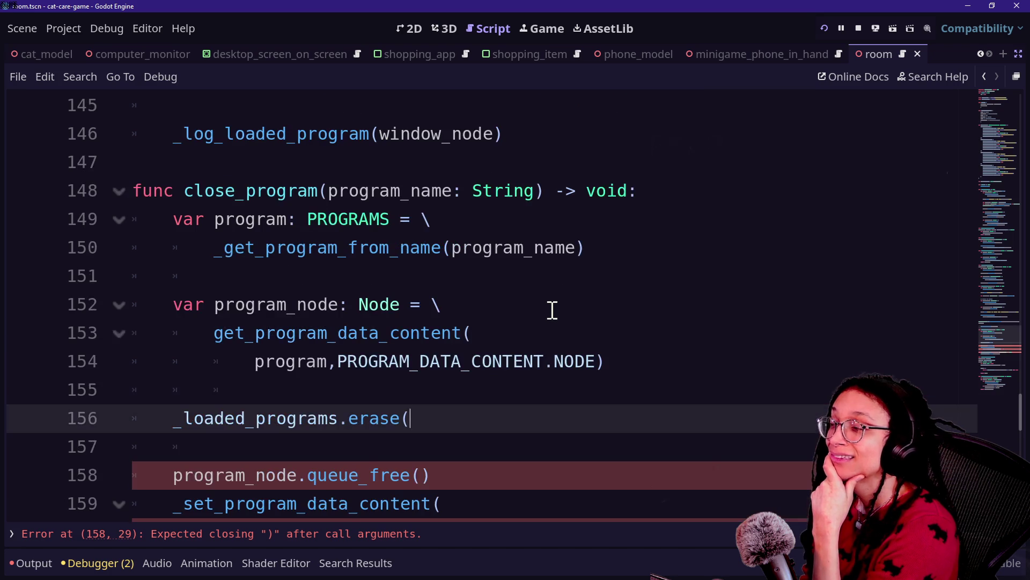
pyautogui.scroll(-3, 552, 311)
pyautogui.scroll(-6, 552, 310)
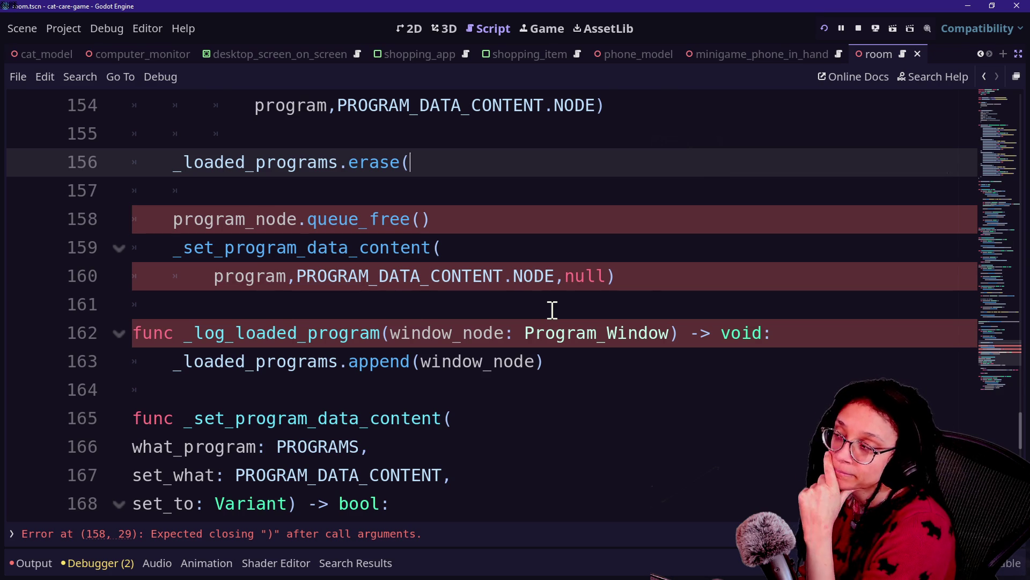
pyautogui.moveTo(521, 187); pyautogui.dragTo(510, 142)
pyautogui.press('BackSpace')
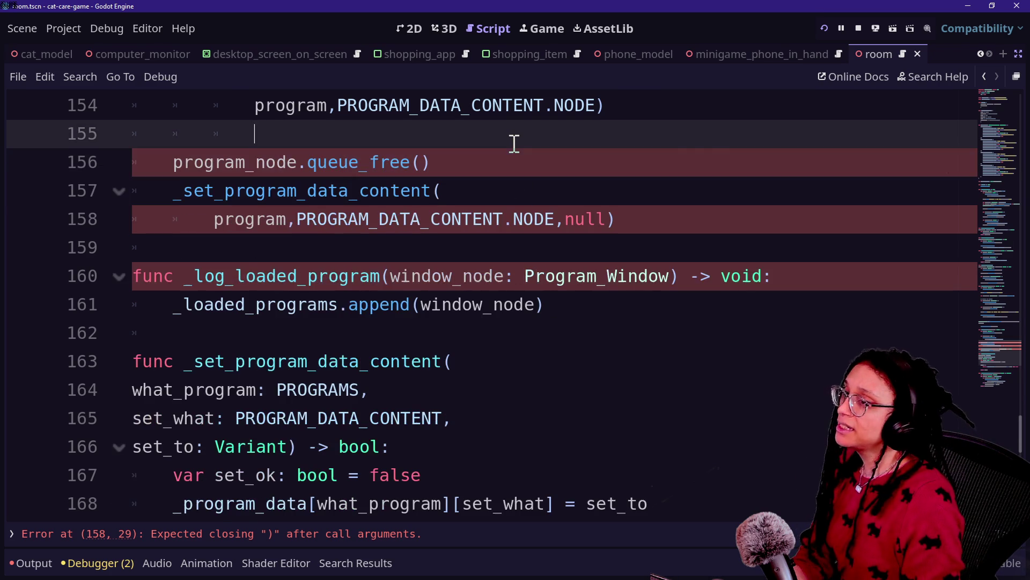
# - Bring back the side docks and show the running game's Remote scene tree with the main node expanded
pyautogui.click(539, 28)
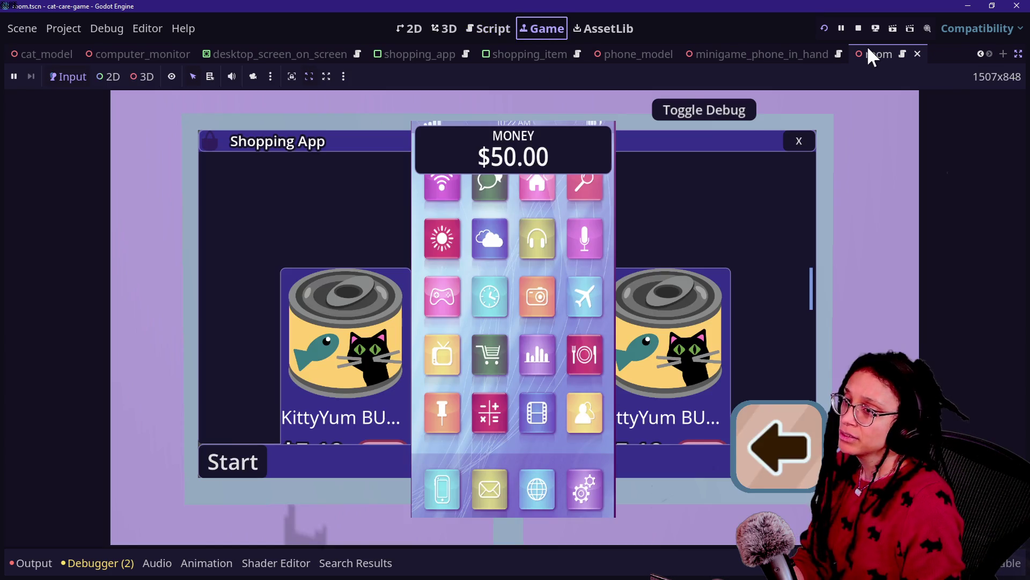
pyautogui.click(1019, 54)
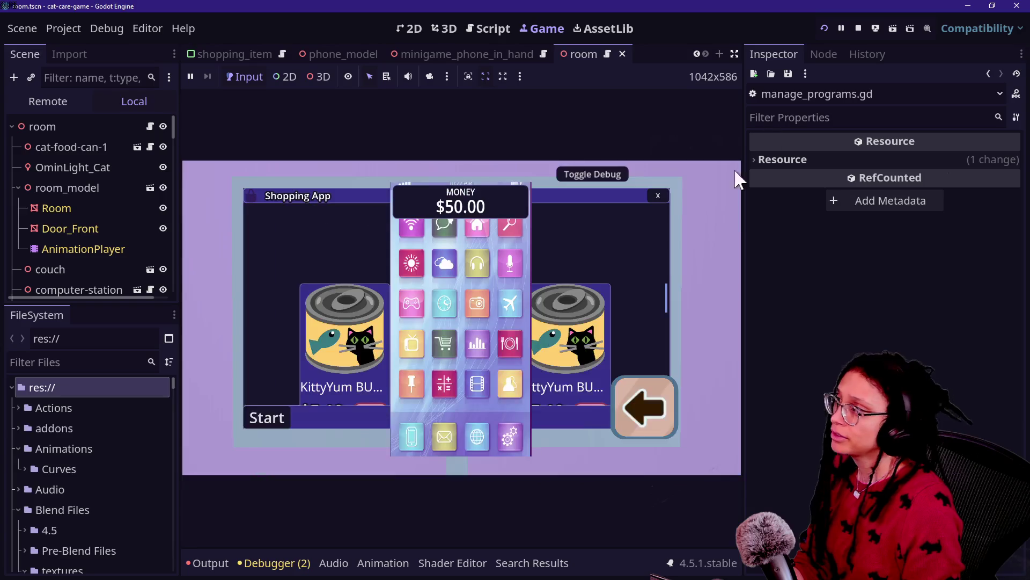
pyautogui.click(37, 104)
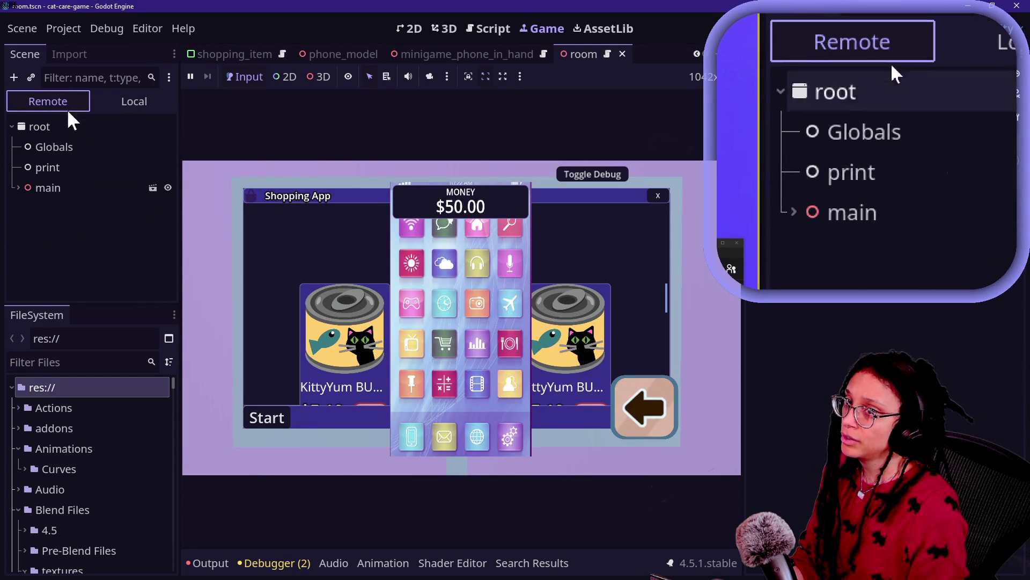
pyautogui.click(19, 188)
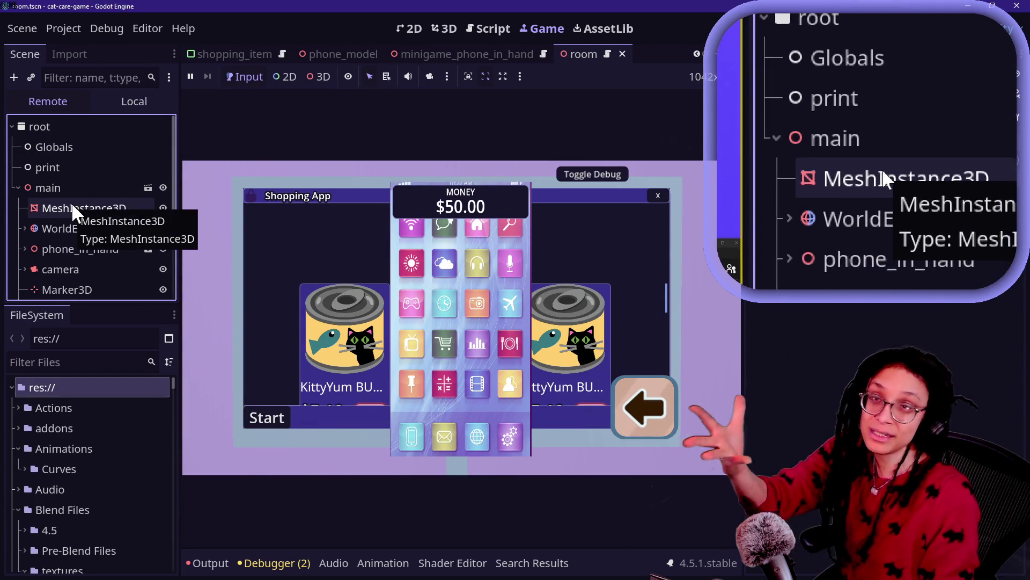
# - Check that the live ManagePrograms' Loaded Programs holds 12 null entries, then restart the game
pyautogui.scroll(-3, 78, 241)
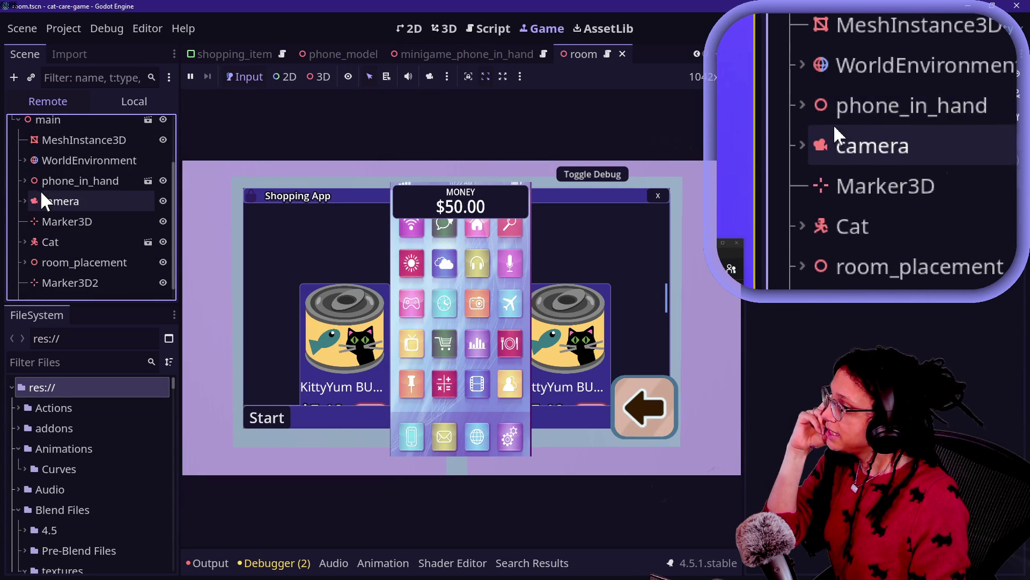
pyautogui.scroll(-1, 33, 218)
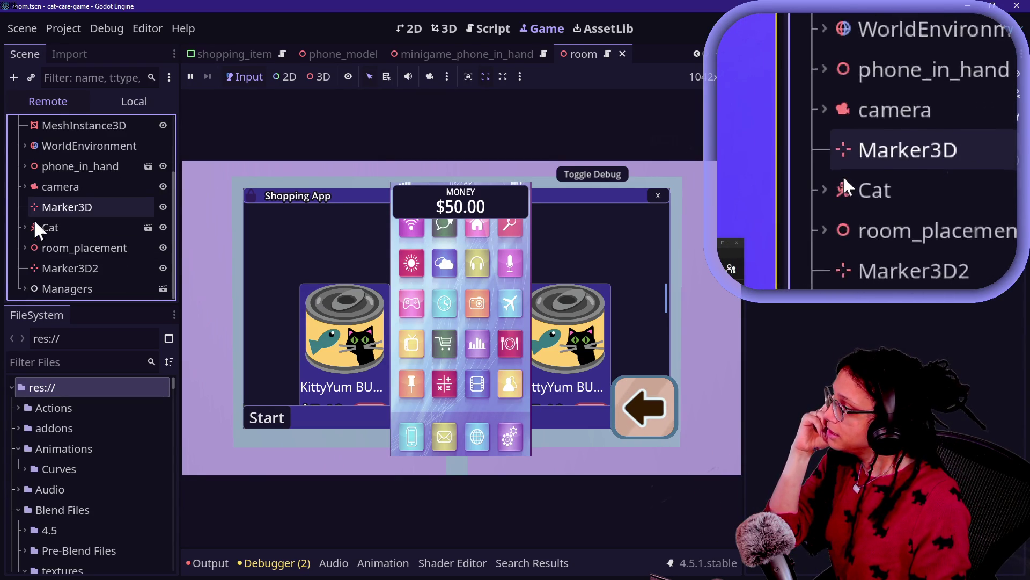
pyautogui.doubleClick(73, 291)
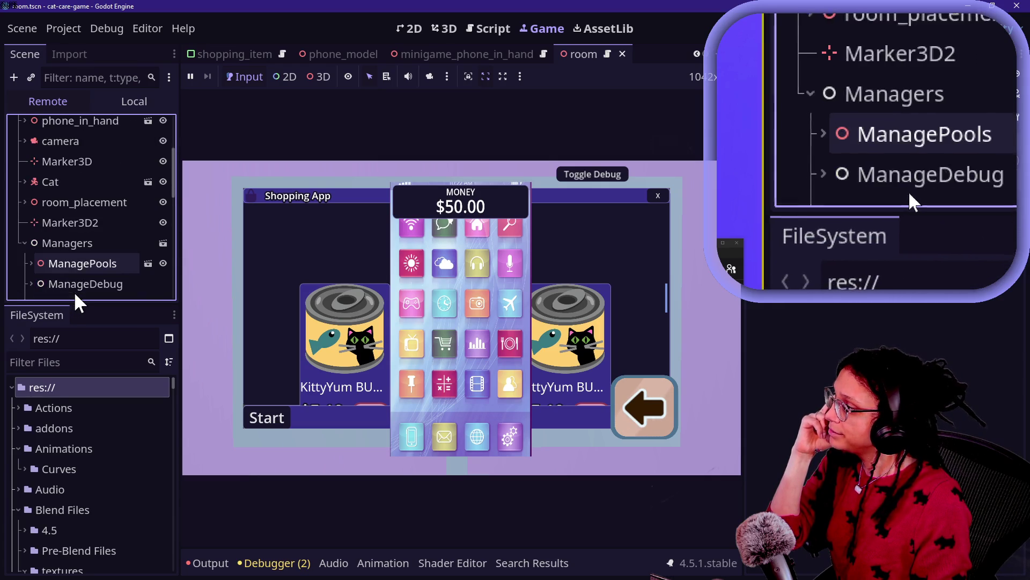
pyautogui.scroll(-5, 57, 265)
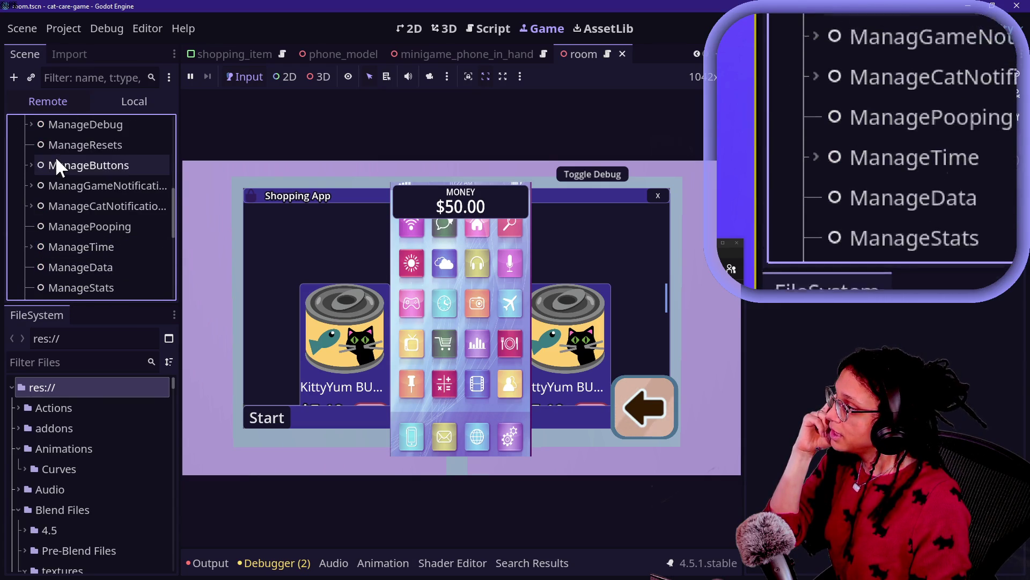
pyautogui.scroll(-4, 55, 156)
pyautogui.scroll(-1, 76, 218)
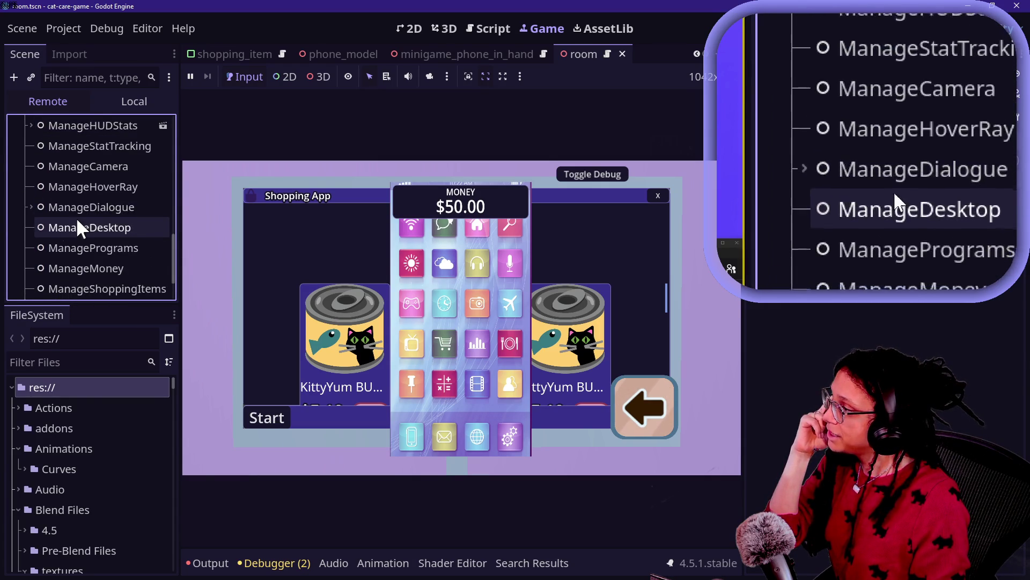
pyautogui.click(89, 248)
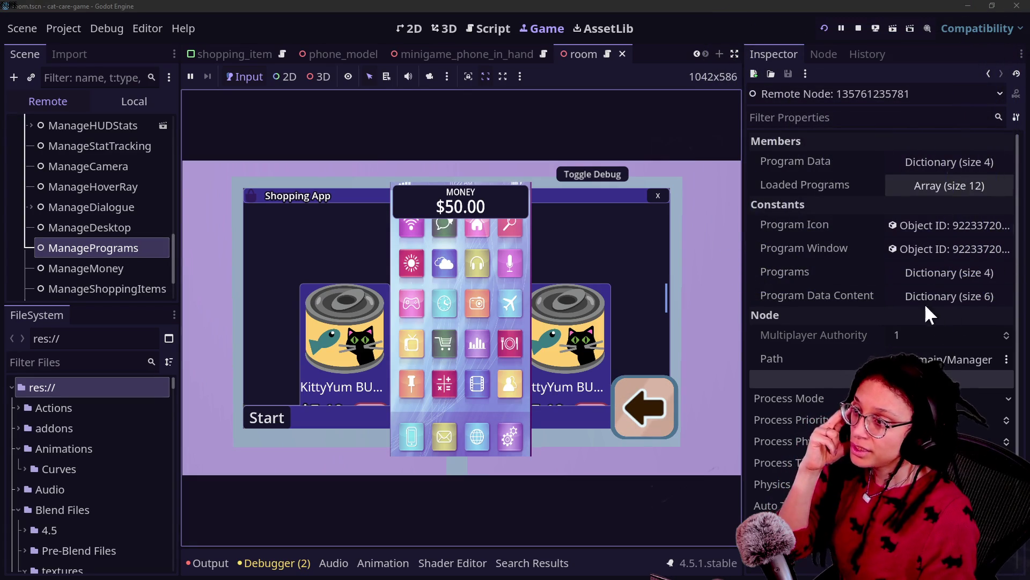
pyautogui.click(935, 187)
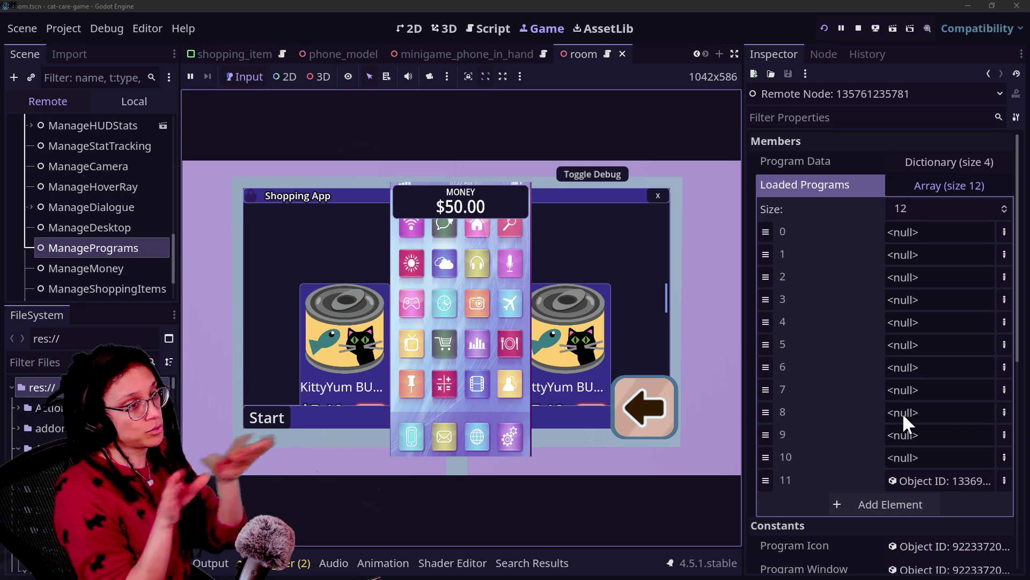
pyautogui.click(823, 28)
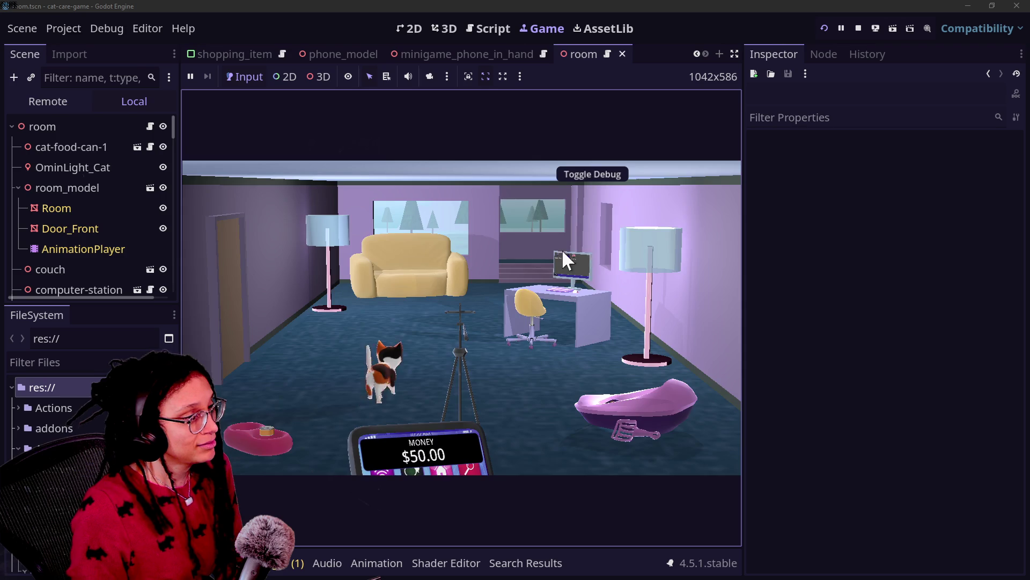
# - Open the Shopping App on the in-game computer and select the live ManagePrograms node
pyautogui.click(562, 249)
pyautogui.click(419, 223)
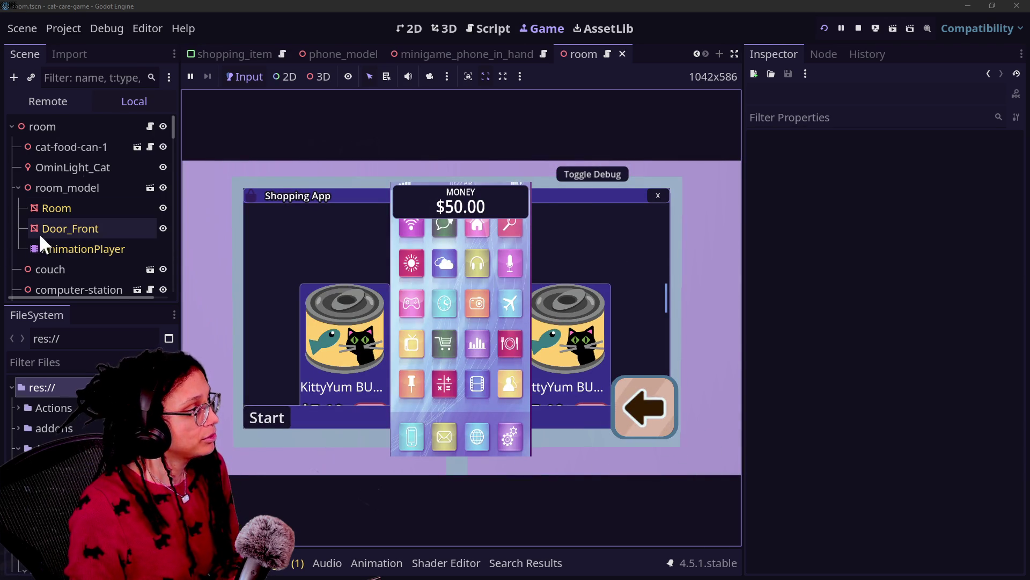
pyautogui.click(50, 100)
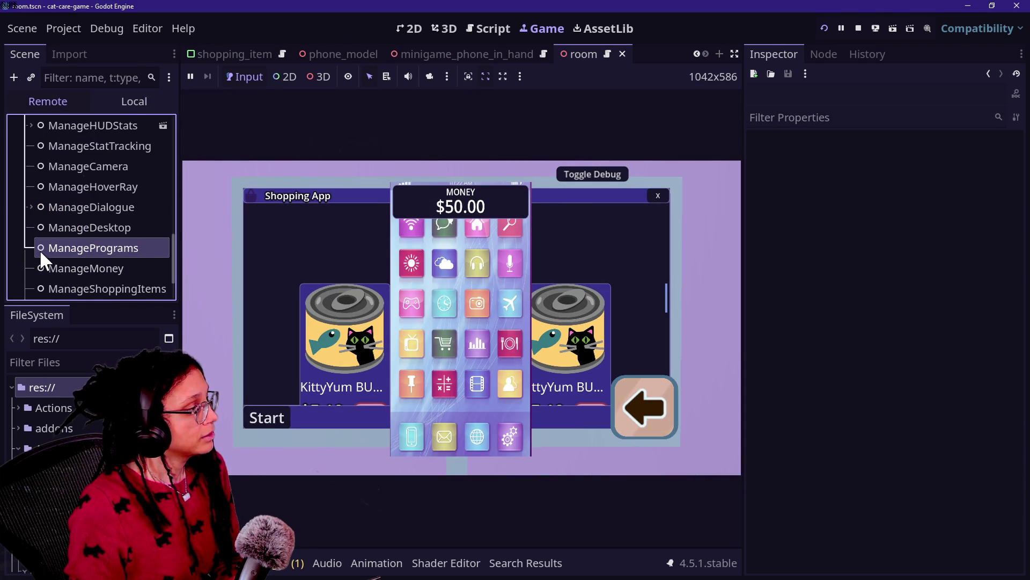
pyautogui.click(72, 249)
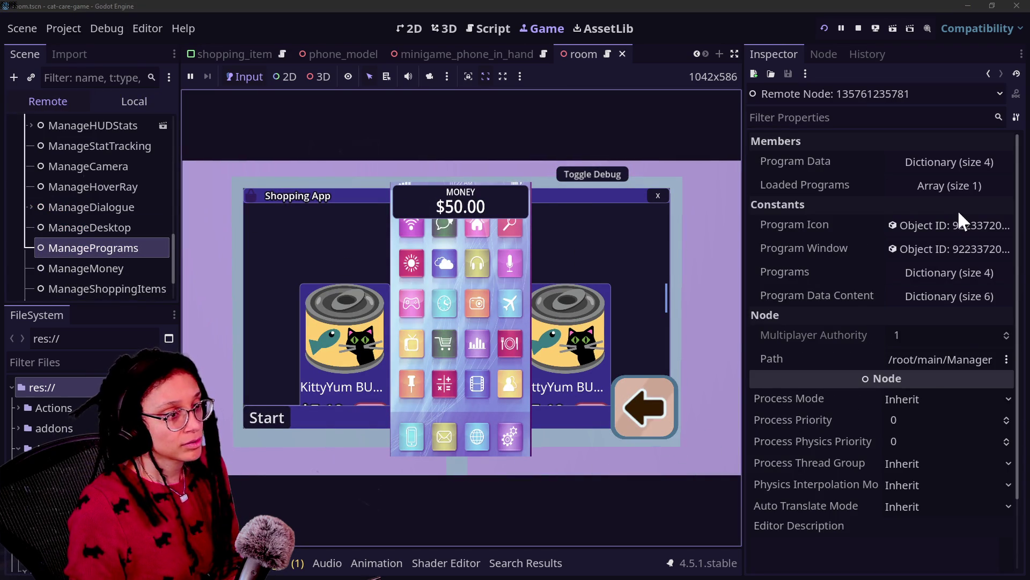
# - Confirm Loaded Programs element 0 is the Shopping App window, then return to the script
pyautogui.click(948, 188)
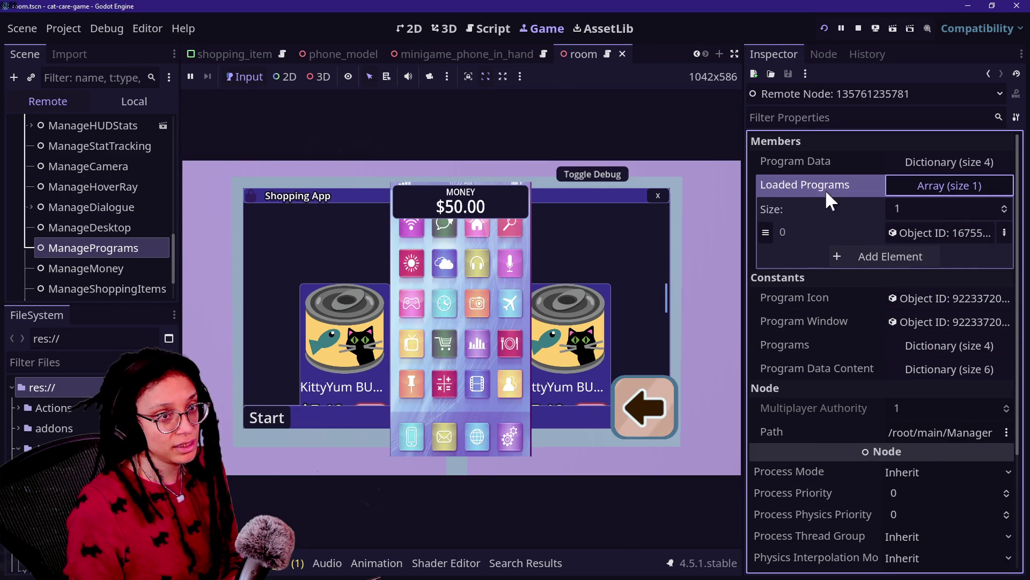
pyautogui.click(944, 234)
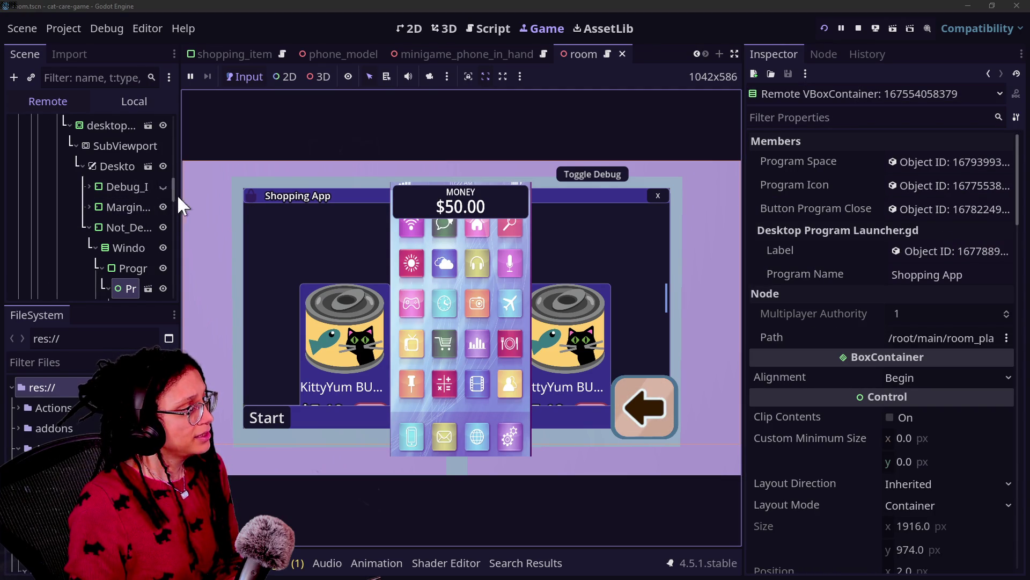
pyautogui.moveTo(179, 198); pyautogui.dragTo(321, 207)
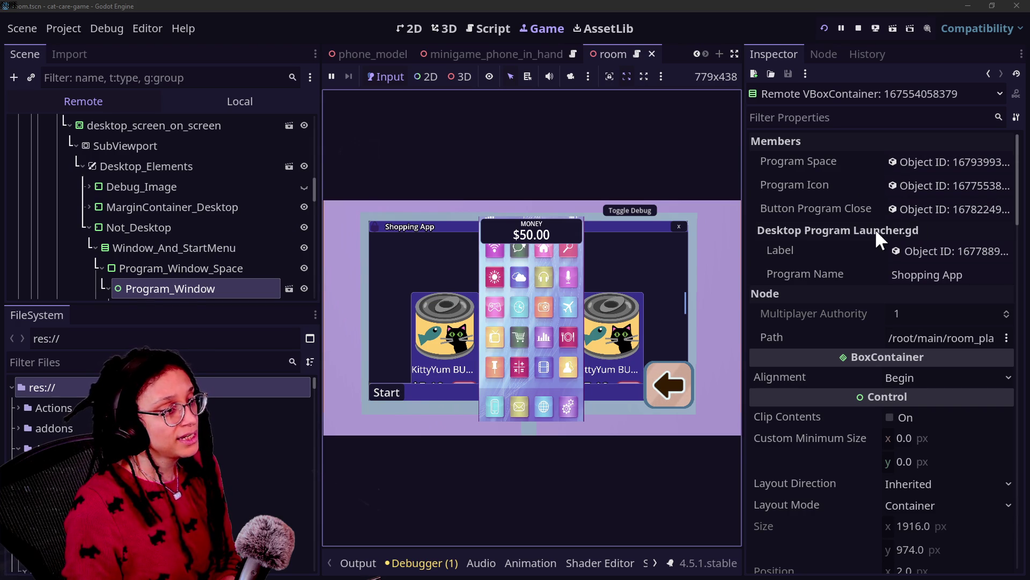
pyautogui.click(859, 273)
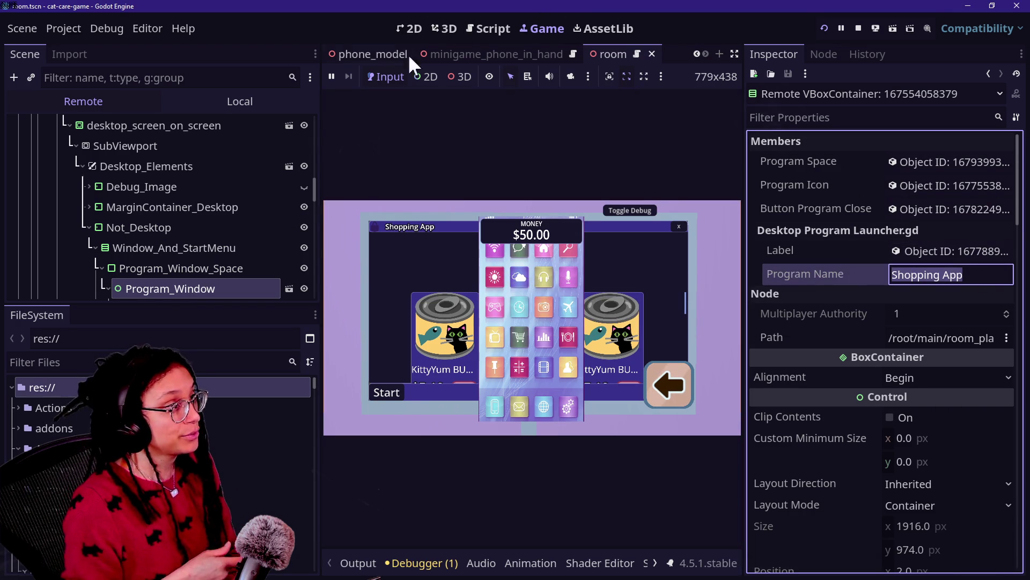
pyautogui.click(488, 27)
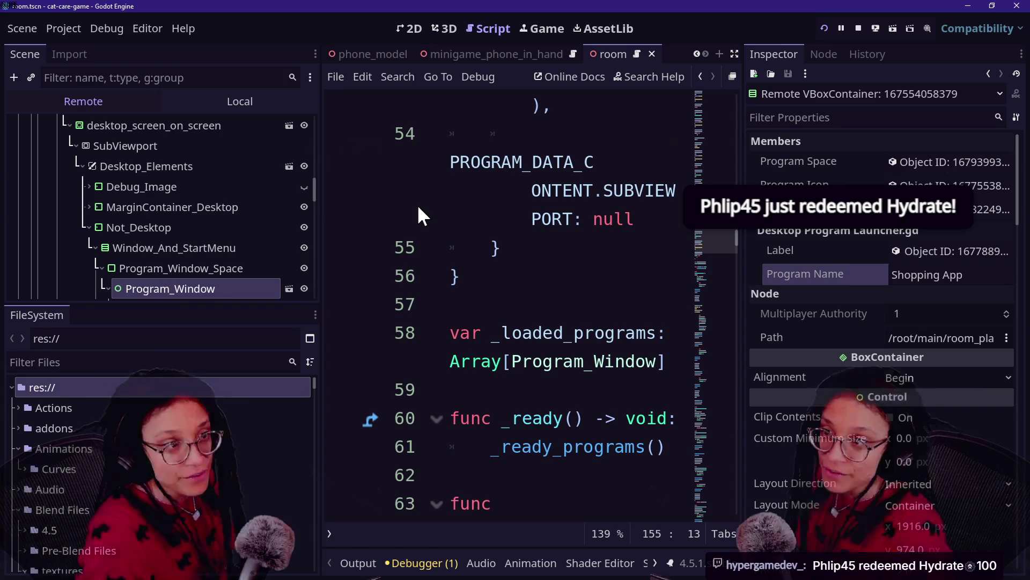
# - Hide the docks for distraction-free editing and search the room script for 'close'
pyautogui.click(536, 259)
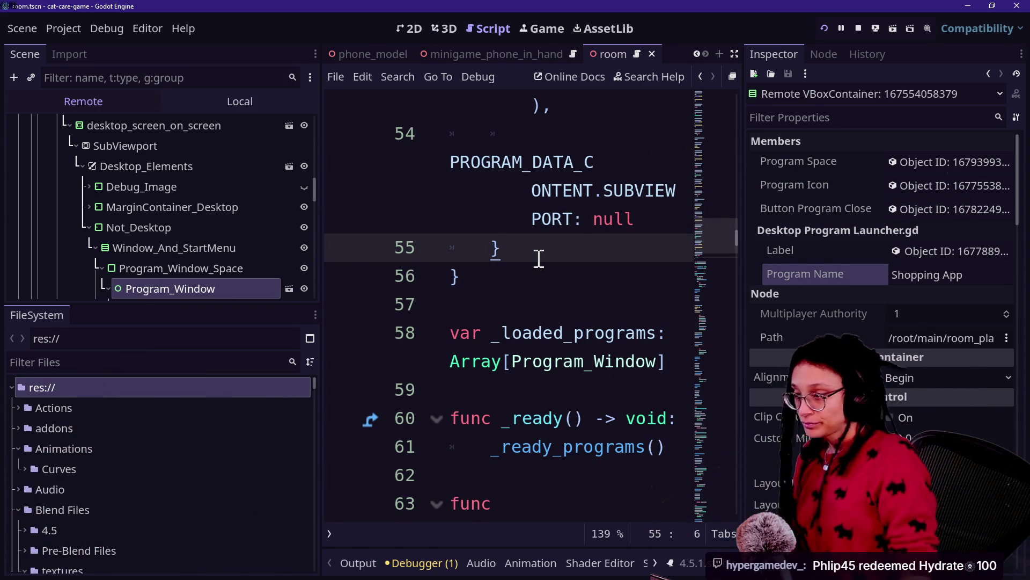
pyautogui.hotkey('ctrl', 'shift', 'F11')
pyautogui.click(592, 338)
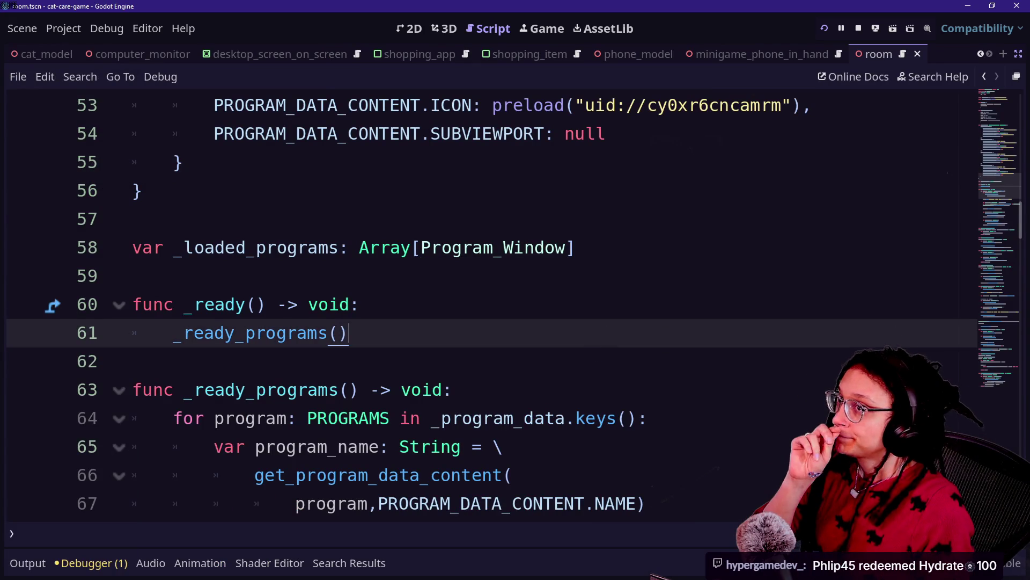
pyautogui.click(299, 408)
pyautogui.hotkey('ctrl', 'f')
pyautogui.write('close')
pyautogui.scroll(-3, 540, 416)
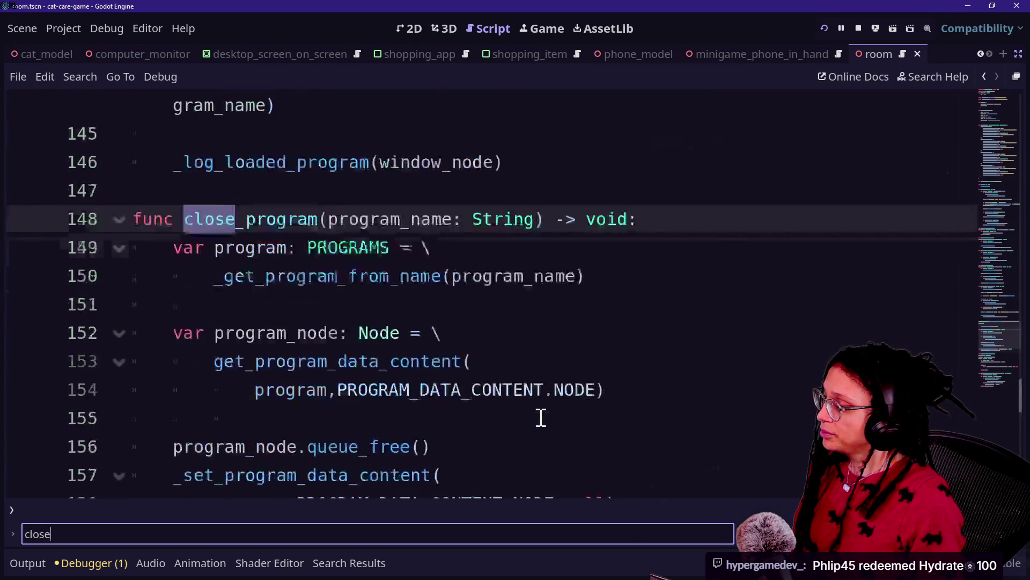
# - Open a blank line in close_program after the program_node lookup on line 154
pyautogui.click(547, 248)
pyautogui.click(639, 232)
pyautogui.press('Return')
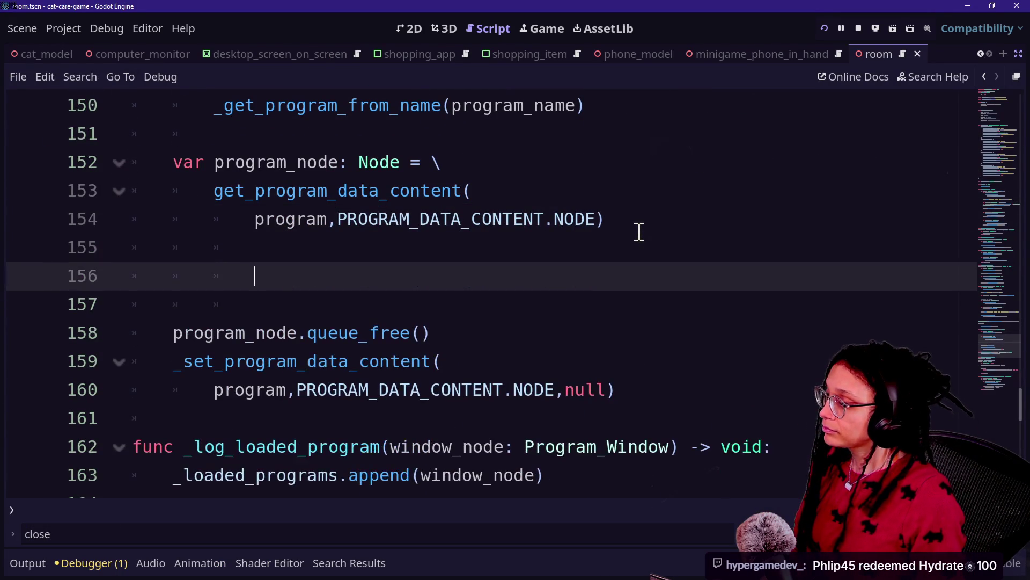
pyautogui.press('BackSpace')
pyautogui.press('BackSpace')
pyautogui.write('va')
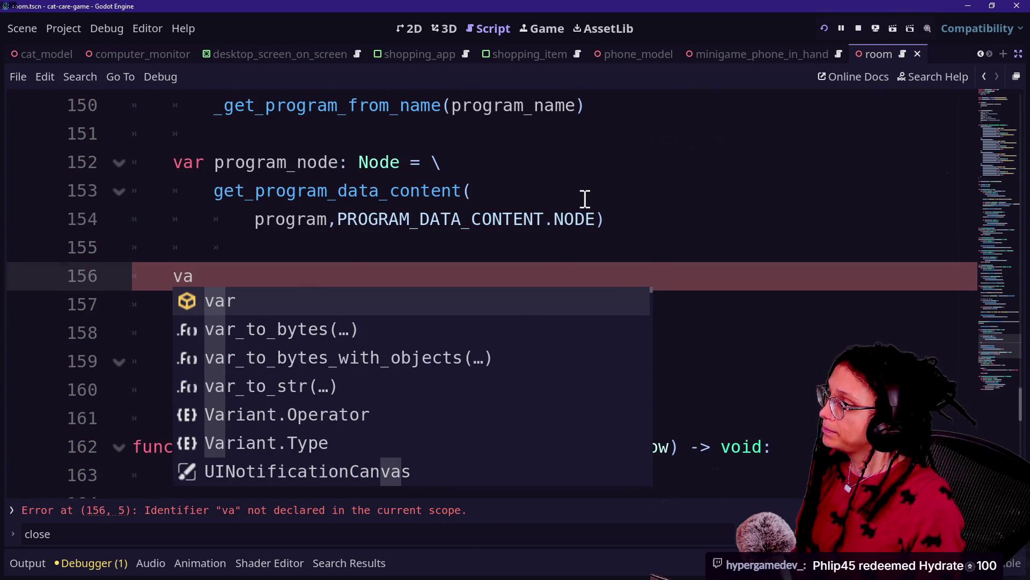
pyautogui.scroll(2, 585, 199)
pyautogui.click(395, 430)
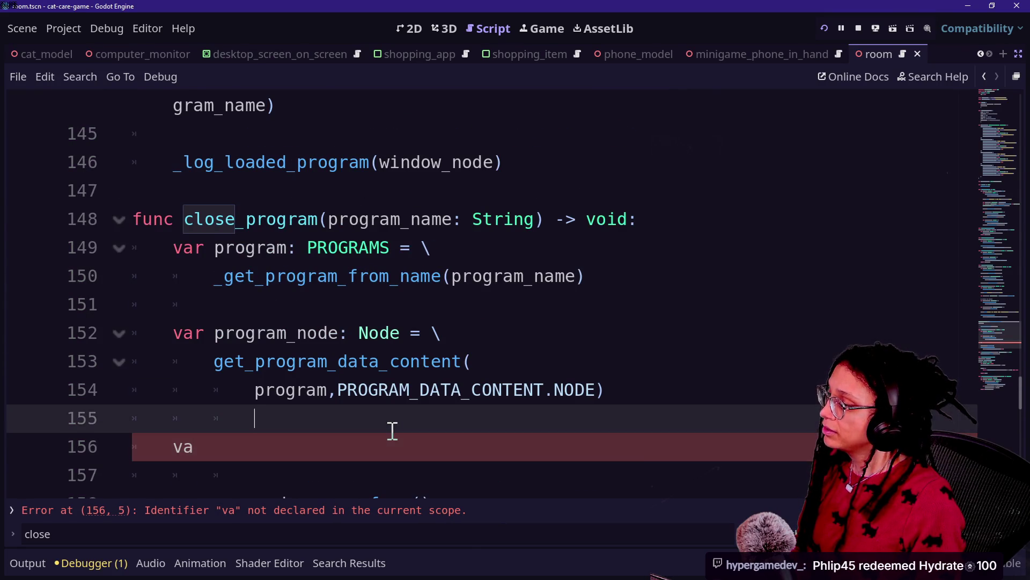
pyautogui.scroll(-1, 393, 427)
pyautogui.click(403, 361)
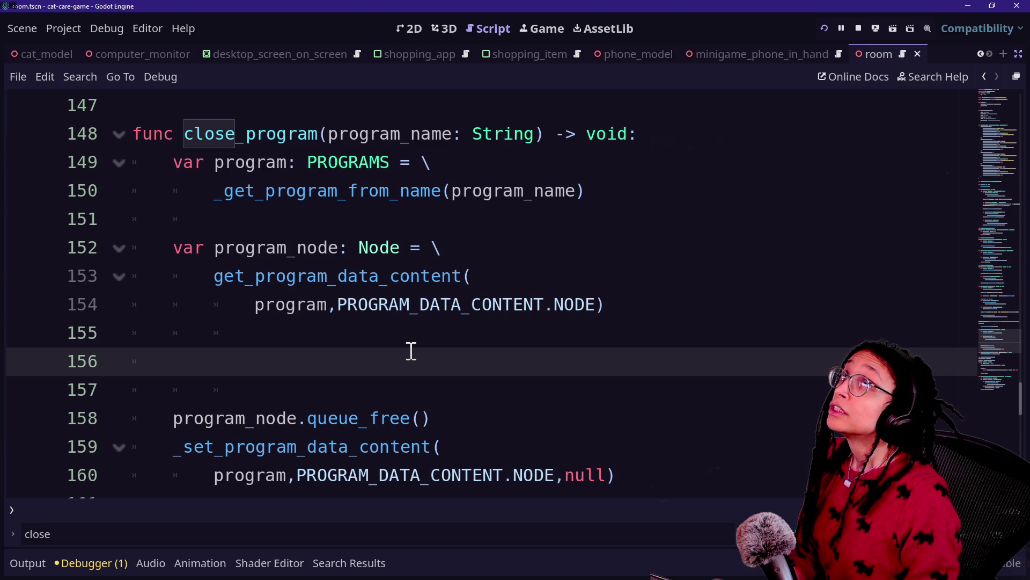
pyautogui.scroll(-3, 412, 352)
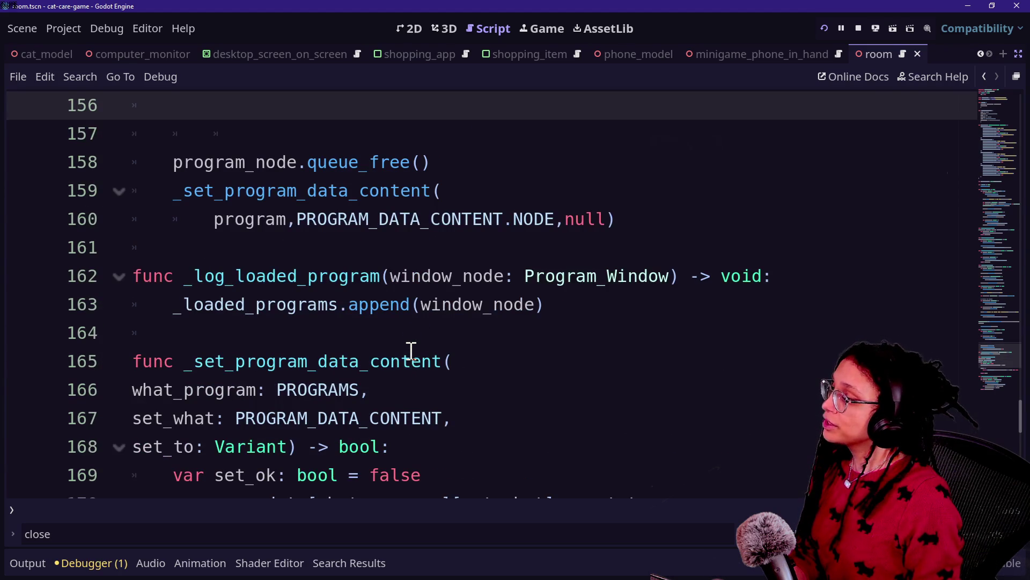
# - Add the function header _get_loaded_program_by_name(program_name) returning Program_Window
pyautogui.click(636, 218)
pyautogui.press('Return')
pyautogui.press('Return')
pyautogui.write('func ')
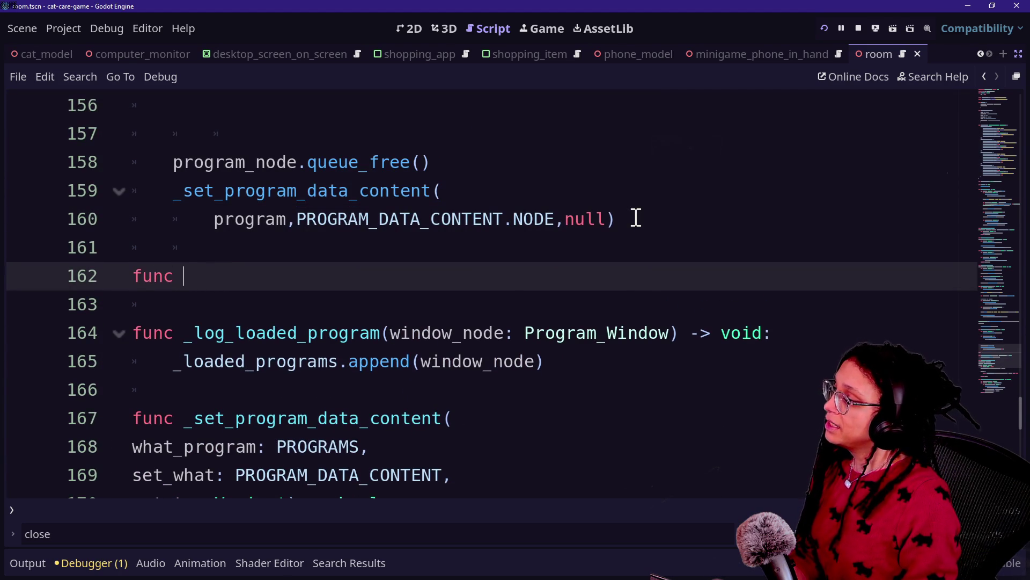
pyautogui.write('_get_loaded_pr')
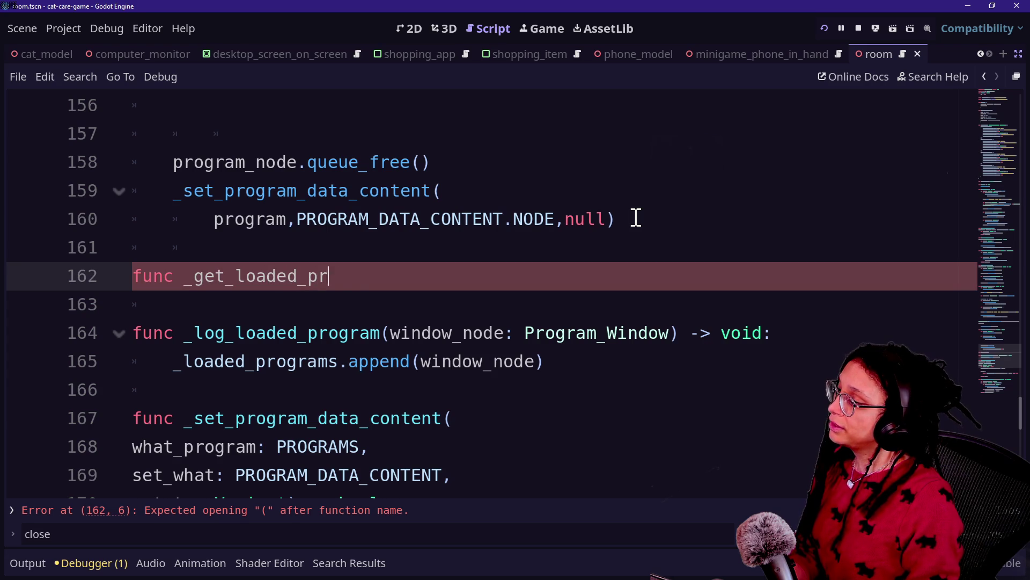
pyautogui.write('ogram(')
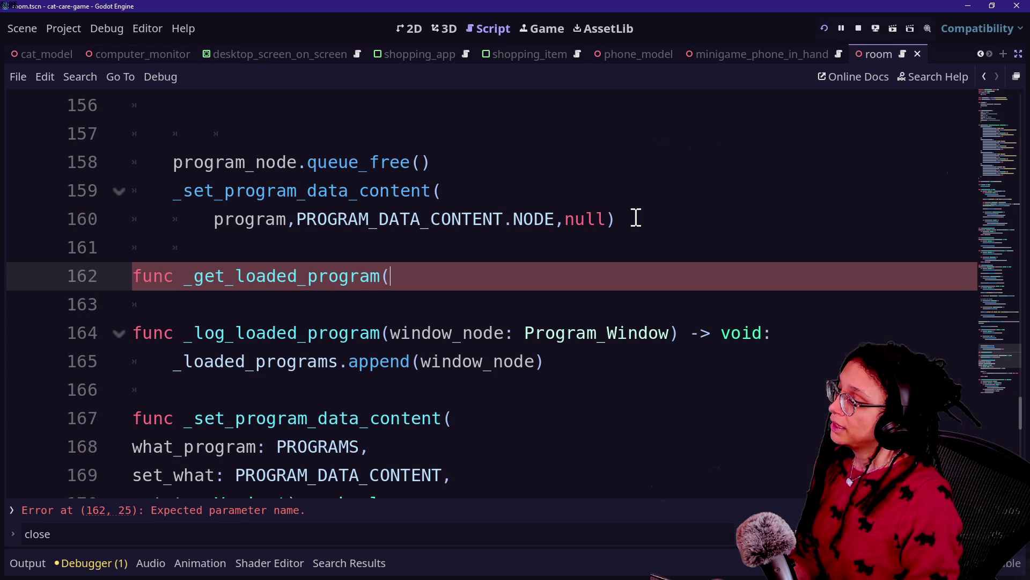
pyautogui.write('program')
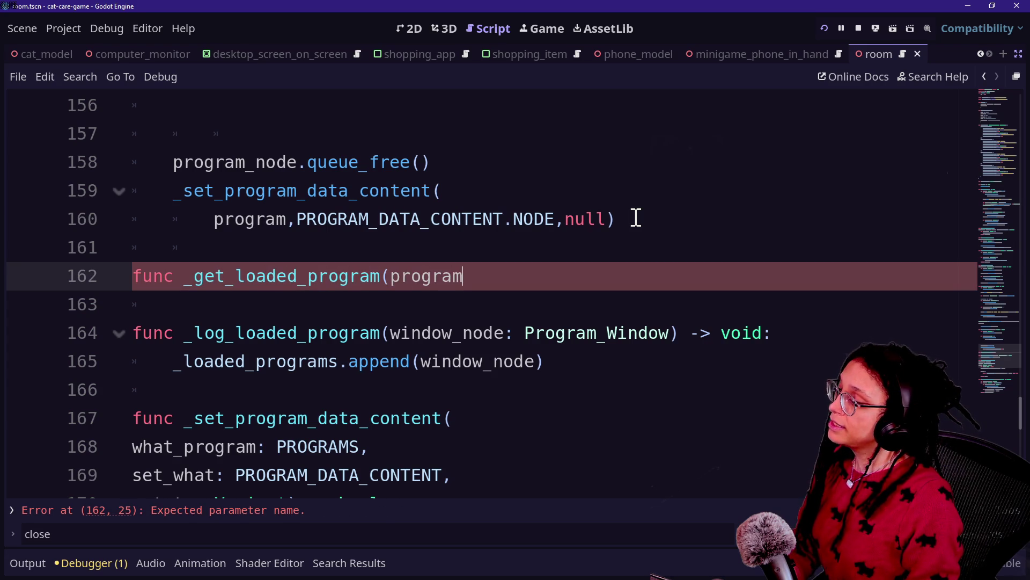
pyautogui.scroll(2, 405, 270)
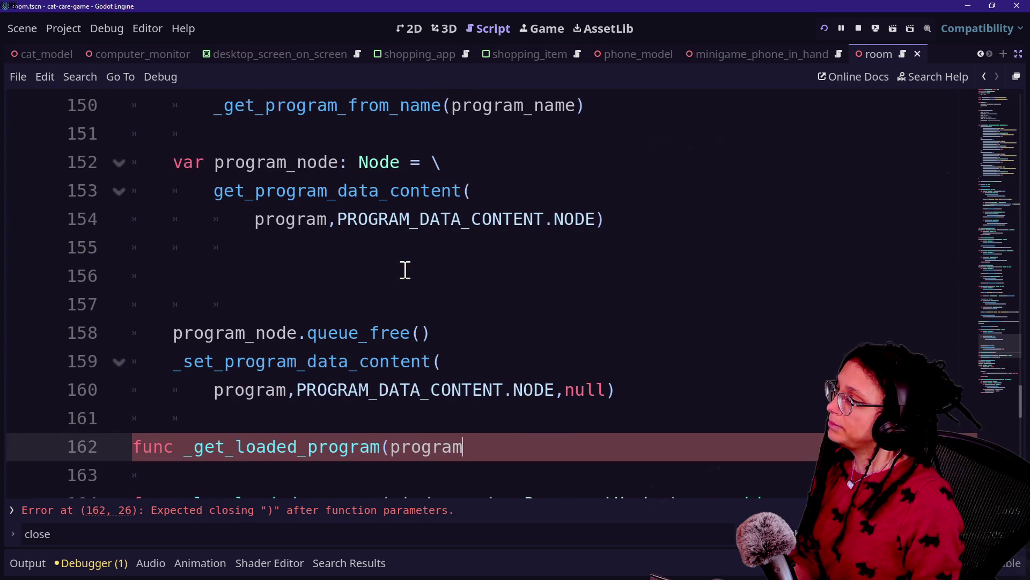
pyautogui.write('_by_name')
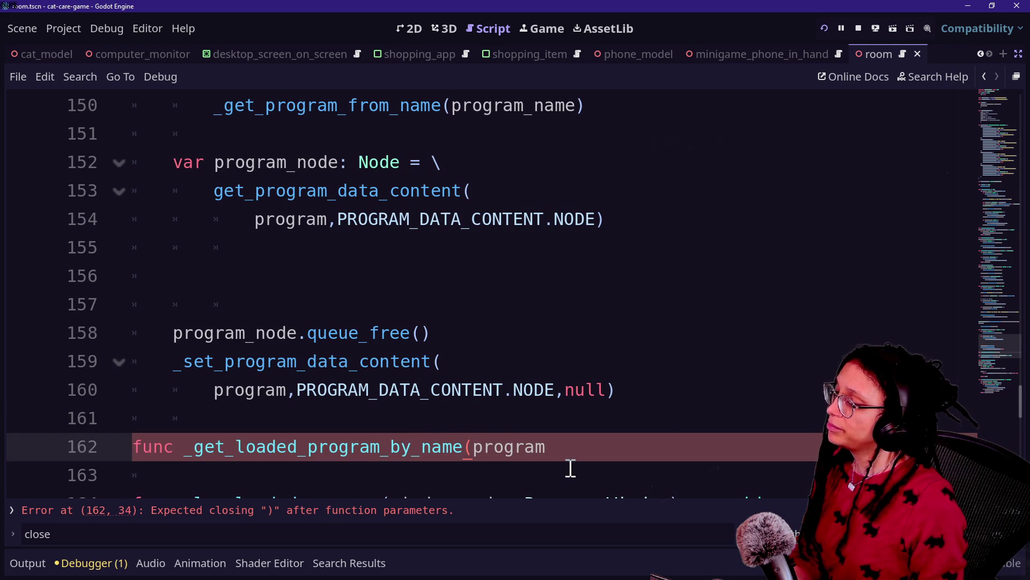
pyautogui.click(578, 441)
pyautogui.write('ame: String) ->')
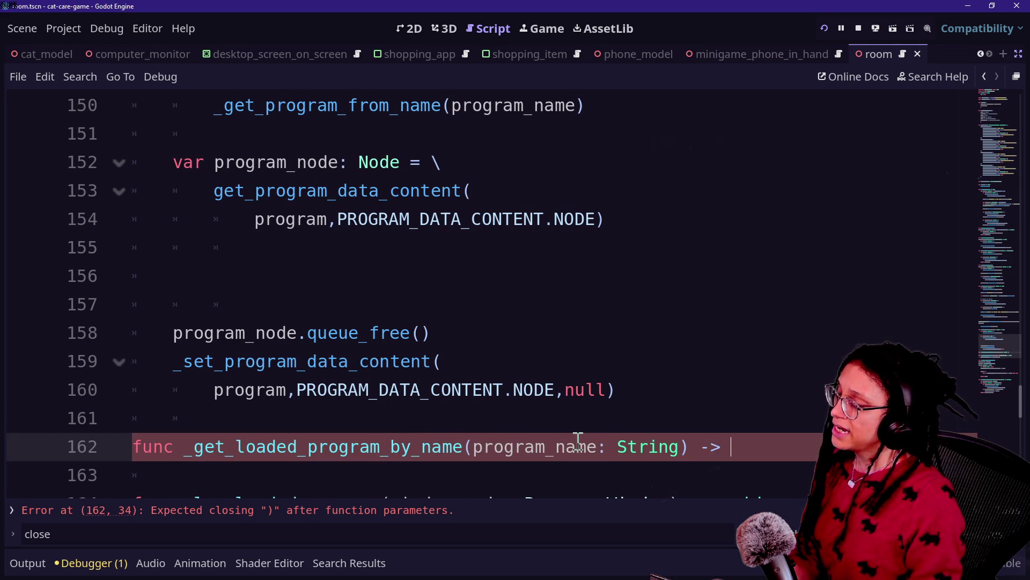
pyautogui.write('rogram_W')
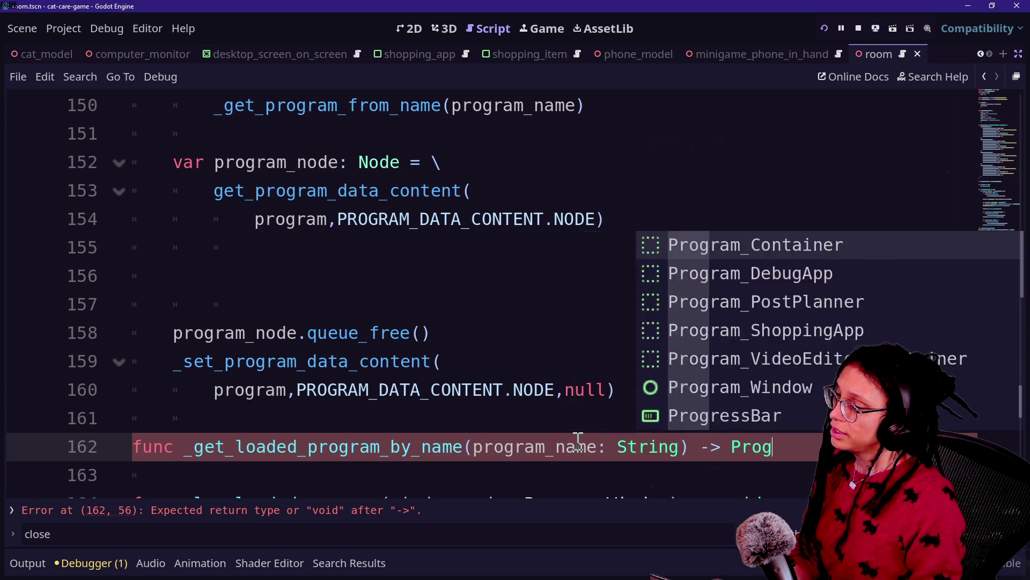
pyautogui.press('Return')
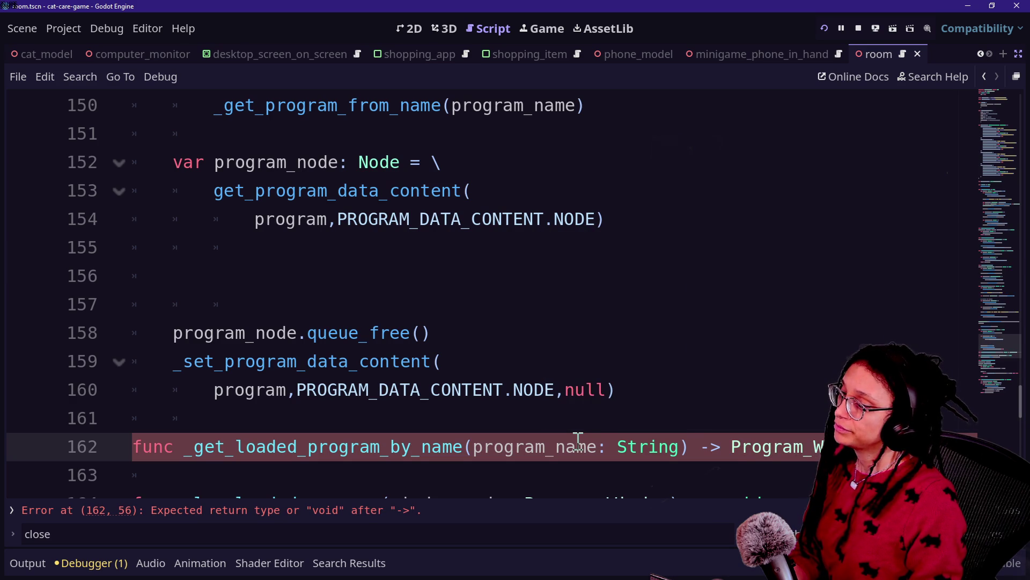
pyautogui.write(':')
pyautogui.scroll(-2, 578, 440)
pyautogui.press('Return')
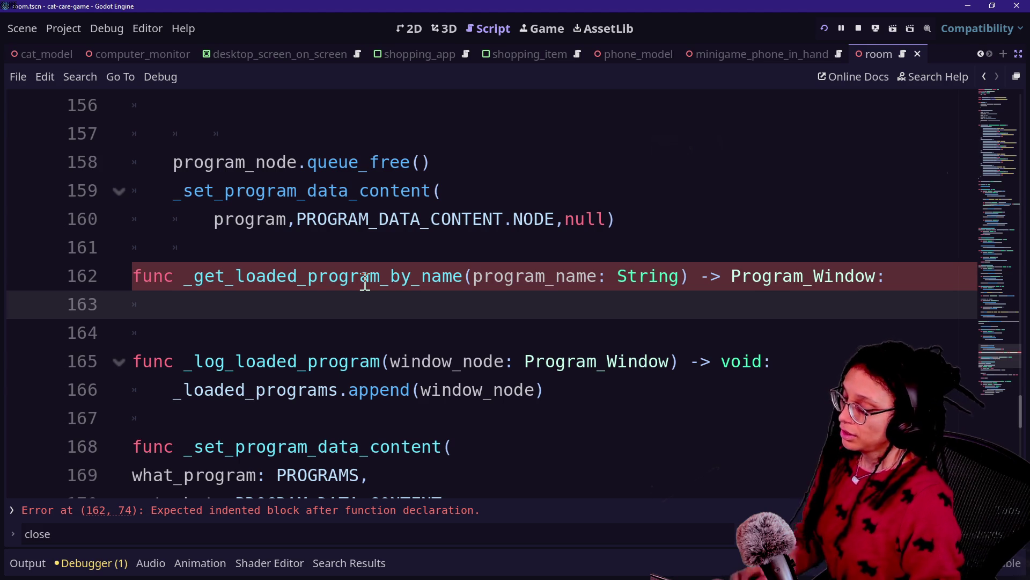
# - Loop over _loaded_programs, storing each program_window.get_program_name() in found_program_name
pyautogui.write('for pr')
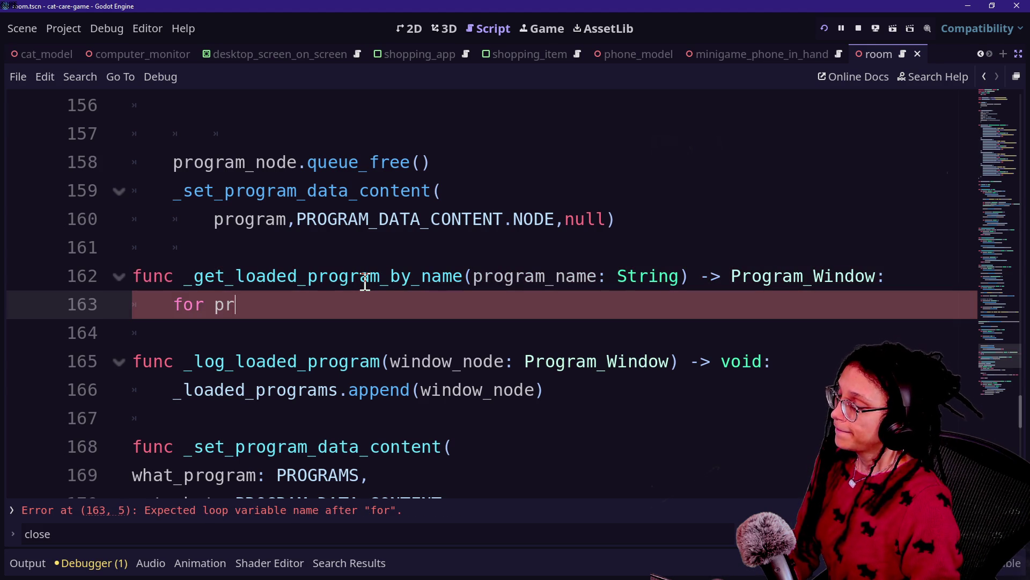
pyautogui.write('ogram_window')
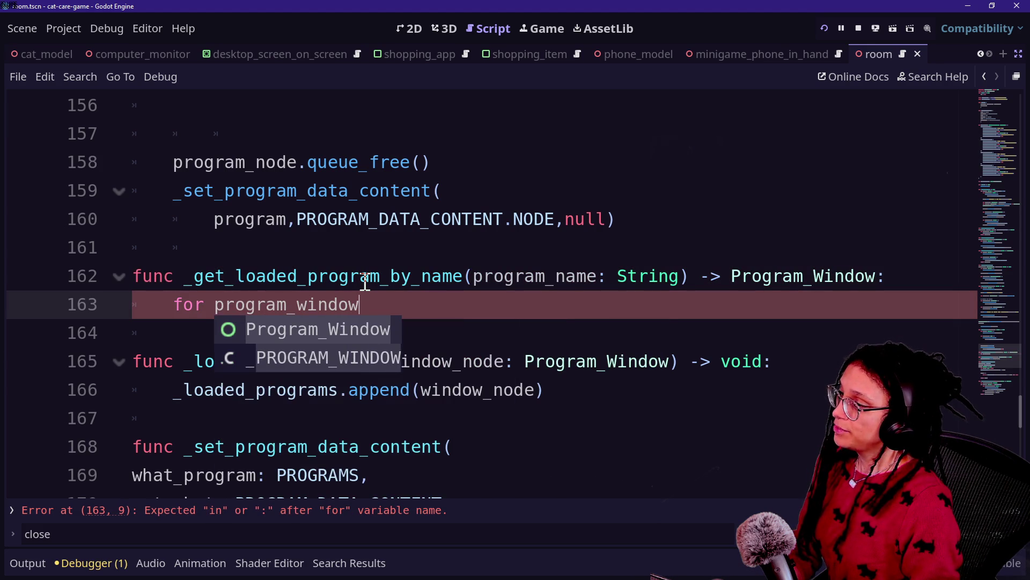
pyautogui.write(': Prog')
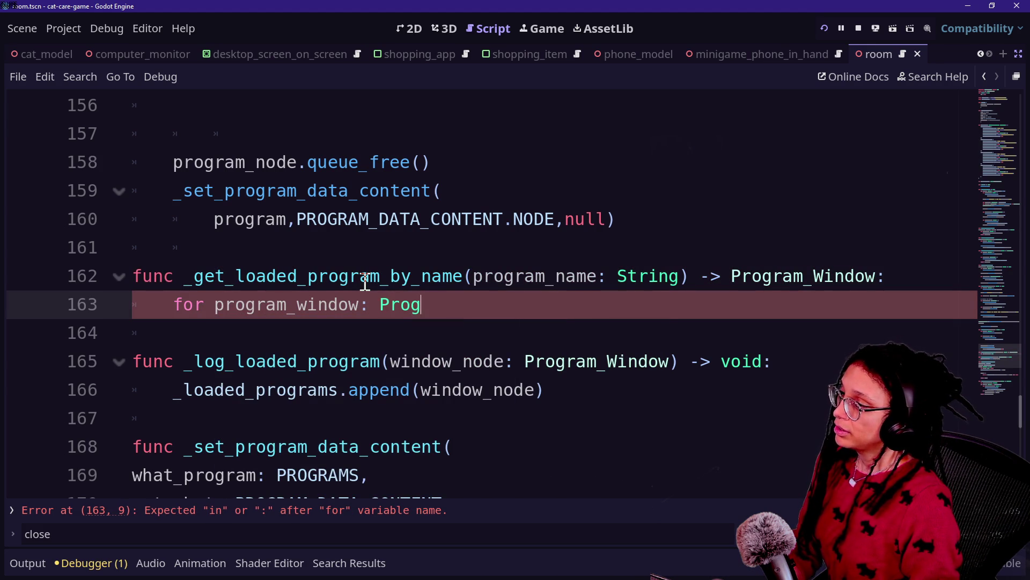
pyautogui.write('ram_Window in ')
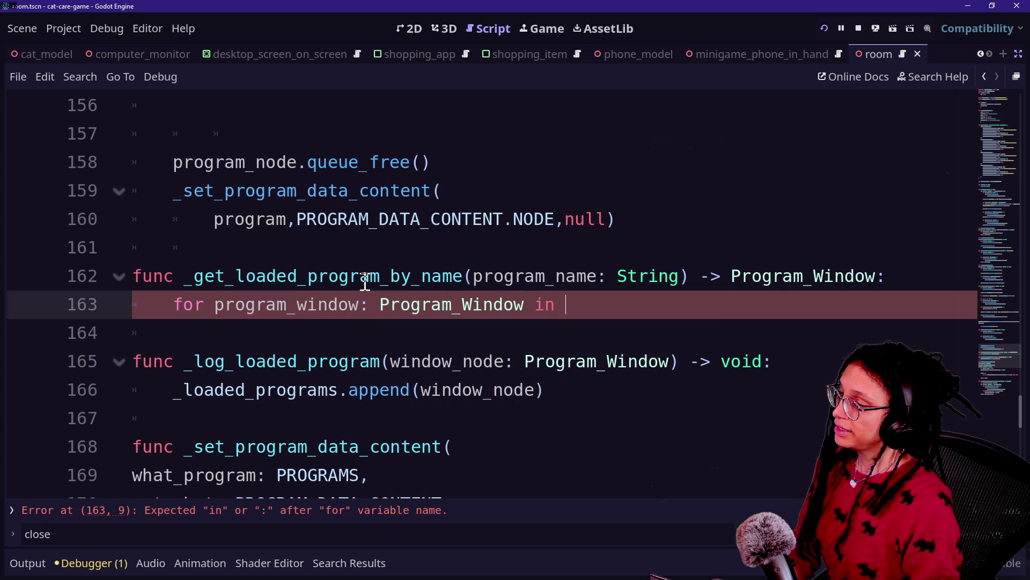
pyautogui.write('_loade')
pyautogui.press('Return')
pyautogui.write(':')
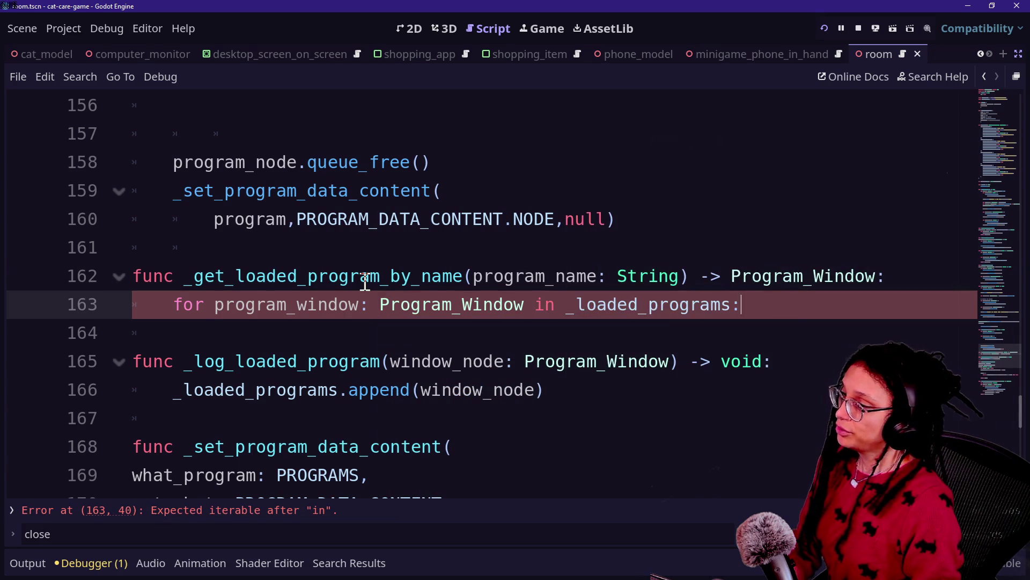
pyautogui.press('Return')
pyautogui.write('if o')
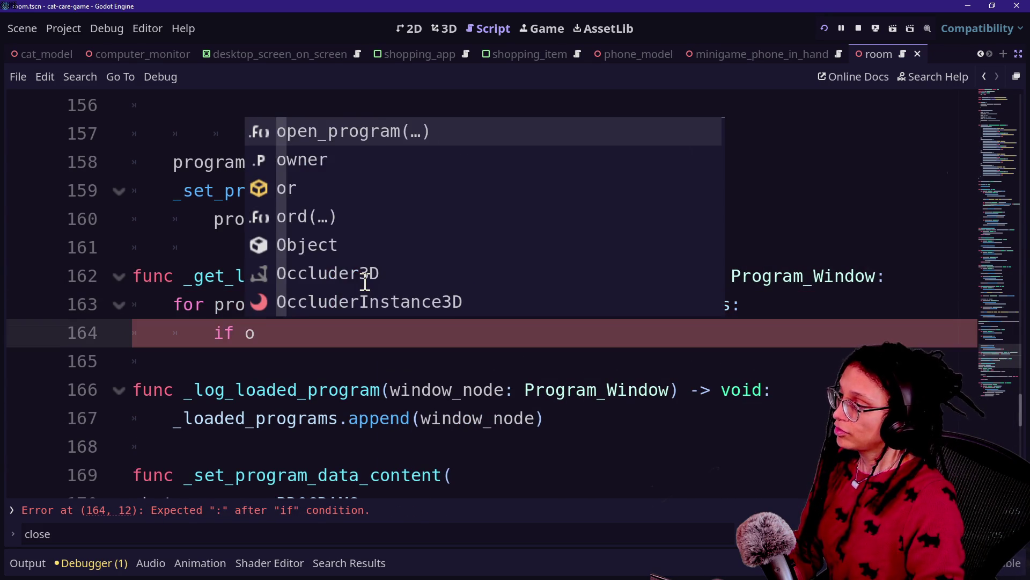
pyautogui.press('BackSpace')
pyautogui.write('program_')
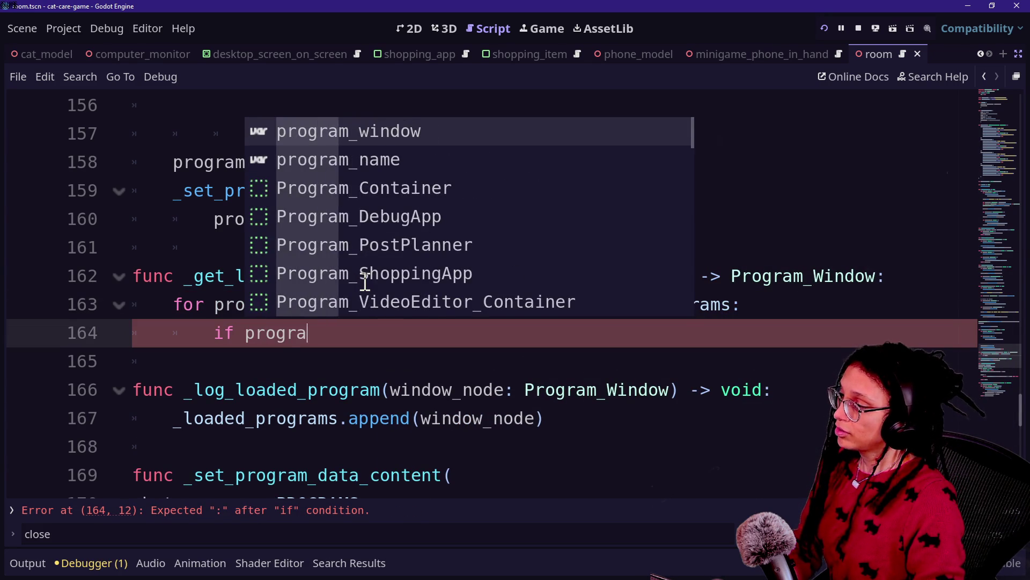
pyautogui.press('BackSpace')
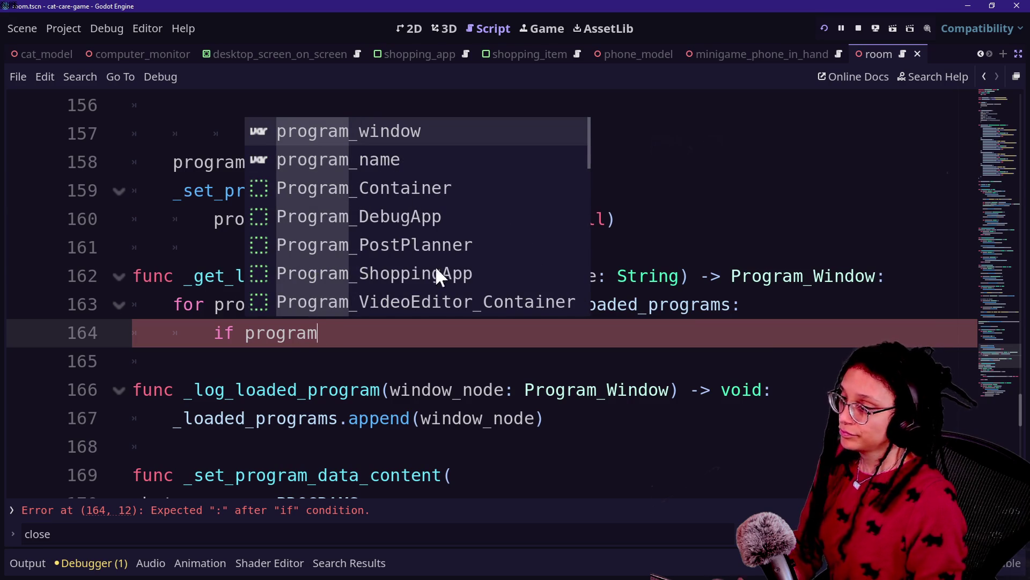
pyautogui.moveTo(313, 346); pyautogui.dragTo(214, 333)
pyautogui.write('var ')
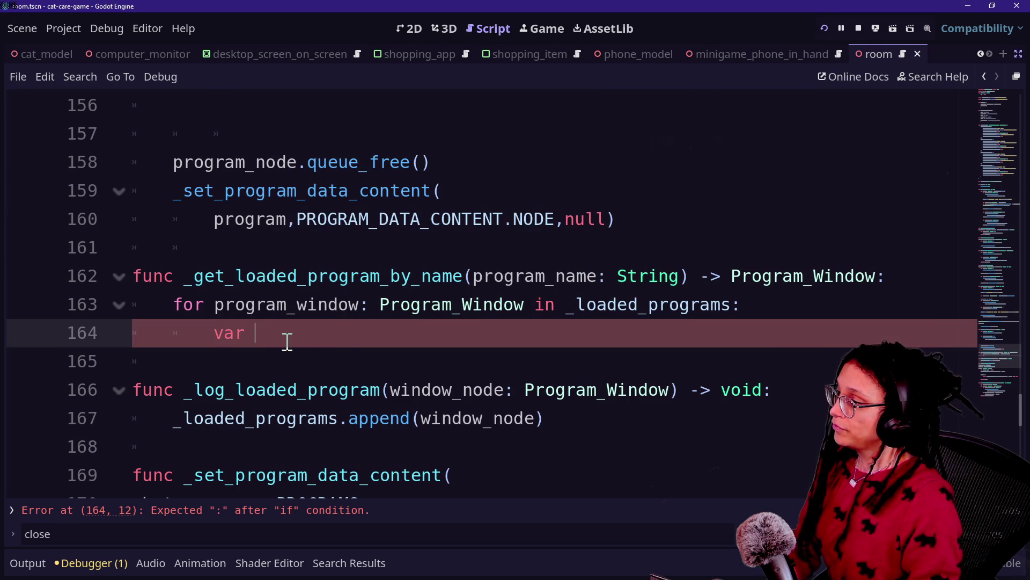
pyautogui.write('found')
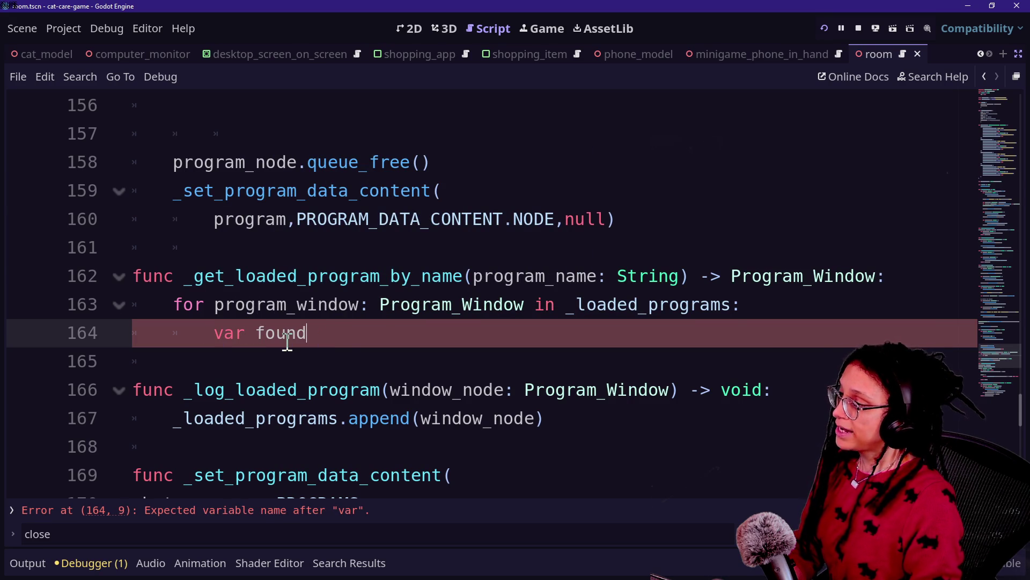
pyautogui.write('_program_name')
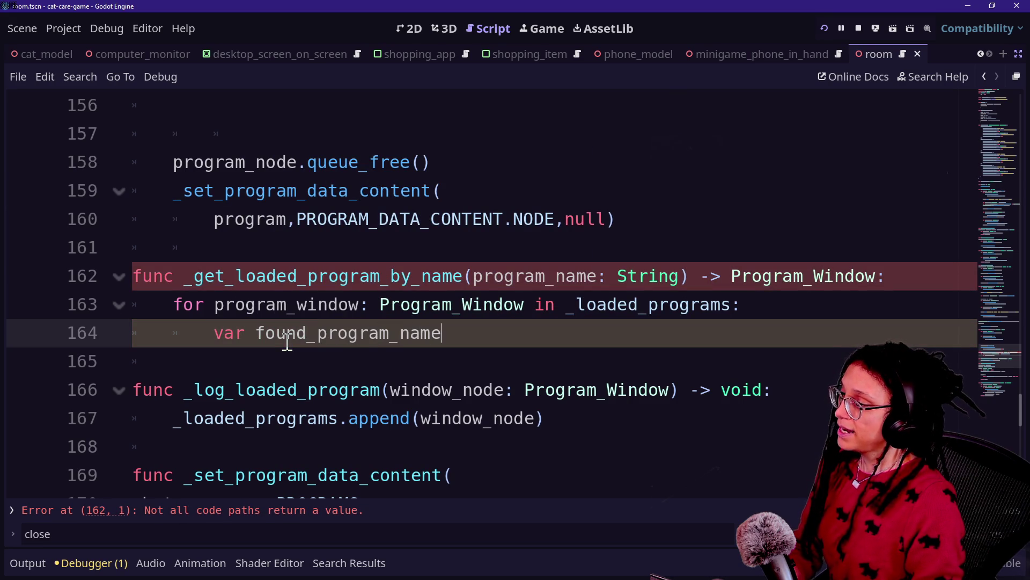
pyautogui.write(': String = \\')
pyautogui.press('Return')
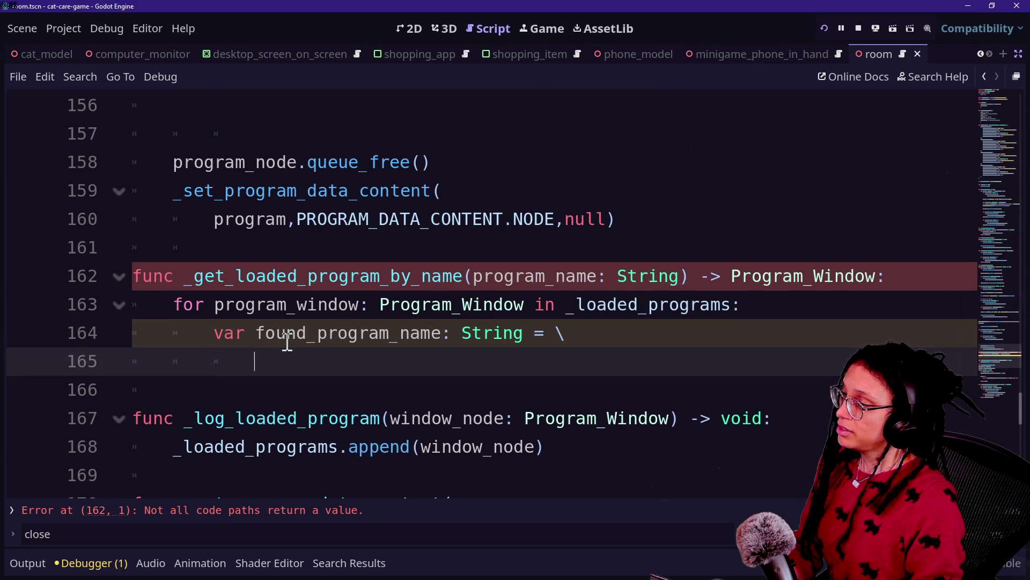
pyautogui.write('o')
pyautogui.press('BackSpace')
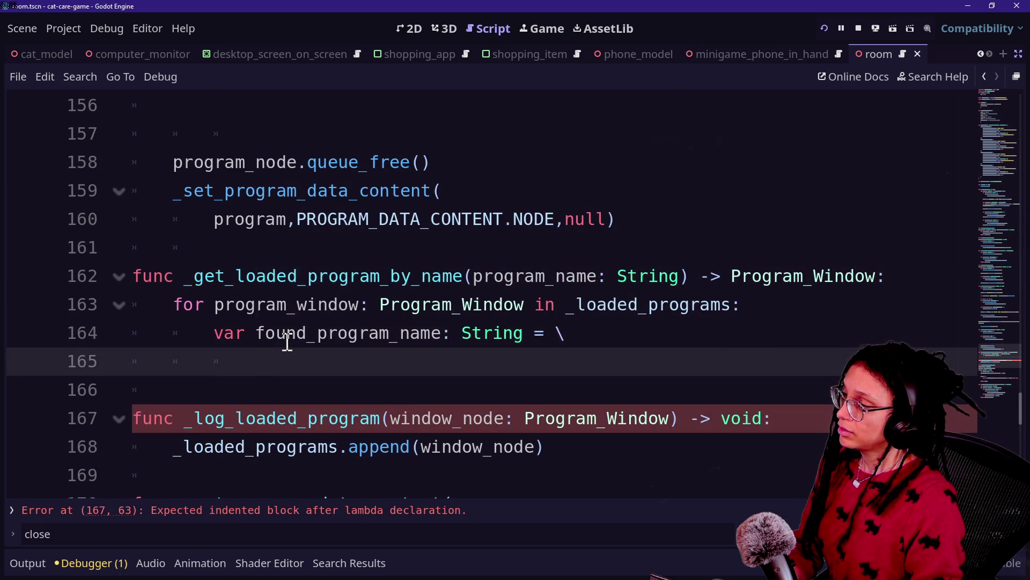
pyautogui.write('program_window.g')
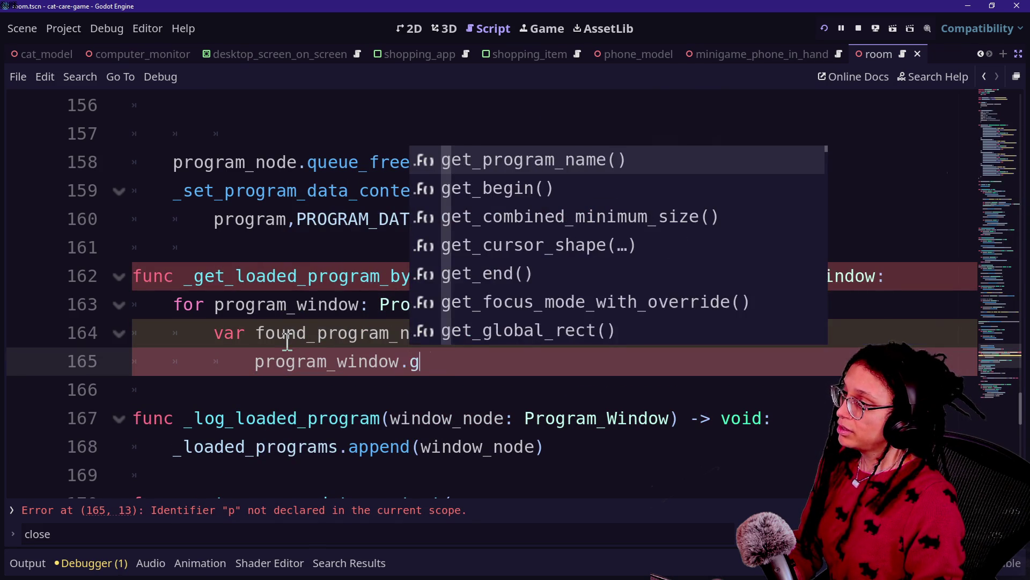
pyautogui.write('et')
pyautogui.press('Return')
pyautogui.press('Return')
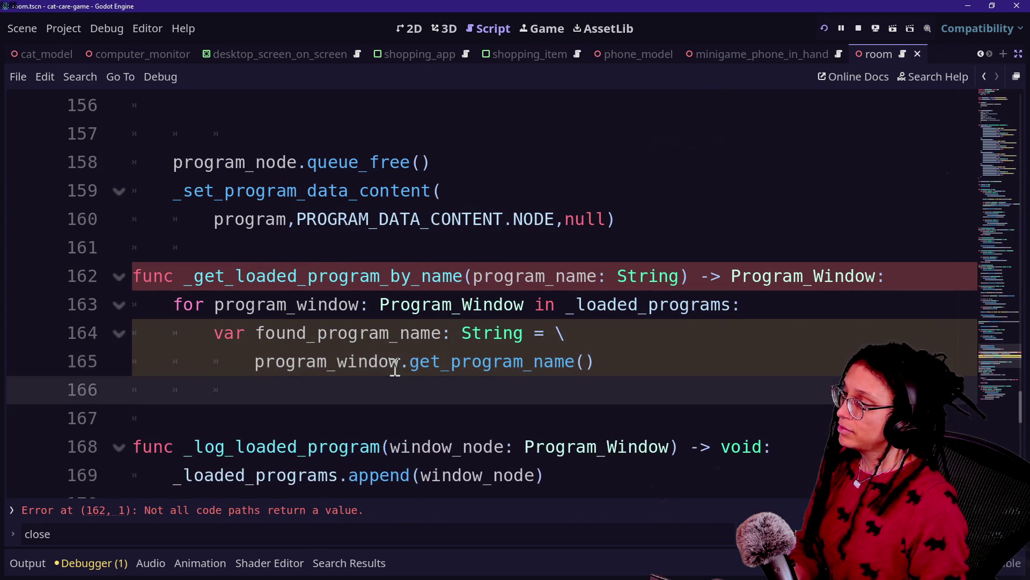
# - Add 'if found_program_name == program_name:' and begin its body line
pyautogui.write('if')
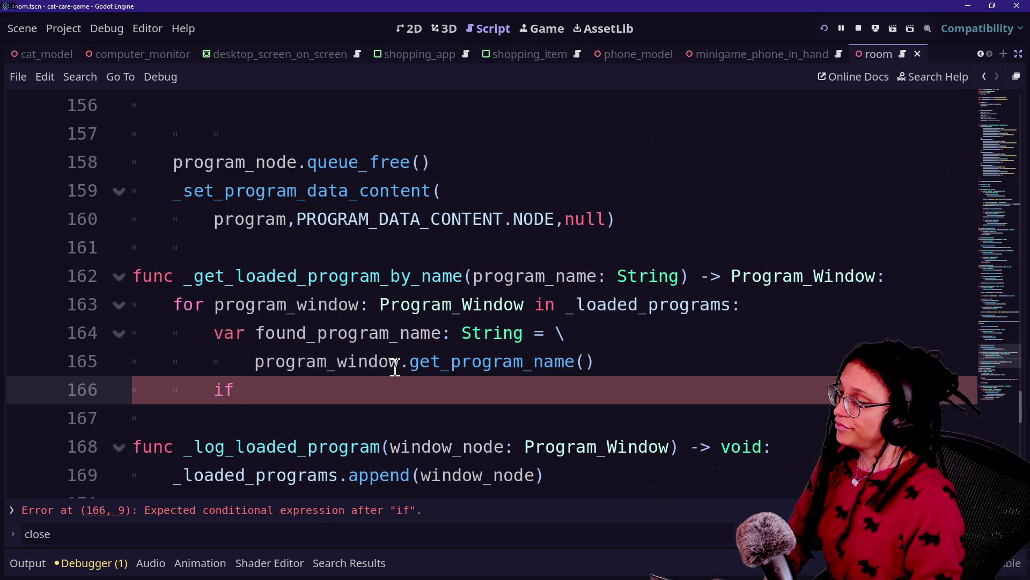
pyautogui.write('r')
pyautogui.press('BackSpace')
pyautogui.press('BackSpace')
pyautogui.write('f')
pyautogui.press('Return')
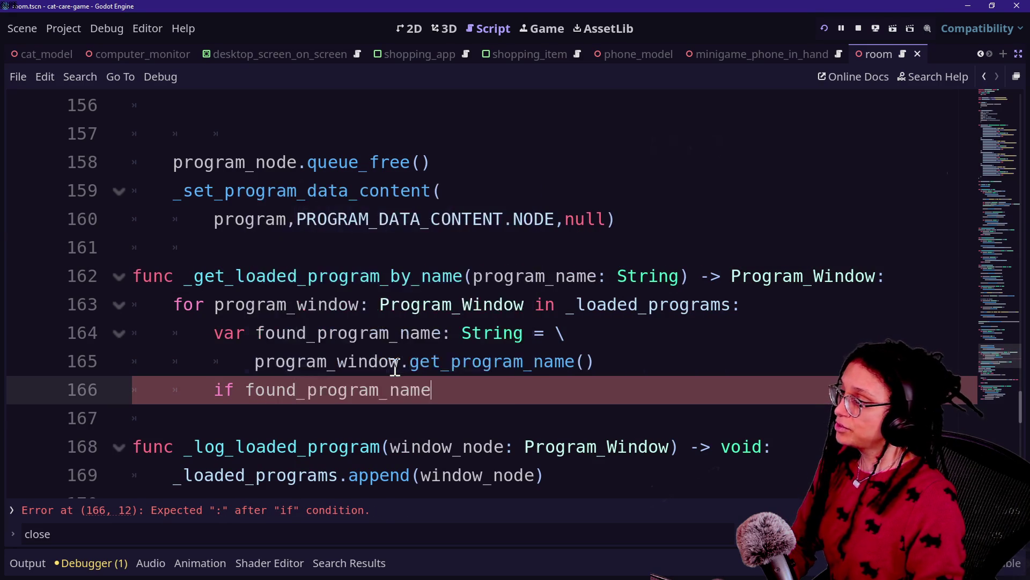
pyautogui.write(' == program_name')
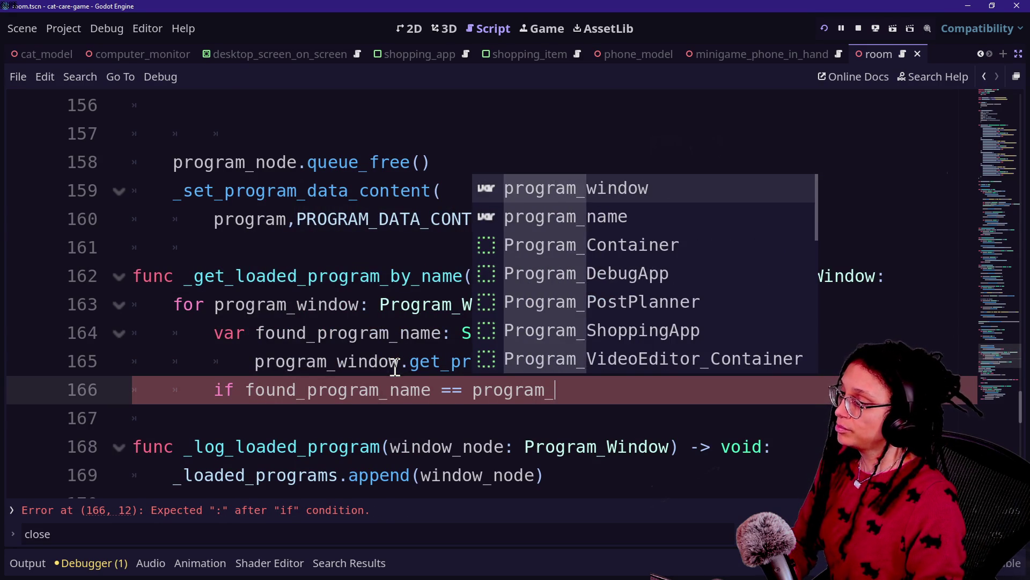
pyautogui.write(':')
pyautogui.press('Return')
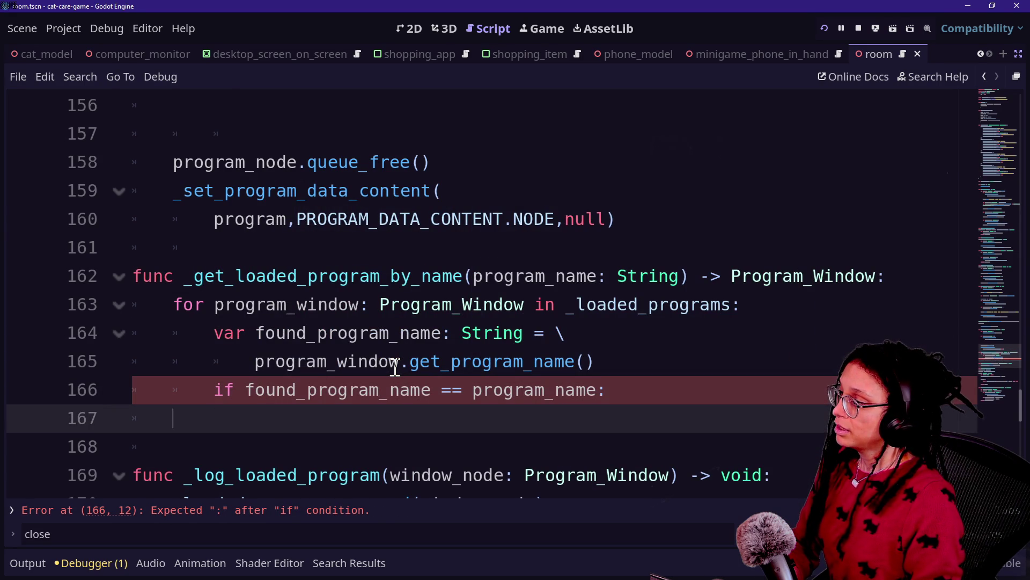
pyautogui.write('return Progr')
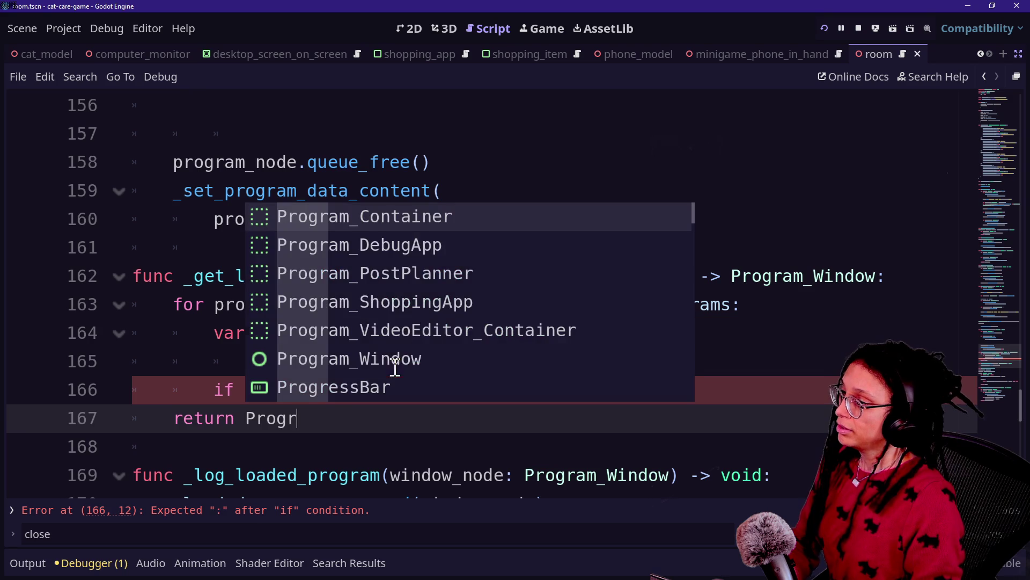
# - Declare 'var found_program_window: Program_Window' above the loop and return found_program_window
pyautogui.click(917, 283)
pyautogui.press('Return')
pyautogui.write('var found_progr')
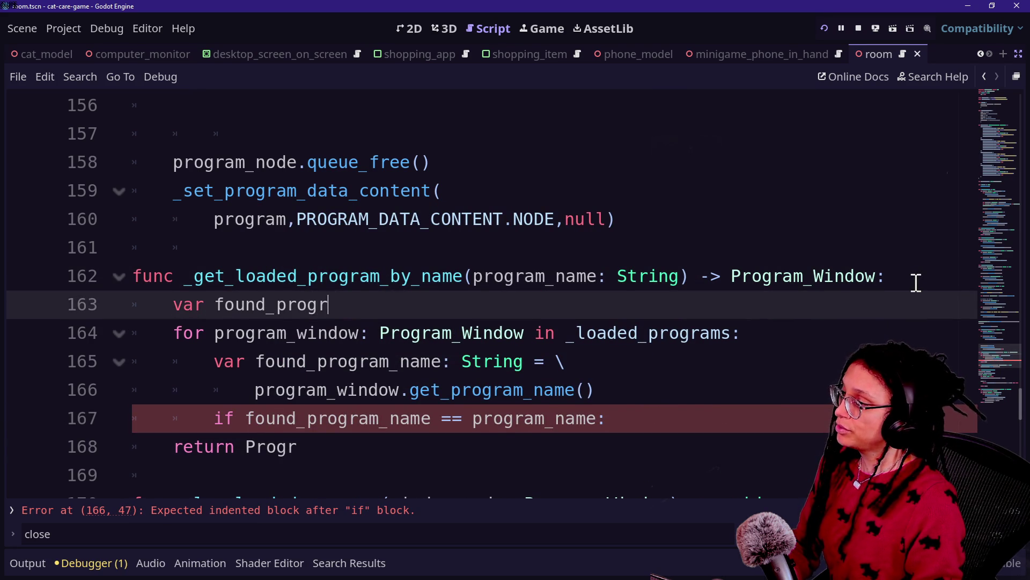
pyautogui.write('am_window: P')
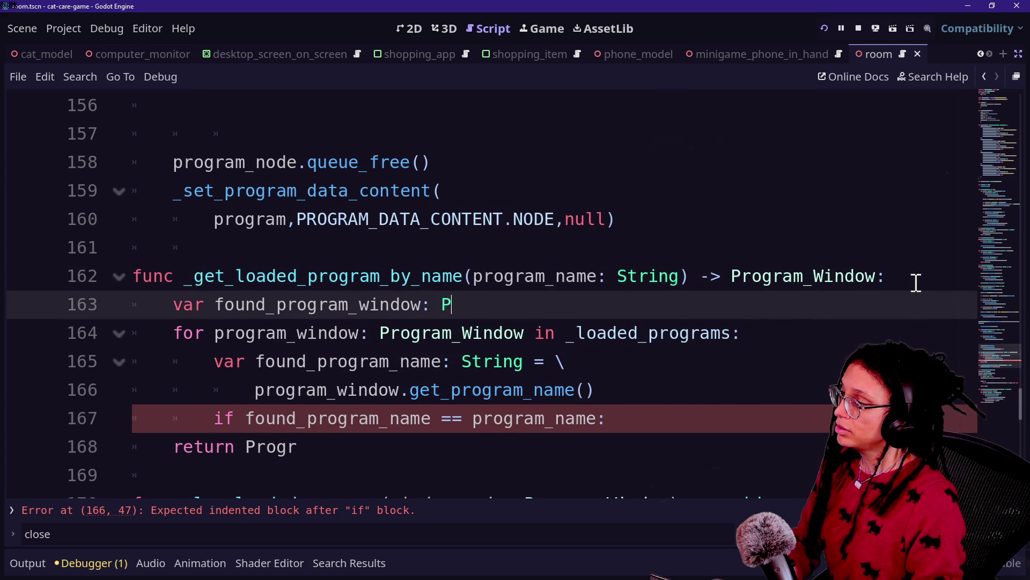
pyautogui.write('rogram')
pyautogui.write('_')
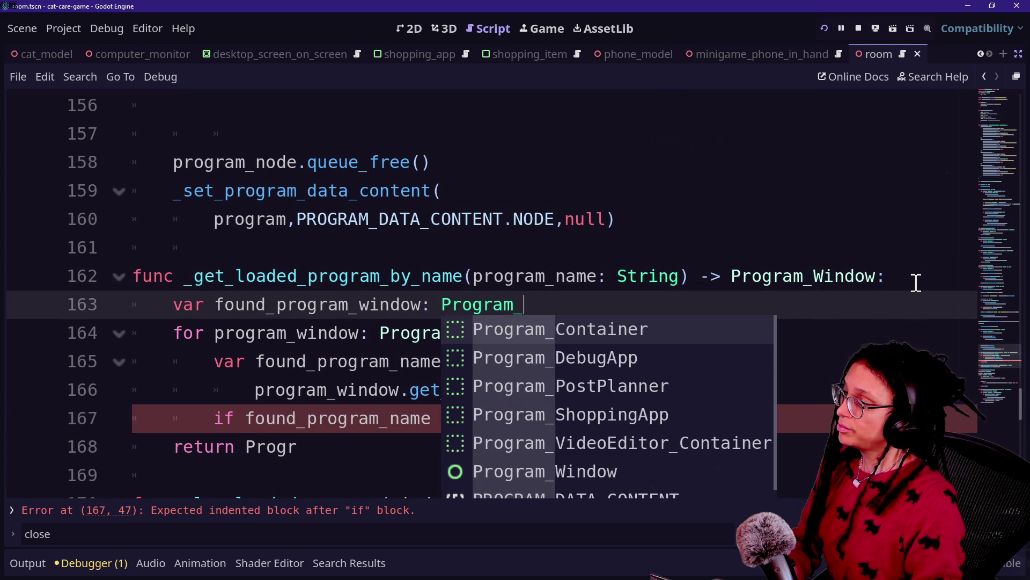
pyautogui.write('Window = null')
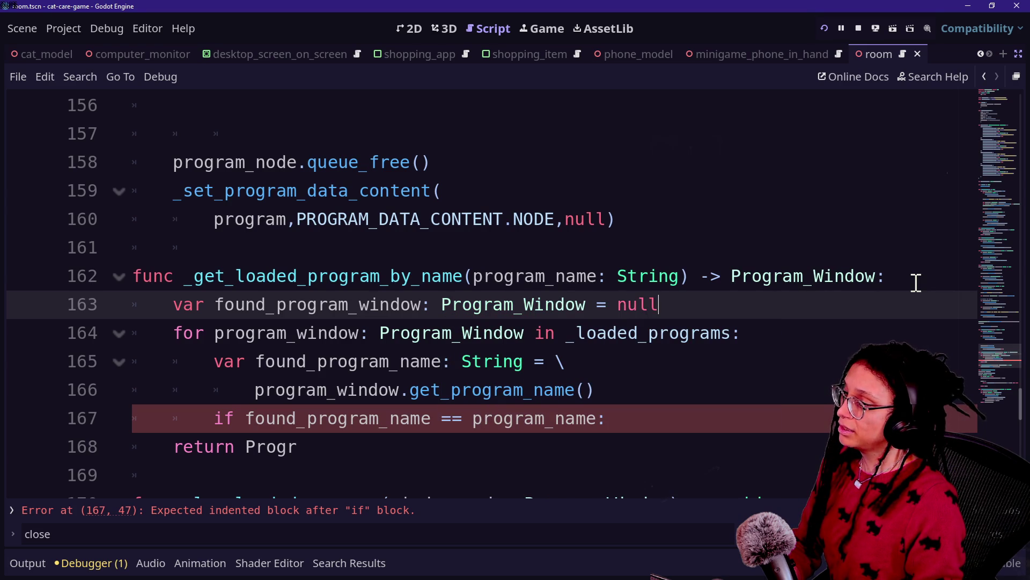
pyautogui.press('BackSpace')
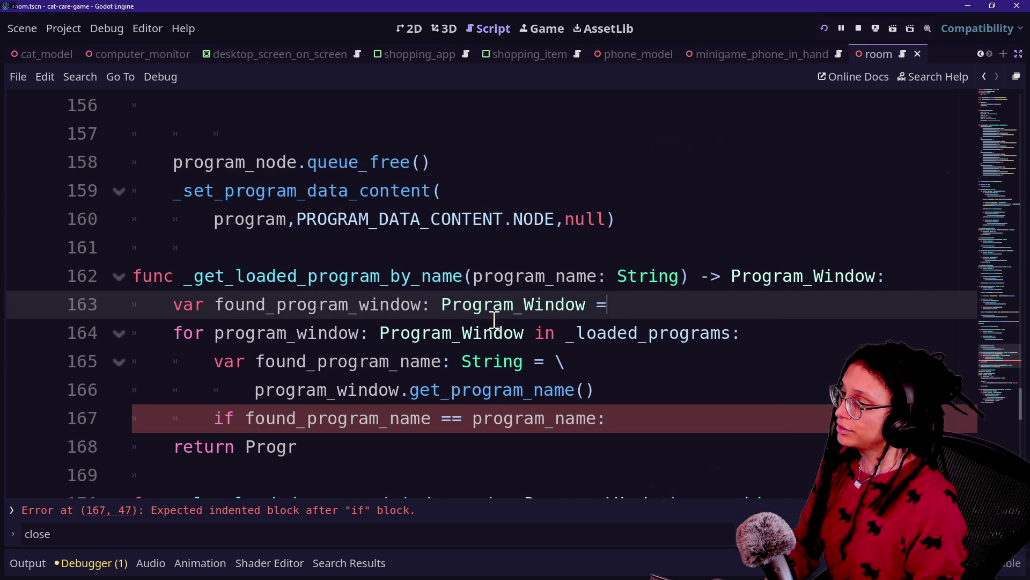
pyautogui.click(381, 440)
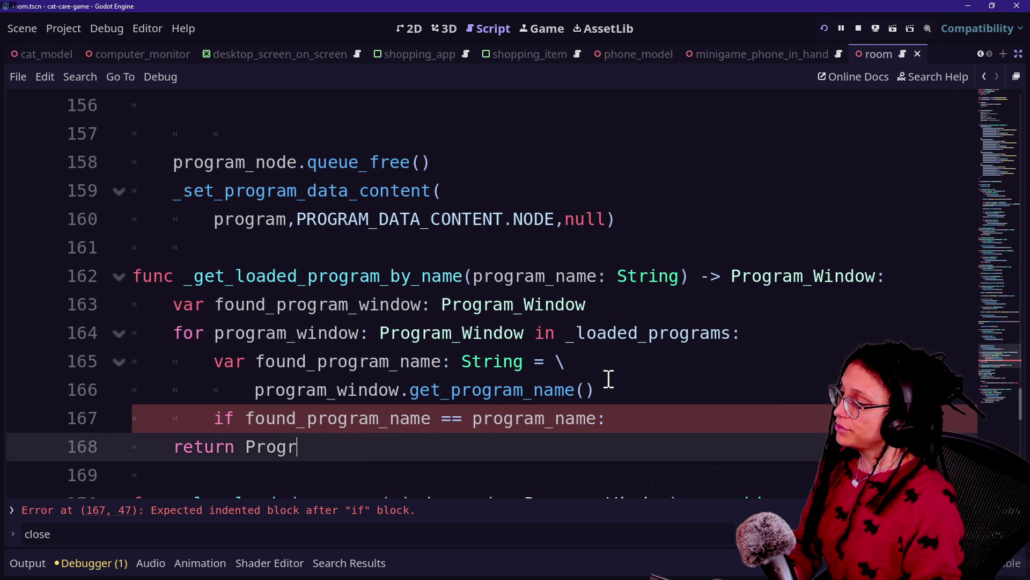
pyautogui.write('am_W')
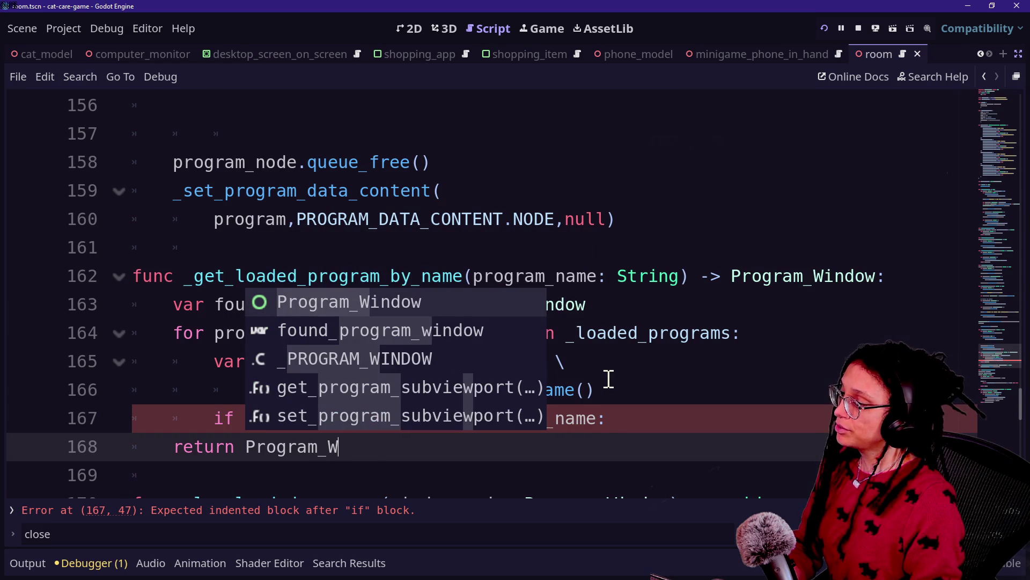
pyautogui.press('BackSpace')
pyautogui.press('BackSpace')
pyautogui.press('BackSpace')
pyautogui.press('BackSpace')
pyautogui.press('BackSpace')
pyautogui.press('BackSpace')
pyautogui.write('found')
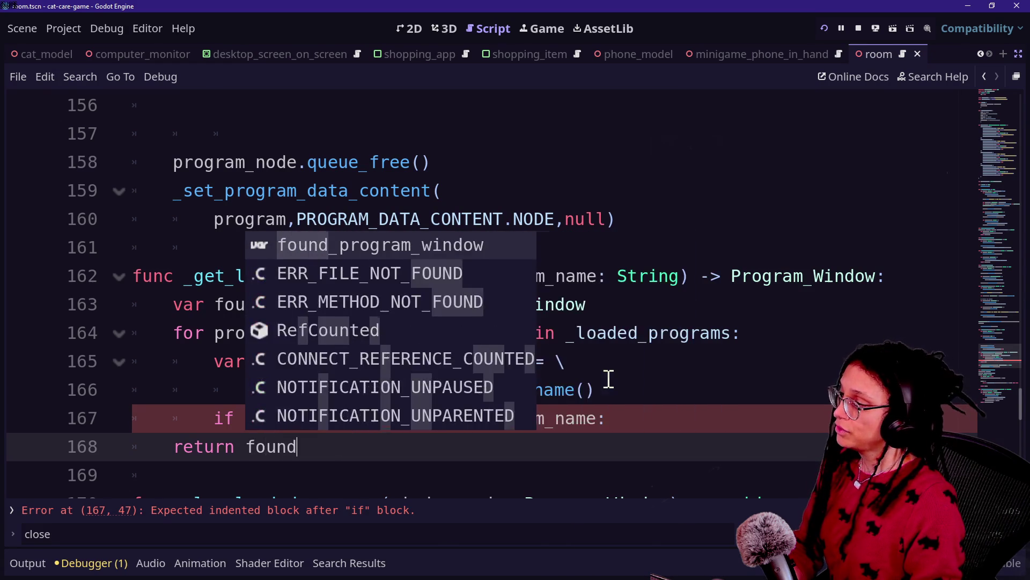
pyautogui.press('Return')
# - Inside the if block, assign program_window to found_program_window
pyautogui.click(683, 421)
pyautogui.press('Return')
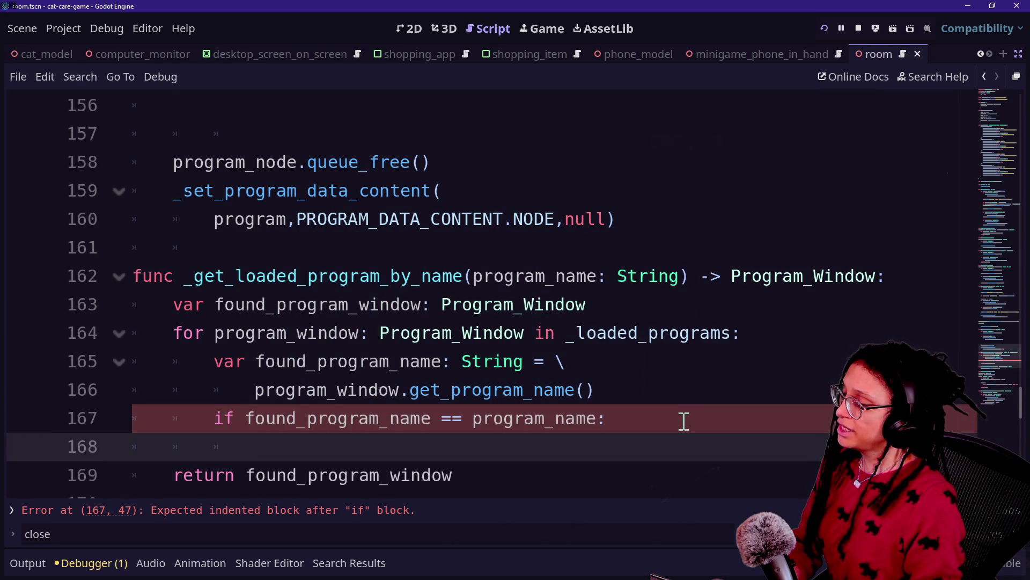
pyautogui.write('found')
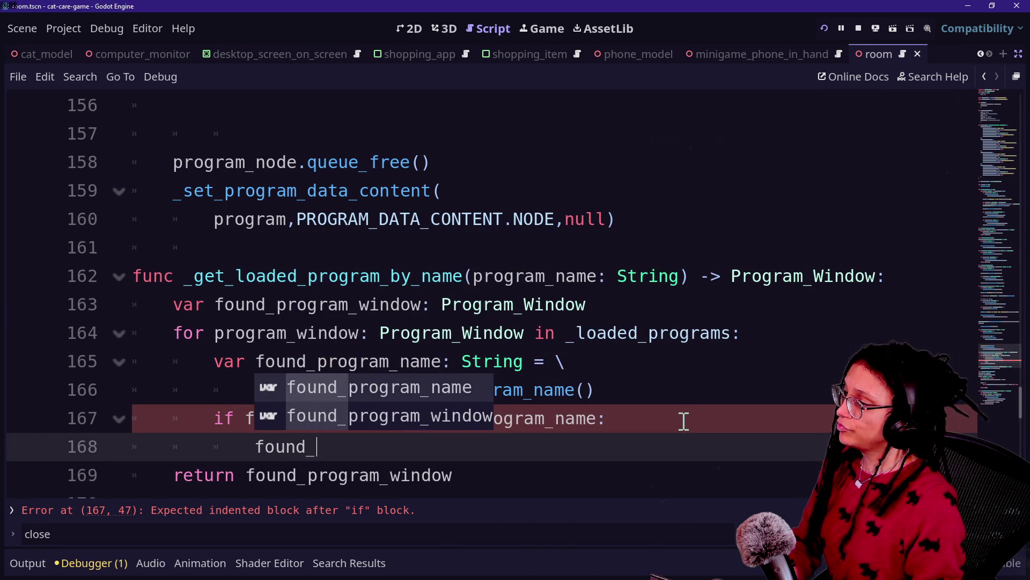
pyautogui.write('_')
pyautogui.press('Down')
pyautogui.press('Return')
pyautogui.write('= ')
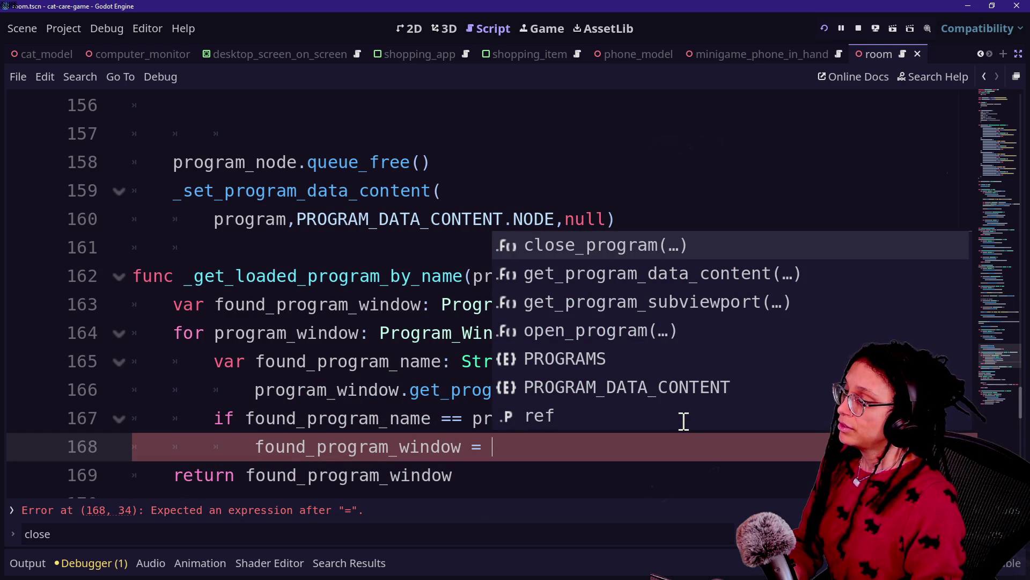
pyautogui.write('program_window')
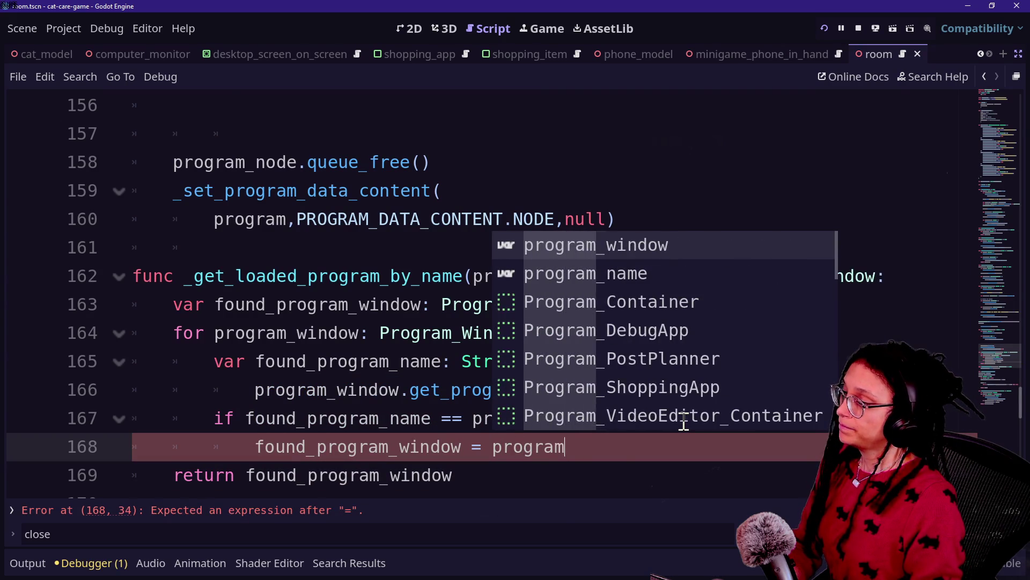
pyautogui.click(651, 453)
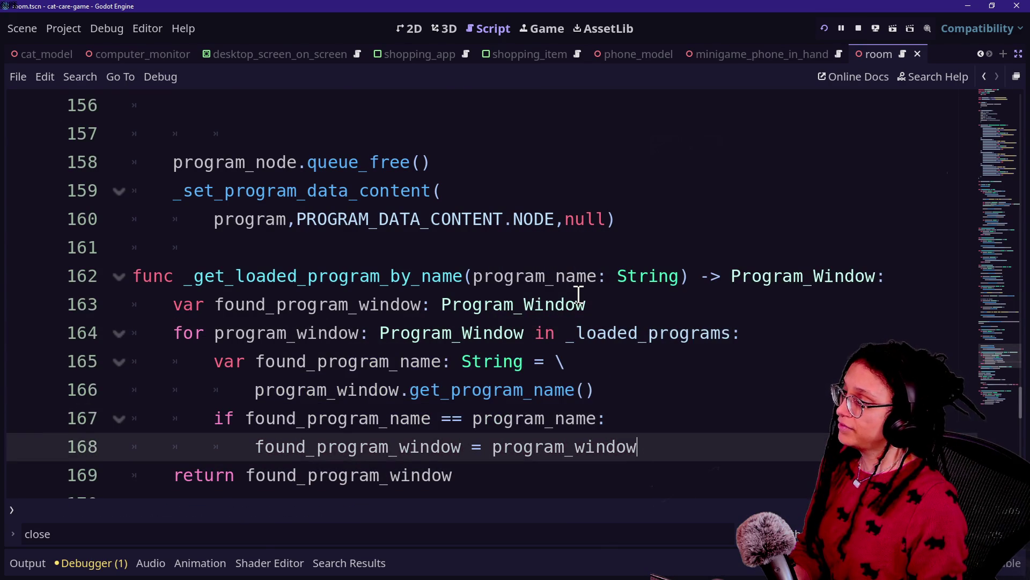
# - Write a _loaded_programs.erase call on the blank line inside close_program
pyautogui.scroll(5, 582, 301)
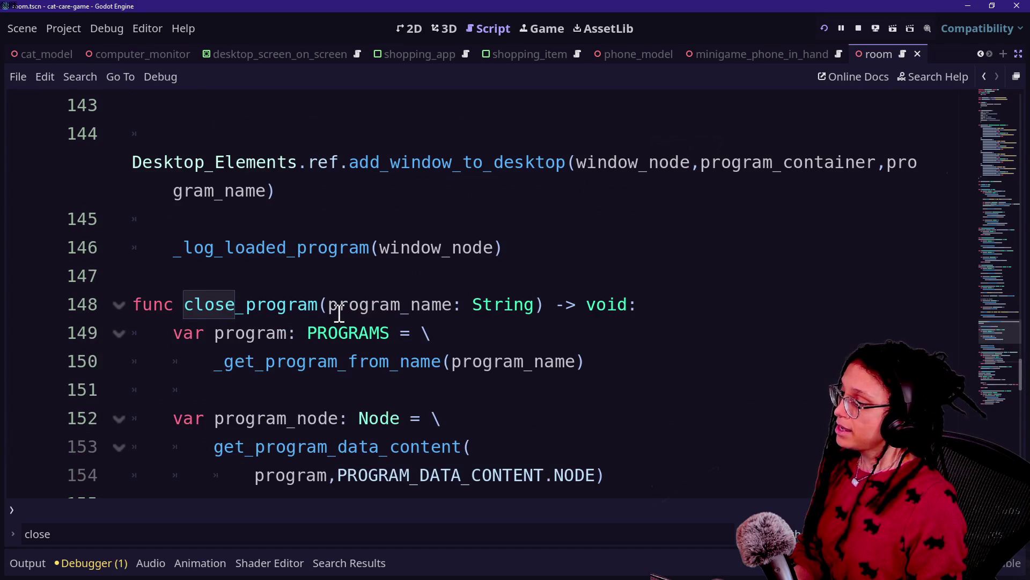
pyautogui.scroll(-1, 428, 446)
pyautogui.click(428, 446)
pyautogui.scroll(-1, 428, 446)
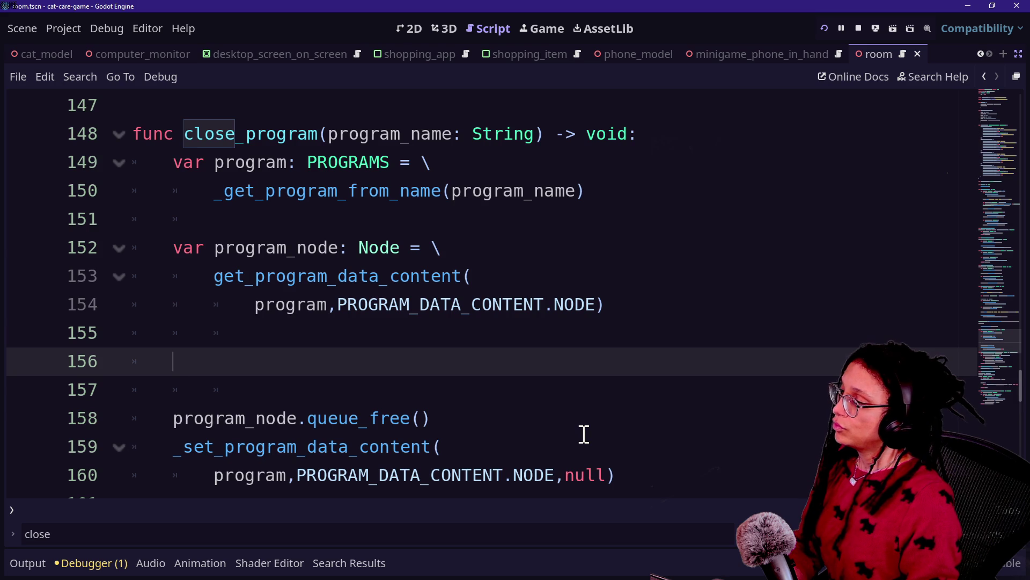
pyautogui.write('_loa')
pyautogui.press('Return')
pyautogui.write('.')
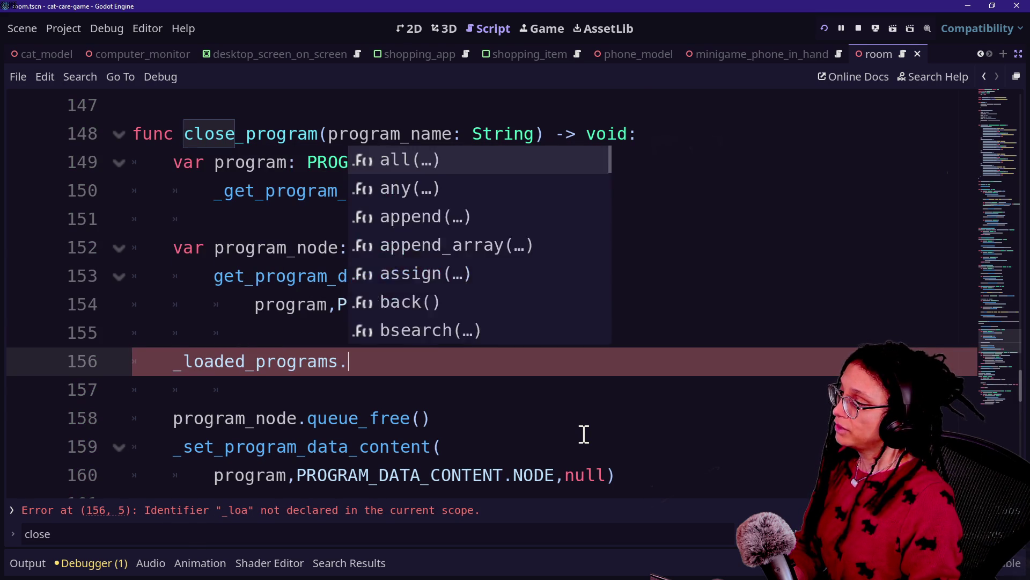
pyautogui.write('eras')
pyautogui.press('Return')
pyautogui.press('Escape')
# - Declare program_window_to_close as Program_Window on a new line above the erase call
pyautogui.click(407, 338)
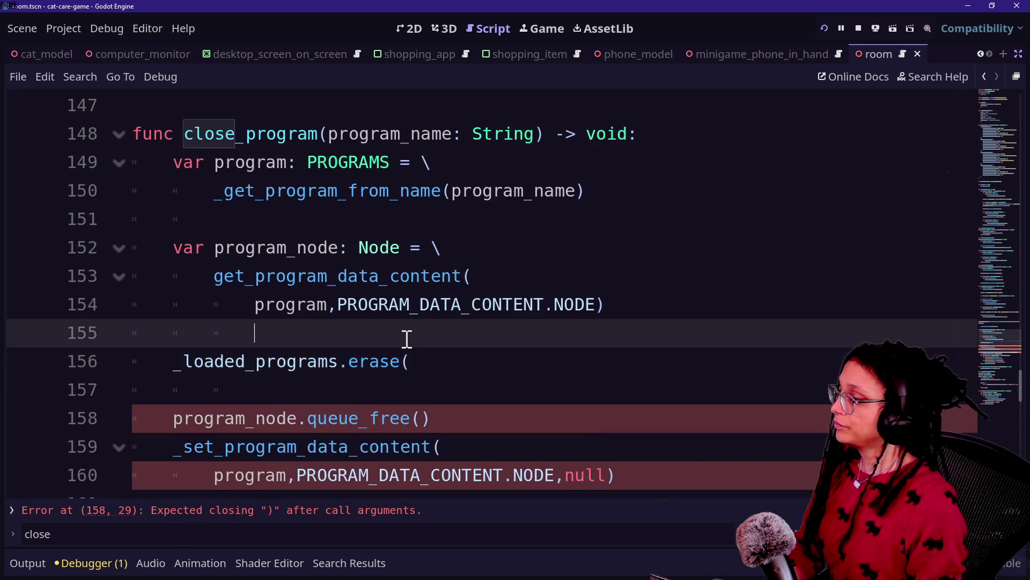
pyautogui.press('Return')
pyautogui.press('BackSpace')
pyautogui.write('r ')
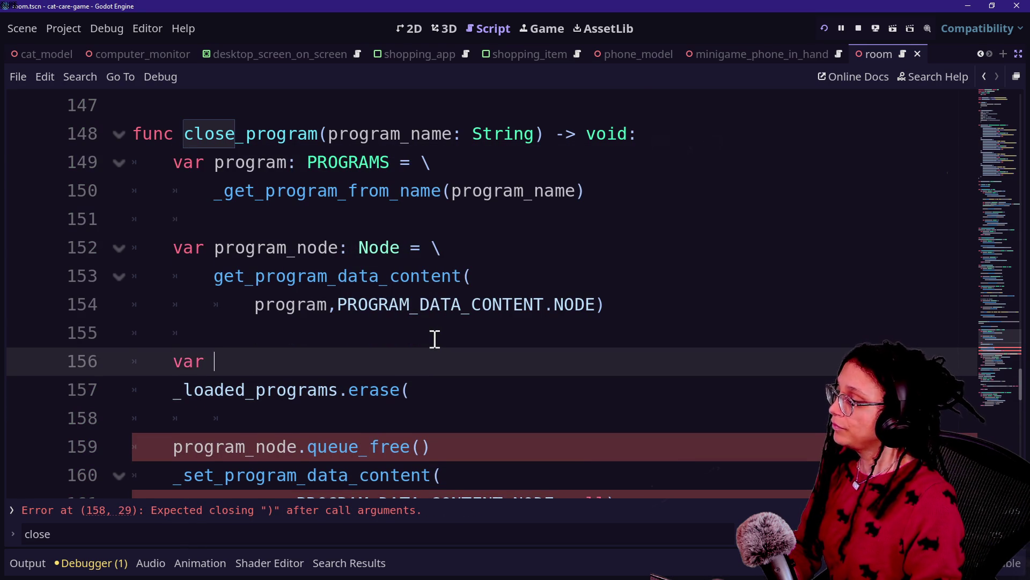
pyautogui.write('progr')
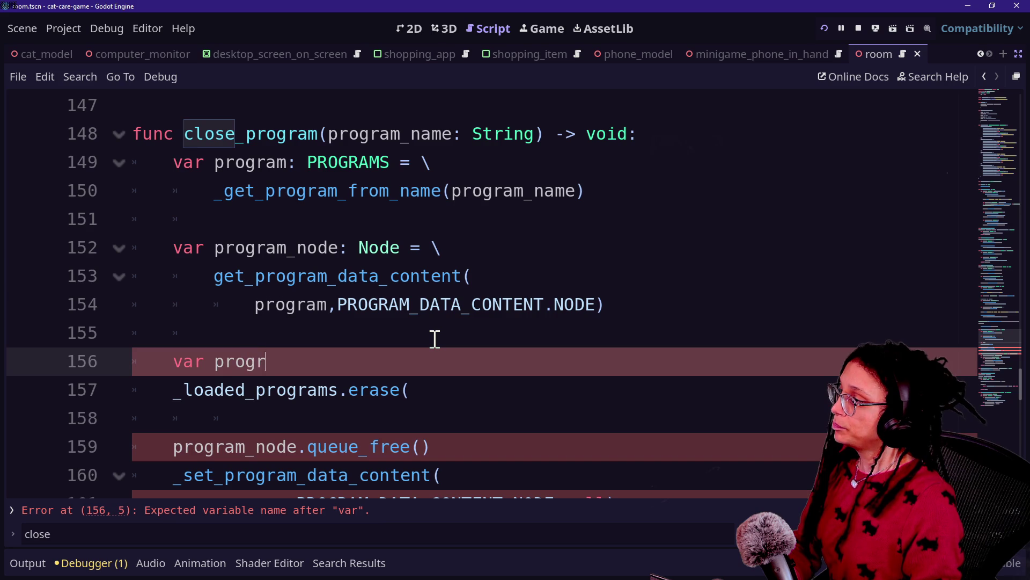
pyautogui.write('am_window_to_close: Program')
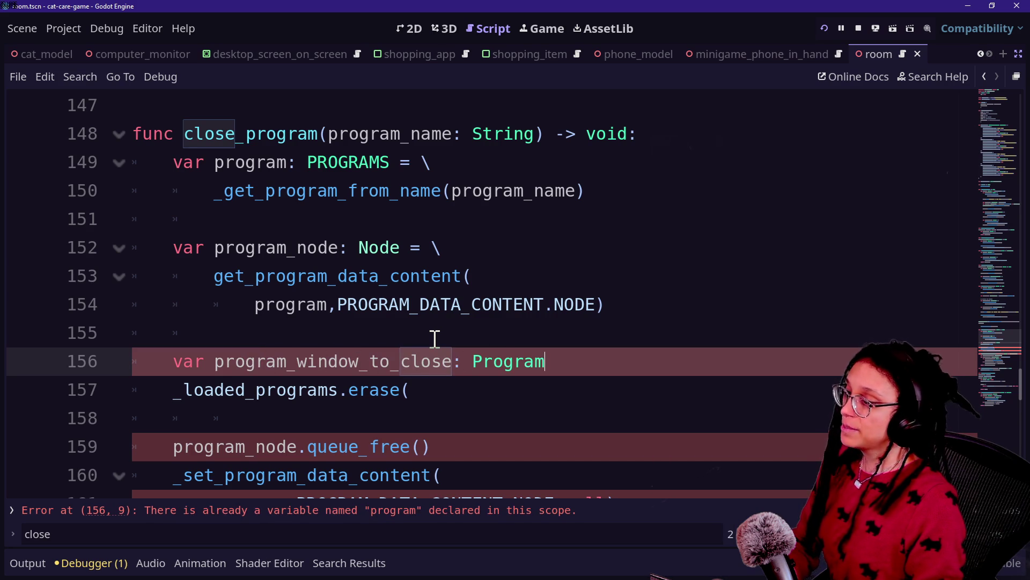
pyautogui.write('W')
pyautogui.press('BackSpace')
pyautogui.write('_Wi')
pyautogui.press('Return')
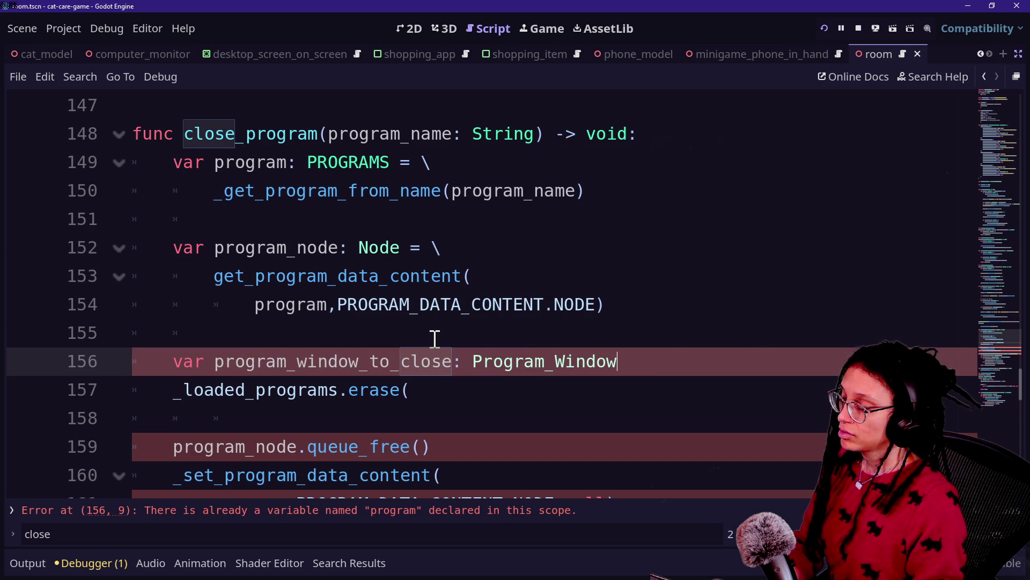
# - Try a line-continued _get_ function initializer for the declaration, then remove it
pyautogui.write(' = \\')
pyautogui.press('Return')
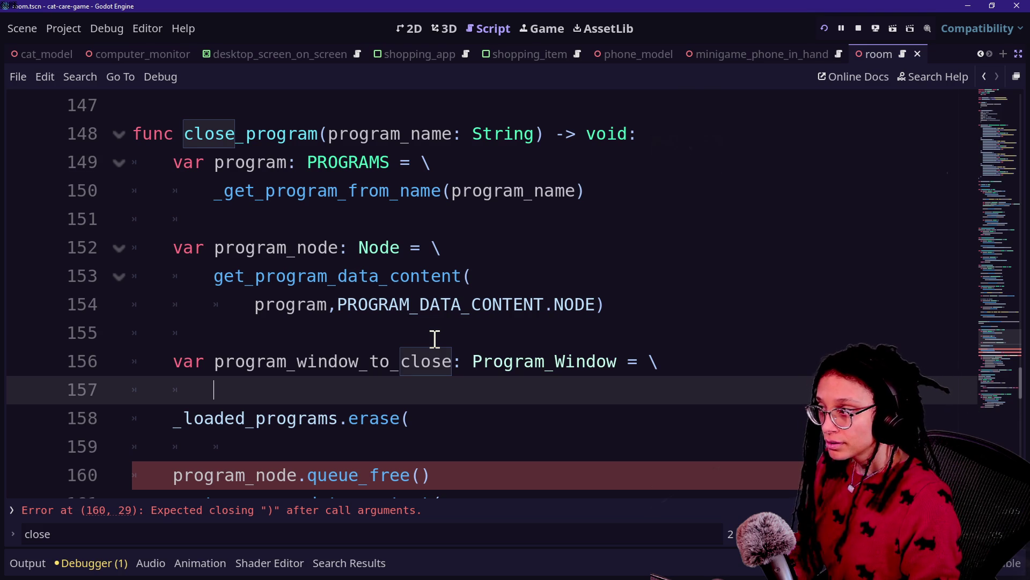
pyautogui.press('Tab')
pyautogui.write('_get_')
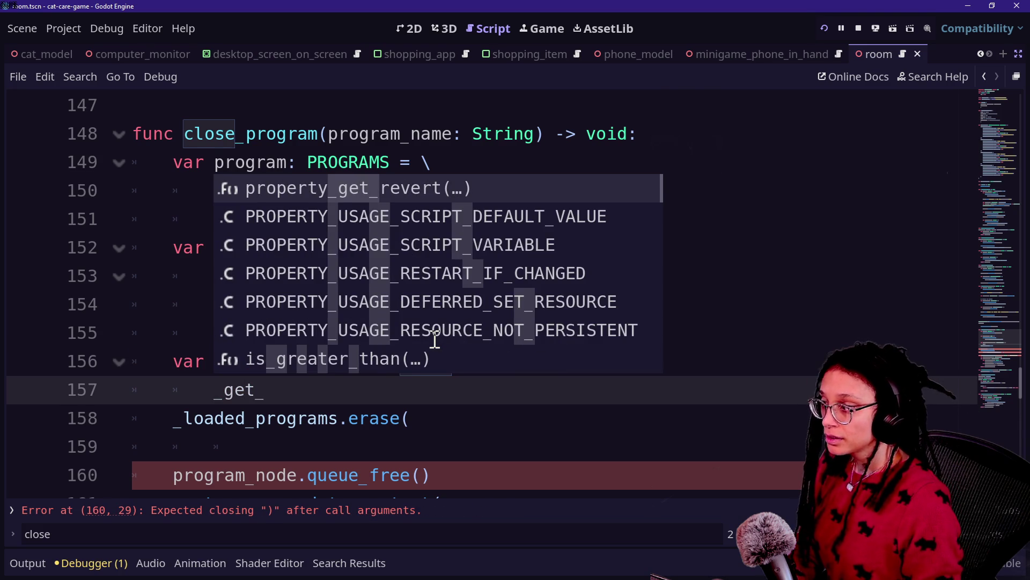
pyautogui.press('BackSpace')
pyautogui.write('_pro')
pyautogui.press('BackSpace')
pyautogui.press('BackSpace')
pyautogui.press('BackSpace')
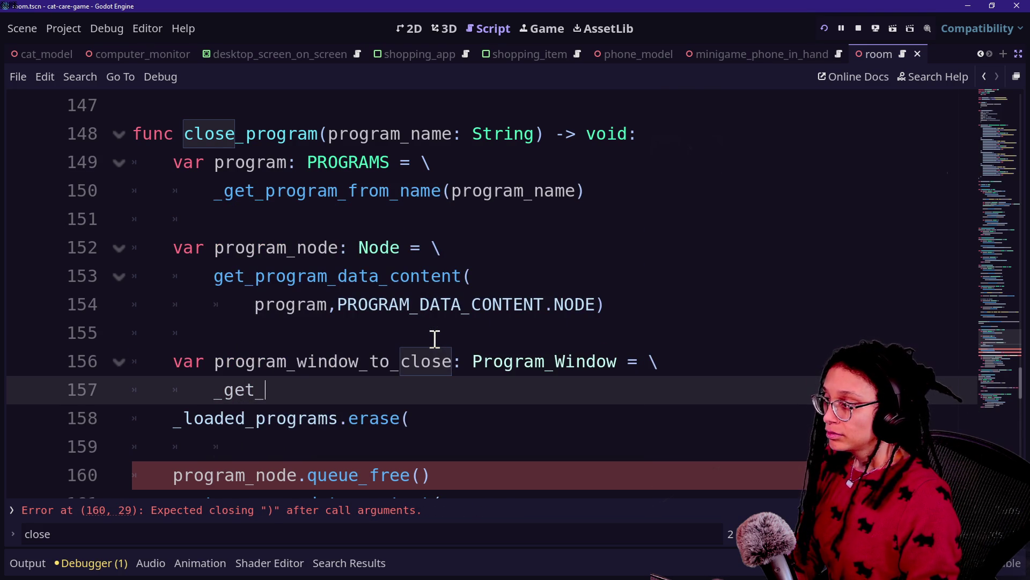
pyautogui.write('oad')
pyautogui.press('BackSpace')
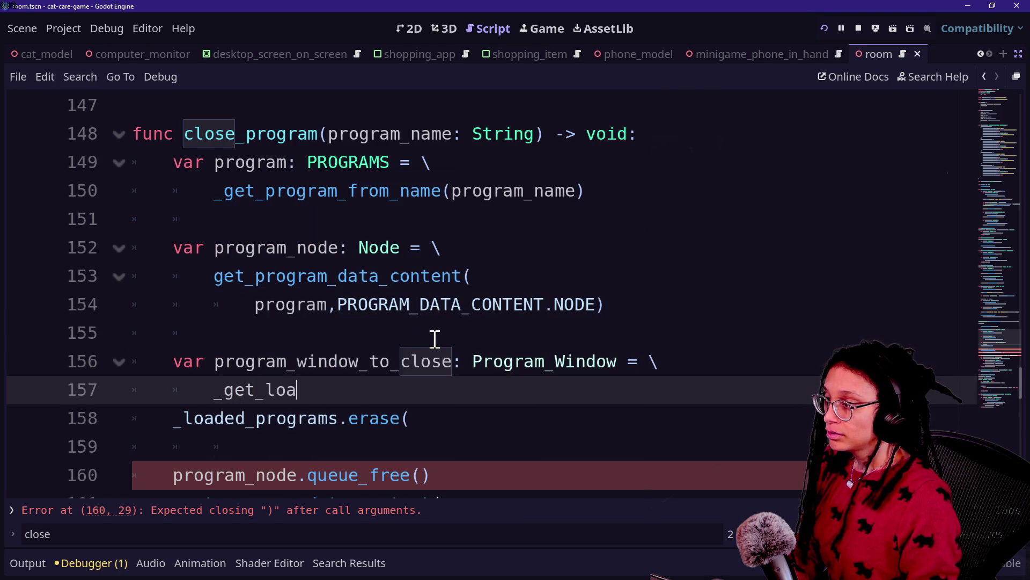
pyautogui.press('BackSpace')
pyautogui.press('BackSpace')
pyautogui.press('BackSpace')
pyautogui.press('BackSpace')
pyautogui.press('BackSpace')
pyautogui.press('BackSpace')
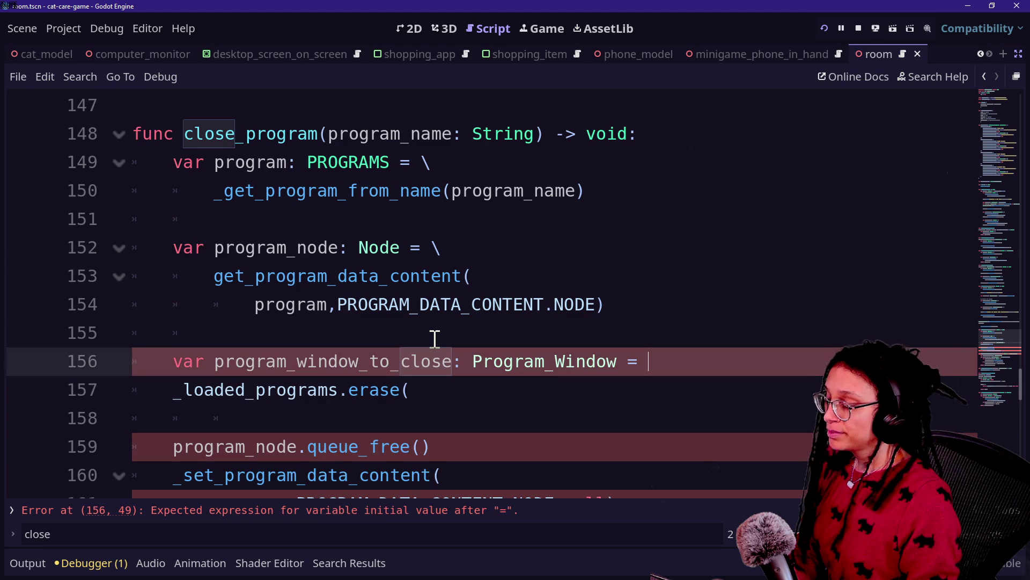
# - Comment out the _loaded_programs.erase line, using a temporary pass after line 156
pyautogui.press('Return')
pyautogui.write('pass')
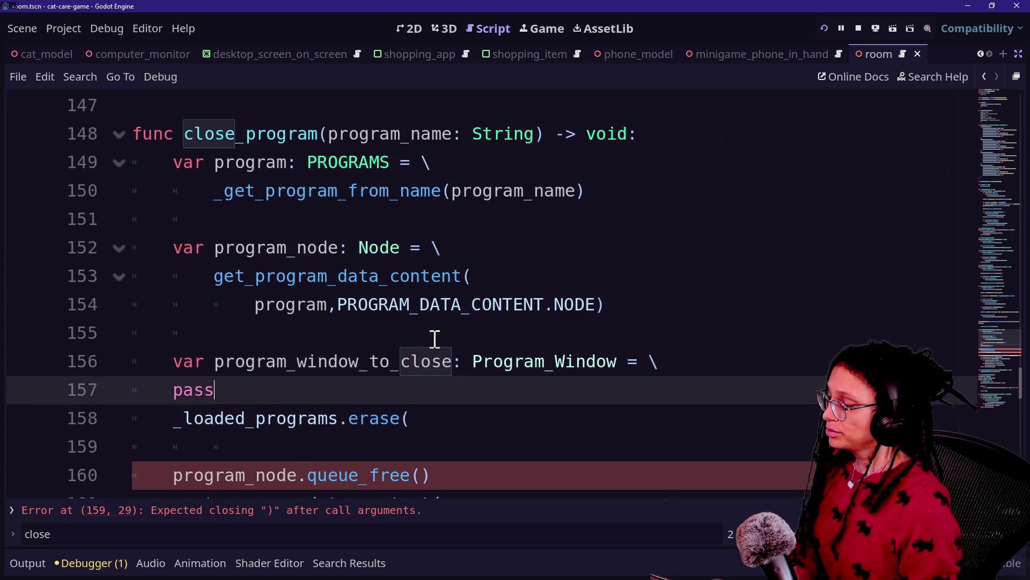
pyautogui.click(435, 416)
pyautogui.hotkey('ctrl', 'k')
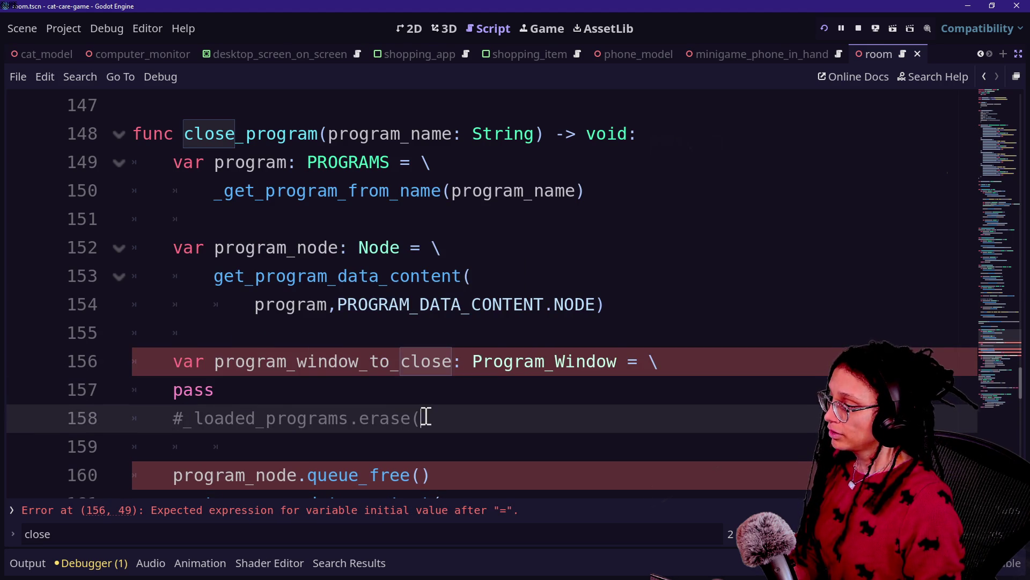
pyautogui.press('BackSpace')
pyautogui.press('BackSpace')
pyautogui.press('BackSpace')
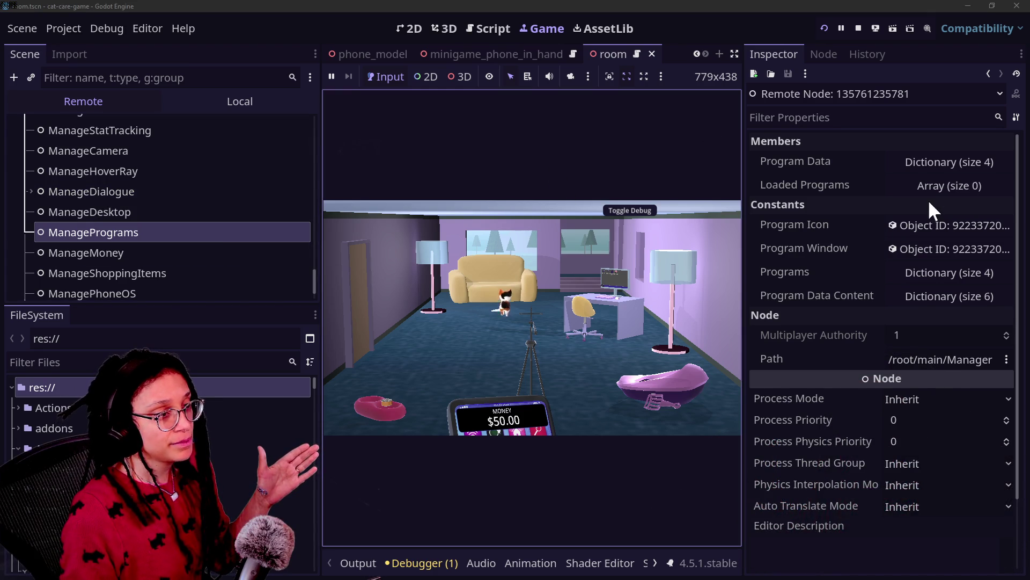
# - Expand Loaded Programs, then open, close and reopen the Shopping App on the in-game computer
pyautogui.click(953, 194)
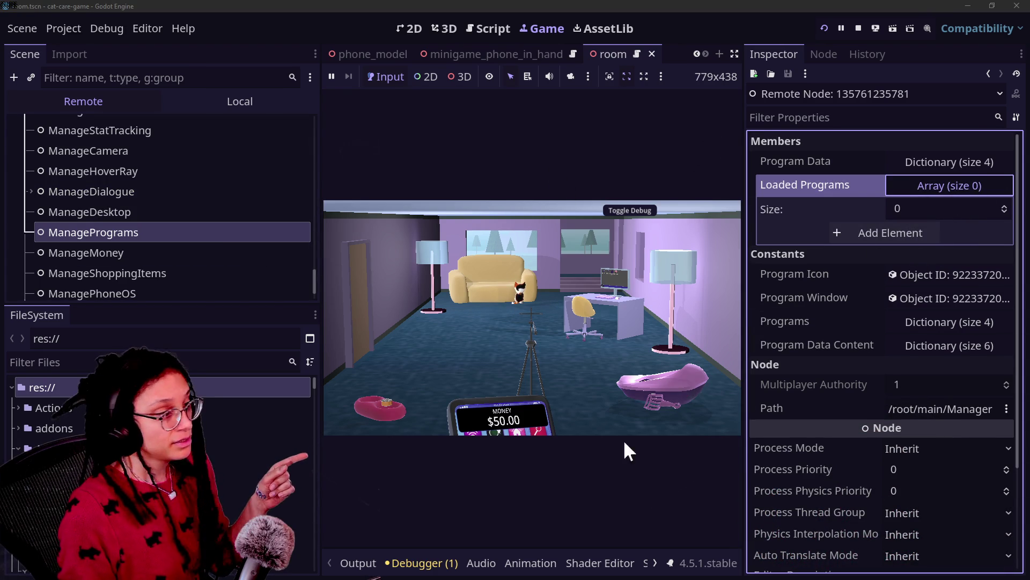
pyautogui.click(607, 317)
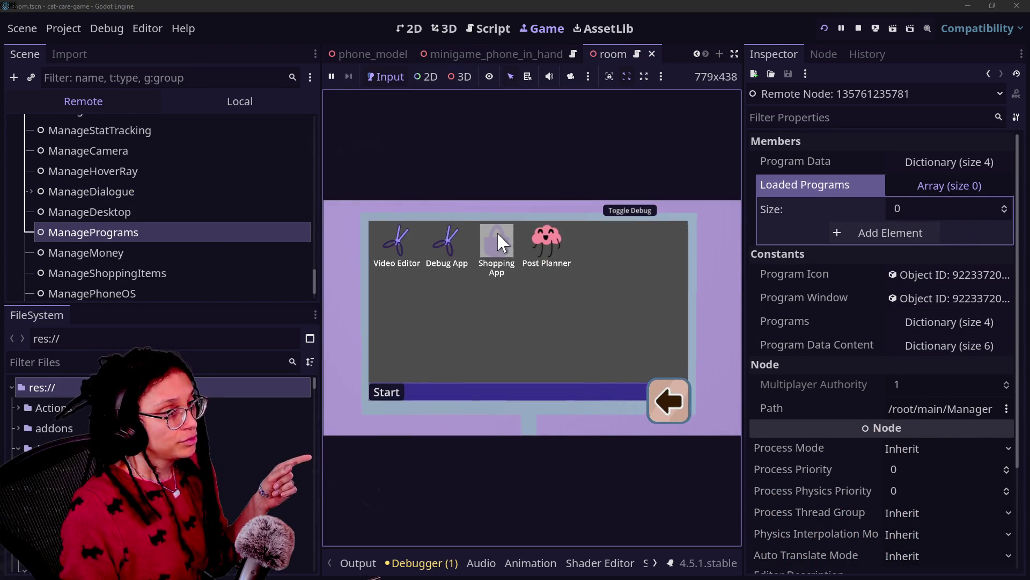
pyautogui.doubleClick(497, 234)
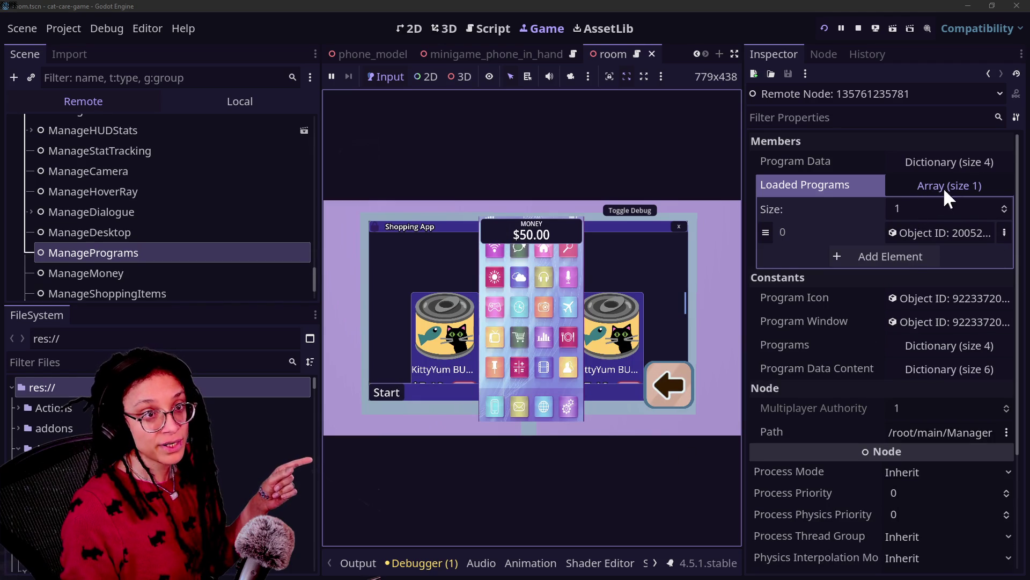
pyautogui.click(676, 226)
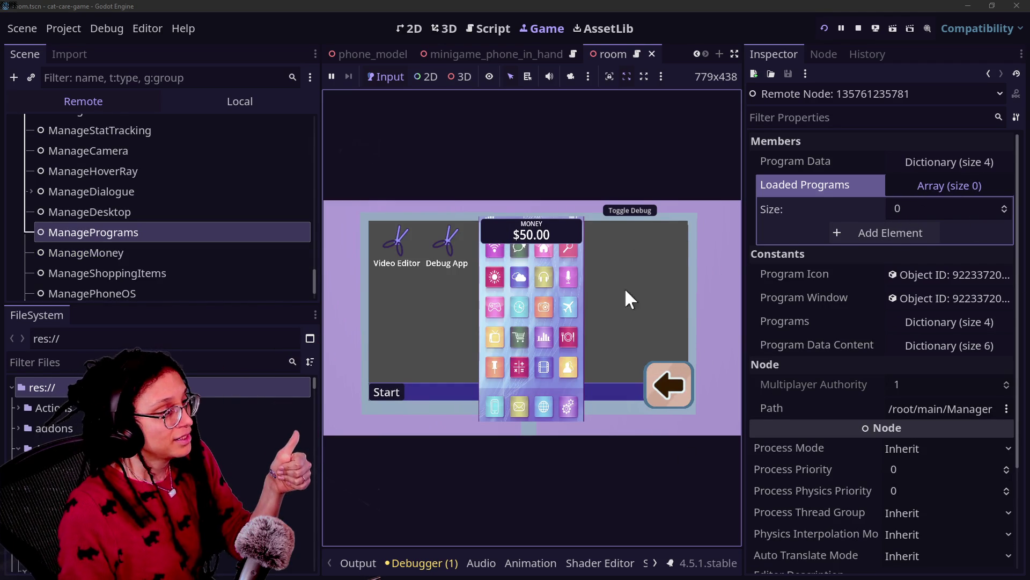
pyautogui.click(678, 370)
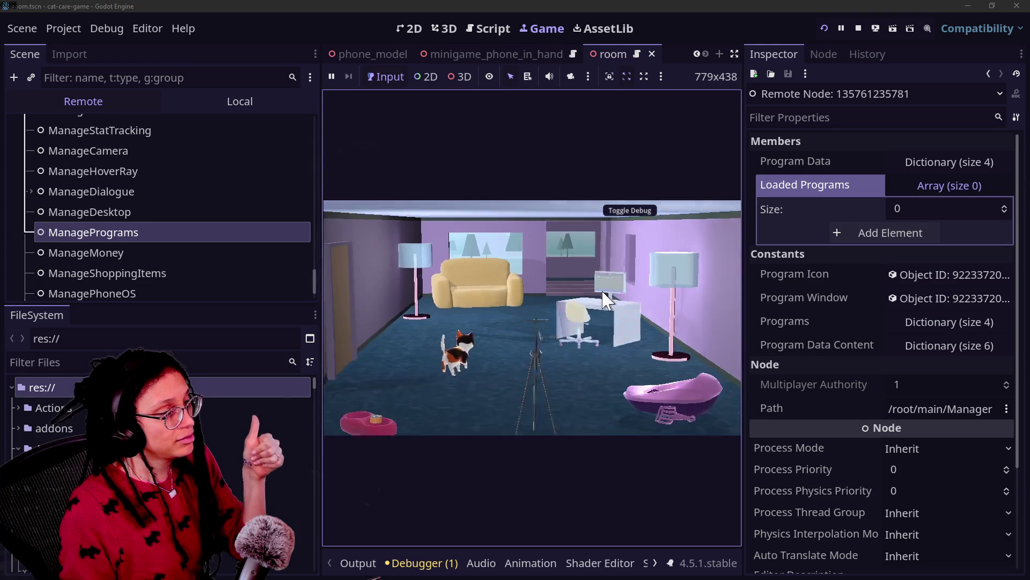
pyautogui.click(612, 312)
pyautogui.doubleClick(485, 246)
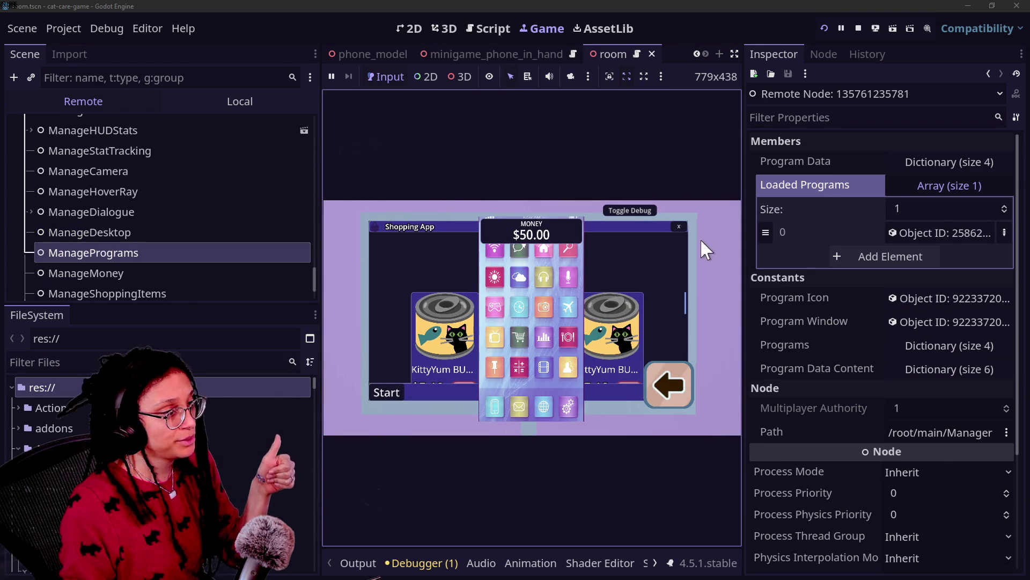
# - Stop the game, switch the script editor to distraction-free mode, and save
pyautogui.click(858, 28)
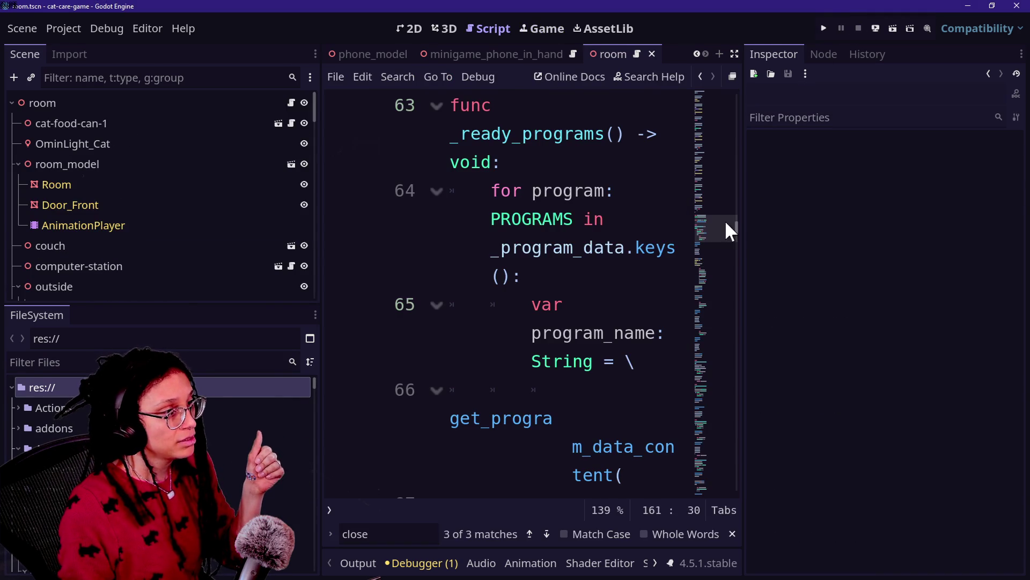
pyautogui.click(490, 162)
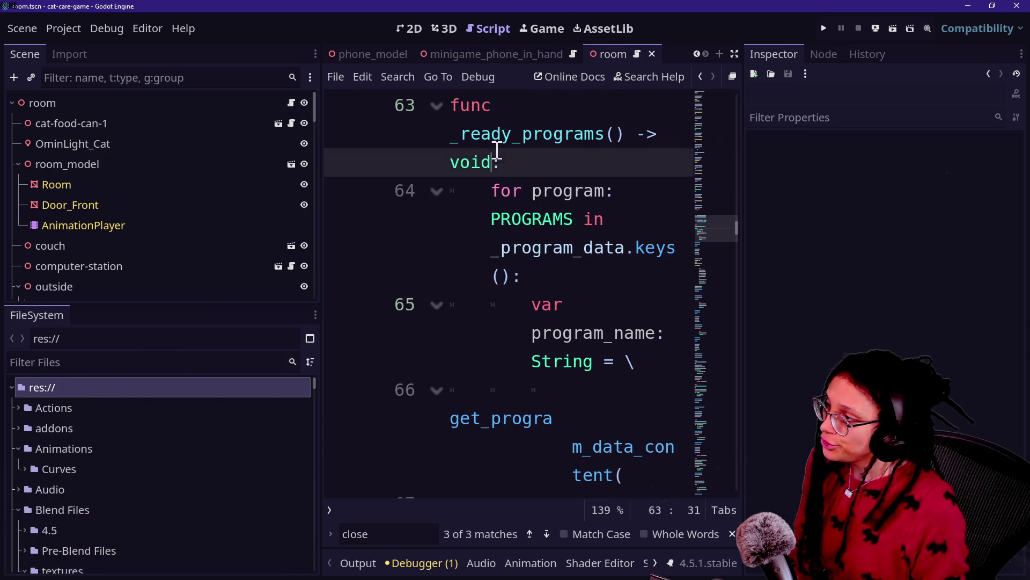
pyautogui.hotkey('ctrl', 'shift', 'F11')
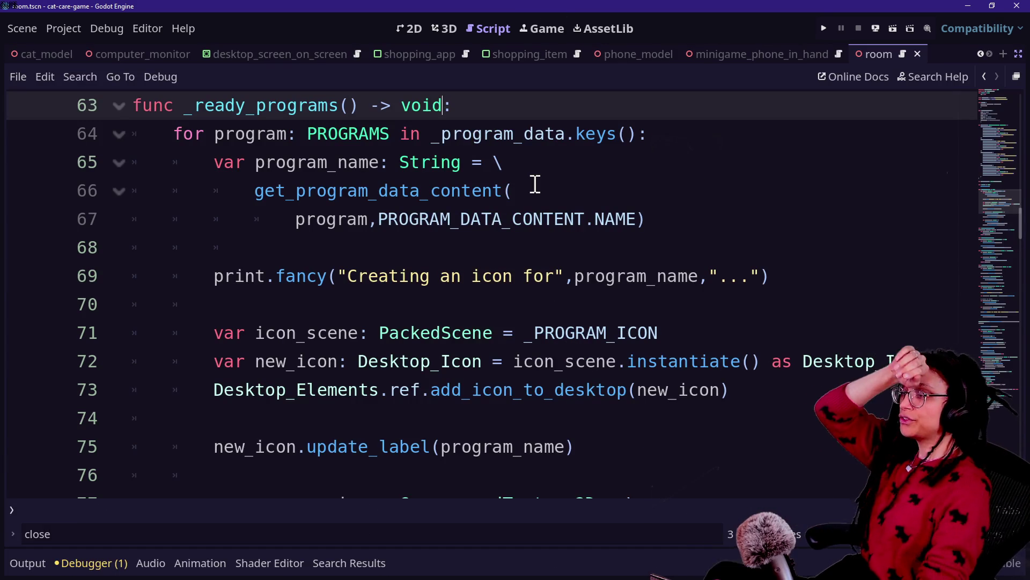
pyautogui.click(535, 184)
pyautogui.hotkey('ctrl', 's')
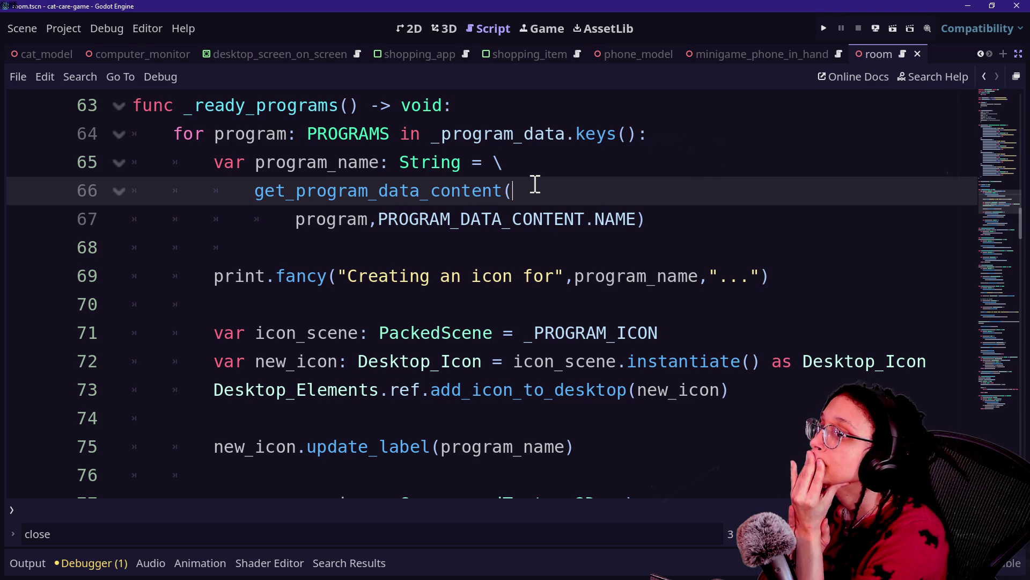
# - Move the caret up to the _ready function near line 60
pyautogui.click(435, 325)
pyautogui.press('Up')
pyautogui.press('Up')
pyautogui.press('Up')
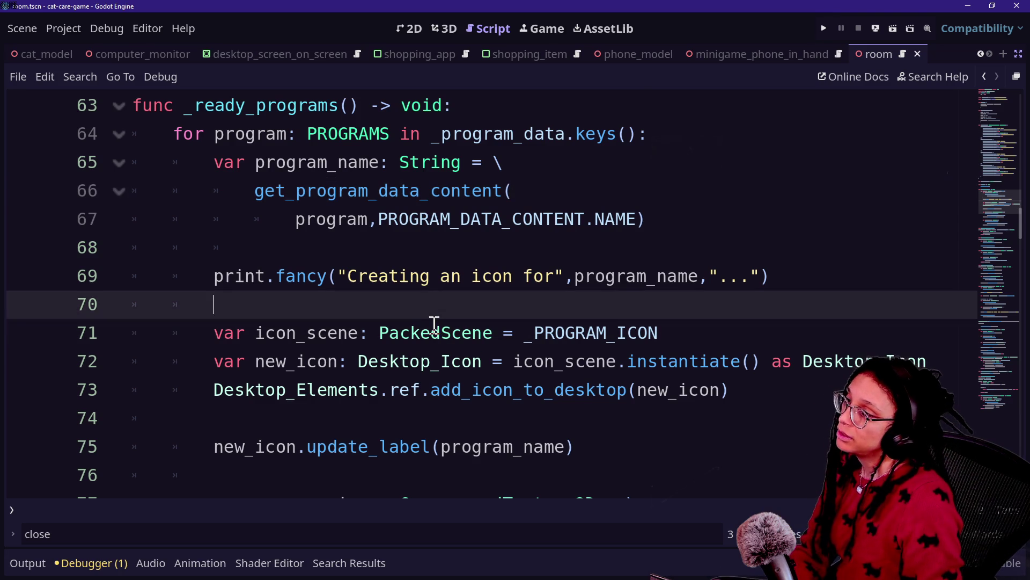
pyautogui.press('Up')
pyautogui.press('Up')
pyautogui.press('Up')
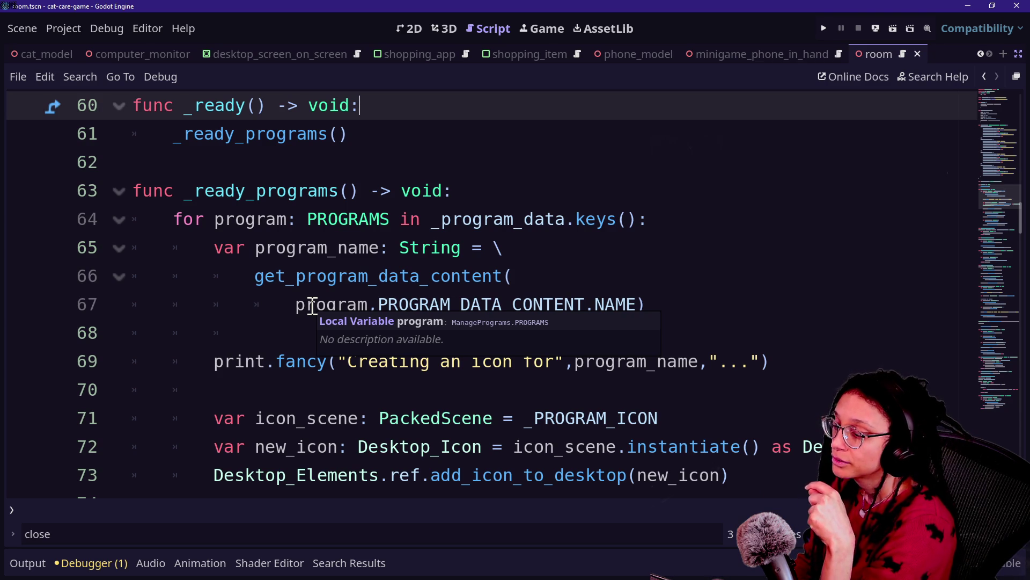
# - Quick-open minigame_computer_station.gd and find _start_minigame_instance
pyautogui.hotkey('shift', 'alt', 'o')
pyautogui.write('miniga')
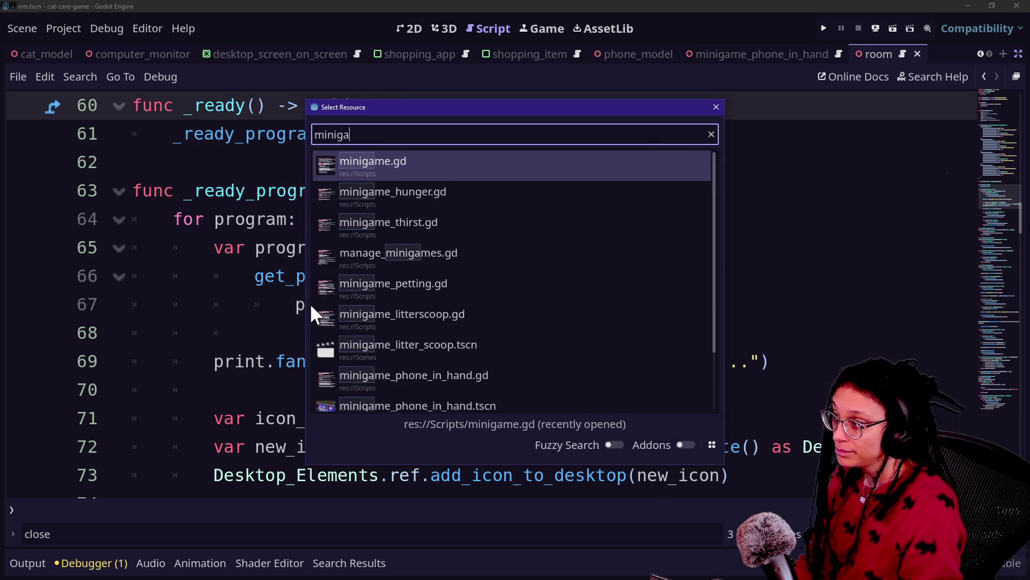
pyautogui.write('me_co')
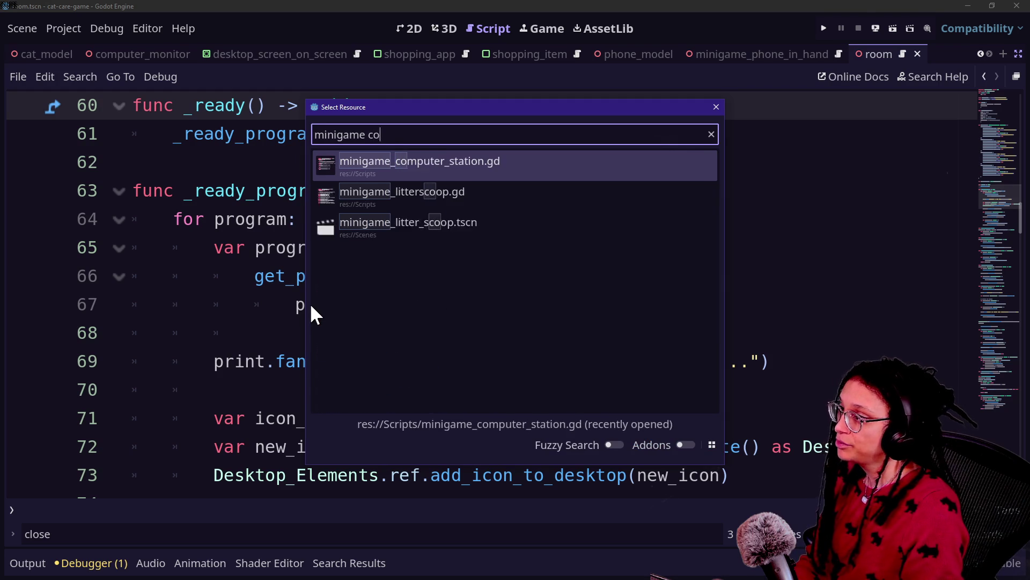
pyautogui.press('Return')
pyautogui.click(427, 383)
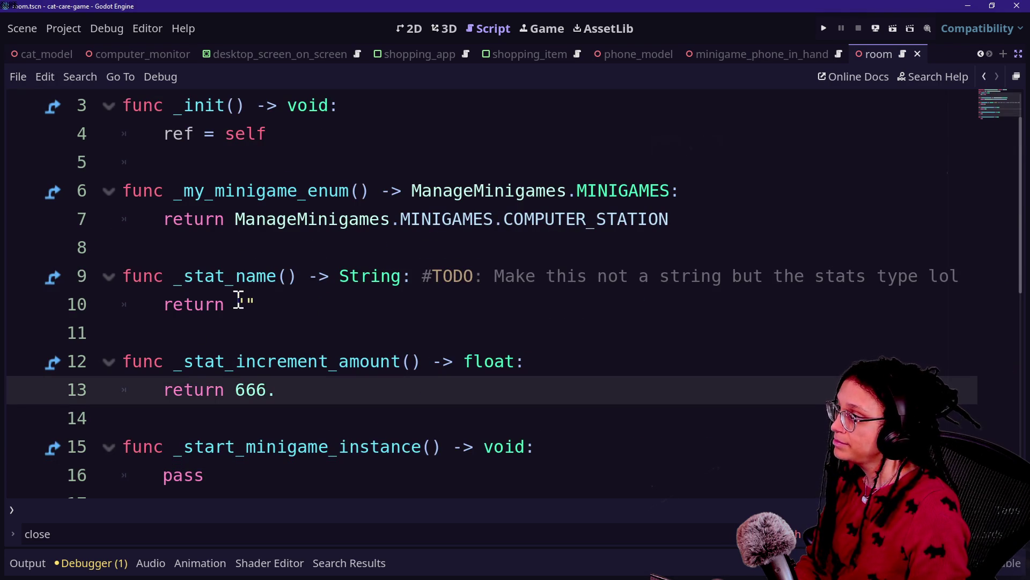
pyautogui.scroll(-3, 238, 298)
pyautogui.scroll(4, 238, 299)
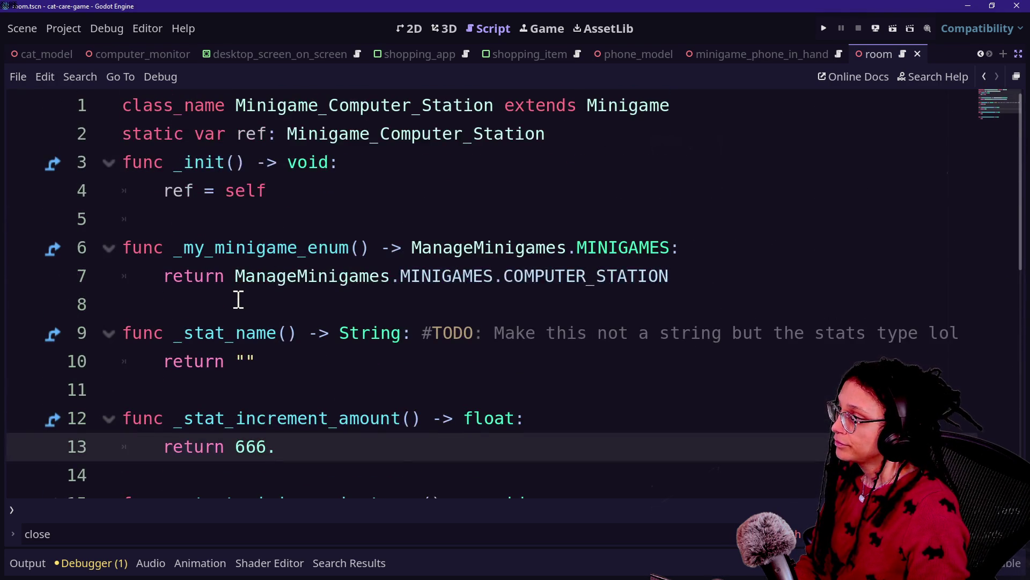
pyautogui.scroll(-1, 238, 298)
pyautogui.scroll(-1, 355, 360)
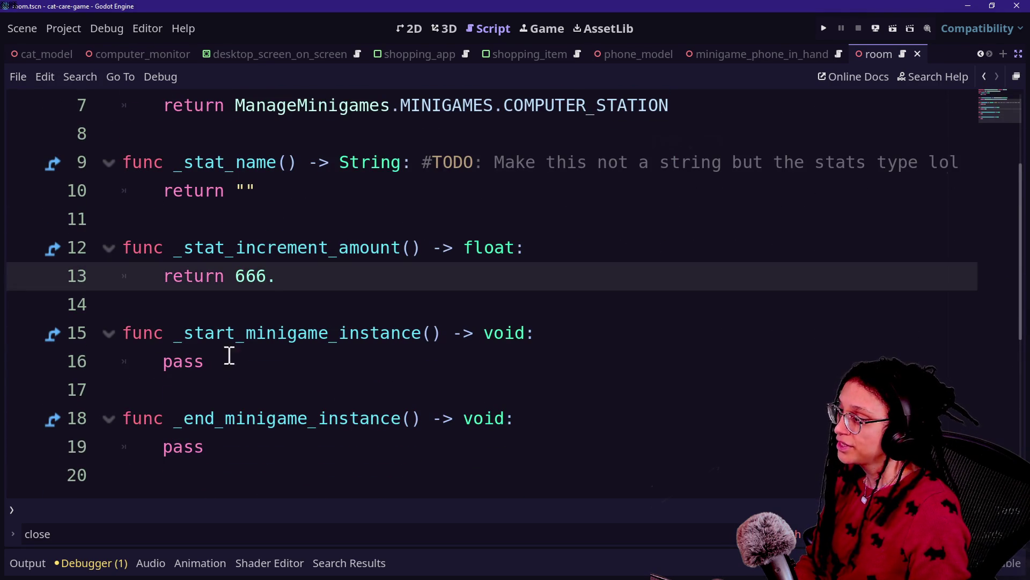
# - Replace pass with print.fancy("Began computer desktop minigame") and run the game
pyautogui.click(229, 357)
pyautogui.press('BackSpace')
pyautogui.press('BackSpace')
pyautogui.press('BackSpace')
pyautogui.write('rint.fan')
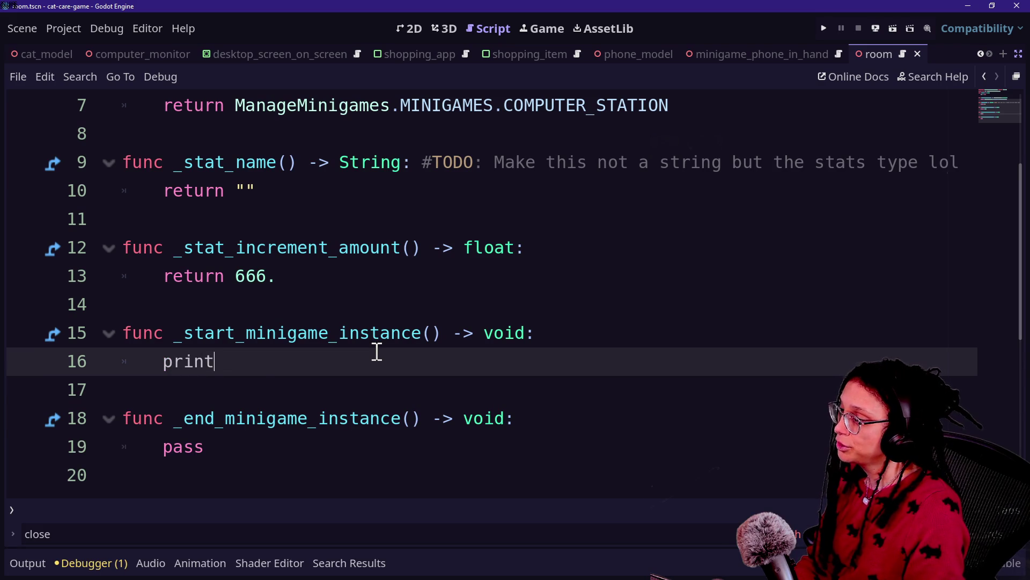
pyautogui.write('cy("Began computer deskt')
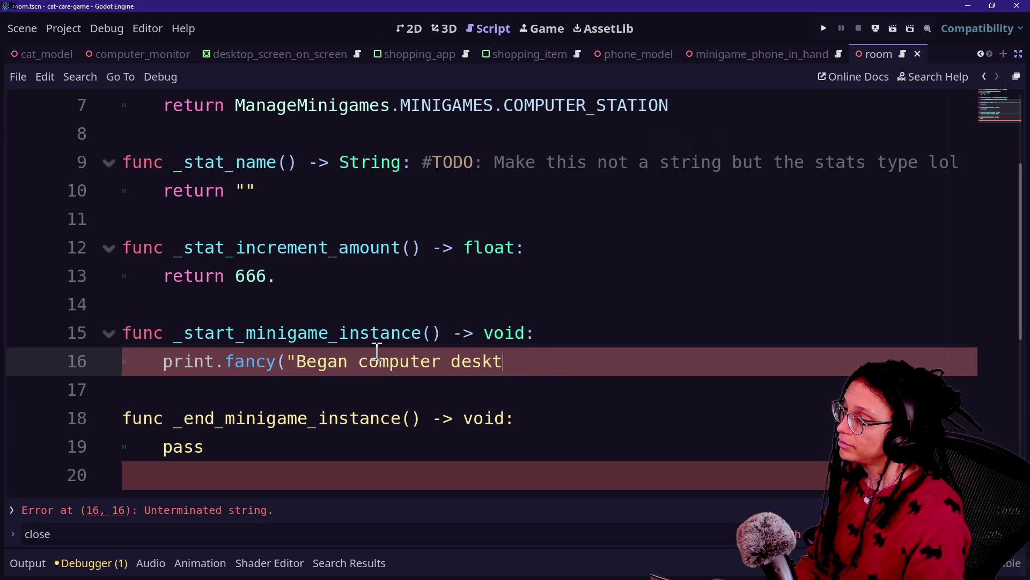
pyautogui.write('me"')
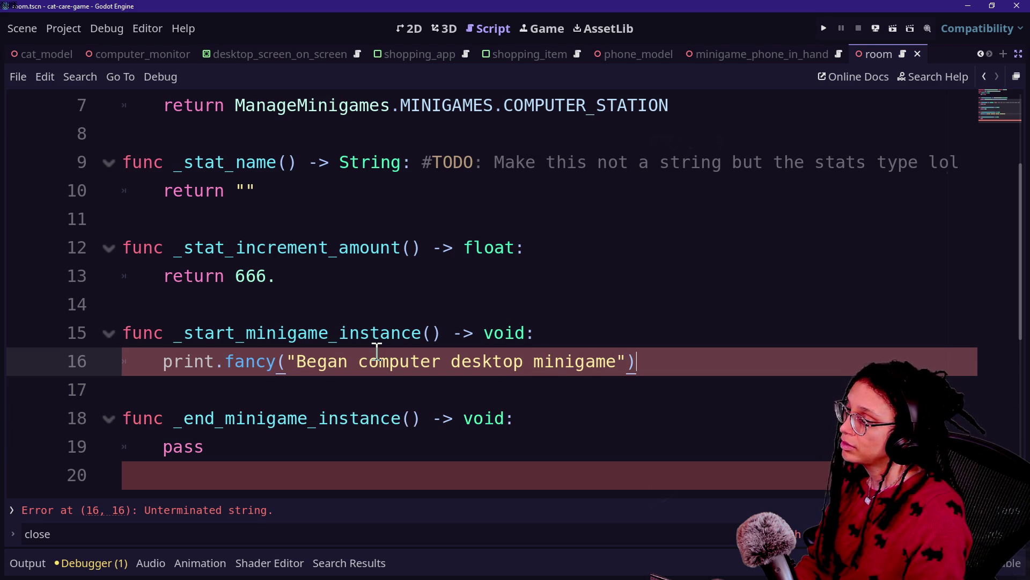
pyautogui.click(824, 28)
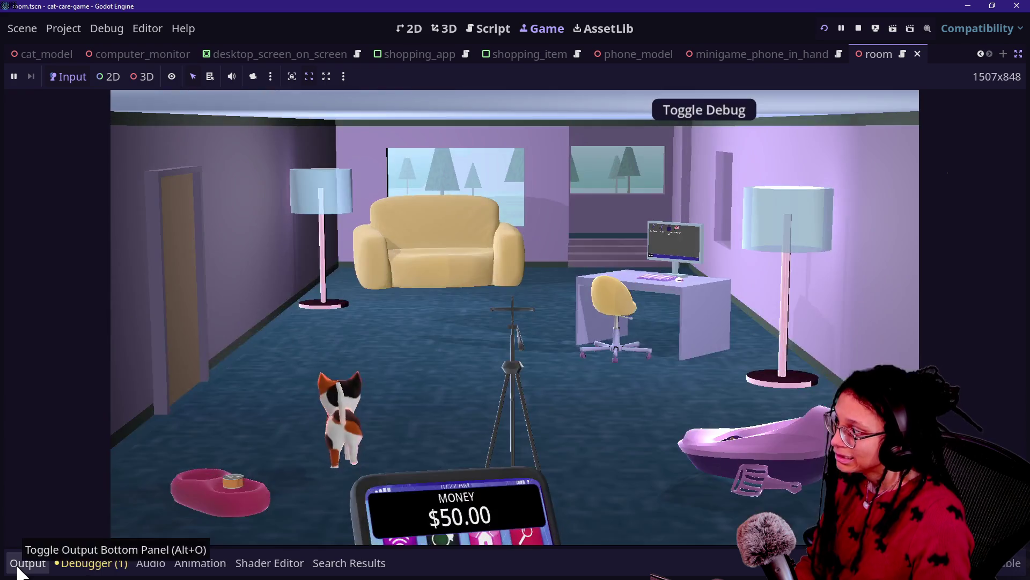
# - Filter the Output log to 'desktop' and zoom the game camera onto the computer
pyautogui.click(23, 570)
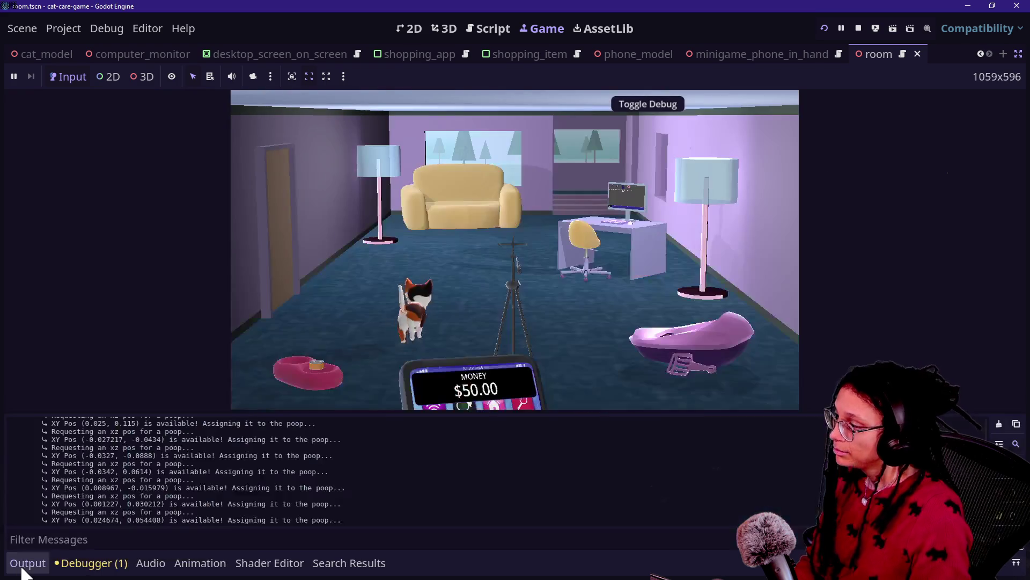
pyautogui.click(135, 534)
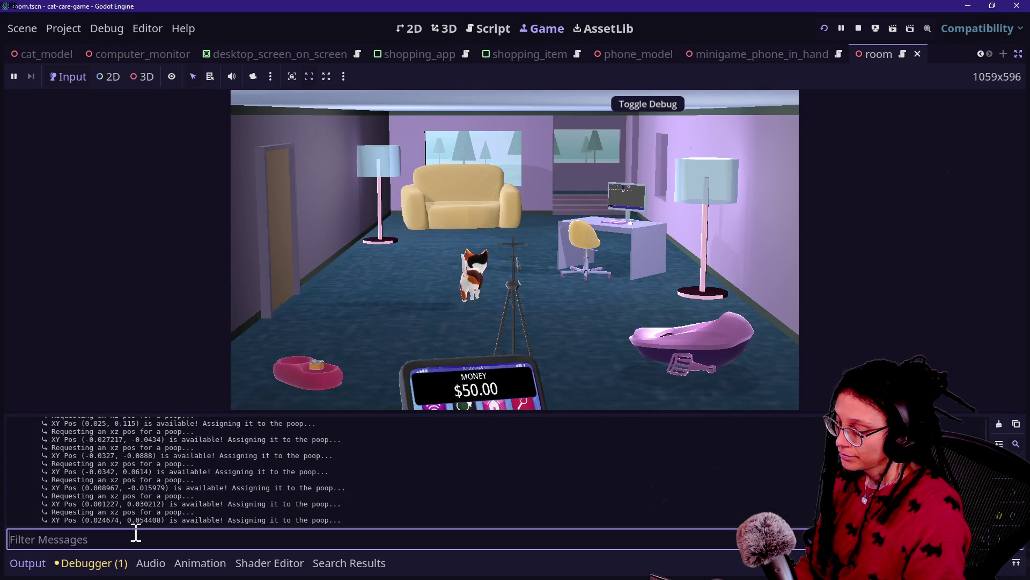
pyautogui.write('desktop')
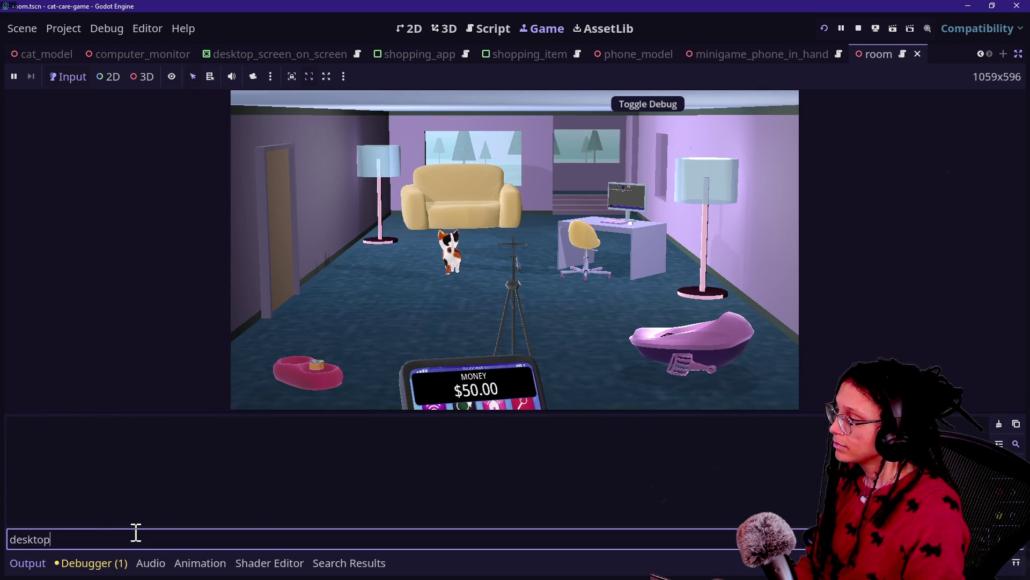
pyautogui.click(626, 225)
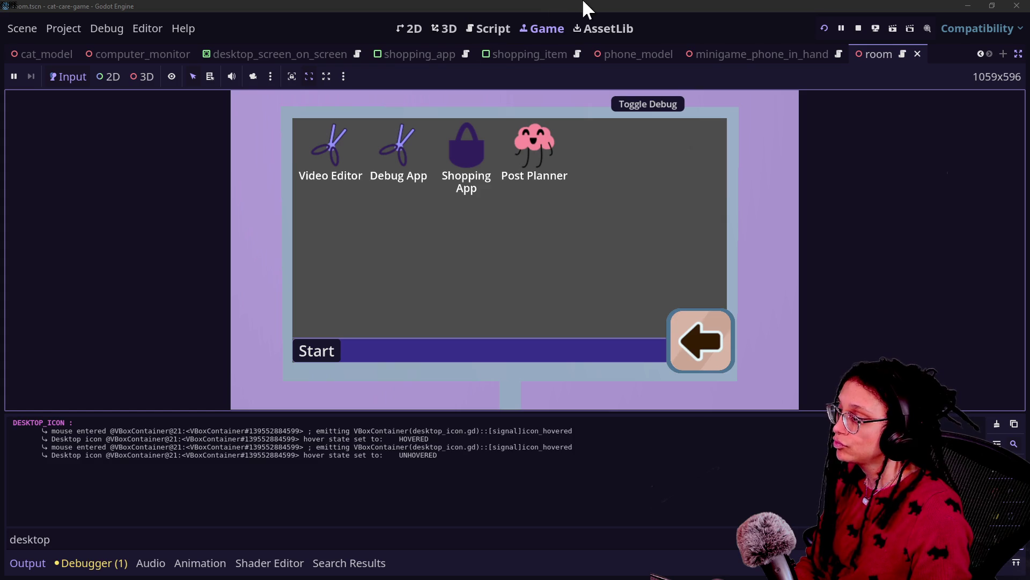
# - Return to the computer station script and review _end_minigame_instance
pyautogui.click(485, 30)
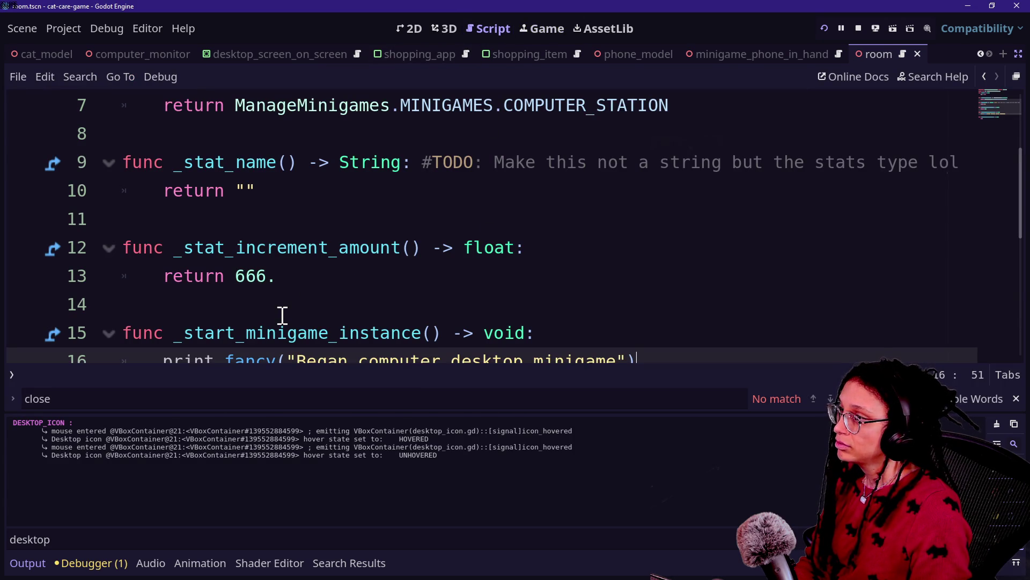
pyautogui.click(368, 306)
pyautogui.press('Down')
pyautogui.press('Down')
pyautogui.press('Down')
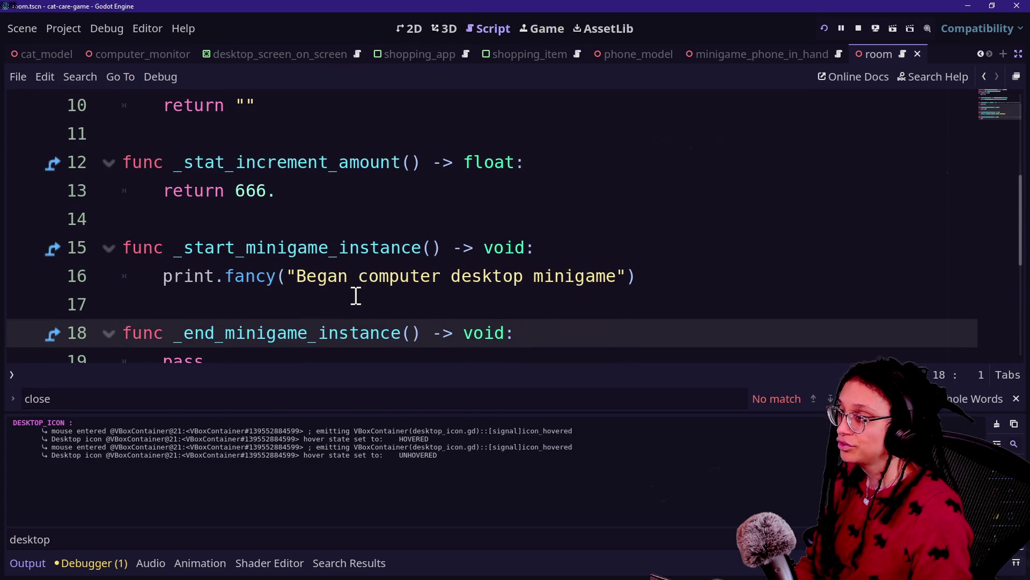
pyautogui.scroll(3, 352, 295)
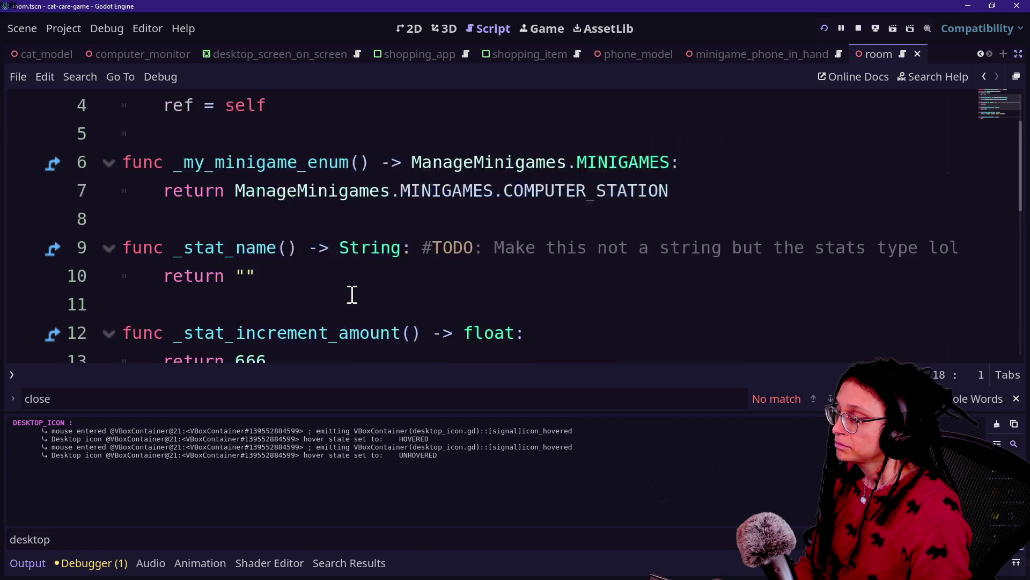
pyautogui.scroll(-1, 352, 295)
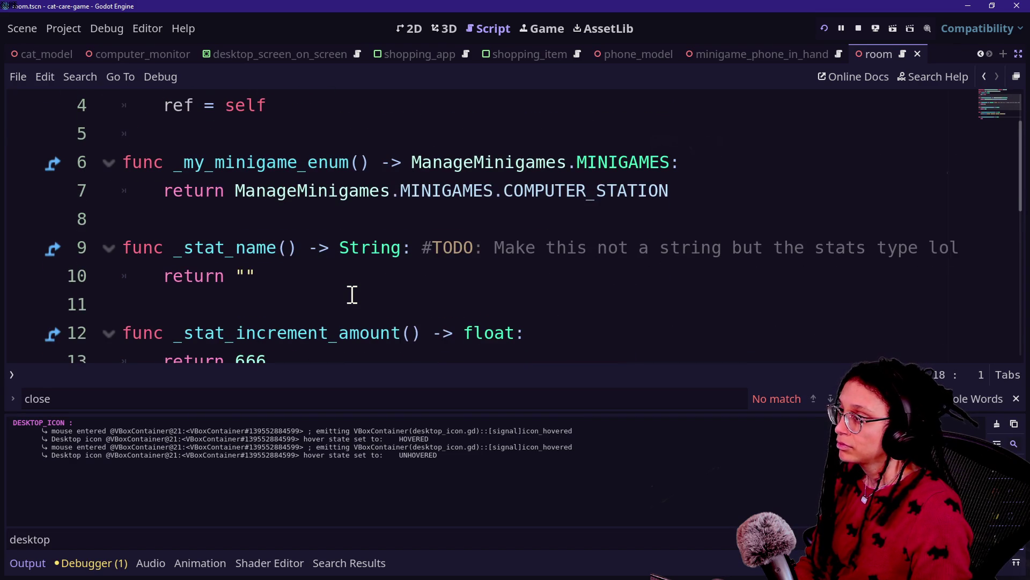
pyautogui.scroll(-3, 435, 298)
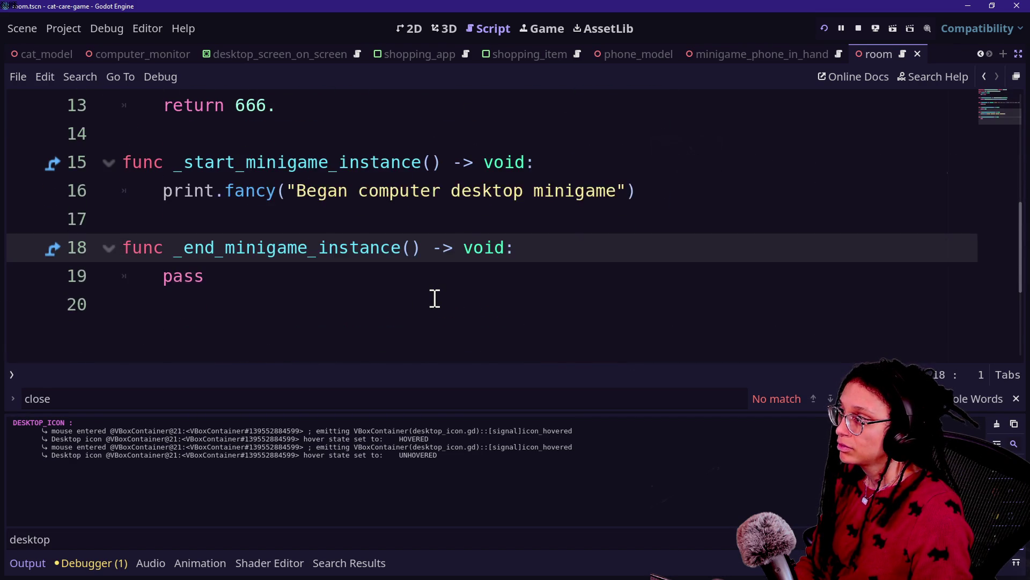
pyautogui.scroll(4, 434, 298)
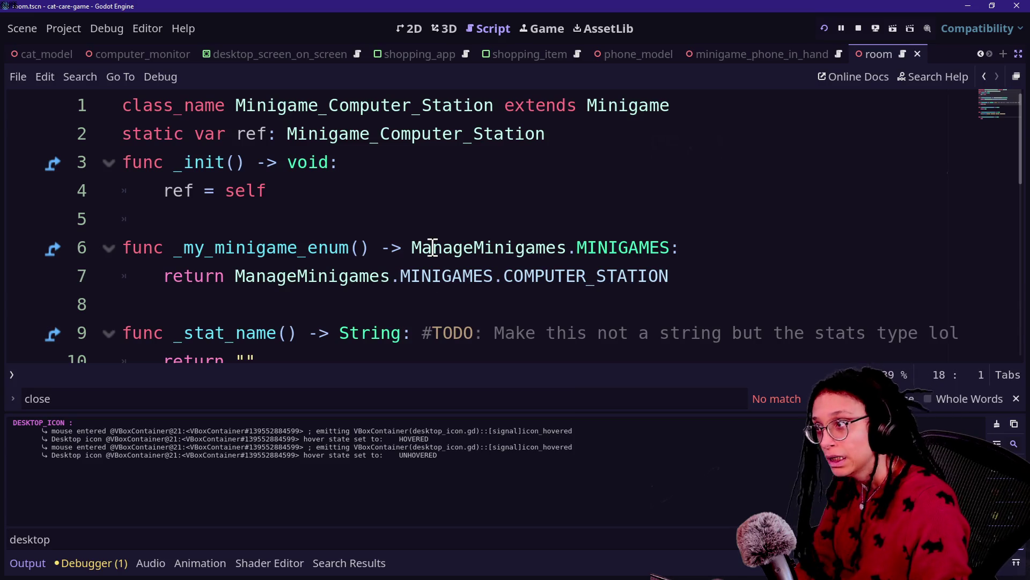
pyautogui.scroll(-2, 430, 269)
pyautogui.scroll(2, 608, 127)
# - Open the Minigame base script and inspect start_minigame calling _start_minigame_instance
pyautogui.keyDown('ctrl'); pyautogui.click(616, 110); pyautogui.keyUp('ctrl')
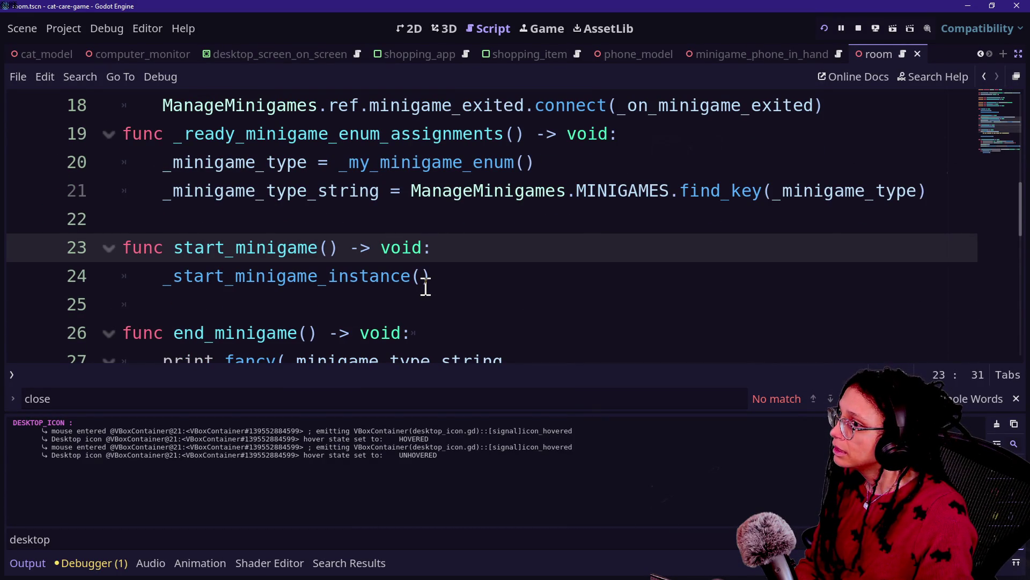
pyautogui.click(277, 247)
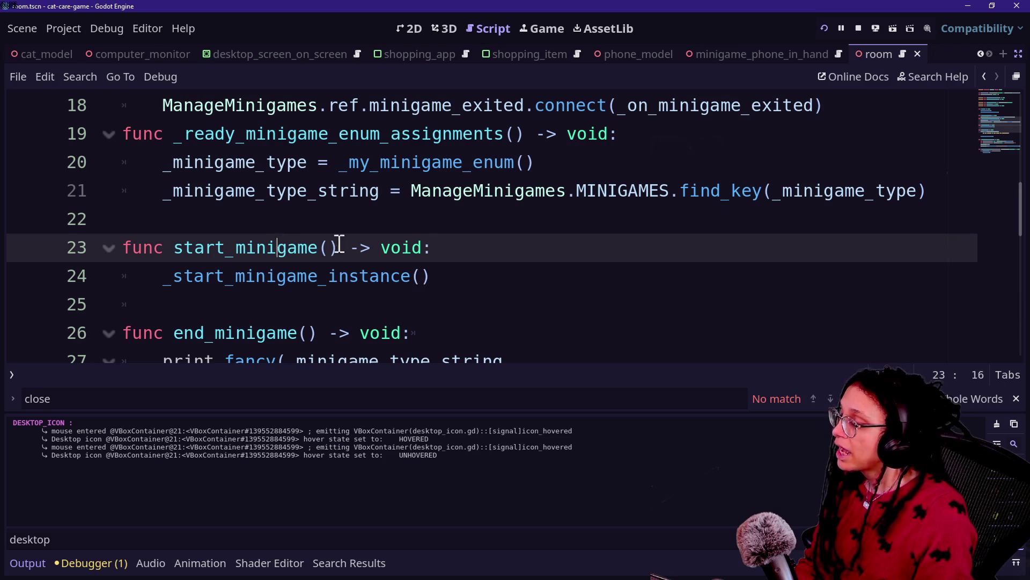
pyautogui.click(206, 225)
pyautogui.click(503, 236)
pyautogui.click(276, 191)
pyautogui.moveTo(360, 248); pyautogui.dragTo(380, 248)
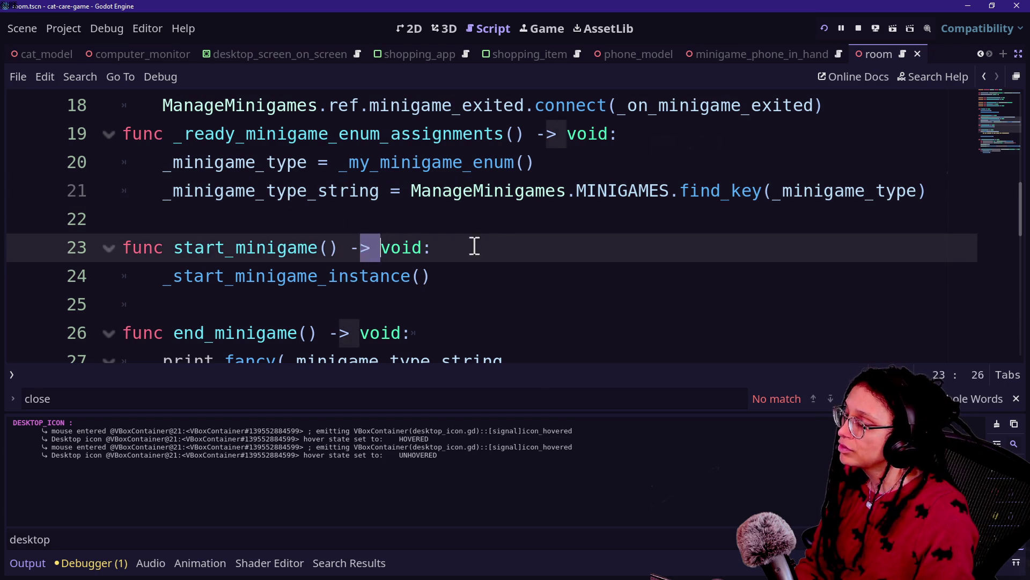
pyautogui.click(474, 246)
# - Search all project scripts for start_minigame and enlarge the results panel
pyautogui.hotkey('ctrl', 'shift', 'f')
pyautogui.write('st')
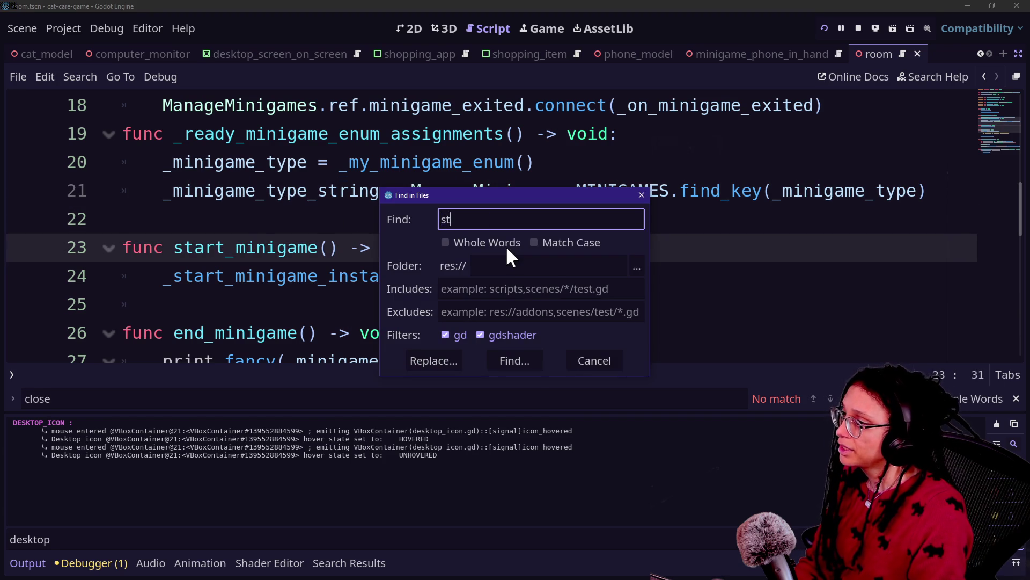
pyautogui.write('atrt_mini')
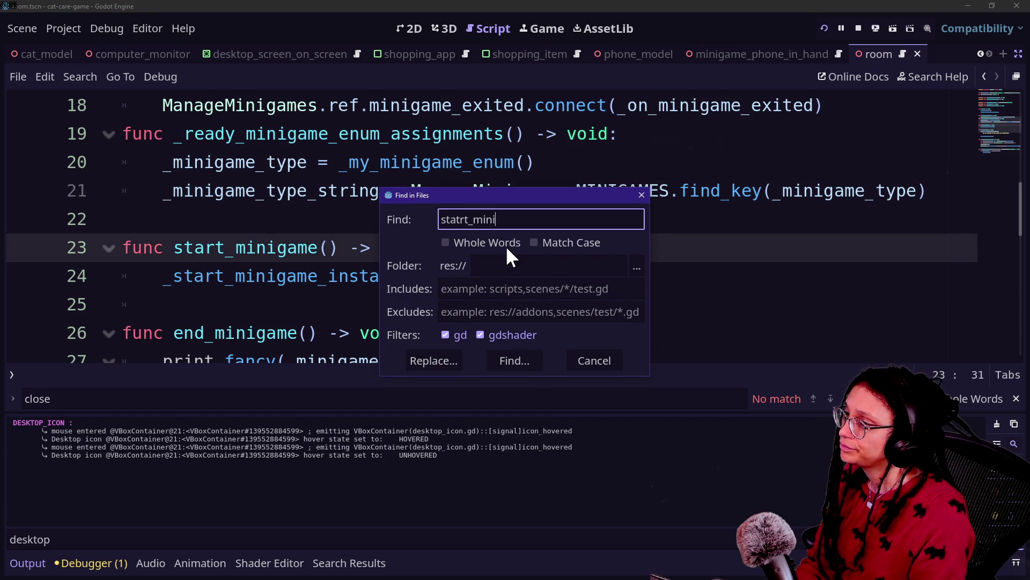
pyautogui.press('BackSpace')
pyautogui.press('BackSpace')
pyautogui.press('BackSpace')
pyautogui.press('BackSpace')
pyautogui.press('BackSpace')
pyautogui.press('BackSpace')
pyautogui.press('BackSpace')
pyautogui.press('BackSpace')
pyautogui.write('rt_mi')
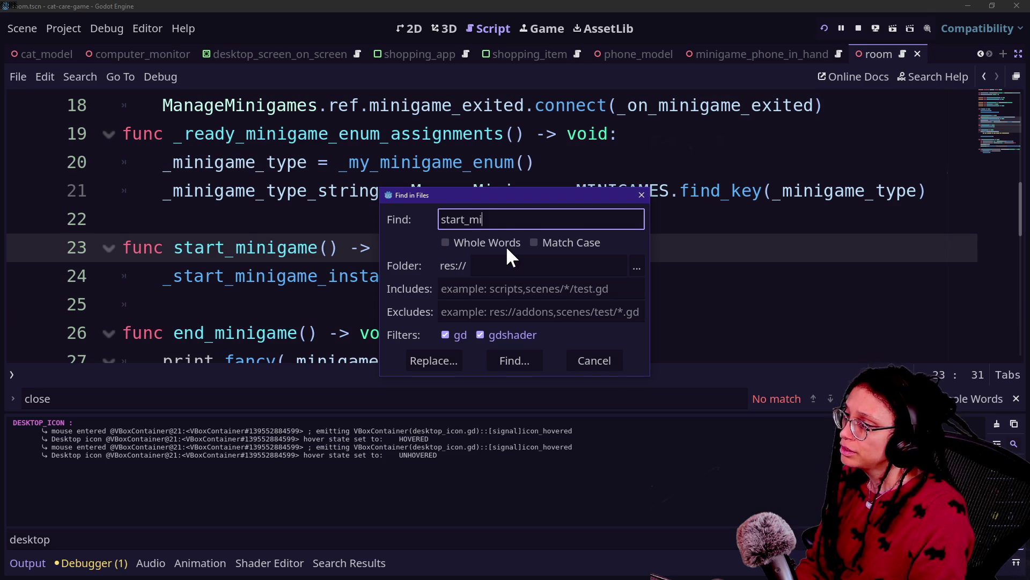
pyautogui.write('nigame')
pyautogui.press('Return')
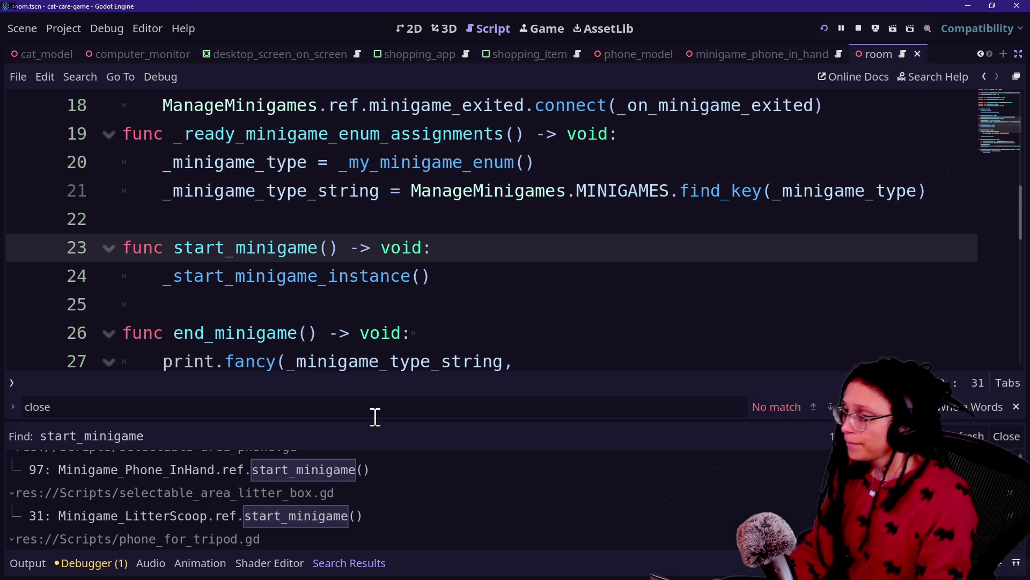
pyautogui.moveTo(374, 417); pyautogui.dragTo(341, 140)
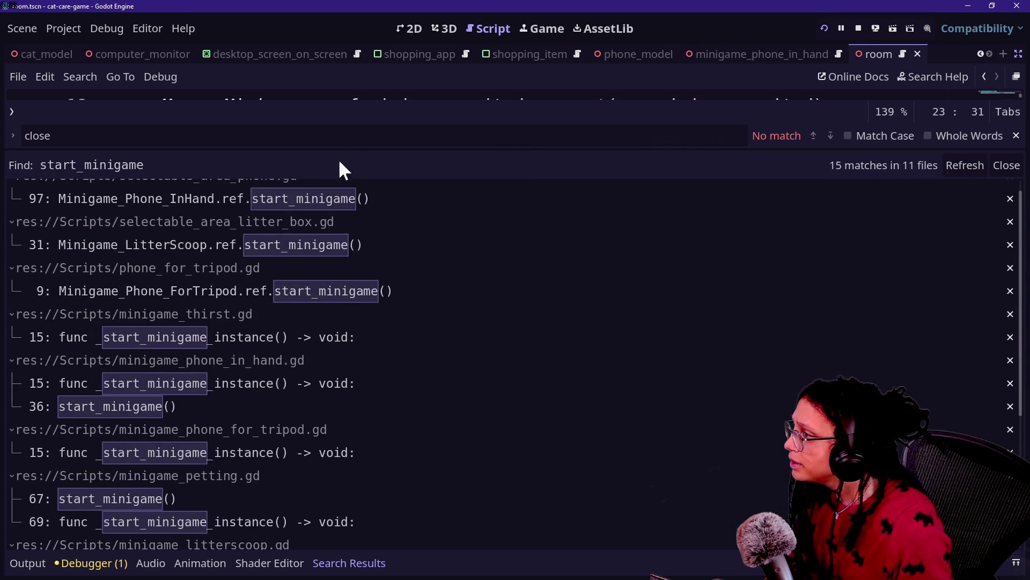
pyautogui.scroll(1, 295, 396)
pyautogui.scroll(-5, 294, 395)
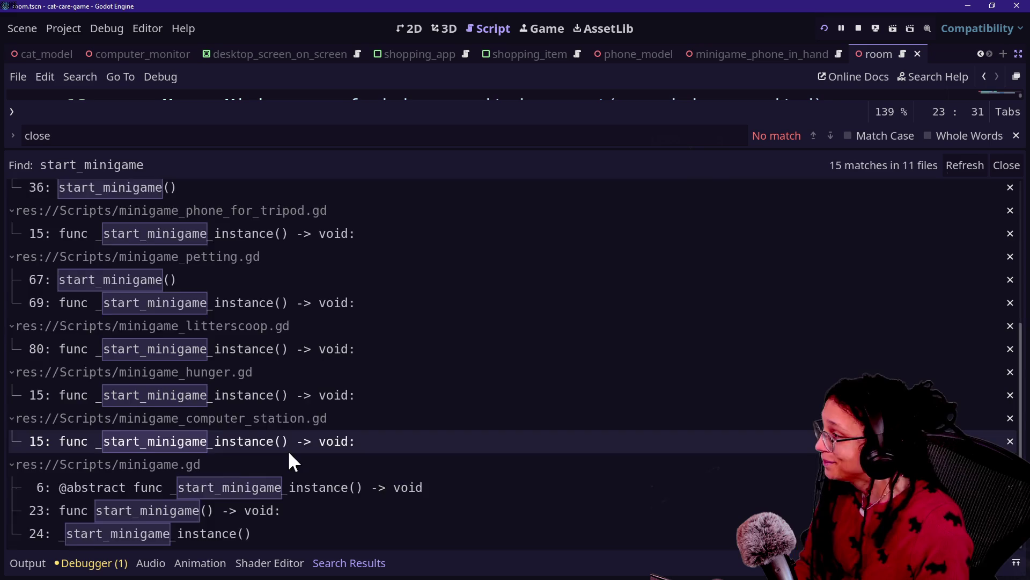
pyautogui.scroll(5, 290, 453)
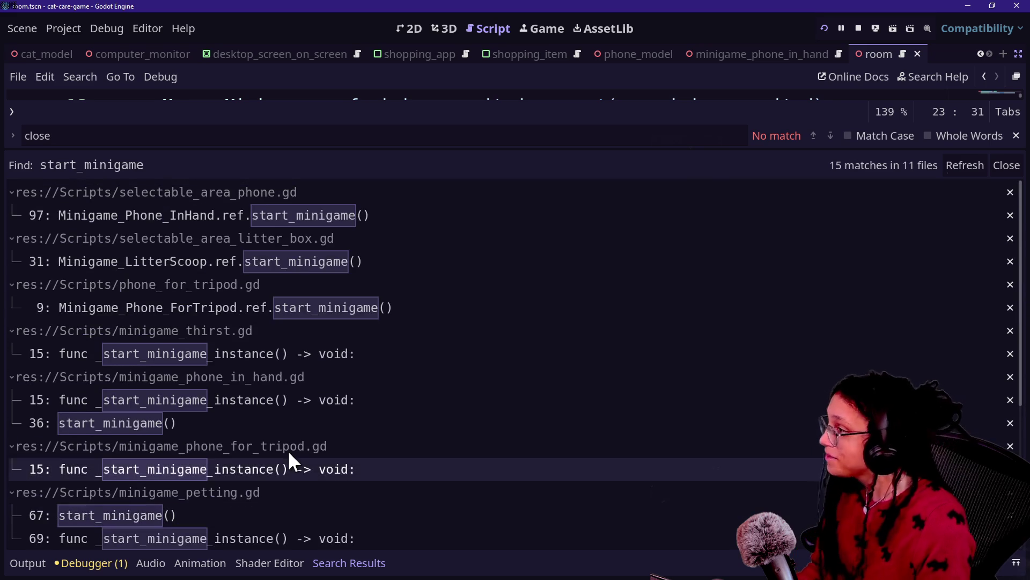
# - Open the phone script's start_minigame call on line 97 and select it
pyautogui.click(259, 215)
pyautogui.moveTo(392, 149); pyautogui.dragTo(449, 438)
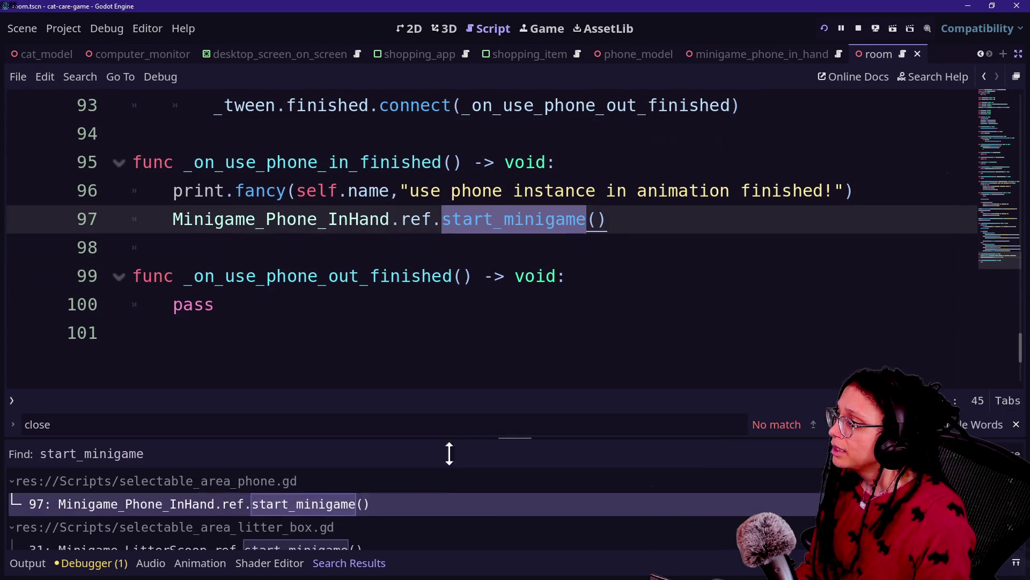
pyautogui.moveTo(675, 224); pyautogui.dragTo(372, 245)
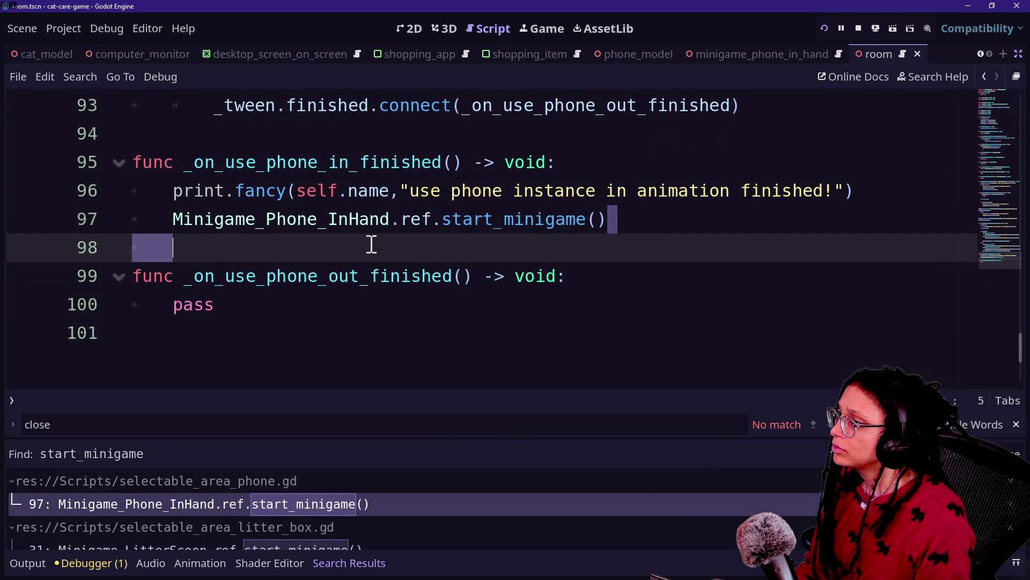
pyautogui.moveTo(218, 242); pyautogui.dragTo(162, 224)
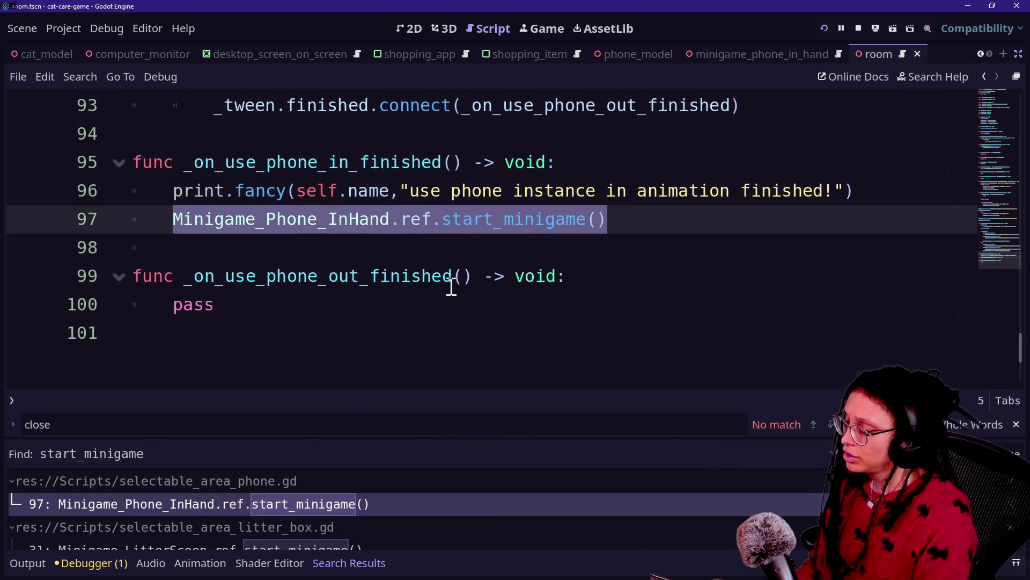
# - Quick-open selectable_area_computer_station.gd
pyautogui.hotkey('alt', 'shift', 'o')
pyautogui.write('selec')
pyautogui.press('Down')
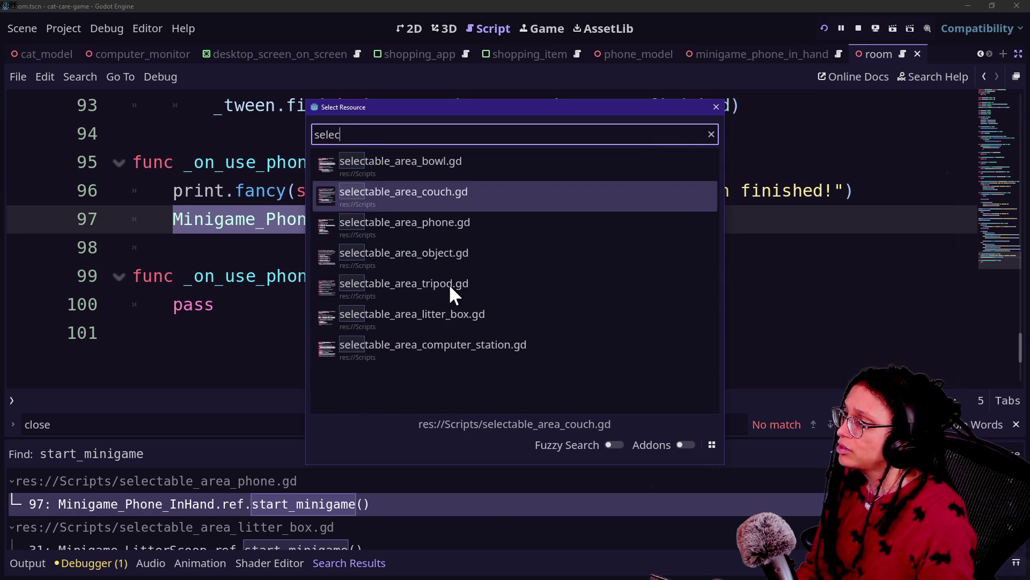
pyautogui.press('Down')
pyautogui.press('Down')
pyautogui.press('Down')
pyautogui.press('Return')
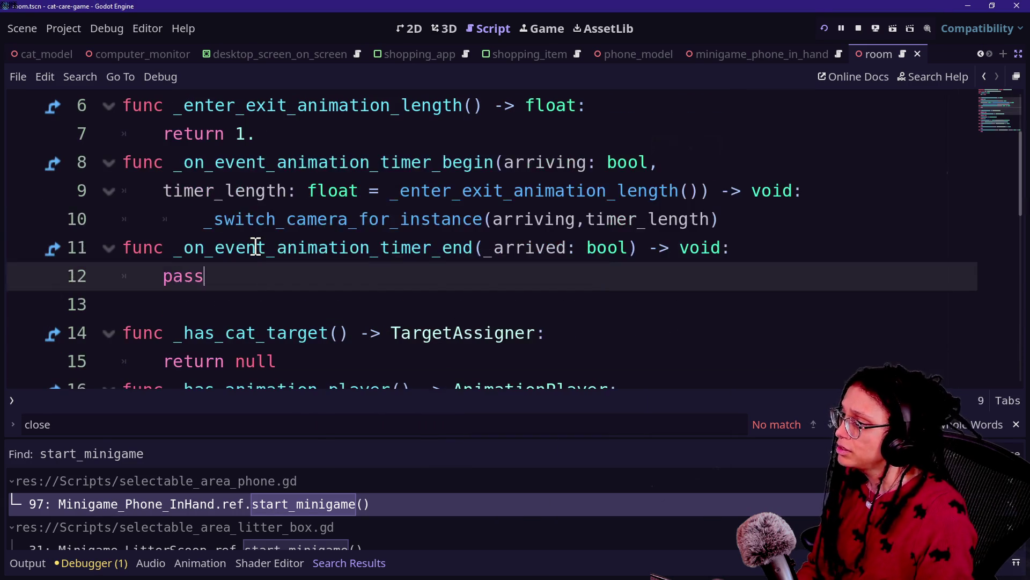
pyautogui.scroll(-5, 256, 248)
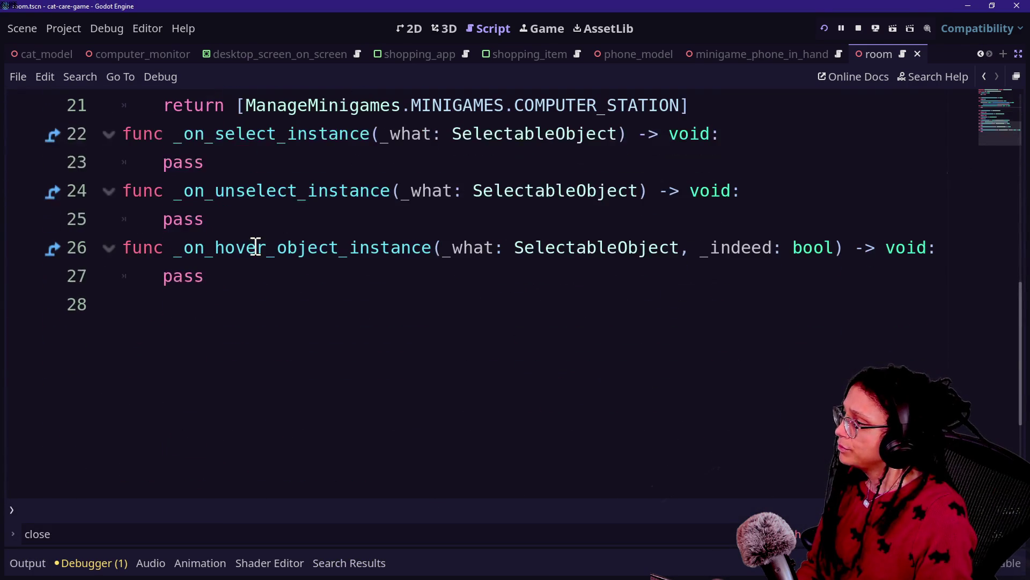
pyautogui.scroll(2, 472, 262)
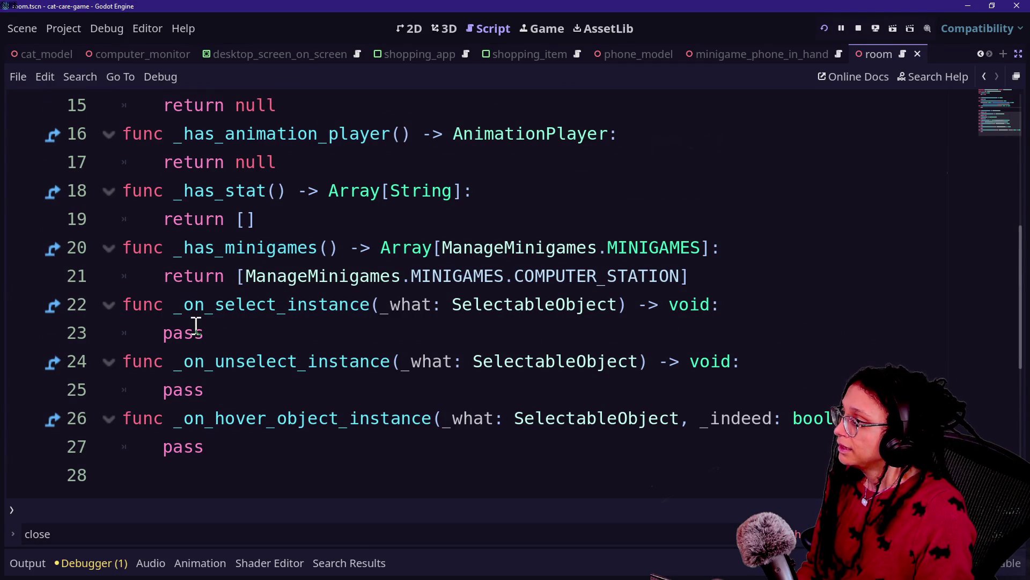
pyautogui.scroll(4, 196, 325)
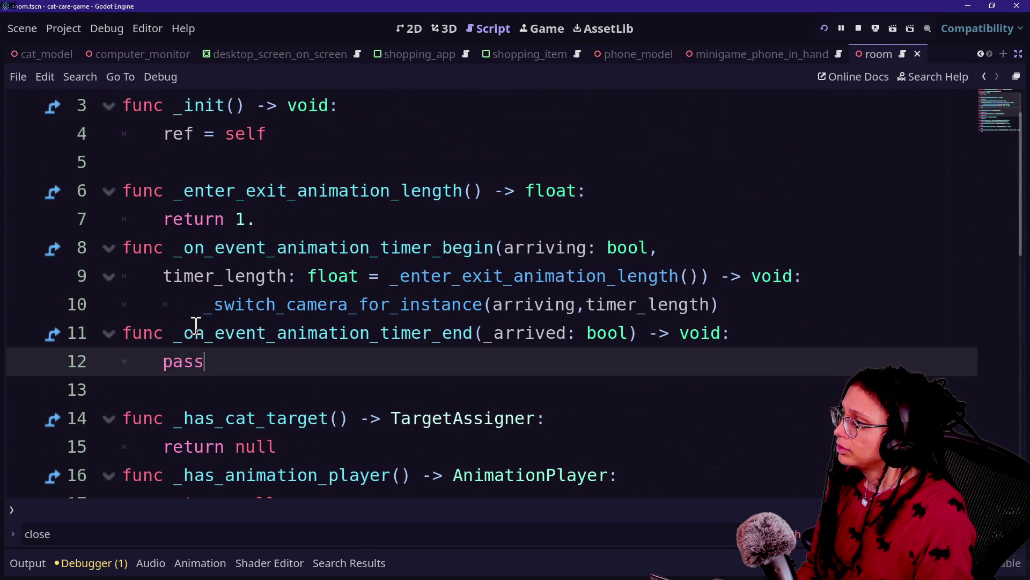
# - Select the pass placeholder in the _on_event_animation_timer_end handler
pyautogui.click(208, 247)
pyautogui.click(166, 341)
pyautogui.moveTo(166, 340); pyautogui.dragTo(410, 357)
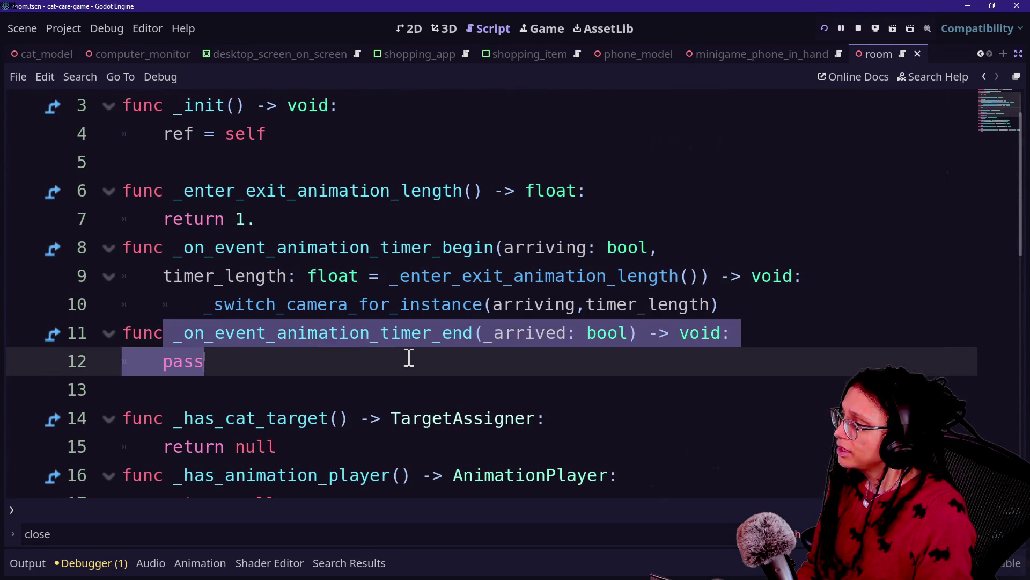
pyautogui.click(173, 352)
pyautogui.doubleClick(172, 364)
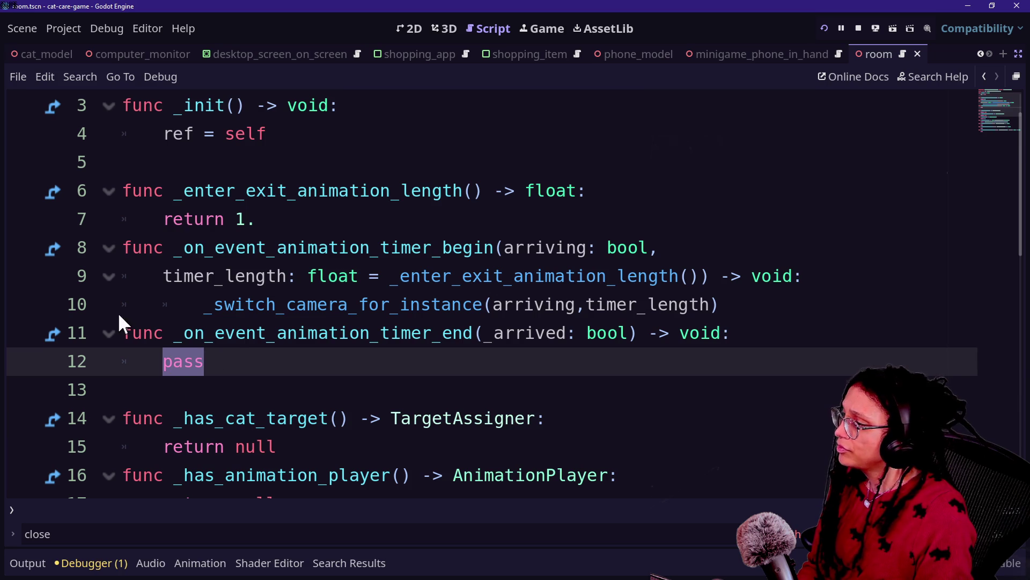
pyautogui.press('Down')
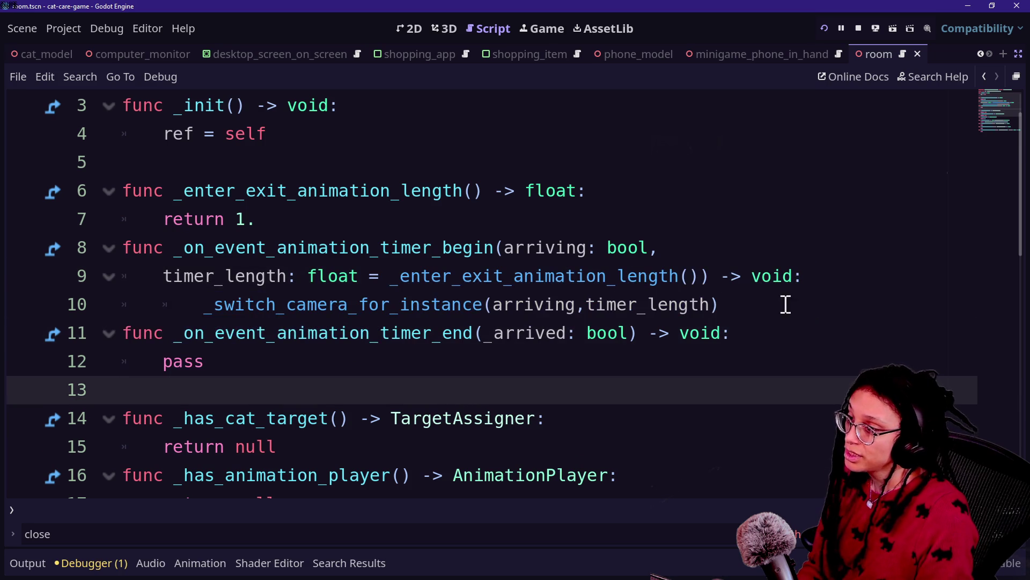
pyautogui.click(486, 344)
pyautogui.click(490, 364)
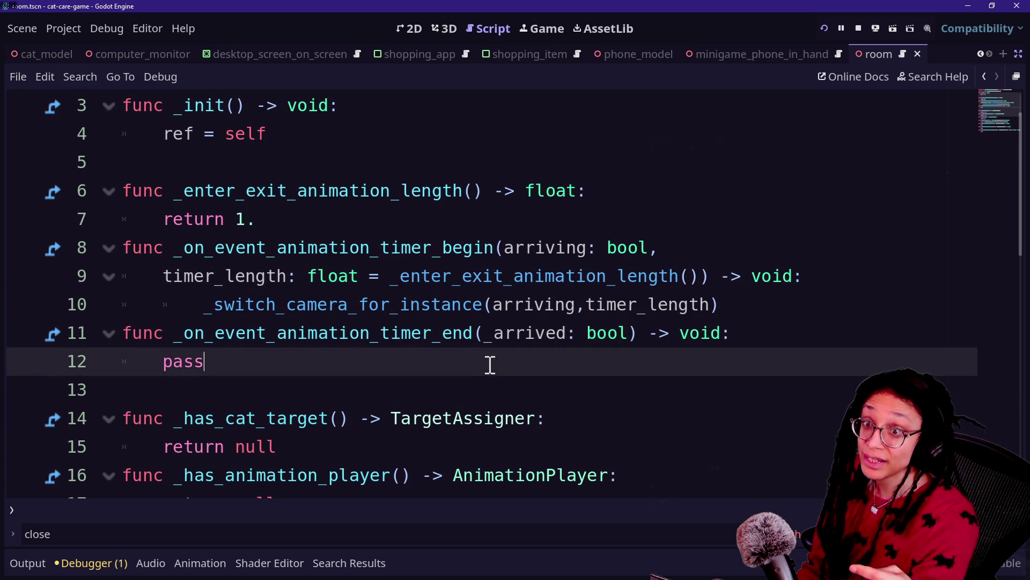
# - Search the project for animation_timer_end and enlarge the results panel
pyautogui.hotkey('ctrl', 'shift', 'f')
pyautogui.write('an')
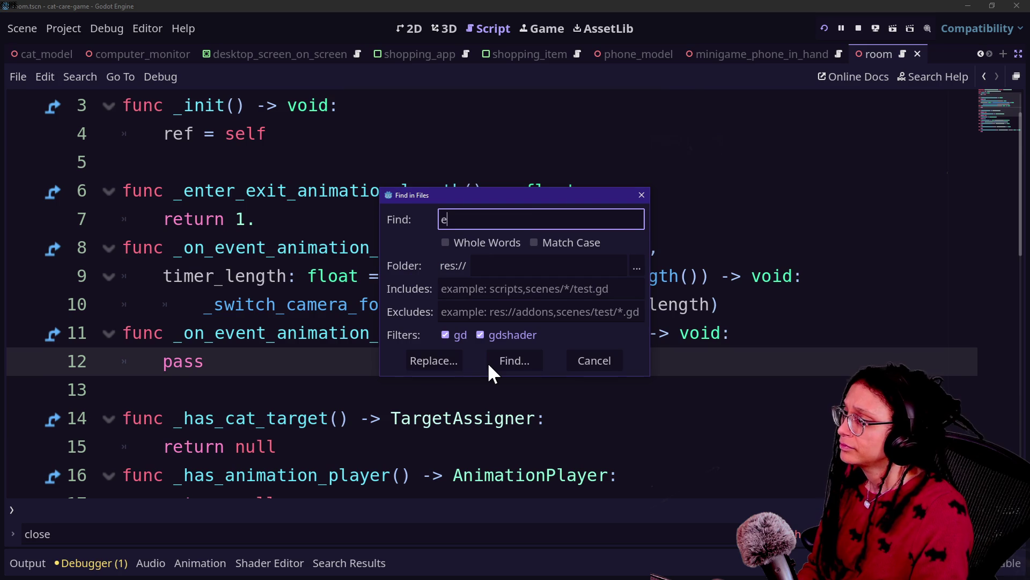
pyautogui.write('imation_timer_end')
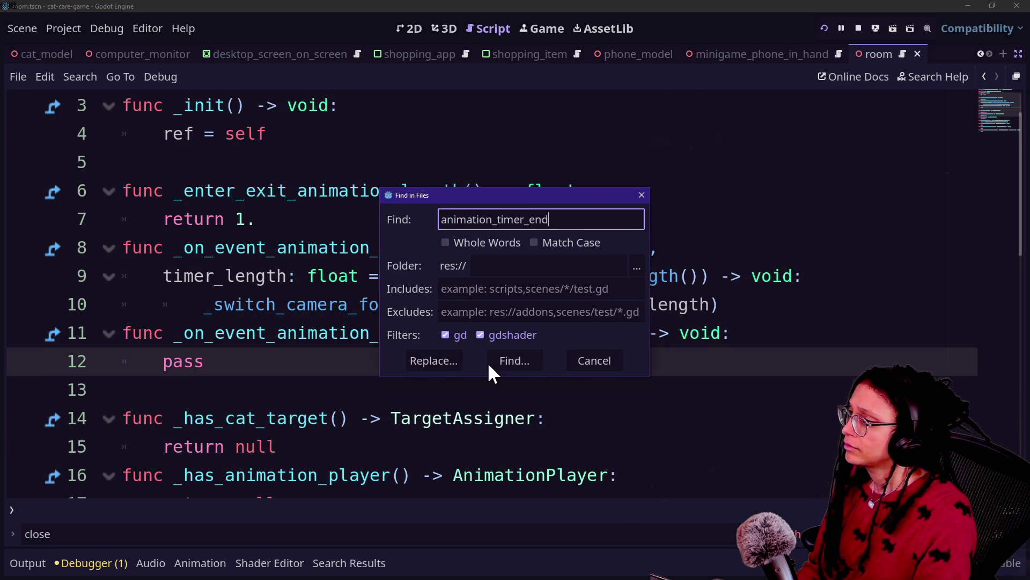
pyautogui.press('Return')
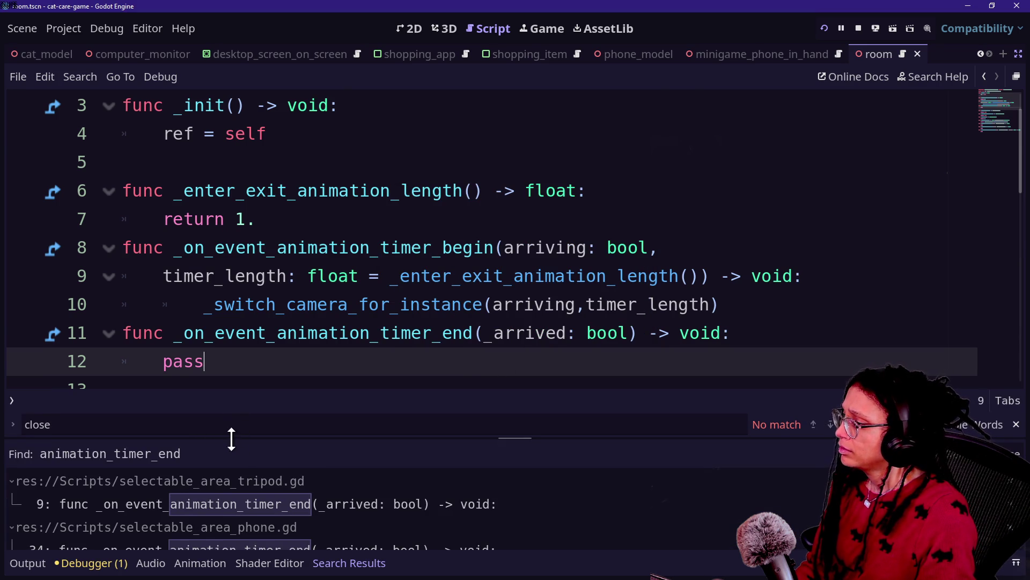
pyautogui.moveTo(231, 438); pyautogui.dragTo(229, 335)
# - Compare the tripod, phone and litter box timer-end handlers, then reopen the computer station script
pyautogui.click(256, 401)
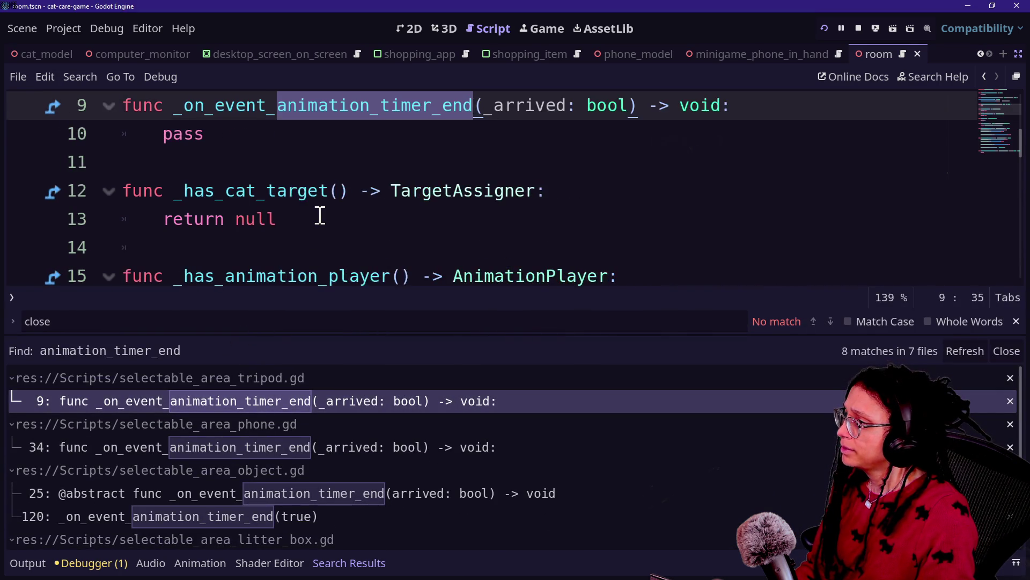
pyautogui.click(252, 463)
pyautogui.click(249, 452)
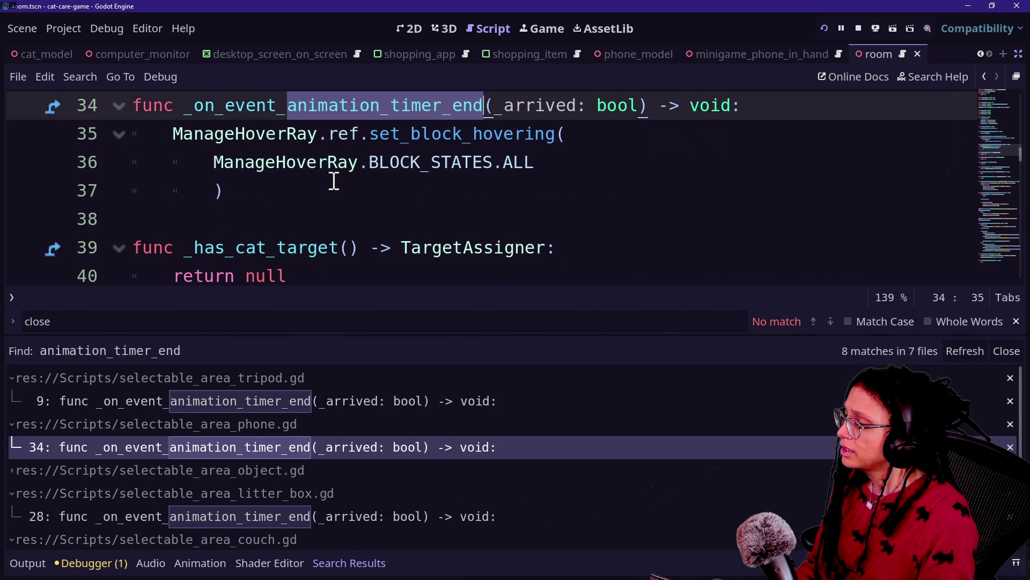
pyautogui.click(307, 516)
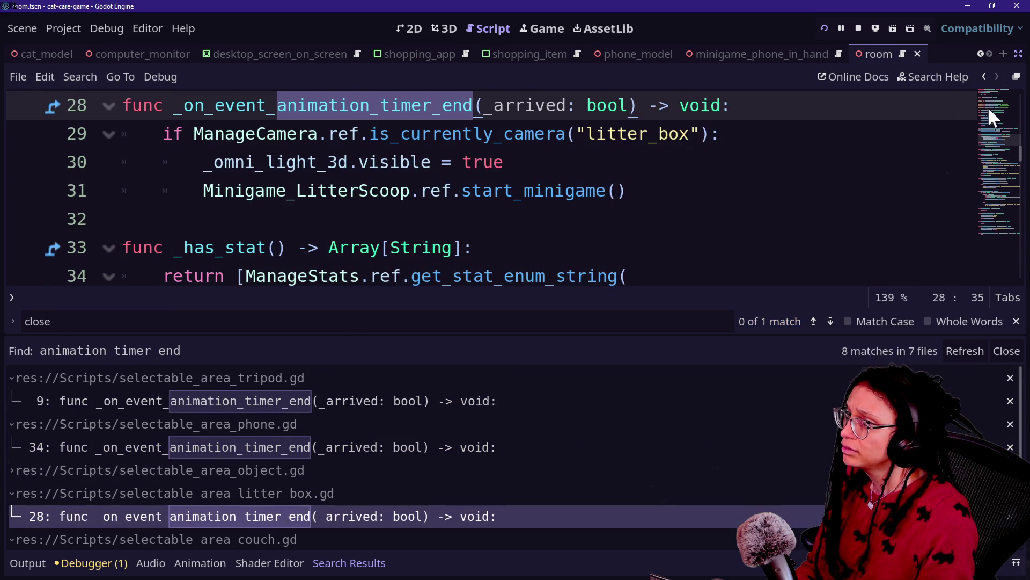
pyautogui.click(979, 76)
pyautogui.click(979, 76)
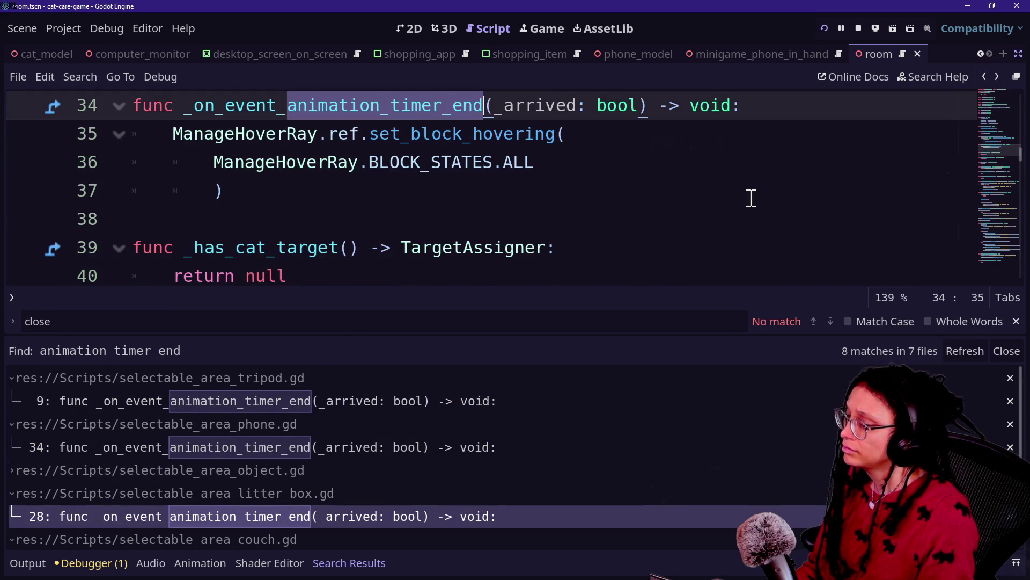
pyautogui.hotkey('alt', 'o')
pyautogui.hotkey('alt', 'o')
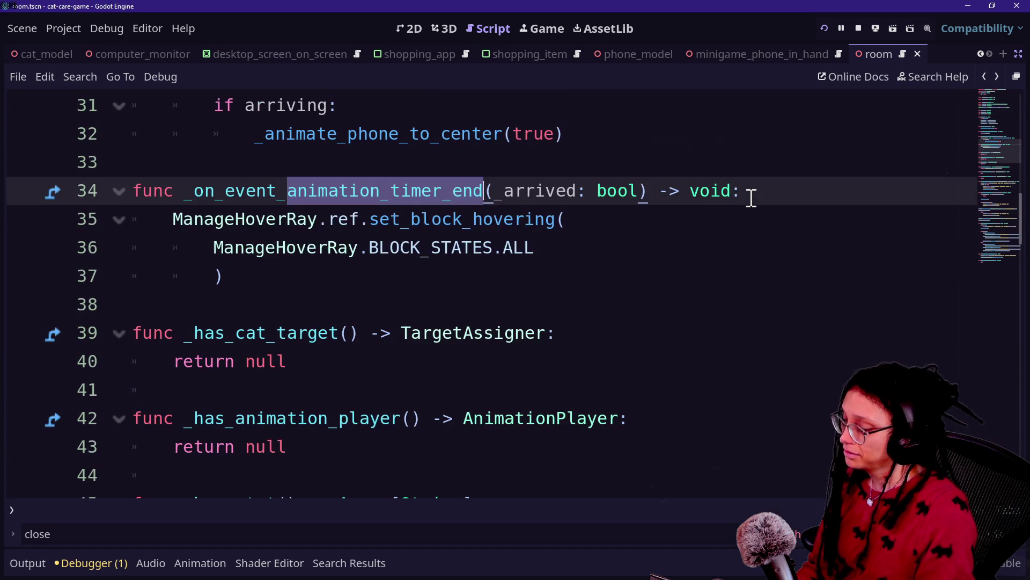
pyautogui.hotkey('shift', 'alt', 'o')
pyautogui.press('Return')
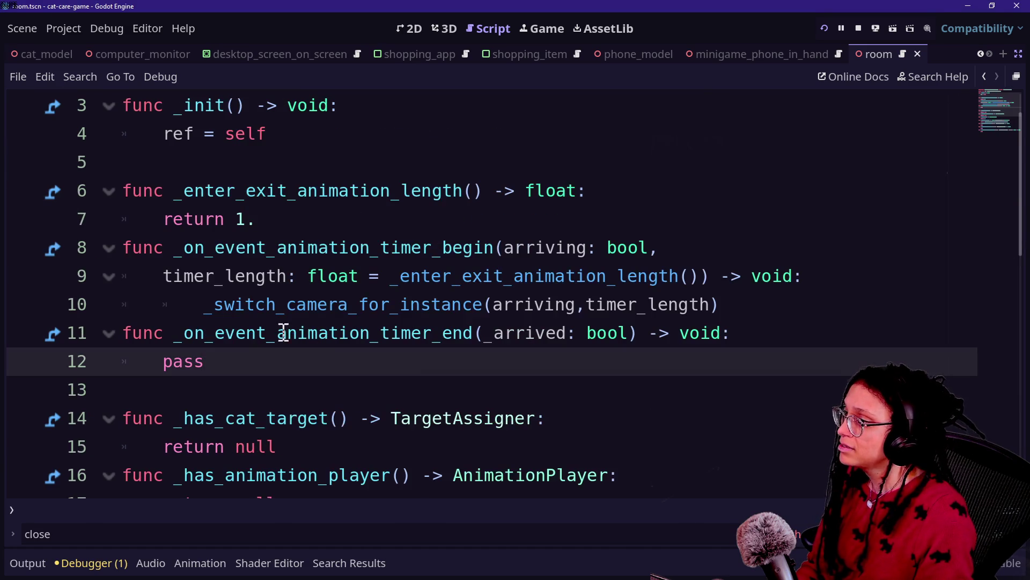
# - Rename _arrived to arrived and add an 'if arrived:' block with the pasted start_minigame call
pyautogui.press('BackSpace')
pyautogui.press('BackSpace')
pyautogui.press('BackSpace')
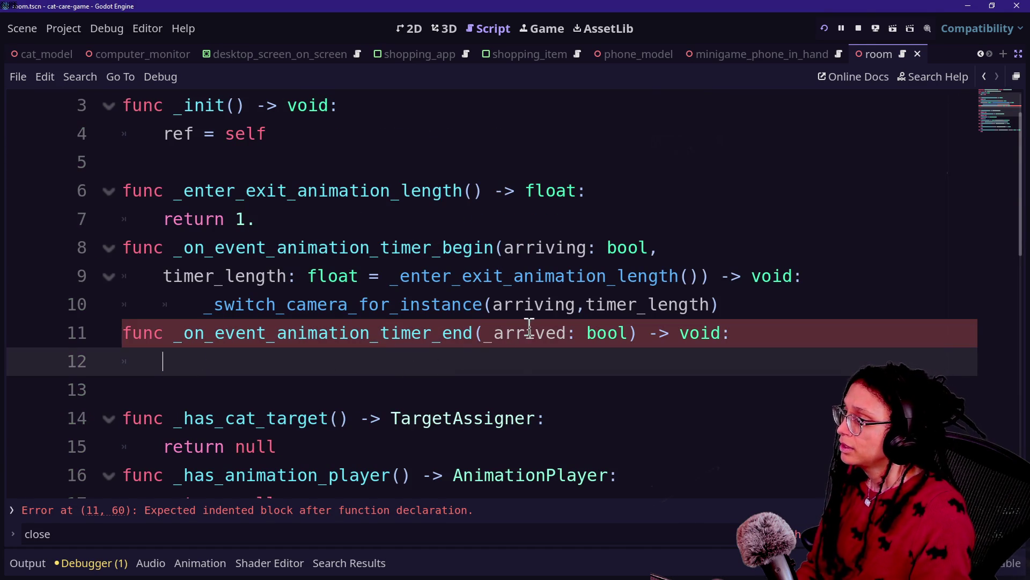
pyautogui.click(496, 333)
pyautogui.press('BackSpace')
pyautogui.click(459, 373)
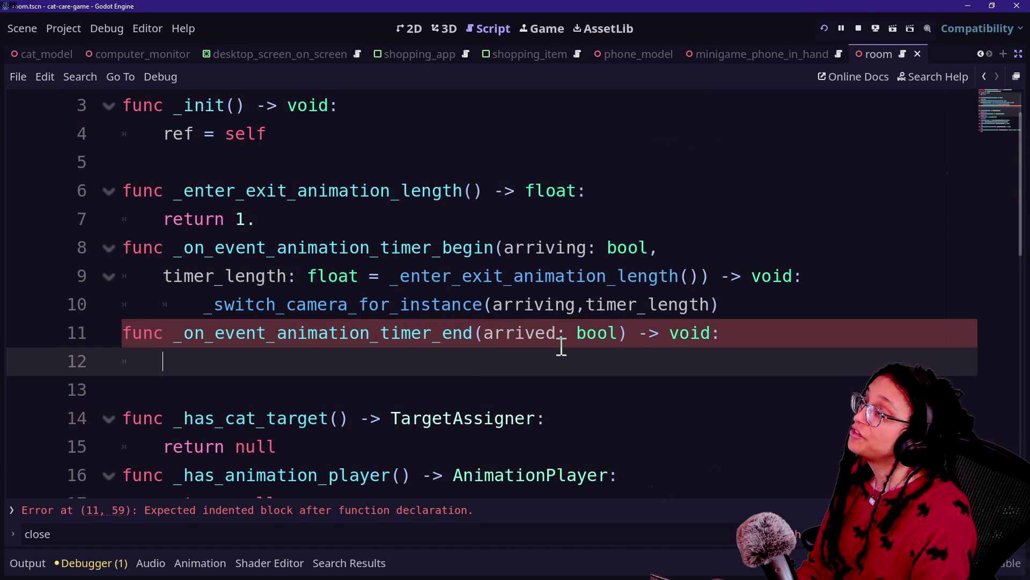
pyautogui.write('if ')
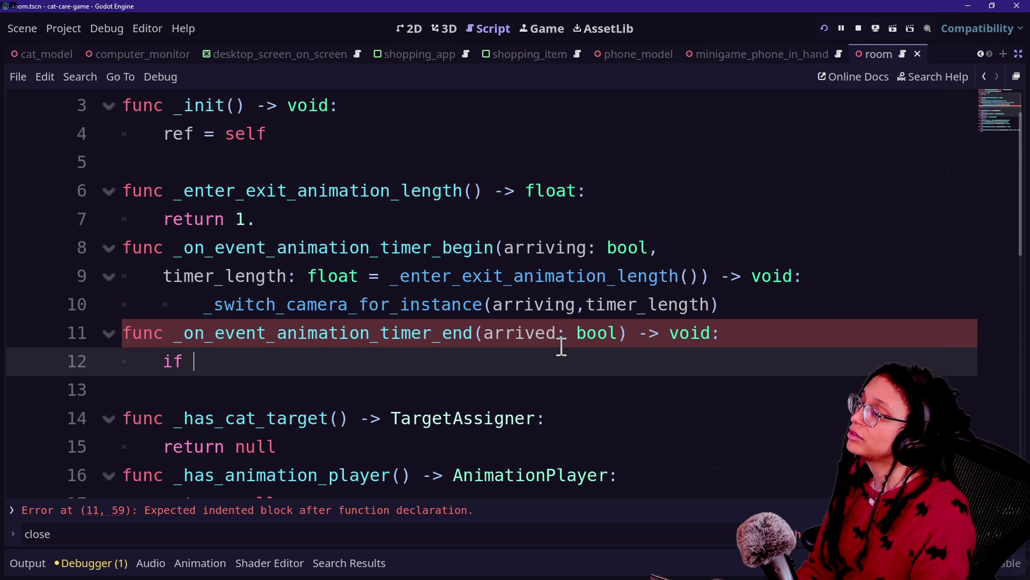
pyautogui.write('a:')
pyautogui.press('Return')
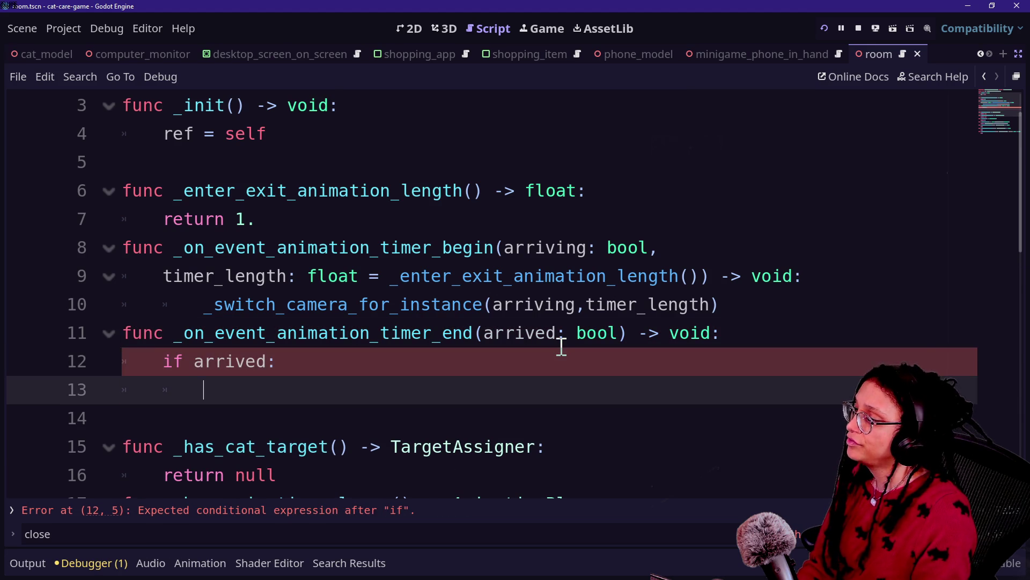
pyautogui.write('Minigame_Phone_InHand.ref.start_minigame()')
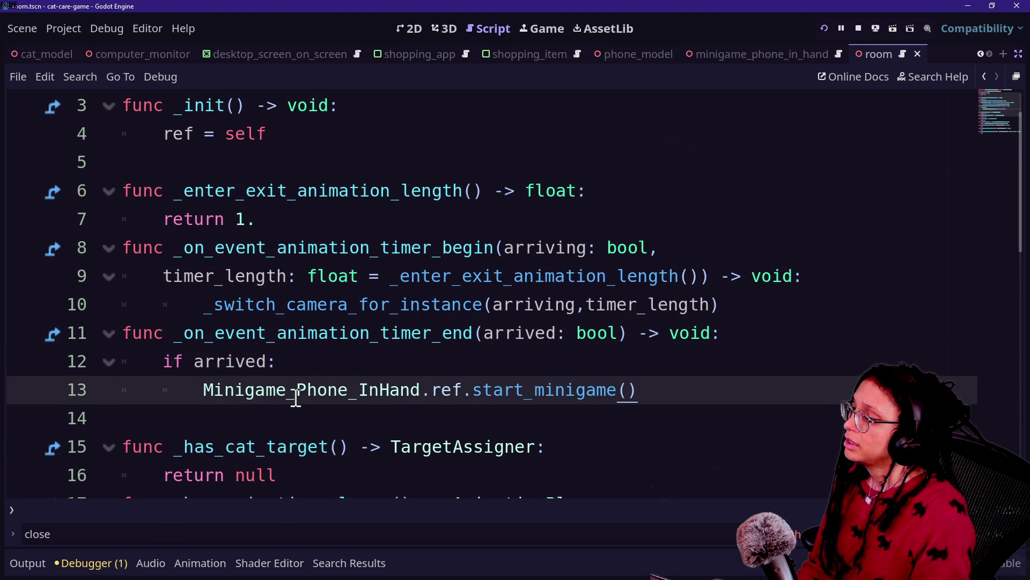
# - Change the call to Minigame_Computer_Station.ref.start_minigame(), save, and view start_minigame's definition
pyautogui.moveTo(295, 388); pyautogui.dragTo(420, 383)
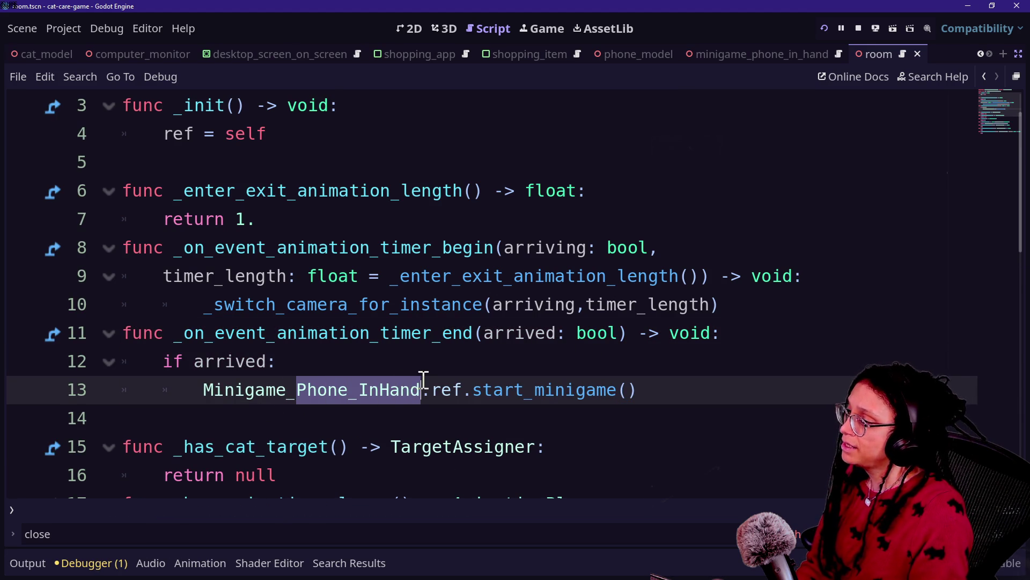
pyautogui.write('D')
pyautogui.press('BackSpace')
pyautogui.write('F')
pyautogui.press('BackSpace')
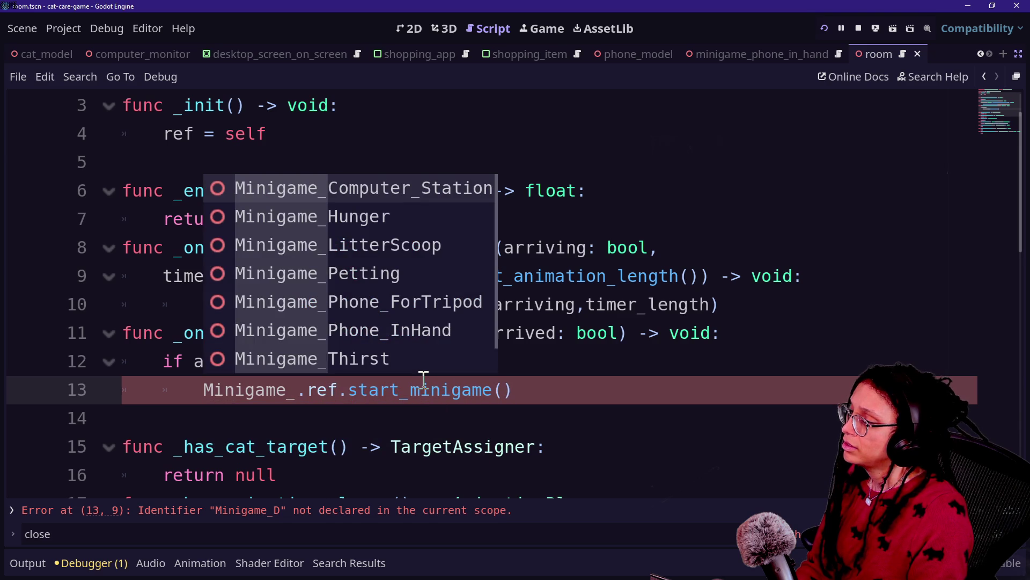
pyautogui.press('Return')
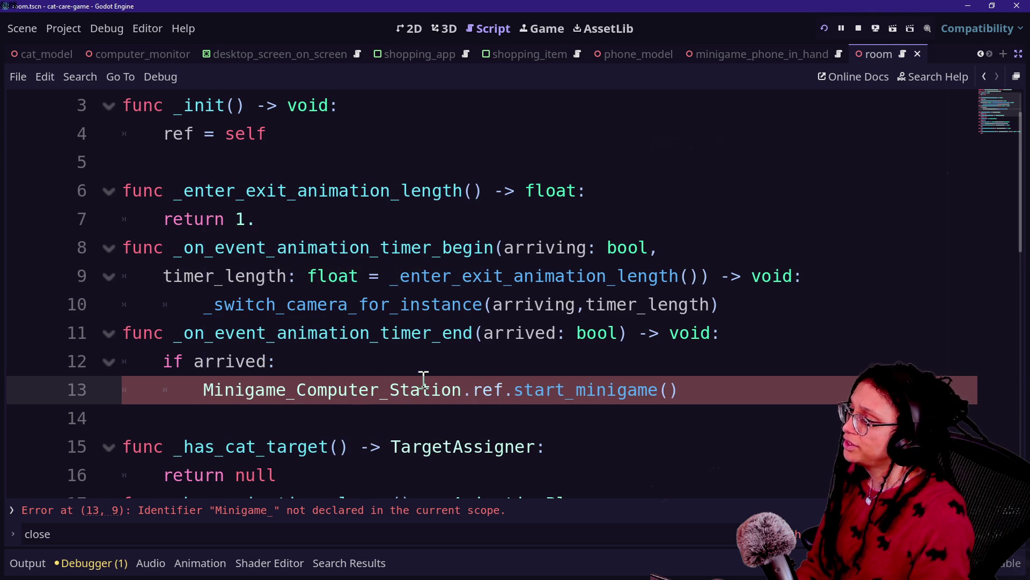
pyautogui.hotkey('ctrl', 's')
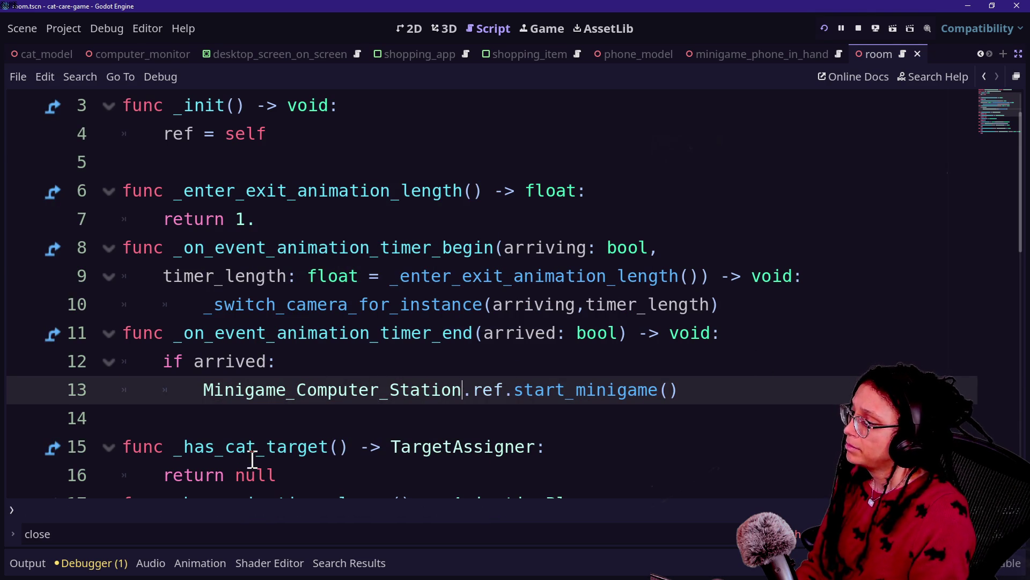
pyautogui.keyDown('ctrl'); pyautogui.click(575, 391); pyautogui.keyUp('ctrl')
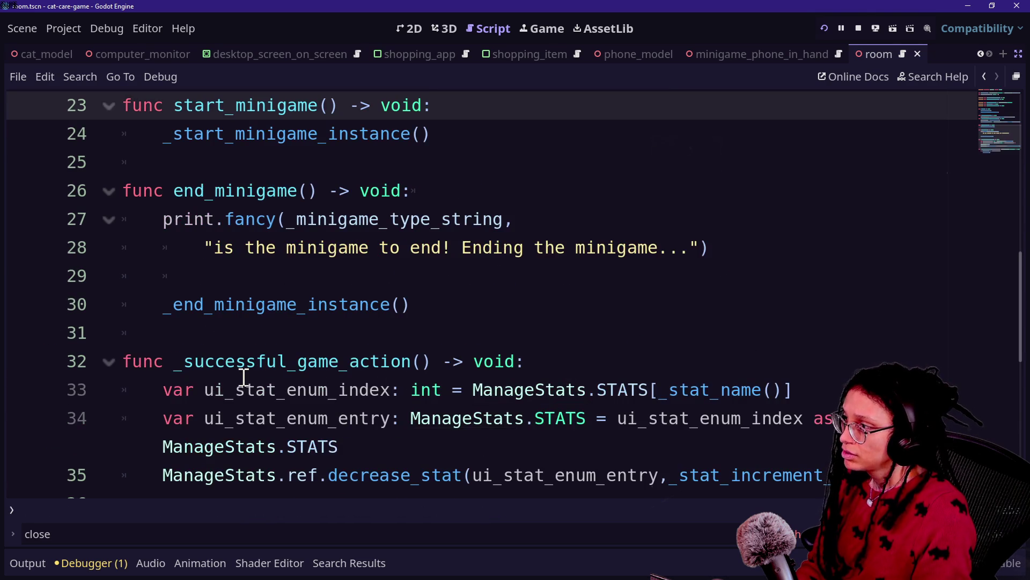
# - Open the minigame_computer_station.gd script with Quick Open
pyautogui.hotkey('shift', 'alt', 'o')
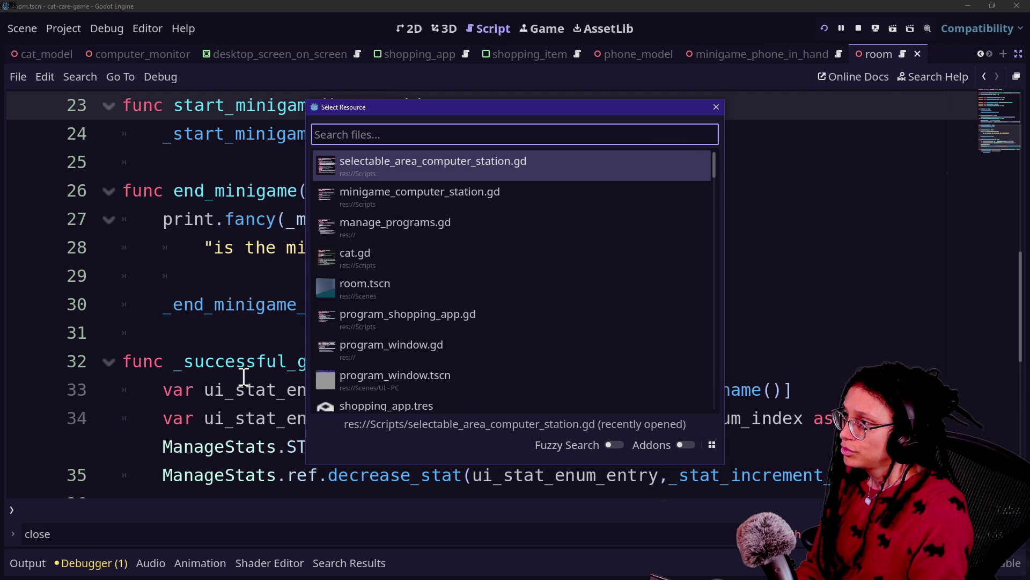
pyautogui.press('Down')
pyautogui.press('Return')
# - Review the _start_minigame_instance function, then run the current scene to test
pyautogui.click(166, 275)
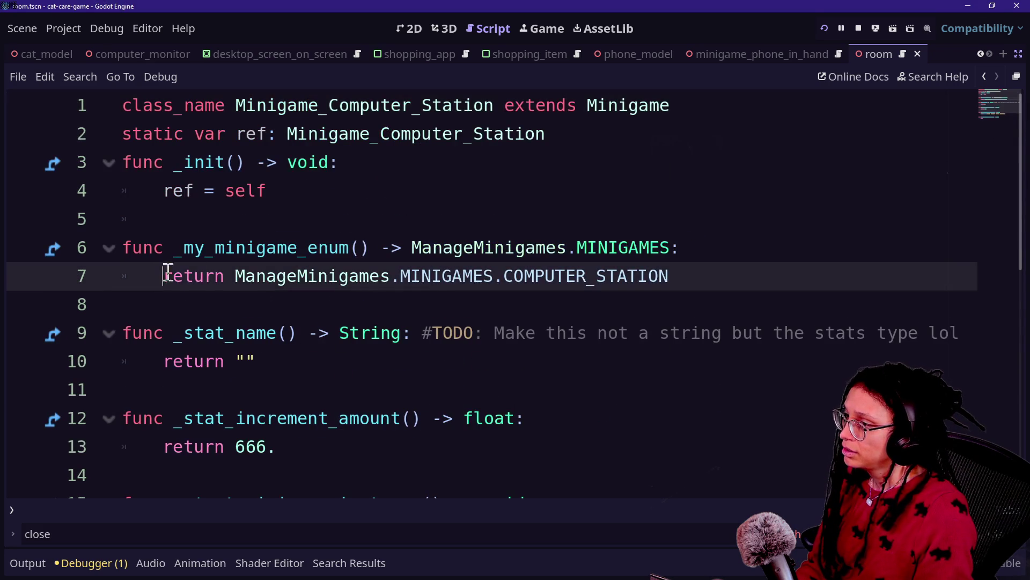
pyautogui.click(318, 247)
pyautogui.scroll(-3, 240, 307)
pyautogui.moveTo(411, 276); pyautogui.dragTo(646, 276)
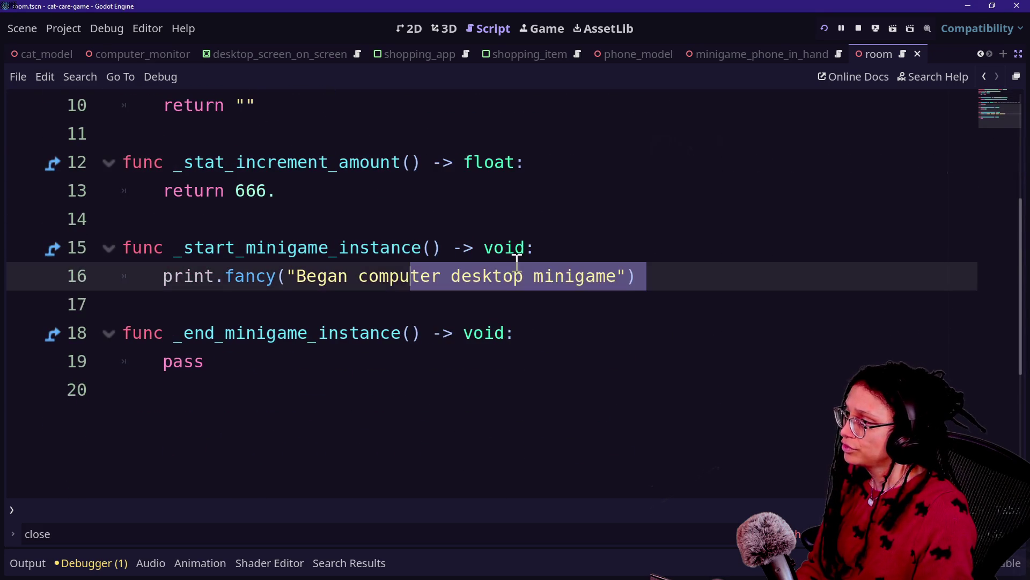
pyautogui.click(875, 29)
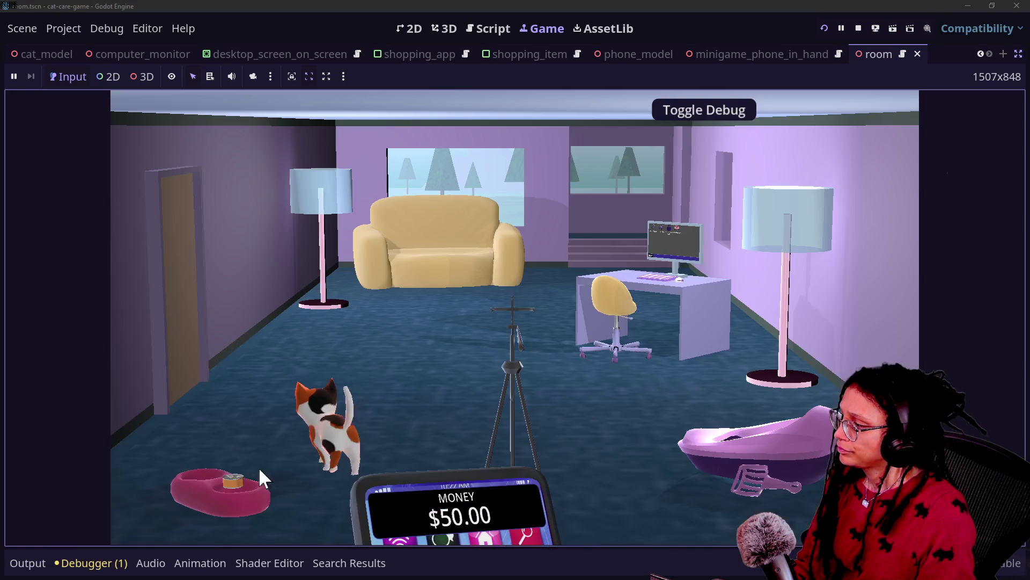
# - With Output shown, enter the computer and open Shopping App to confirm the 'Began computer desktop minigame' log, then stop the game
pyautogui.click(27, 562)
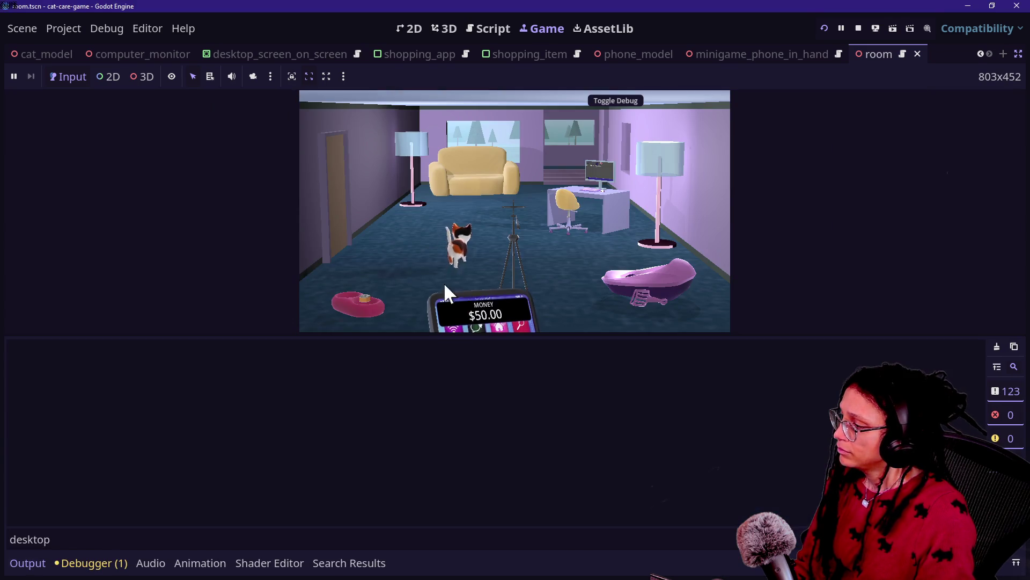
pyautogui.click(575, 203)
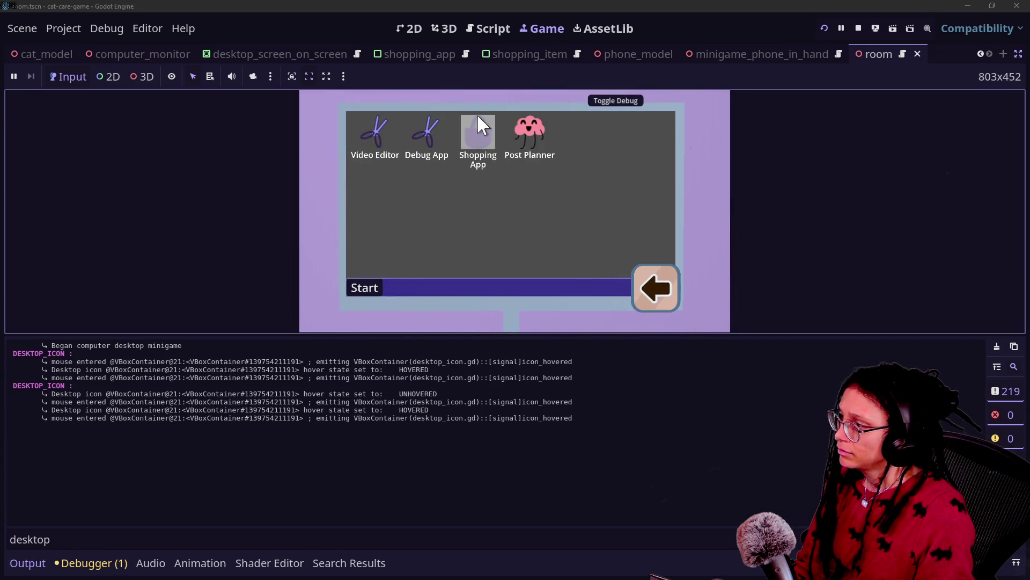
pyautogui.doubleClick(477, 129)
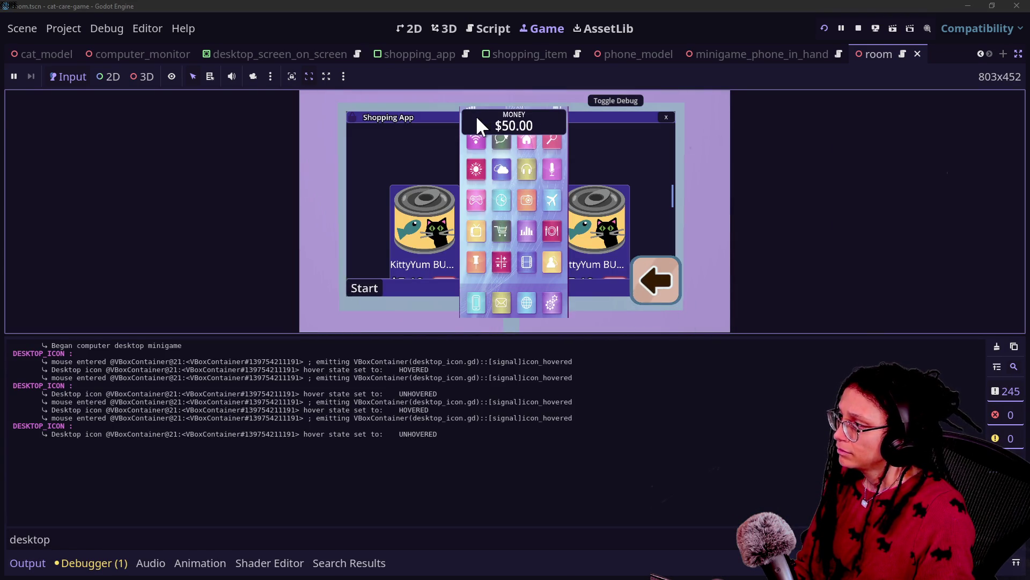
pyautogui.moveTo(45, 347); pyautogui.dragTo(176, 345)
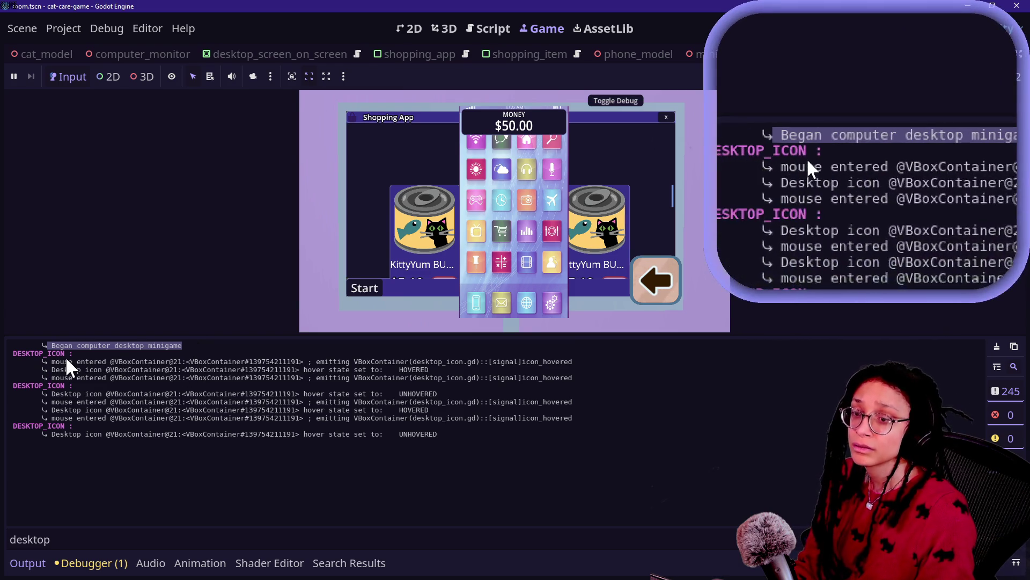
pyautogui.click(668, 276)
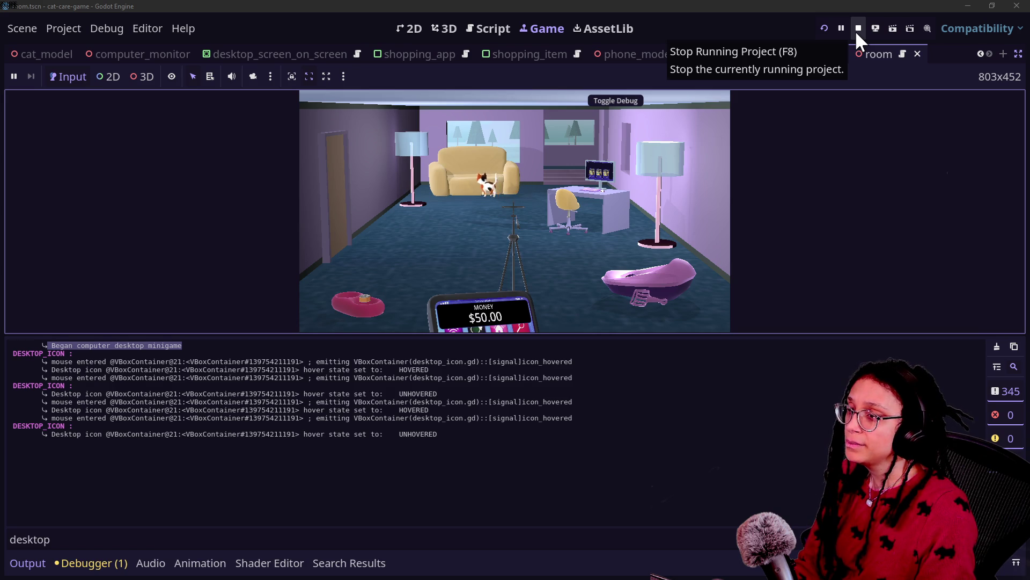
pyautogui.click(858, 30)
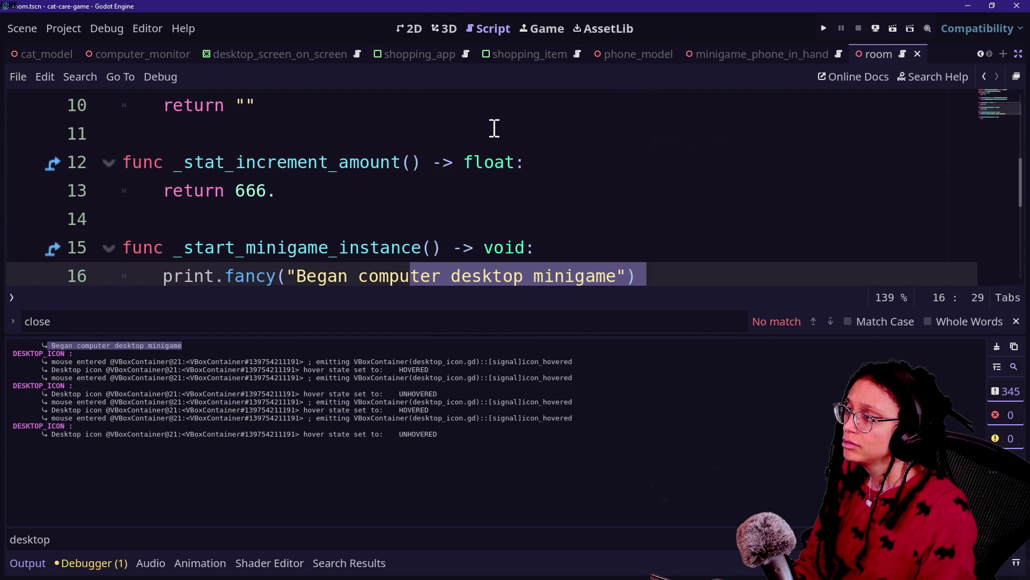
# - Replace pass in _end_minigame_instance with a print of 'ENDED computer desktop minigame'
pyautogui.click(426, 226)
pyautogui.scroll(-2, 425, 230)
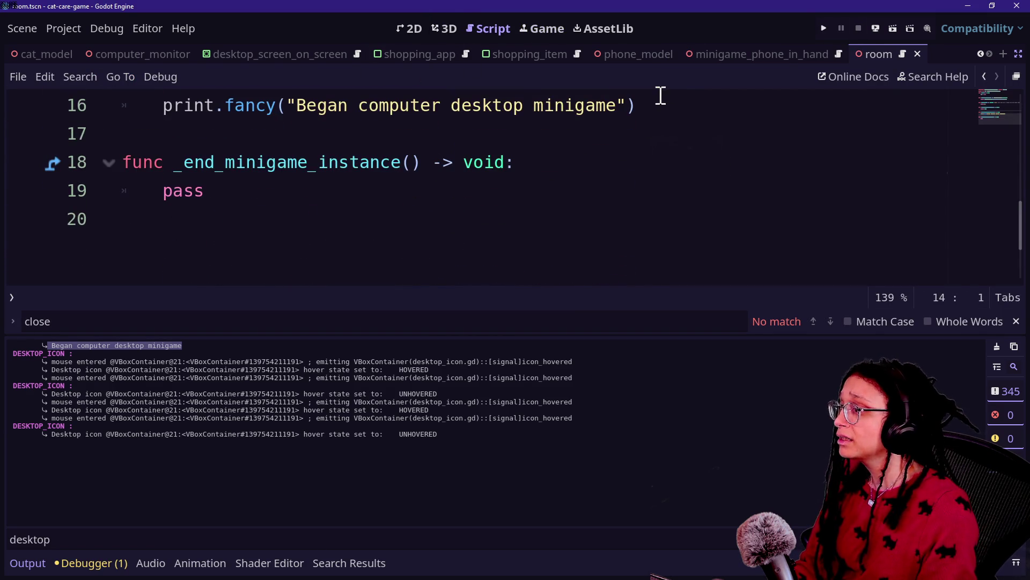
pyautogui.moveTo(652, 105)
pyautogui.mouseDown()
pyautogui.moveTo(451, 122)
pyautogui.moveTo(163, 107)
pyautogui.mouseUp()
pyautogui.hotkey('ctrl', 'c')
pyautogui.doubleClick(172, 191)
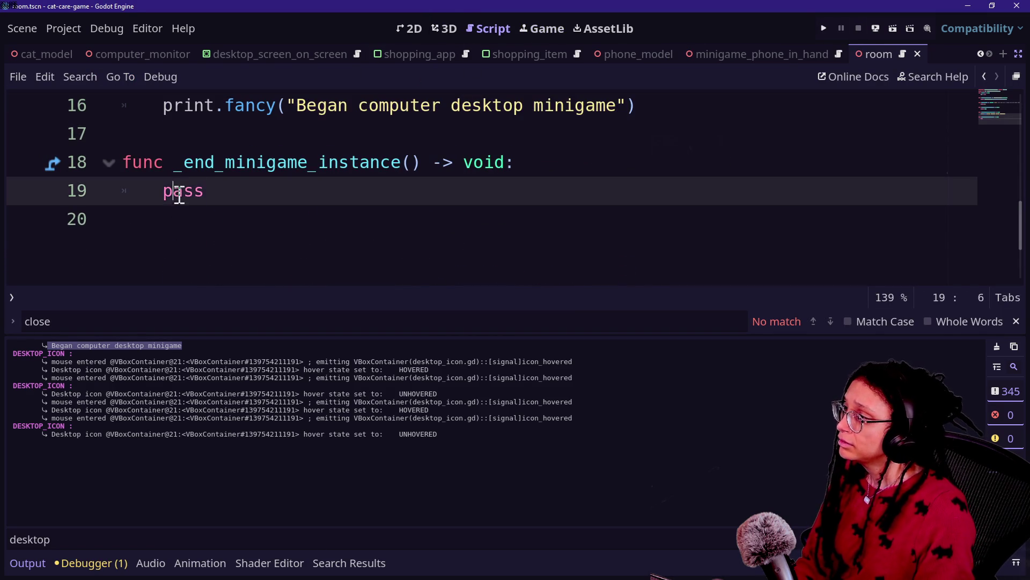
pyautogui.hotkey('ctrl', 'v')
pyautogui.click(308, 191)
pyautogui.doubleClick(307, 190)
pyautogui.write('ENDED')
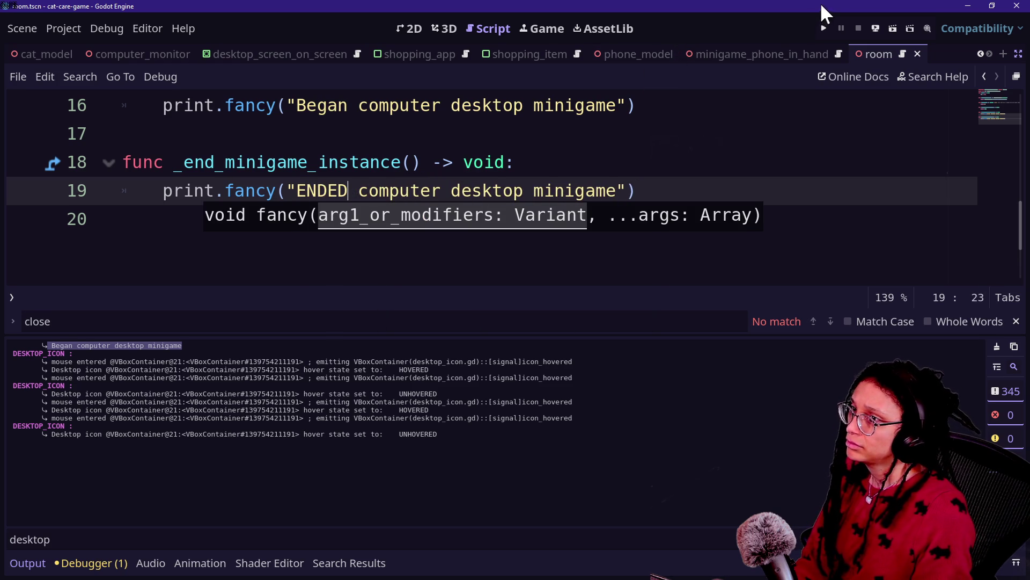
# - Run the scene, enter and exit the computer minigame to check both logs, then stop
pyautogui.click(824, 28)
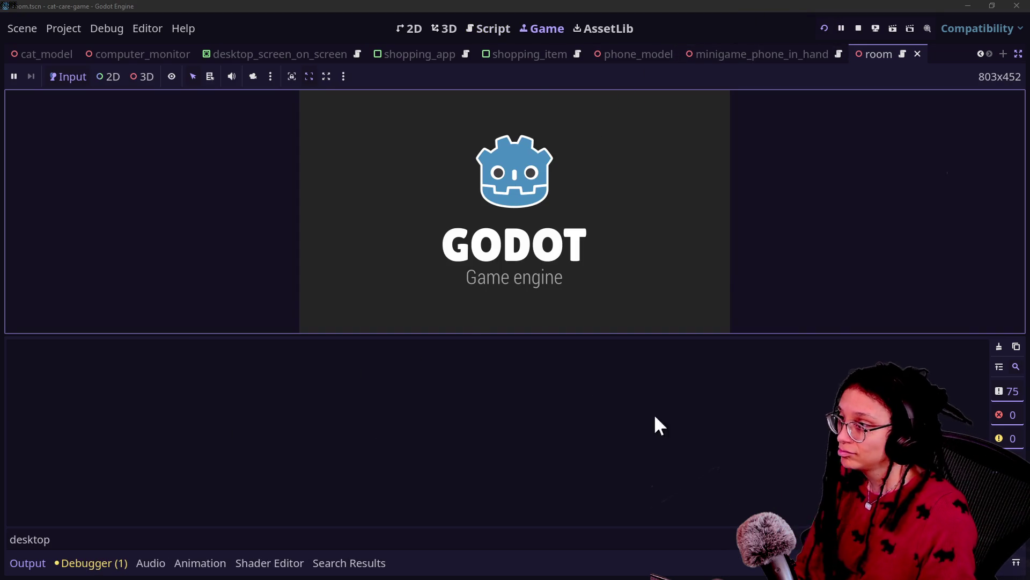
pyautogui.click(577, 183)
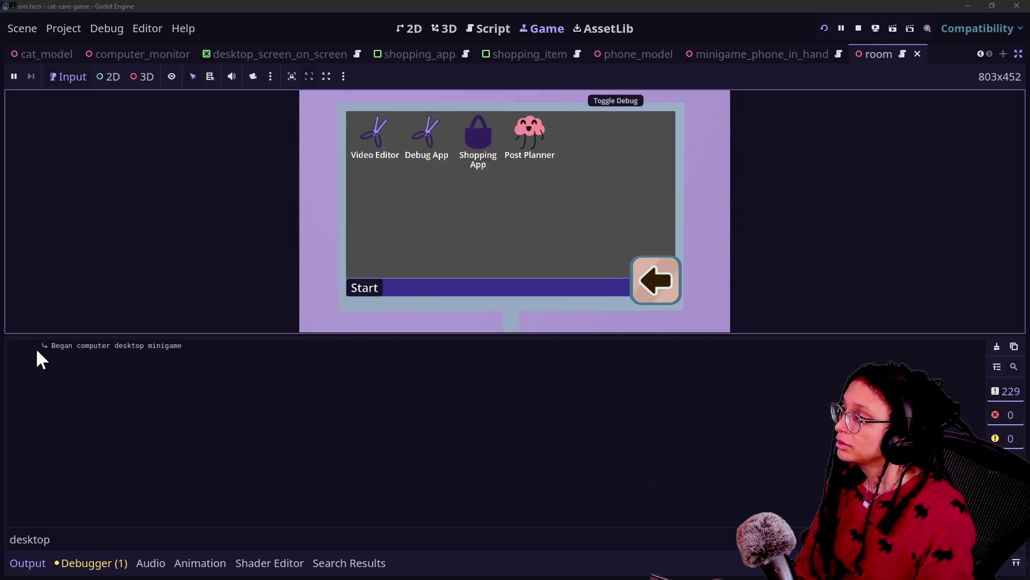
pyautogui.moveTo(35, 347); pyautogui.dragTo(237, 349)
pyautogui.click(661, 294)
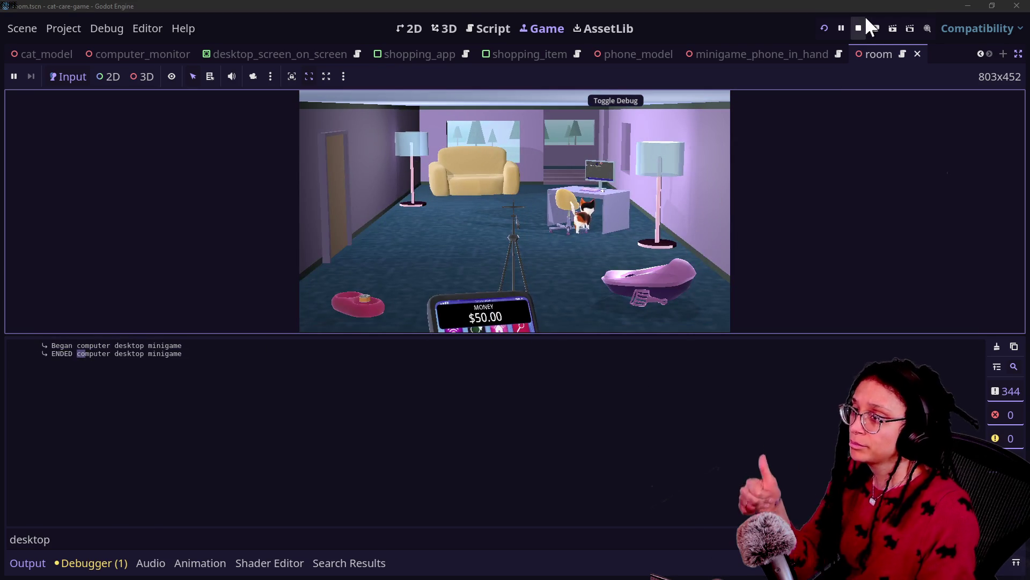
pyautogui.click(858, 28)
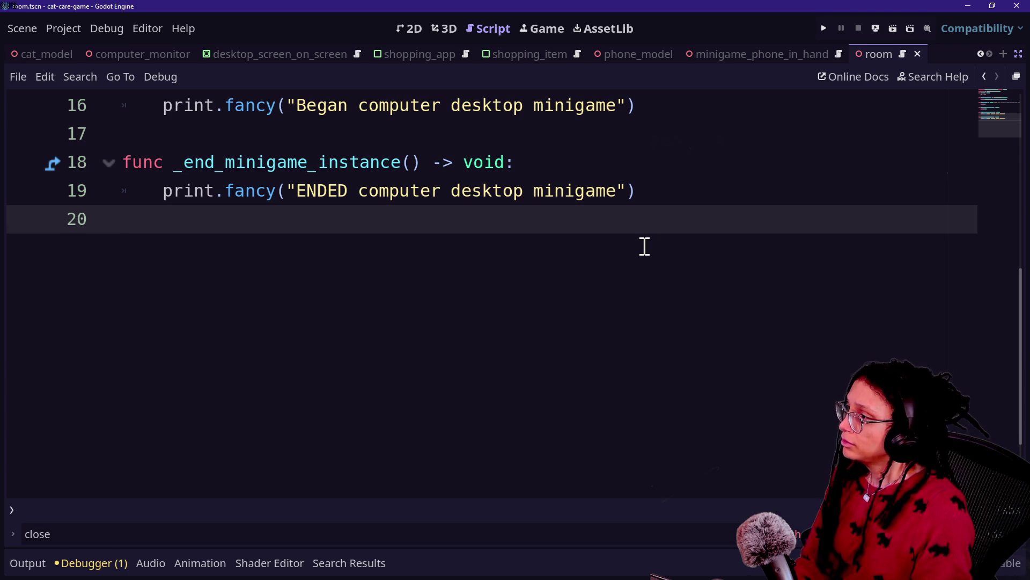
# - Insert an empty line below line 16's Began print, dismissing clipboard history without pasting
pyautogui.scroll(2, 645, 246)
pyautogui.click(664, 287)
pyautogui.press('Return')
pyautogui.press('super+v')
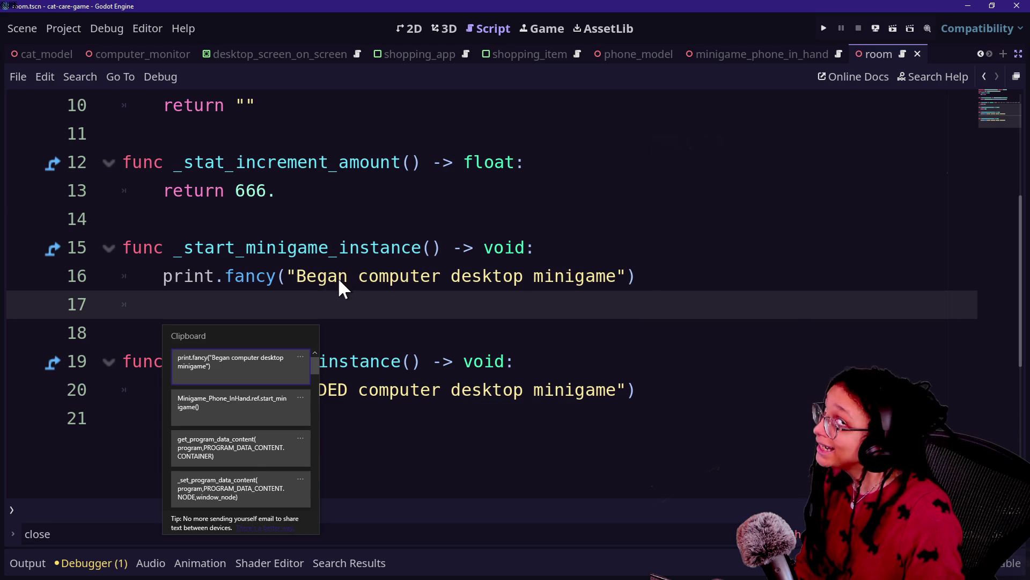
pyautogui.press('Escape')
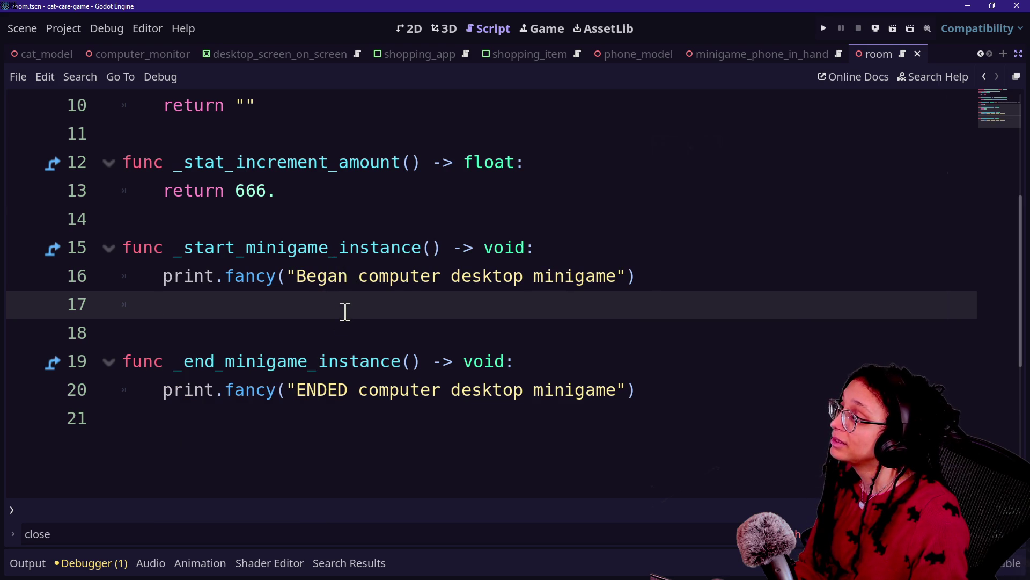
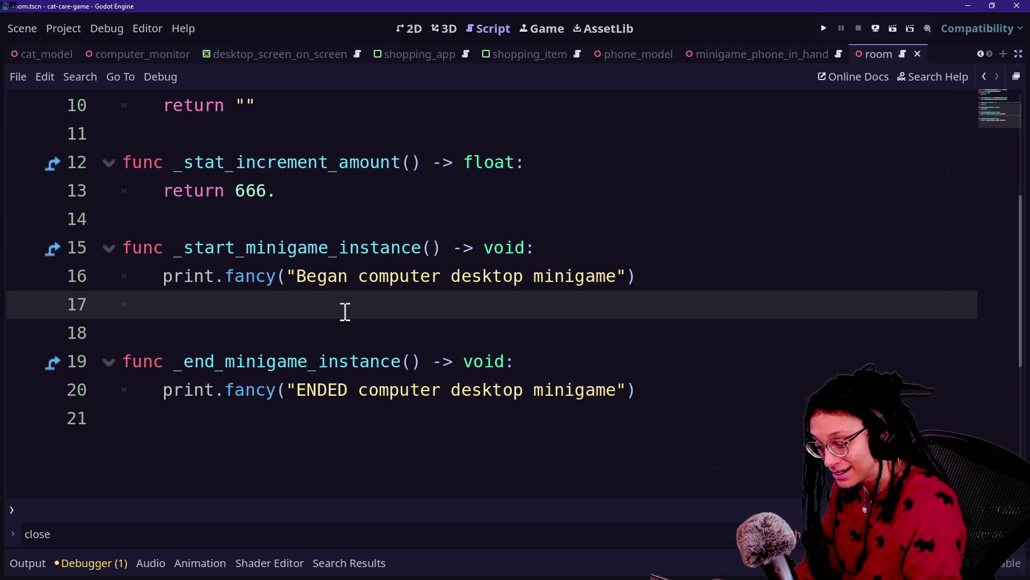
# - Open the program_shopping_app.gd script by searching 'shopping' in Quick Open
pyautogui.hotkey('shift', 'alt', 'o')
pyautogui.write('miniga')
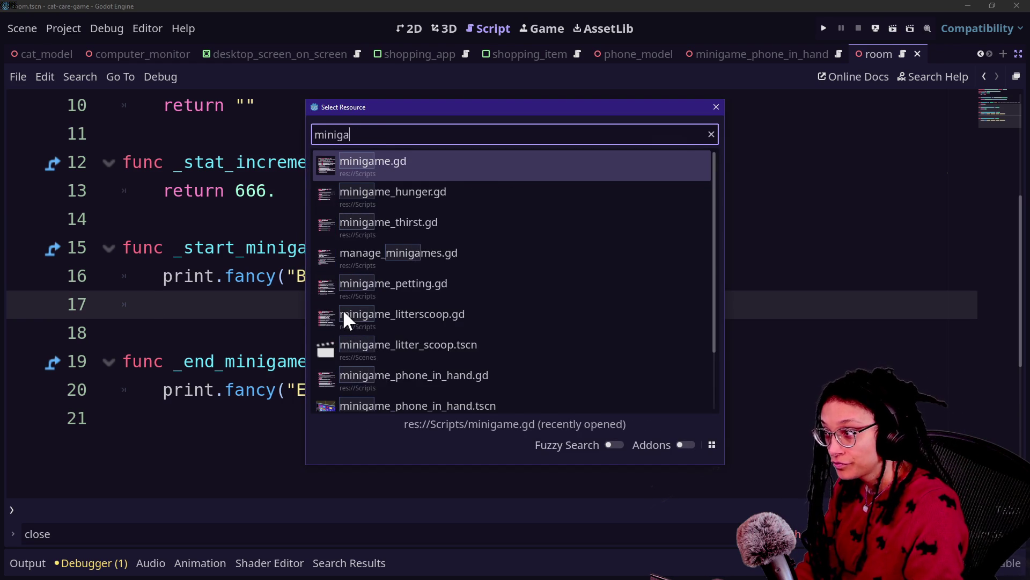
pyautogui.hotkey('ctrl', 'a')
pyautogui.write('shopping')
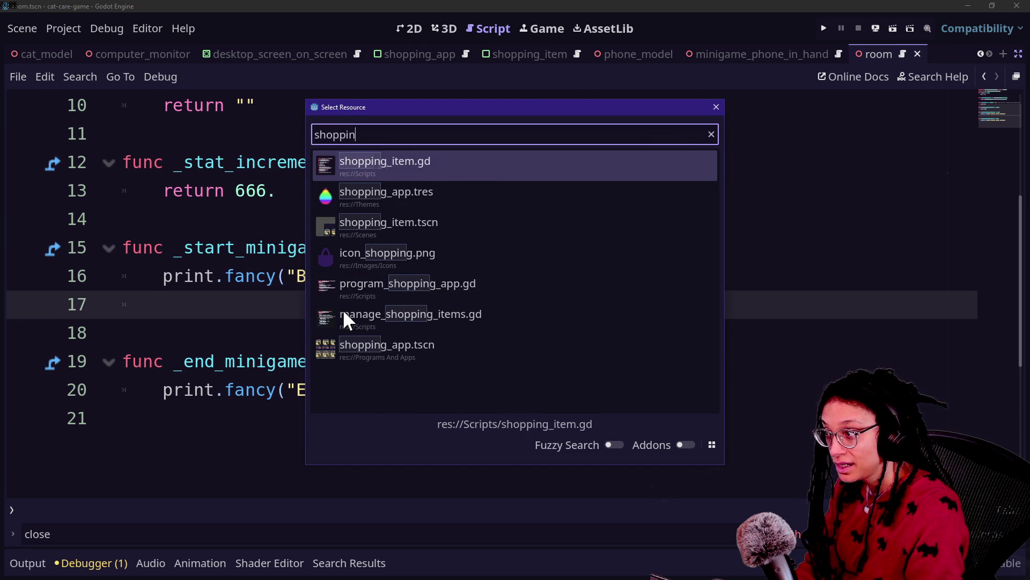
pyautogui.press('Down')
pyautogui.press('Down')
pyautogui.press('Down')
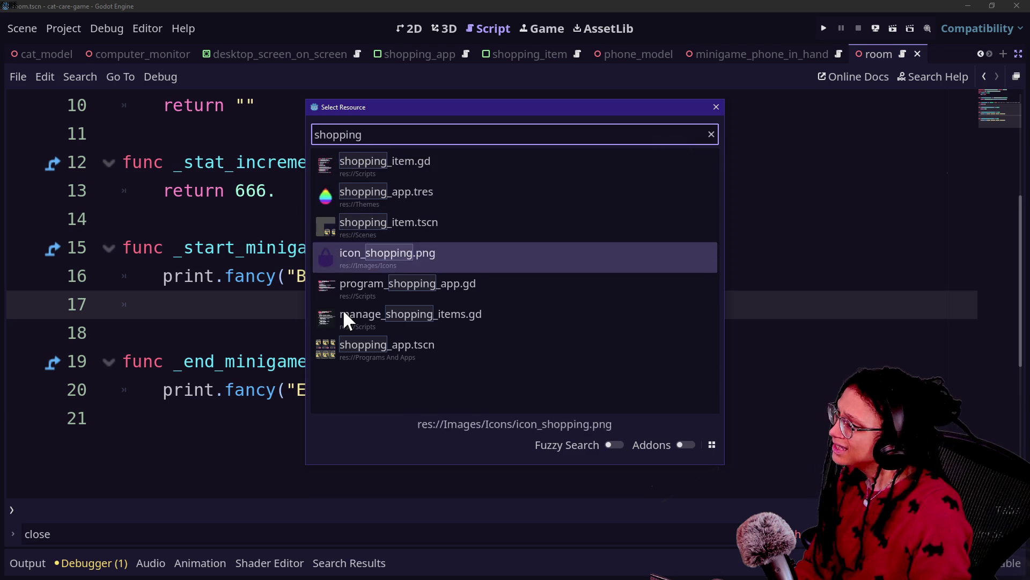
pyautogui.press('Down')
pyautogui.press('Up')
pyautogui.press('Up')
pyautogui.press('Up')
pyautogui.press('Down')
pyautogui.press('Down')
pyautogui.press('Down')
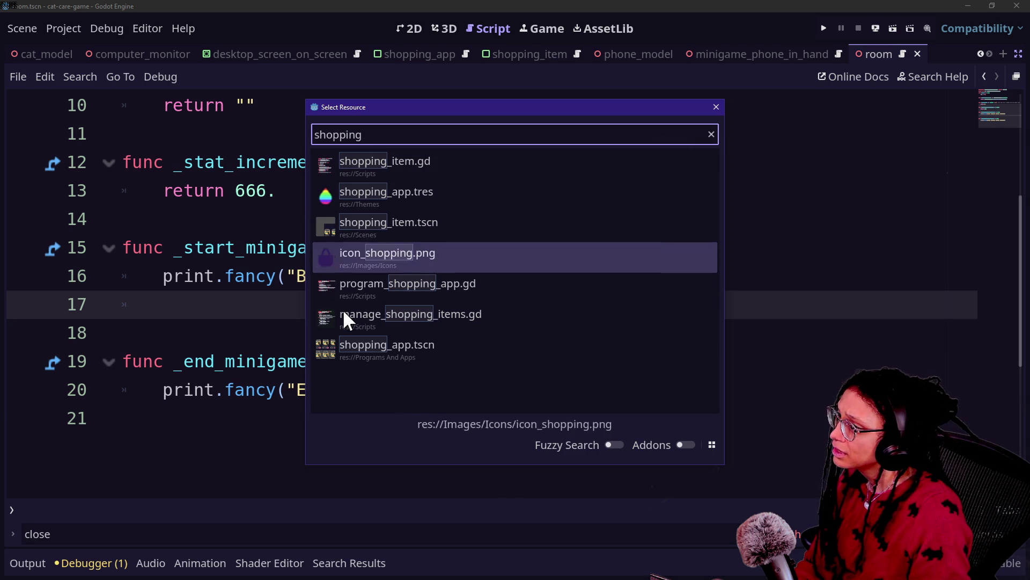
pyautogui.press('Return')
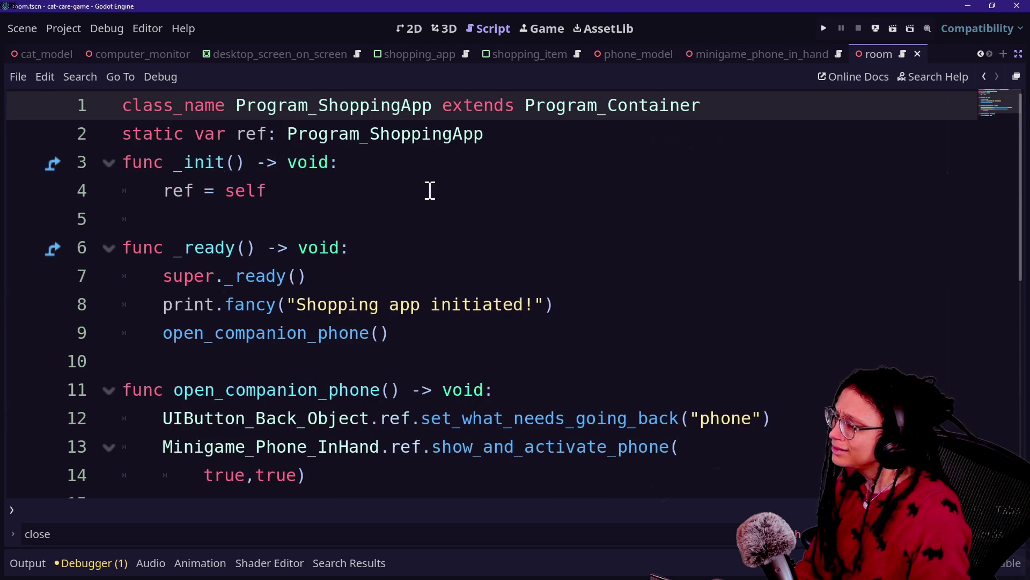
# - Select and review the open_companion_phone function, which calls show_and_activate_phone(true,true)
pyautogui.scroll(-1, 299, 260)
pyautogui.moveTo(123, 304); pyautogui.dragTo(276, 361)
pyautogui.moveTo(317, 390)
pyautogui.mouseDown()
pyautogui.moveTo(189, 329)
pyautogui.moveTo(199, 324)
pyautogui.mouseUp()
pyautogui.click(143, 311)
pyautogui.moveTo(123, 304); pyautogui.dragTo(381, 362)
pyautogui.click(381, 362)
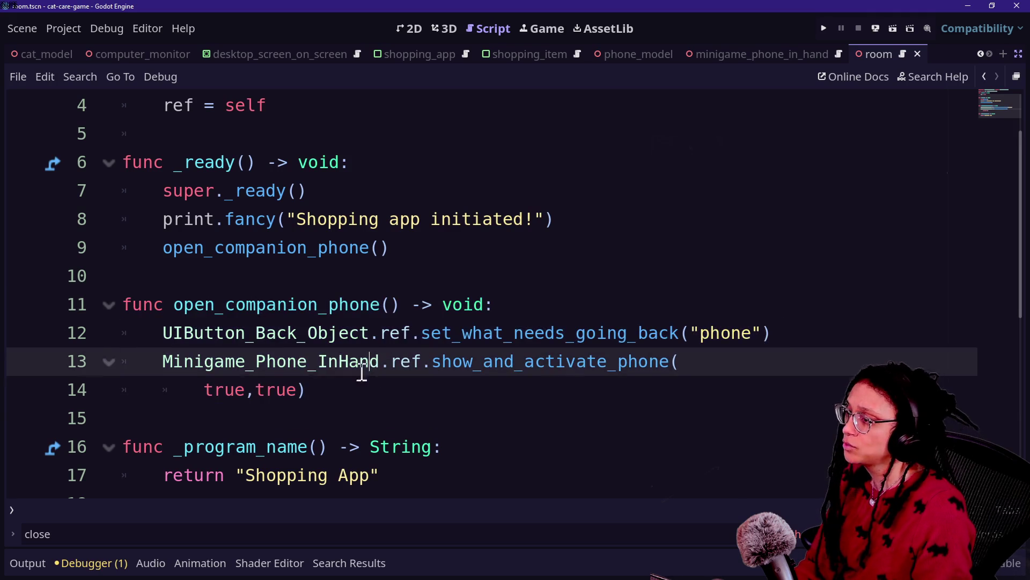
pyautogui.click(205, 283)
pyautogui.moveTo(225, 305); pyautogui.dragTo(456, 386)
pyautogui.click(455, 386)
# - Open minigame_computer_station.gd from the recent files in Quick Open
pyautogui.hotkey('shift', 'alt', 'o')
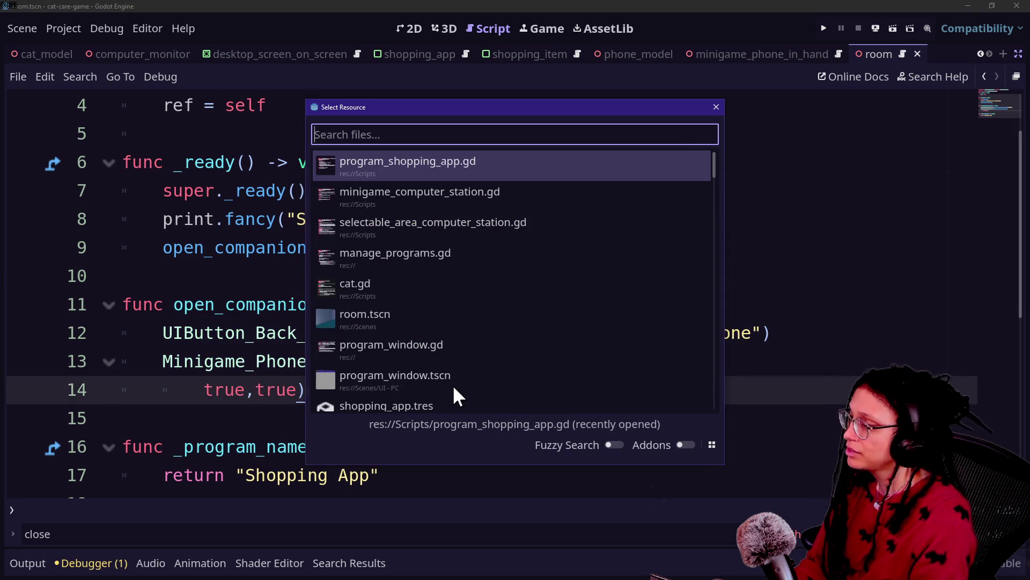
pyautogui.press('Down')
pyautogui.press('Return')
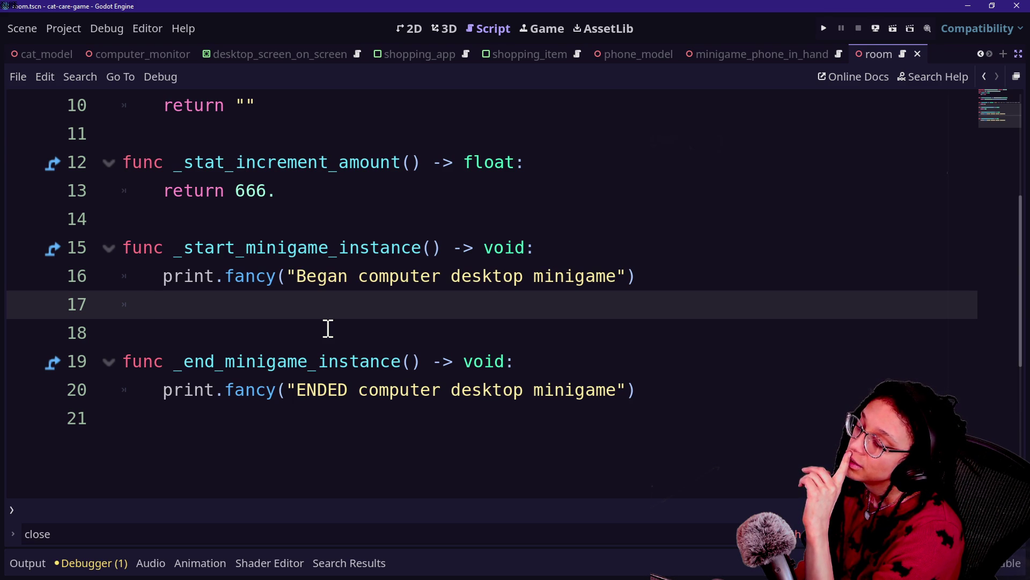
# - Search 'manag' in Quick Open and open manage_programs.gd
pyautogui.hotkey('shift', 'alt', 'o')
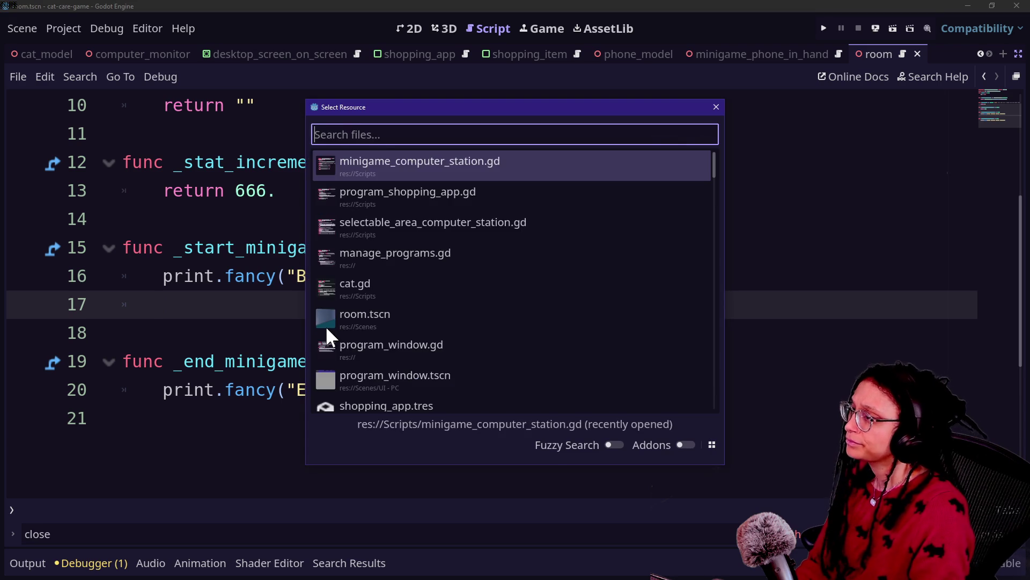
pyautogui.press('capslock')
pyautogui.write('m')
pyautogui.press('capslock')
pyautogui.write('anag')
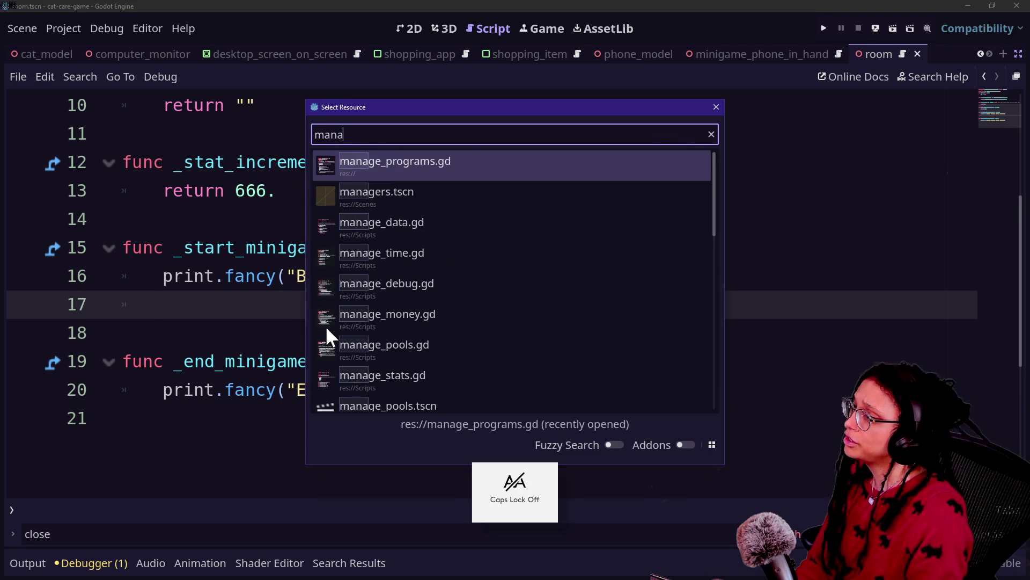
pyautogui.press('Return')
# - Search manage_programs.gd for 'loaded' and jump to the _get_loaded_program_by_name definition
pyautogui.scroll(-8, 217, 309)
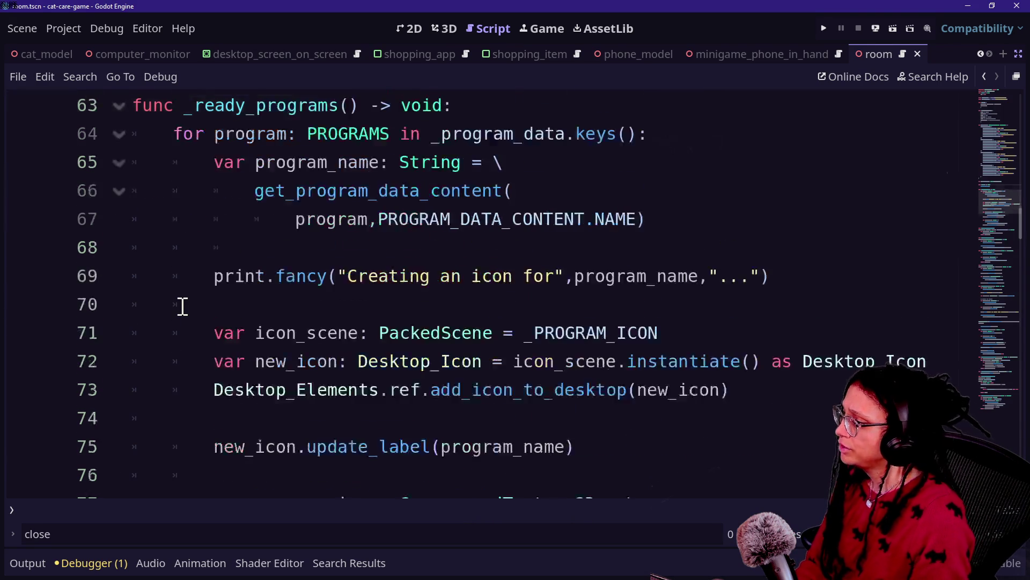
pyautogui.hotkey('ctrl', 'f')
pyautogui.write('loaded')
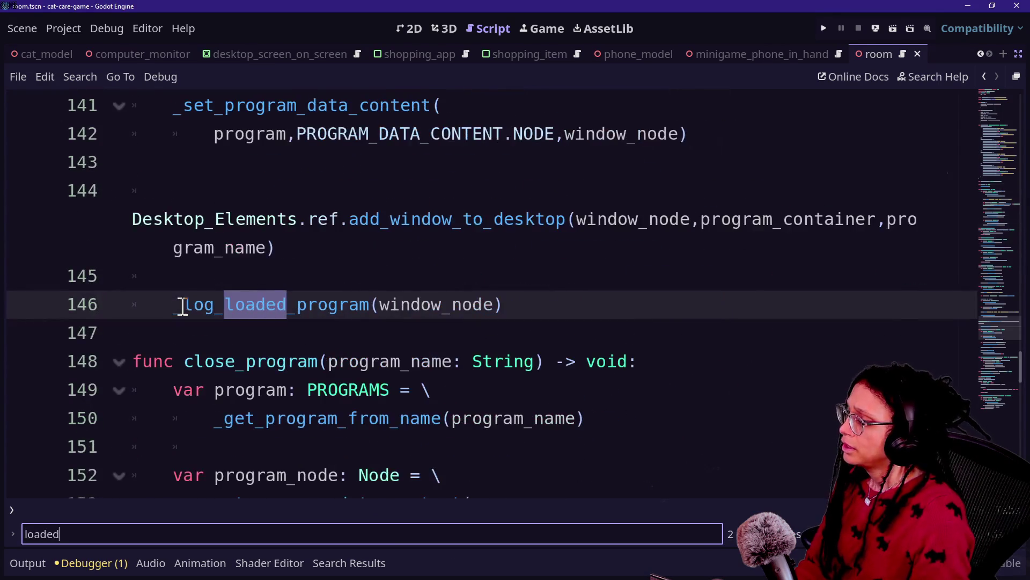
pyautogui.press('Return')
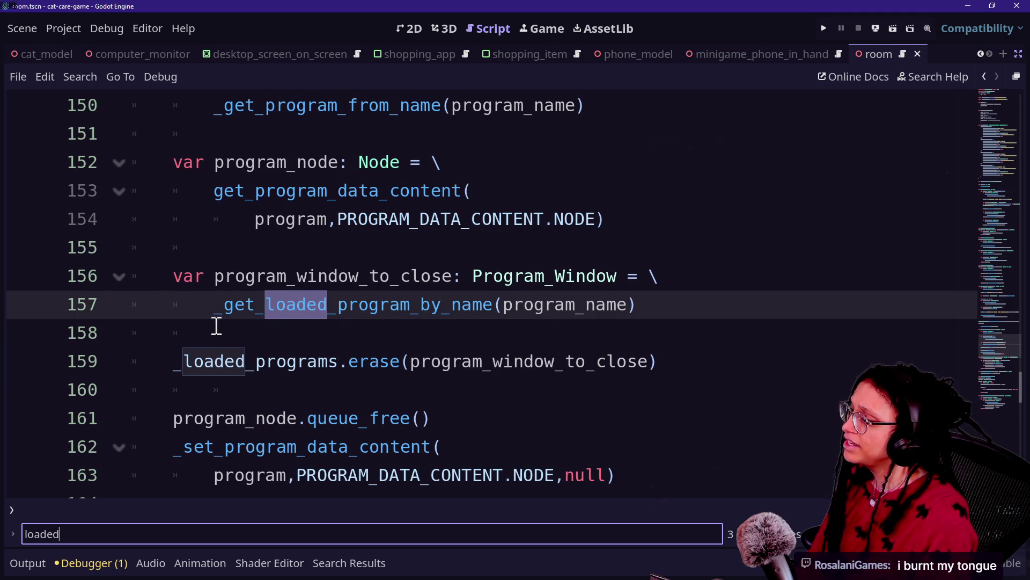
pyautogui.keyDown('ctrl'); pyautogui.click(305, 316); pyautogui.keyUp('ctrl')
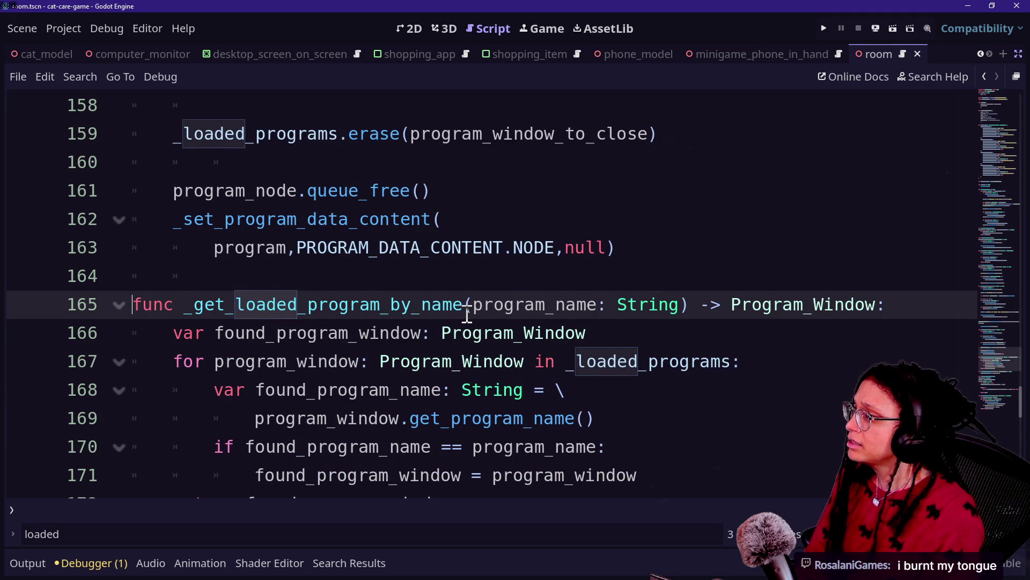
# - Step through the lines of _get_loaded_program_by_name and _log_loaded_program
pyautogui.scroll(1, 561, 266)
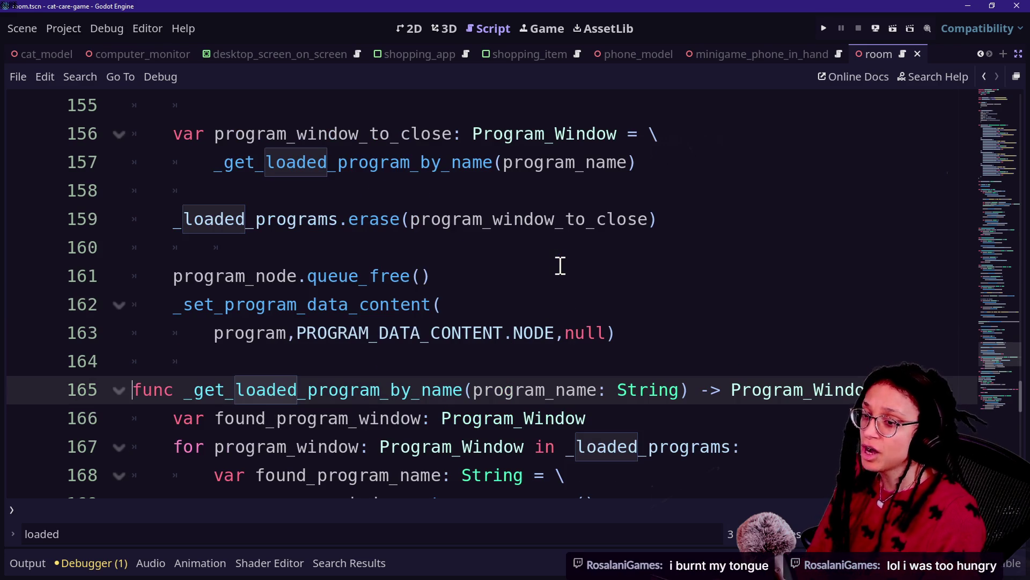
pyautogui.scroll(-4, 467, 277)
pyautogui.click(508, 268)
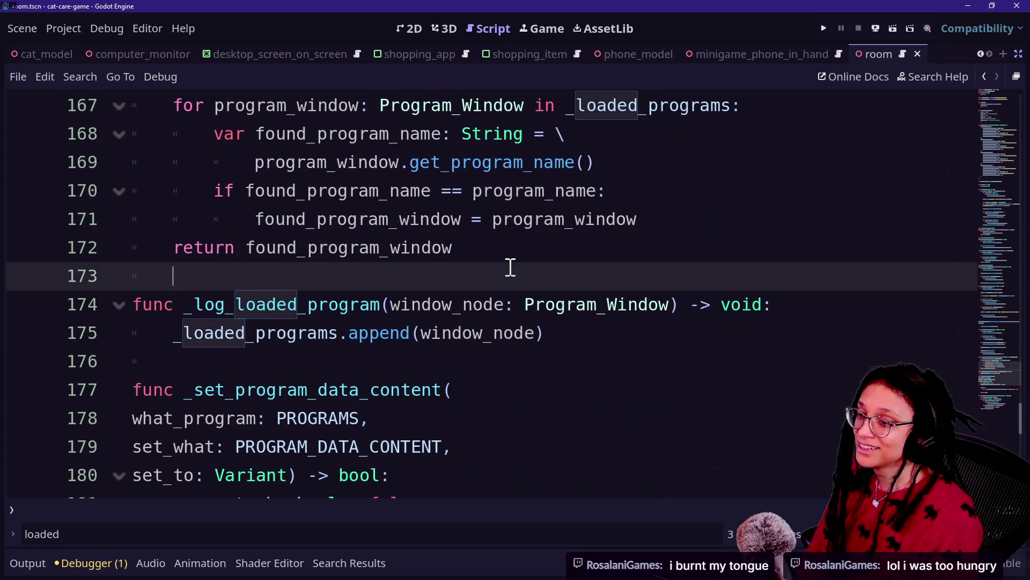
pyautogui.press('Down')
pyautogui.press('Down')
pyautogui.press('Down')
pyautogui.press('Down')
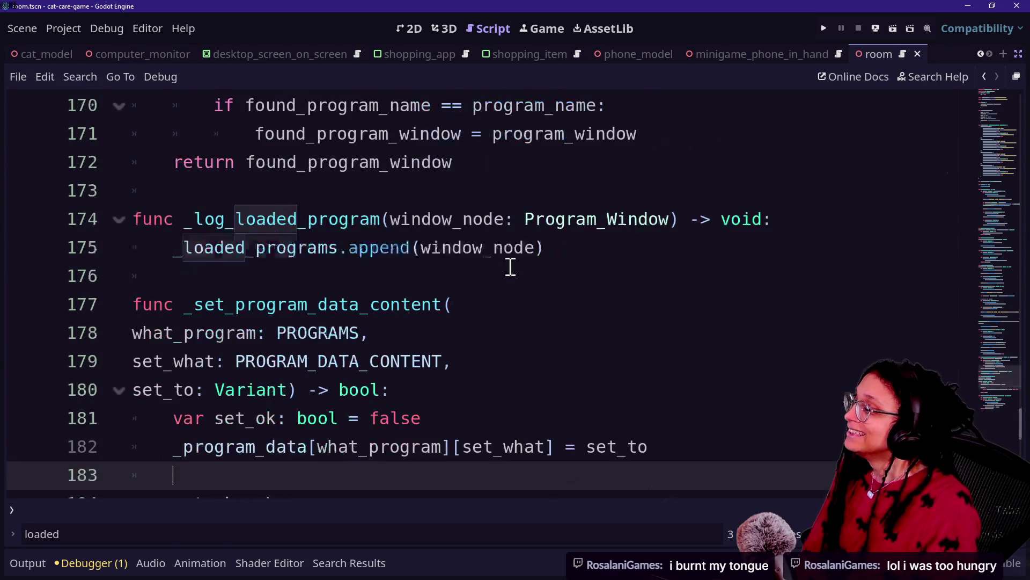
pyautogui.press('Up')
pyautogui.press('Up')
pyautogui.press('Up')
pyautogui.press('Down')
pyautogui.press('Down')
pyautogui.press('Down')
pyautogui.press('Up')
pyautogui.press('Up')
pyautogui.press('Up')
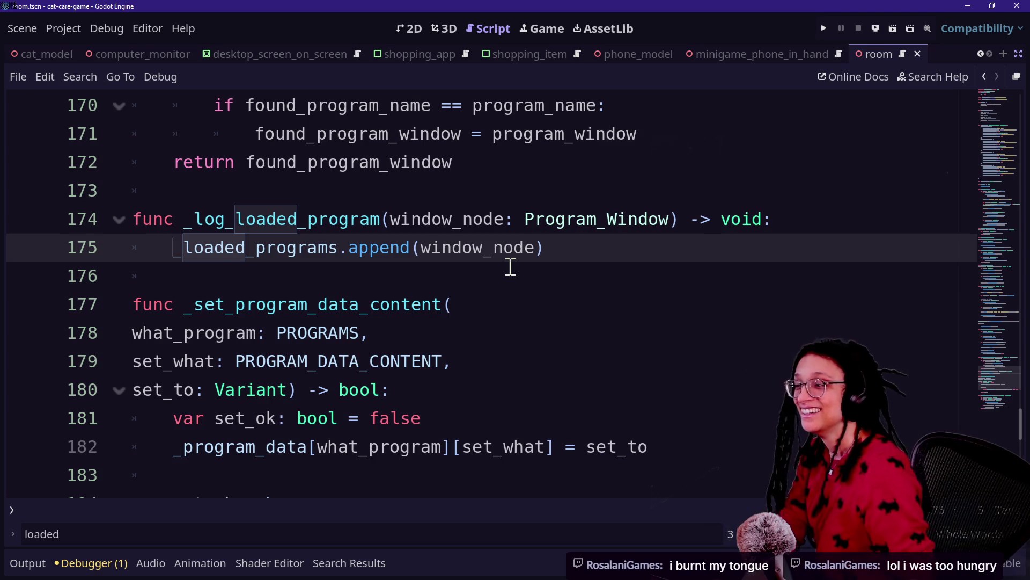
pyautogui.press('Up')
pyautogui.press('Up')
pyautogui.press('Up')
pyautogui.press('Up')
pyautogui.press('Up')
pyautogui.press('Up')
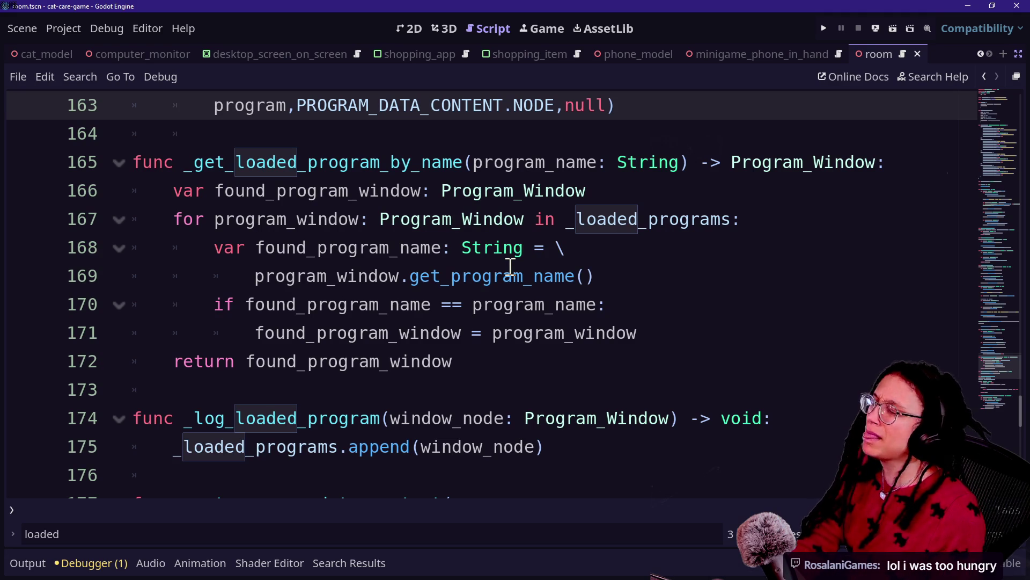
pyautogui.press('Down')
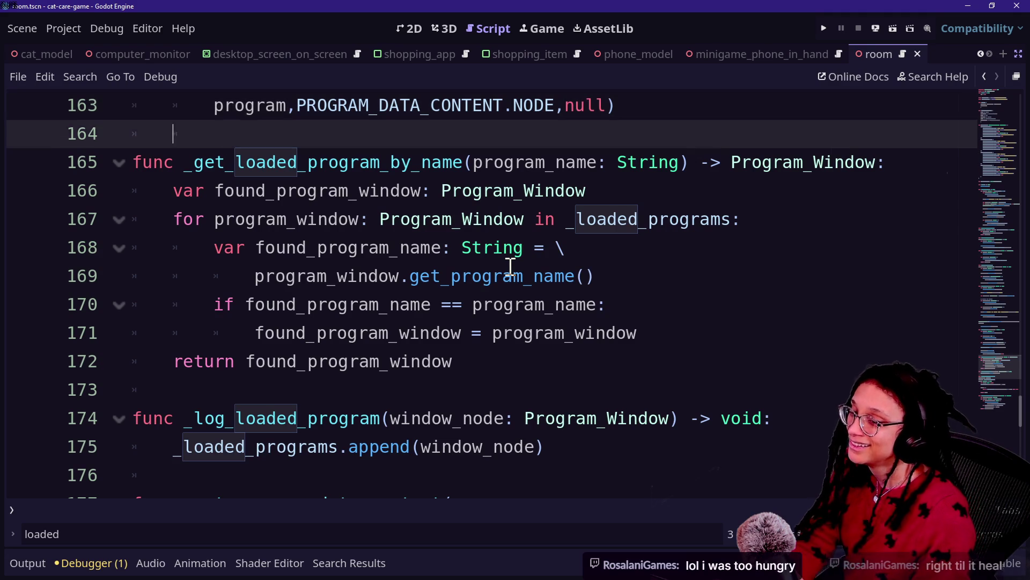
pyautogui.press('Down')
pyautogui.press('Up')
pyautogui.press('Up')
pyautogui.press('Down')
pyautogui.press('Down')
pyautogui.press('Down')
pyautogui.press('Down')
pyautogui.press('Down')
pyautogui.press('Up')
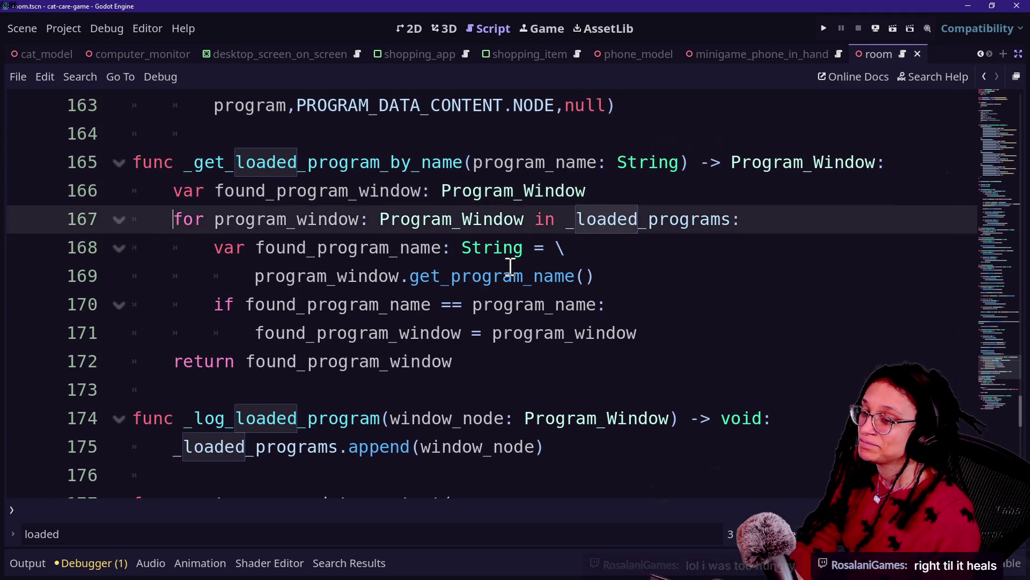
pyautogui.press('Down')
pyautogui.press('Down')
pyautogui.press('Down')
pyautogui.click(494, 329)
pyautogui.press('Down')
pyautogui.press('Down')
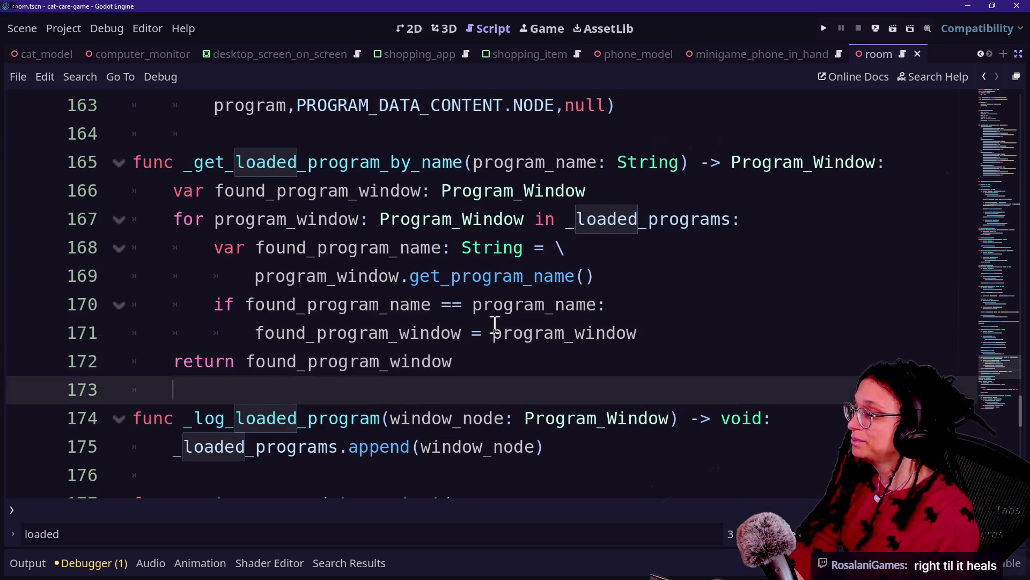
pyautogui.press('Up')
pyautogui.press('Up')
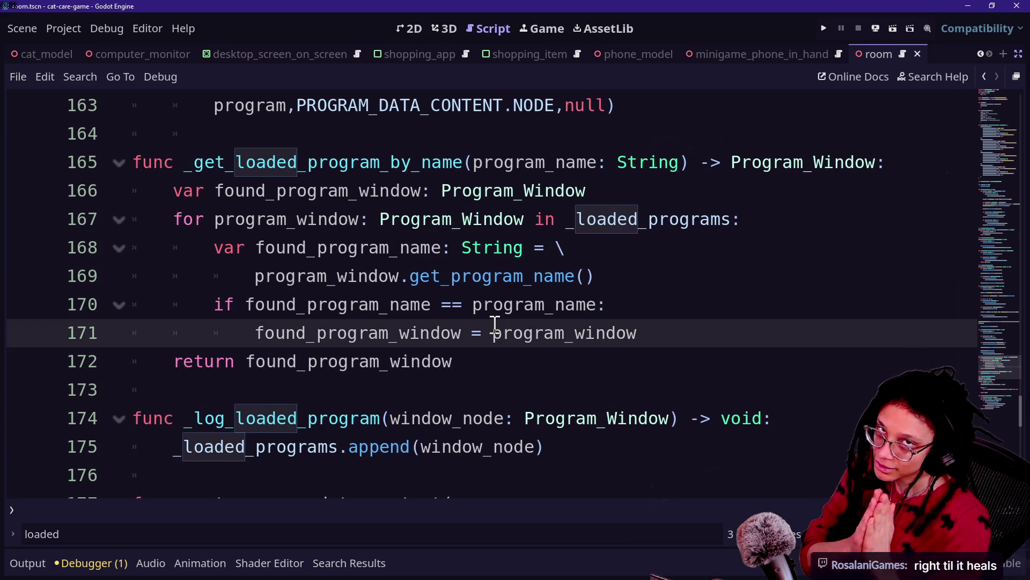
pyautogui.press('Up')
pyautogui.press('Up')
pyautogui.press('Down')
pyautogui.press('Down')
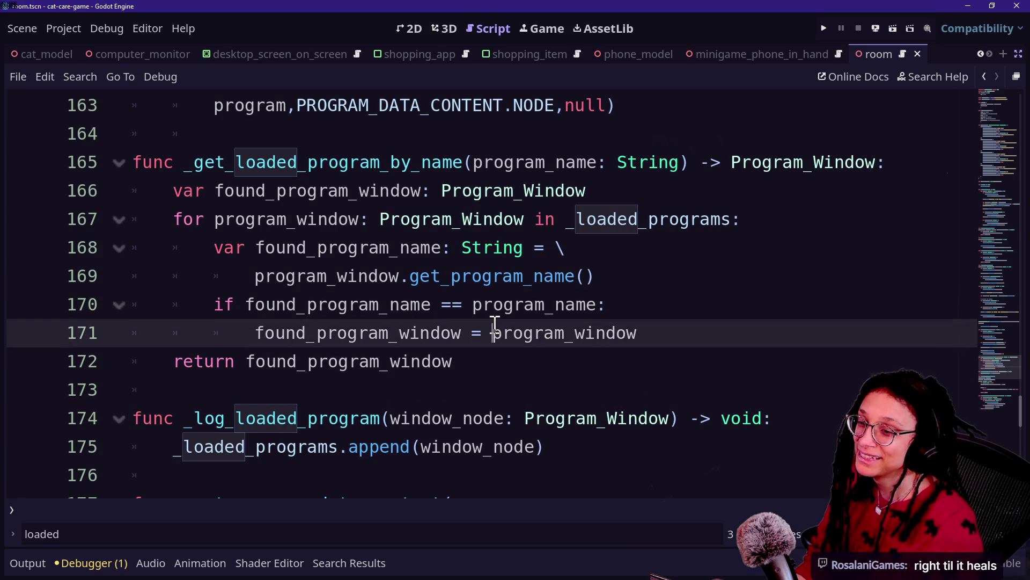
pyautogui.scroll(-1, 409, 301)
pyautogui.click(407, 301)
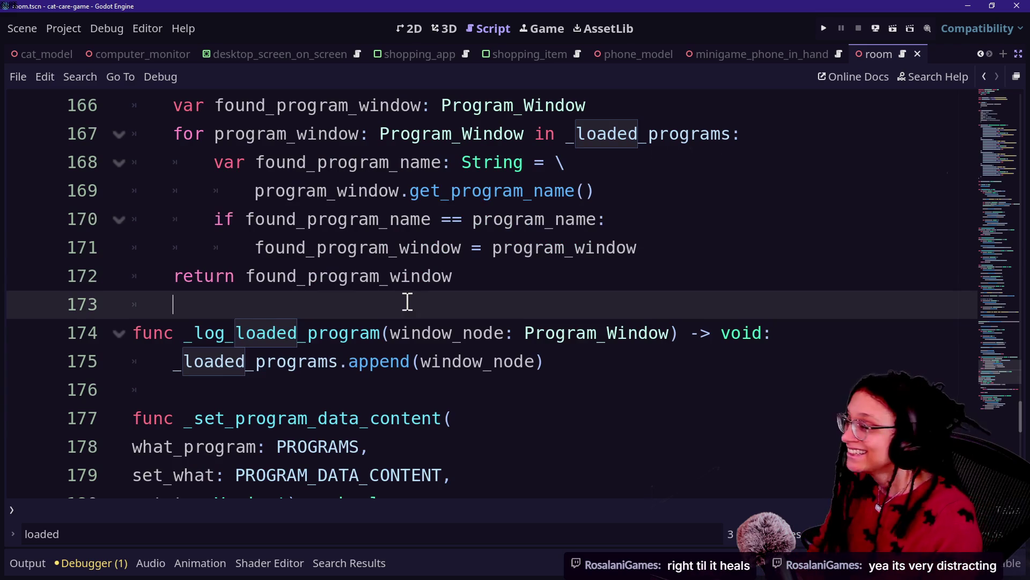
pyautogui.scroll(-1, 436, 329)
pyautogui.scroll(-2, 439, 330)
pyautogui.click(437, 329)
pyautogui.press('Down')
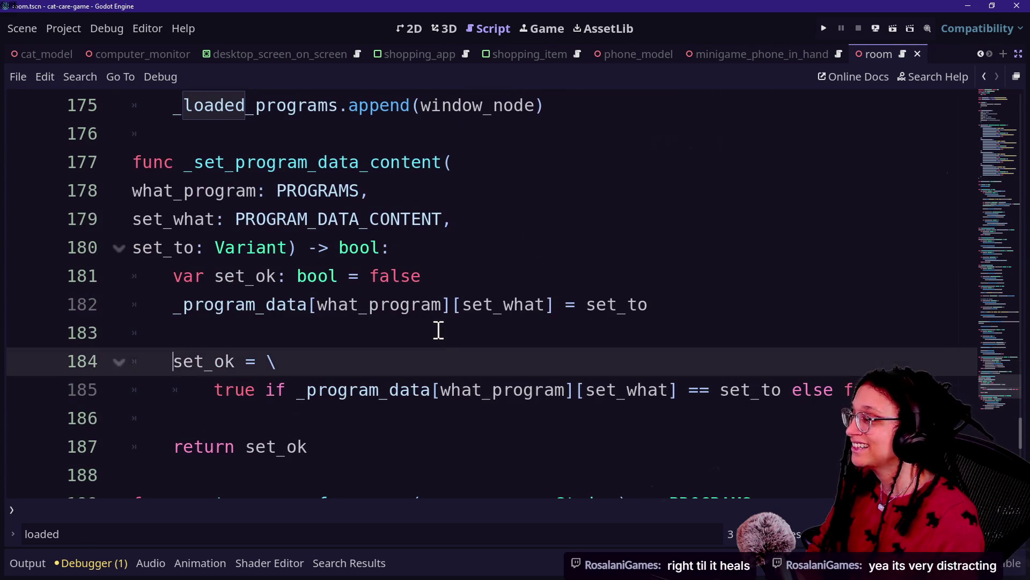
pyautogui.press('Up')
pyautogui.scroll(-1, 209, 306)
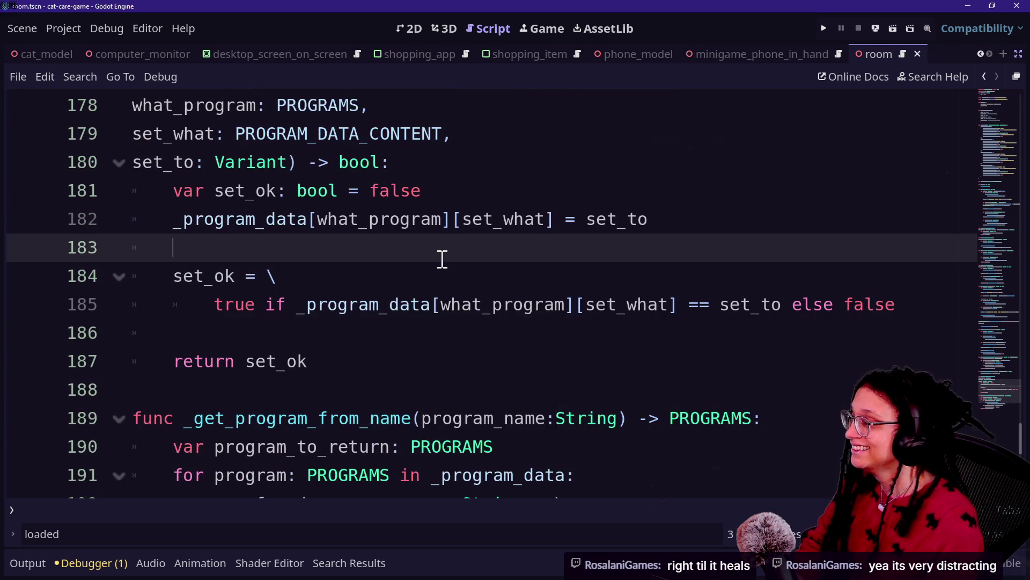
pyautogui.scroll(-2, 443, 259)
pyautogui.moveTo(470, 296)
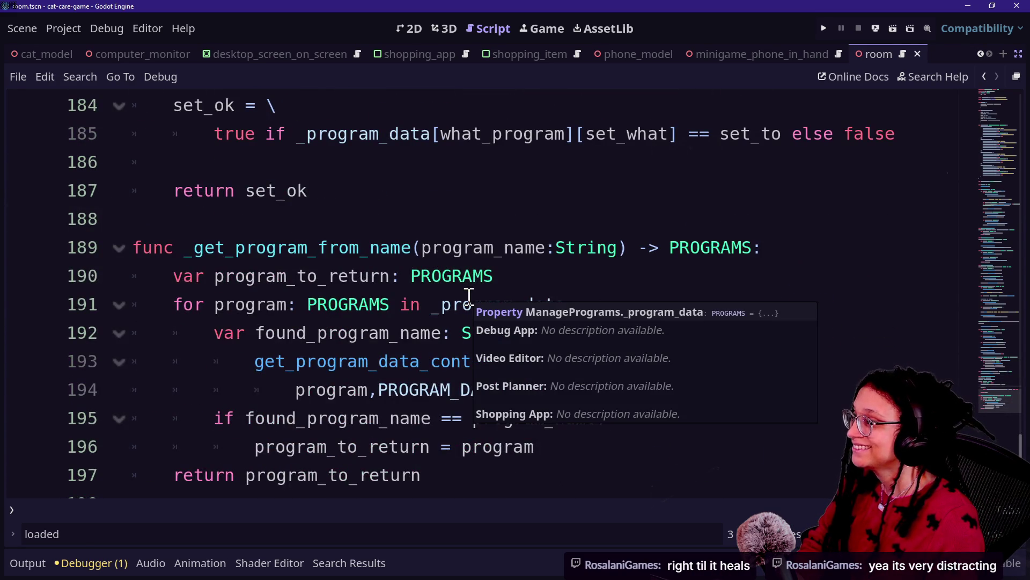
pyautogui.scroll(7, 469, 297)
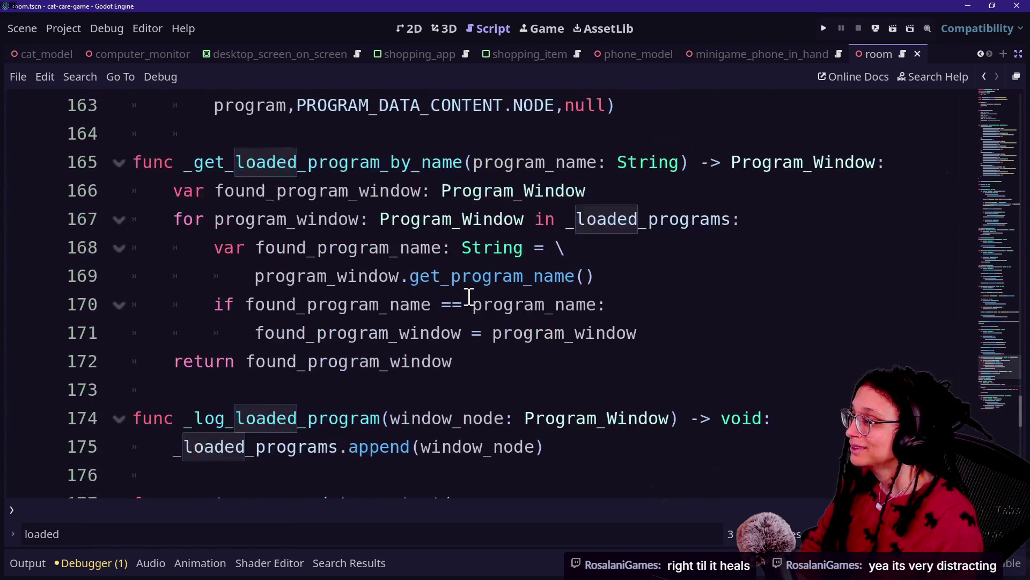
pyautogui.click(274, 173)
pyautogui.click(421, 246)
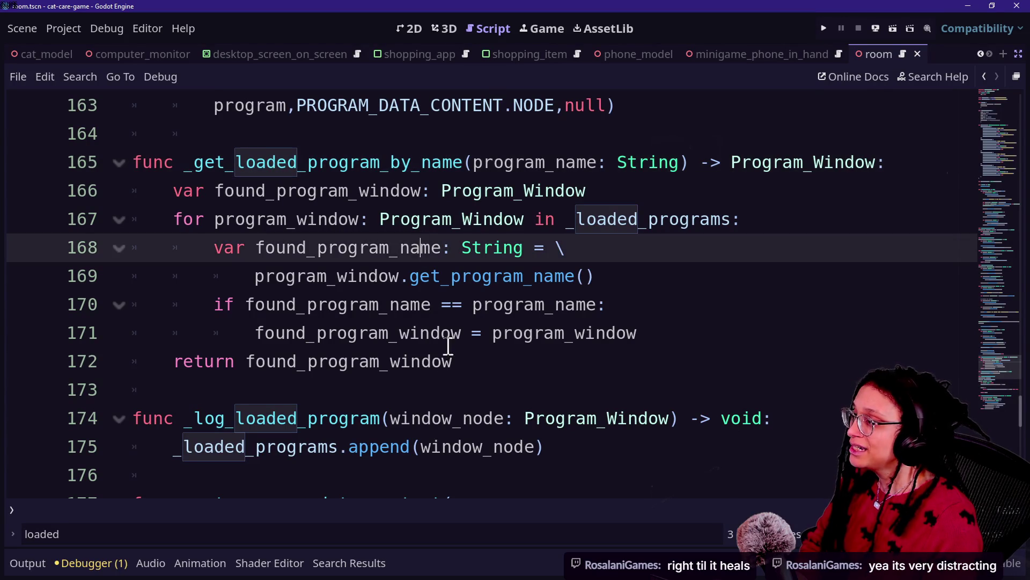
pyautogui.click(186, 192)
pyautogui.moveTo(182, 192)
pyautogui.mouseDown()
pyautogui.moveTo(665, 189)
pyautogui.moveTo(298, 161)
pyautogui.moveTo(166, 188)
pyautogui.moveTo(478, 188)
pyautogui.mouseUp()
pyautogui.click(266, 191)
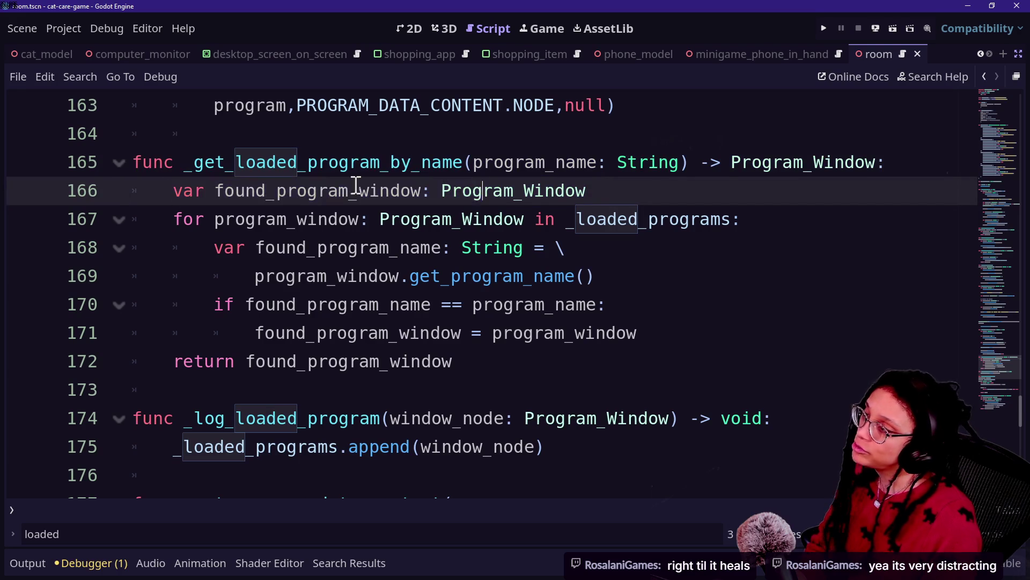
pyautogui.moveTo(266, 191); pyautogui.dragTo(526, 180)
pyautogui.moveTo(667, 191)
pyautogui.mouseDown()
pyautogui.moveTo(217, 191)
pyautogui.moveTo(230, 191)
pyautogui.moveTo(144, 206)
pyautogui.moveTo(192, 221)
pyautogui.moveTo(329, 303)
pyautogui.moveTo(316, 328)
pyautogui.moveTo(439, 334)
pyautogui.mouseUp()
pyautogui.click(166, 203)
pyautogui.click(317, 329)
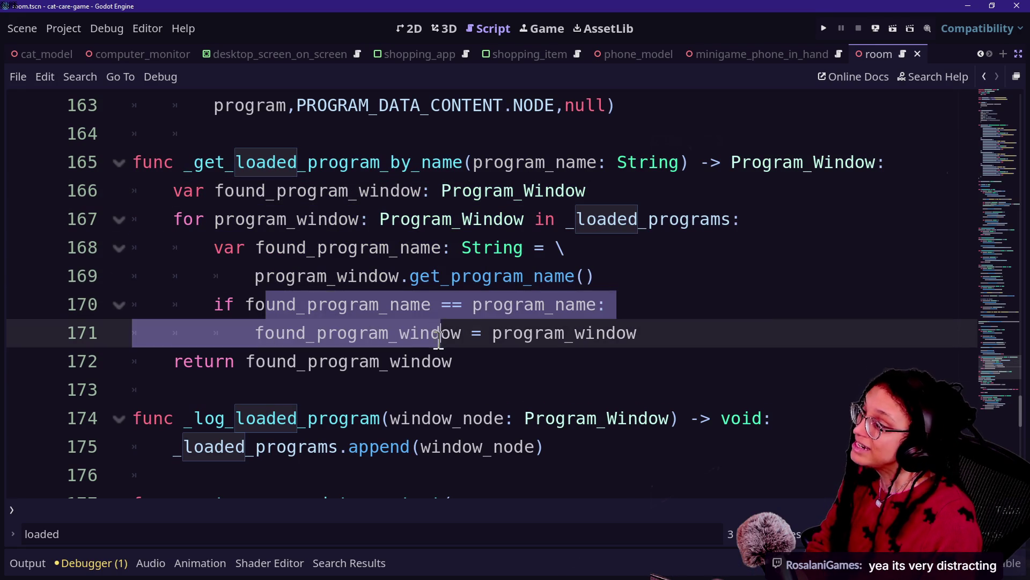
pyautogui.click(439, 334)
pyautogui.moveTo(175, 361)
pyautogui.mouseDown()
pyautogui.moveTo(336, 380)
pyautogui.moveTo(523, 368)
pyautogui.mouseUp()
pyautogui.click(522, 366)
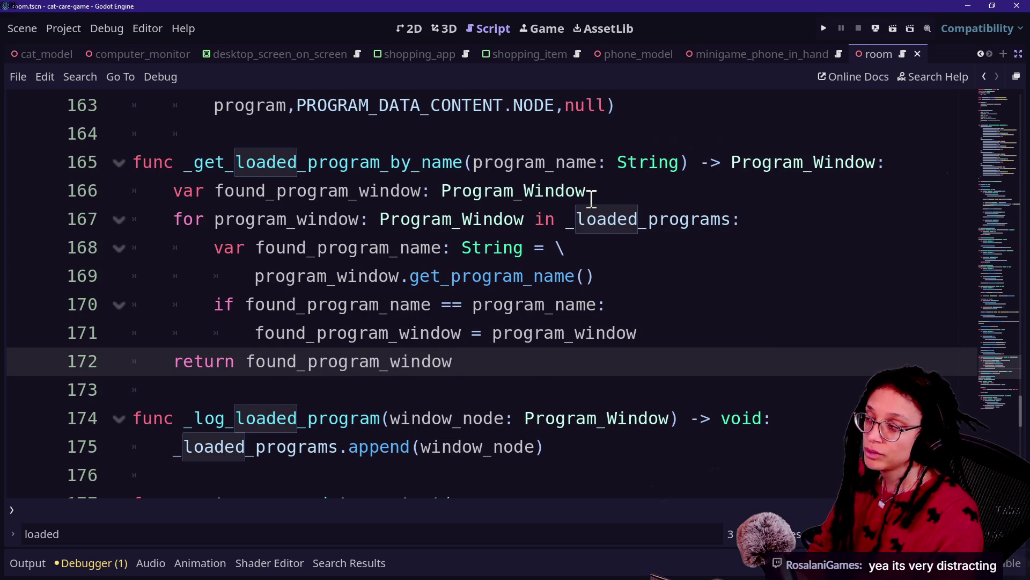
pyautogui.hotkey('shift', 'alt', 'o')
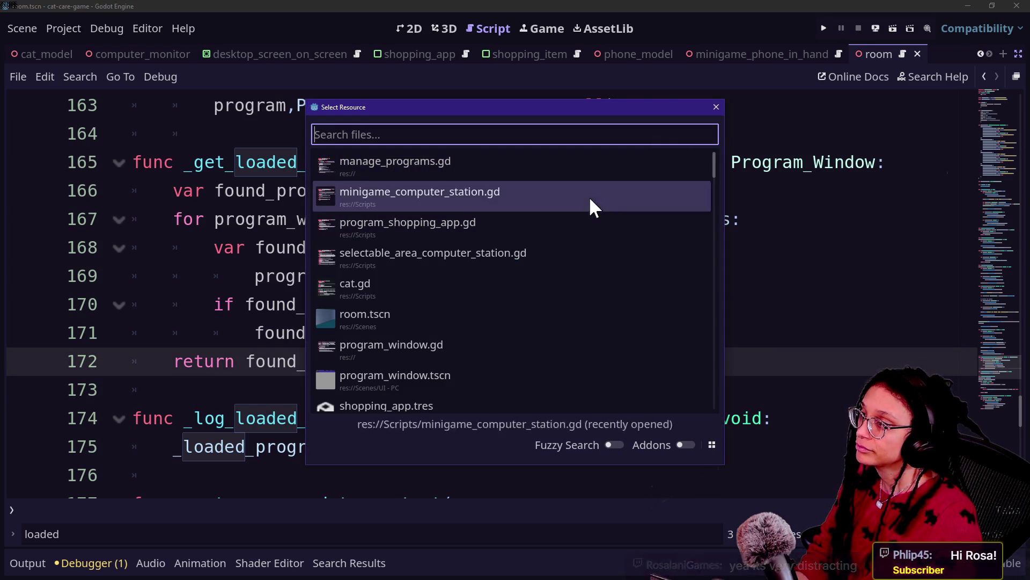
pyautogui.press('Up')
pyautogui.press('Down')
pyautogui.press('Up')
pyautogui.press('Down')
pyautogui.press('Down')
pyautogui.press('Down')
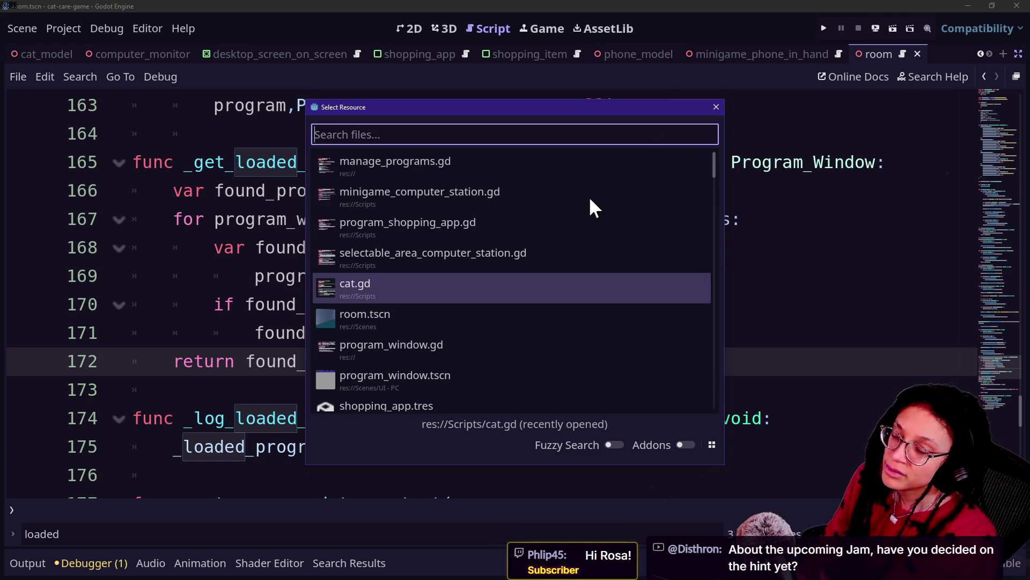
pyautogui.press('Escape')
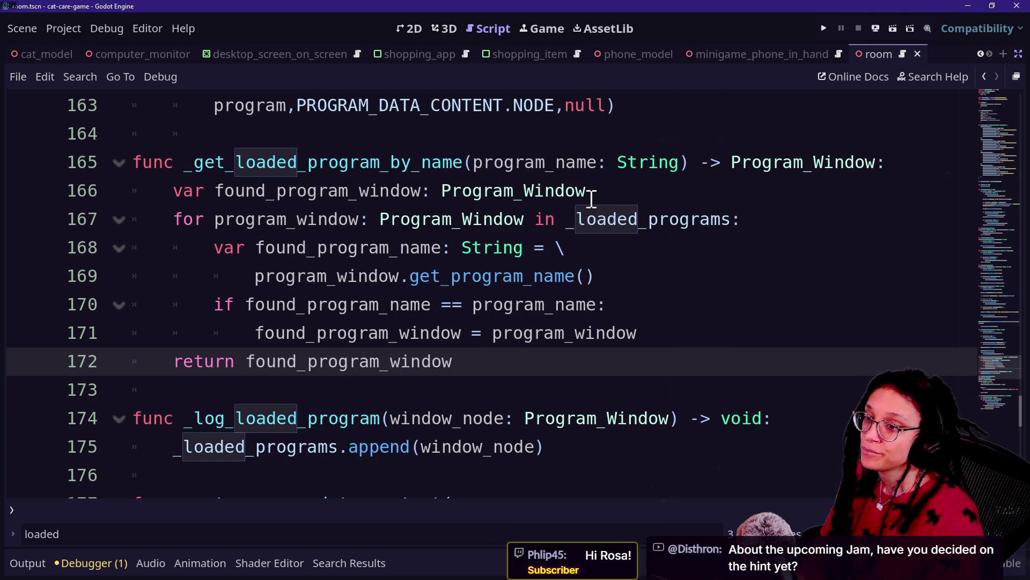
pyautogui.press('Up')
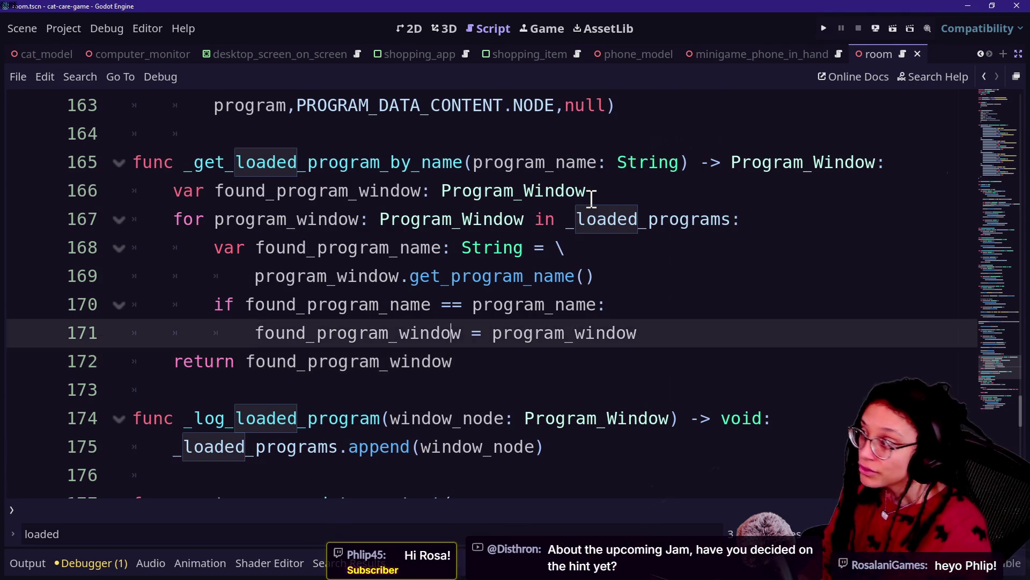
pyautogui.press('Down')
pyautogui.press('Down')
pyautogui.press('Up')
pyautogui.press('Down')
pyautogui.press('Up')
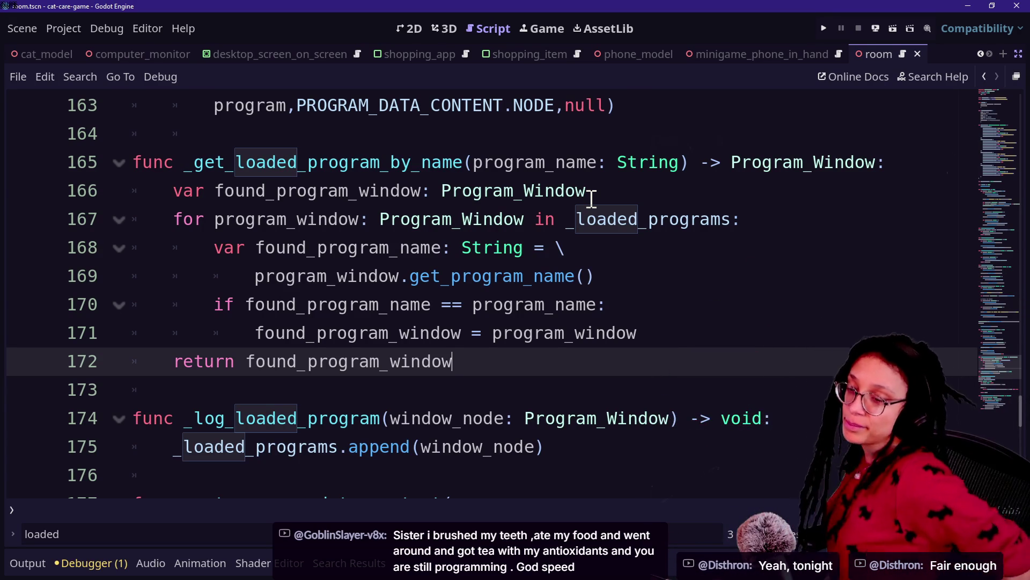
# - Review the lookup function's found_program_window declaration, loop header and name comparison lines
pyautogui.click(347, 302)
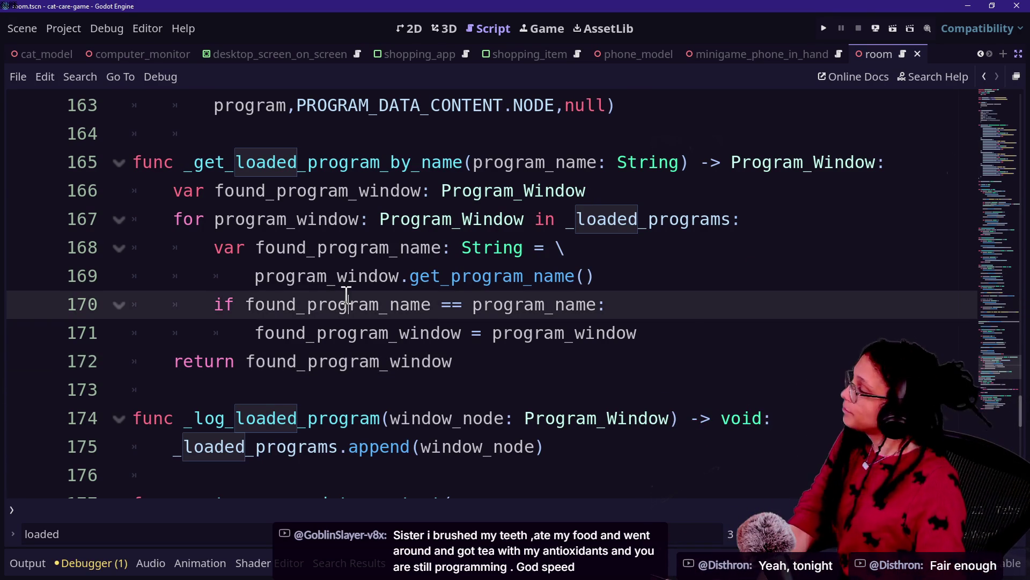
pyautogui.moveTo(348, 295)
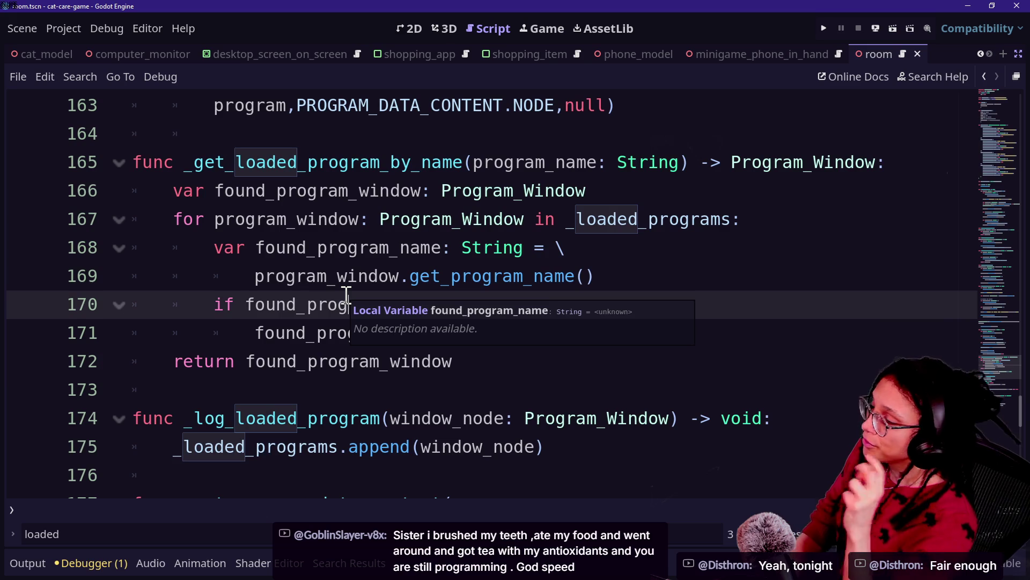
pyautogui.moveTo(224, 220); pyautogui.dragTo(221, 206)
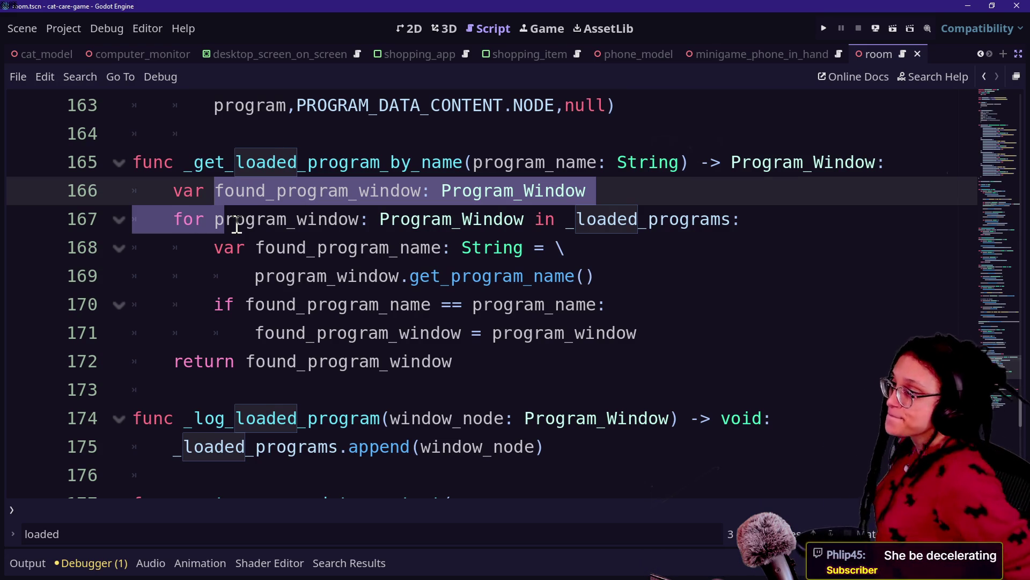
pyautogui.moveTo(236, 226)
pyautogui.mouseDown()
pyautogui.moveTo(275, 219)
pyautogui.moveTo(299, 195)
pyautogui.moveTo(570, 224)
pyautogui.mouseUp()
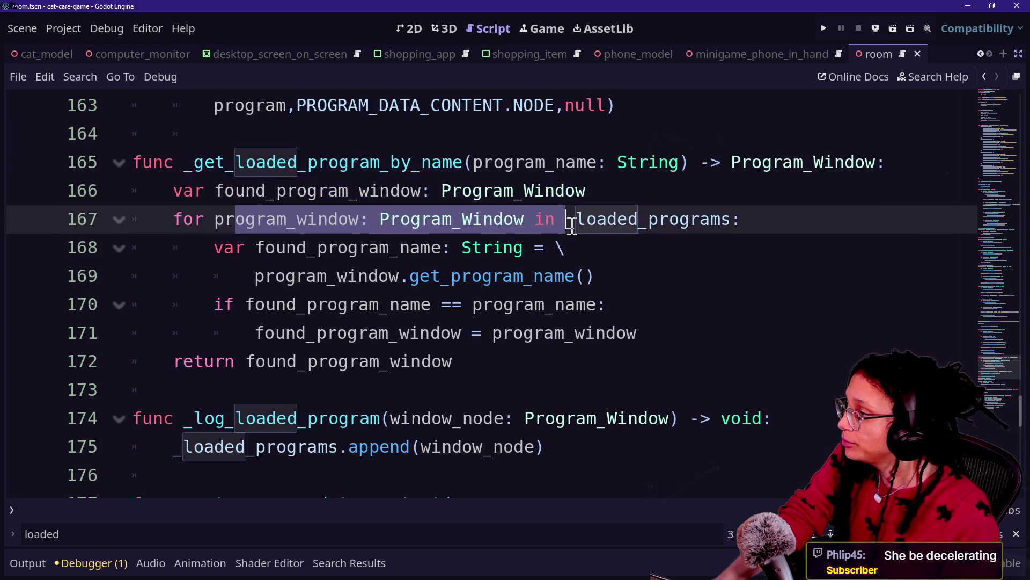
pyautogui.press('Down')
pyautogui.press('Down')
pyautogui.press('Down')
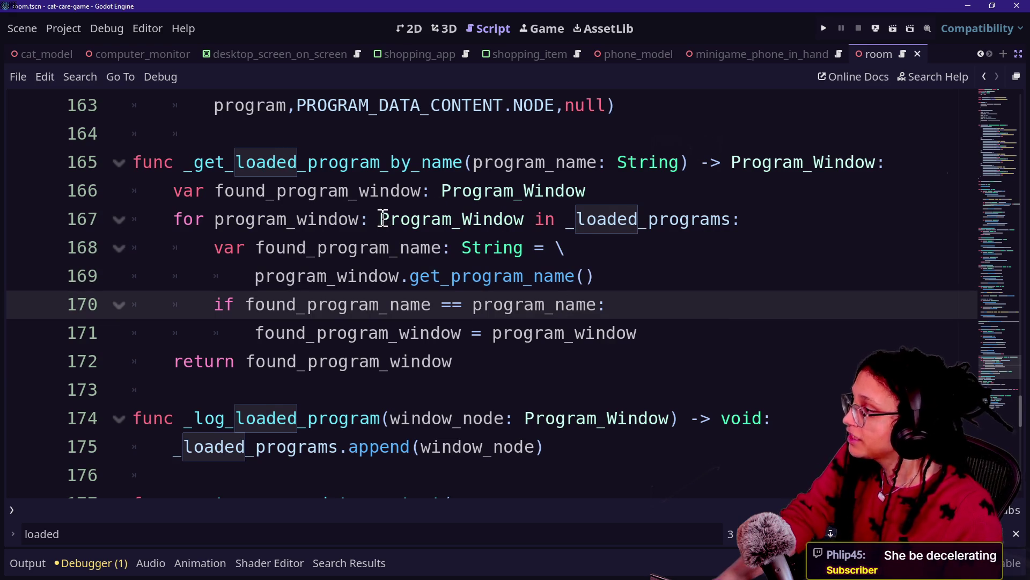
pyautogui.hotkey('shift', 'alt', 'o')
pyautogui.press('Escape')
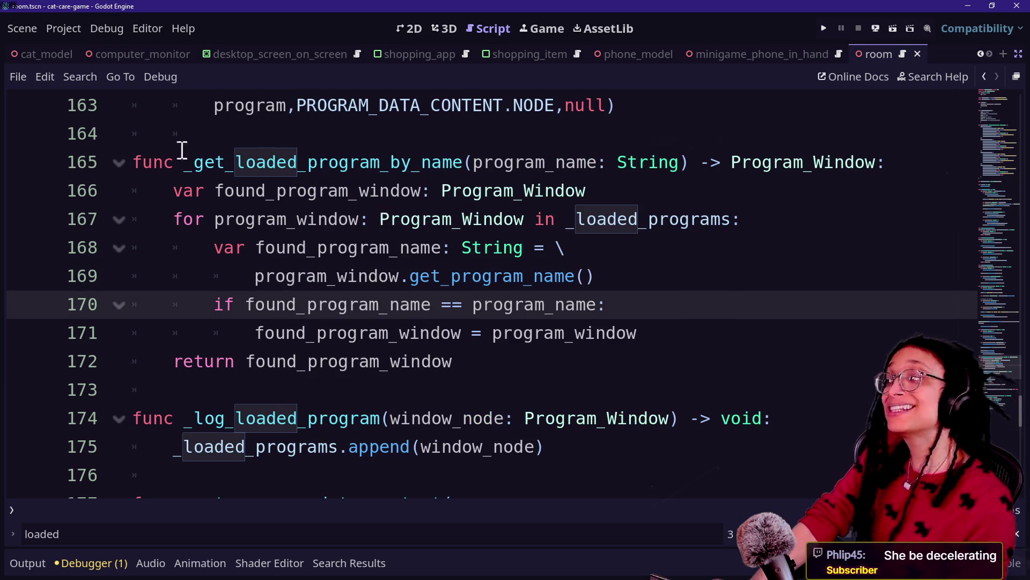
# - Remove the leading underscore from get_loaded_program_by_name on lines 165 and 157, then save
pyautogui.click(192, 164)
pyautogui.press('BackSpace')
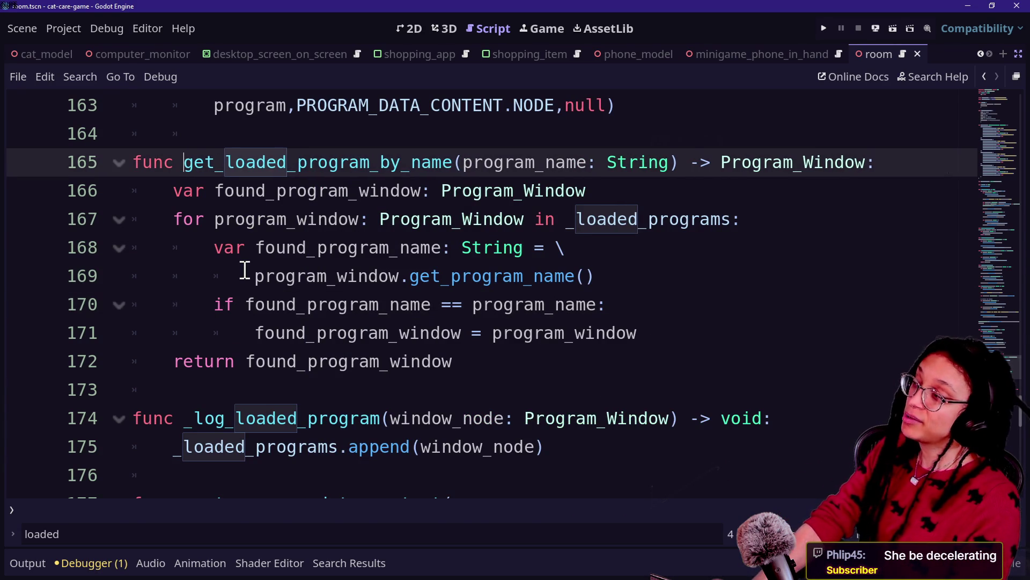
pyautogui.scroll(2, 201, 219)
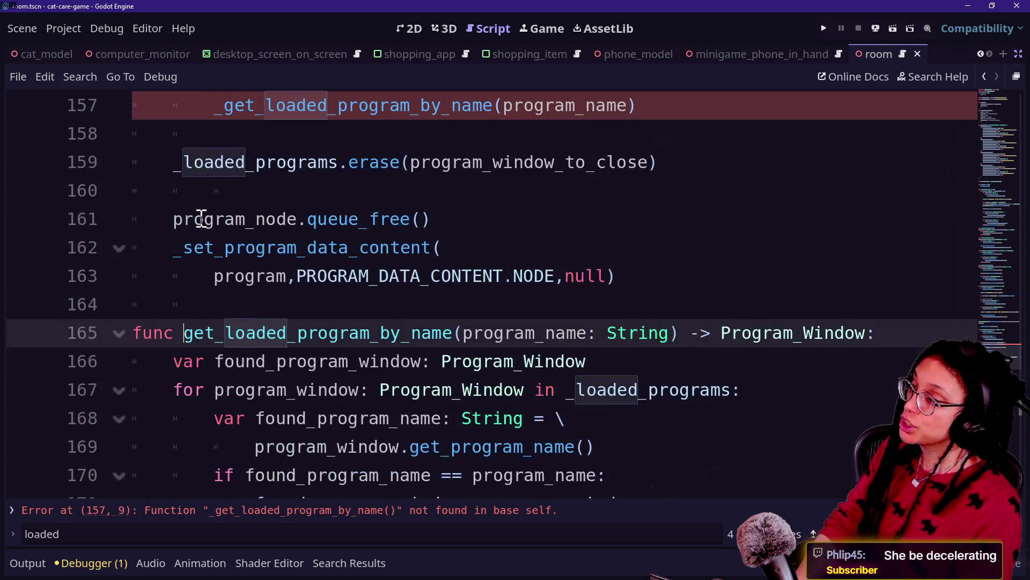
pyautogui.click(217, 107)
pyautogui.press('Delete')
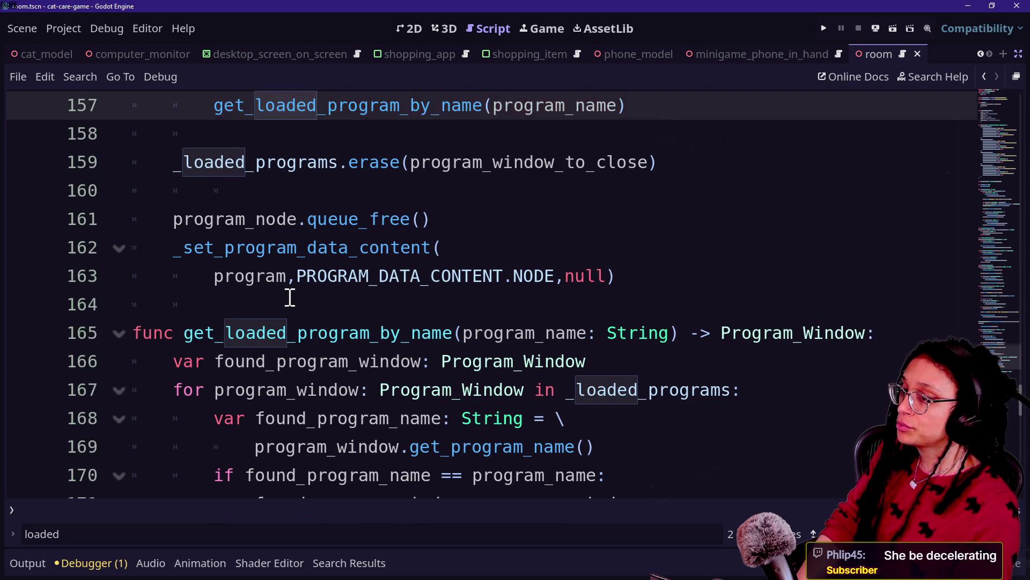
pyautogui.scroll(4, 289, 294)
pyautogui.scroll(-1, 289, 297)
pyautogui.hotkey('ctrl', 's')
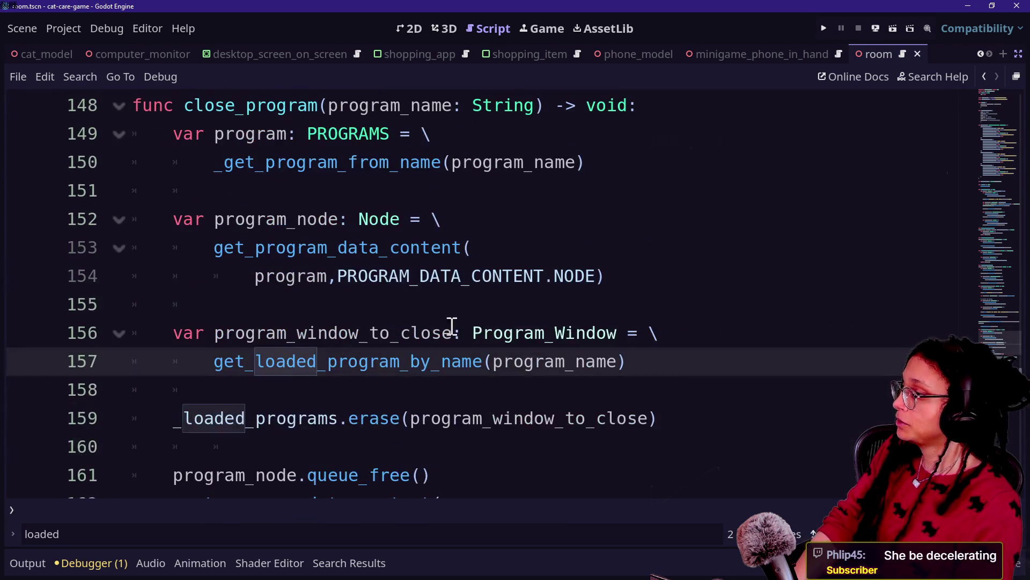
pyautogui.hotkey('shift', 'alt', 'o')
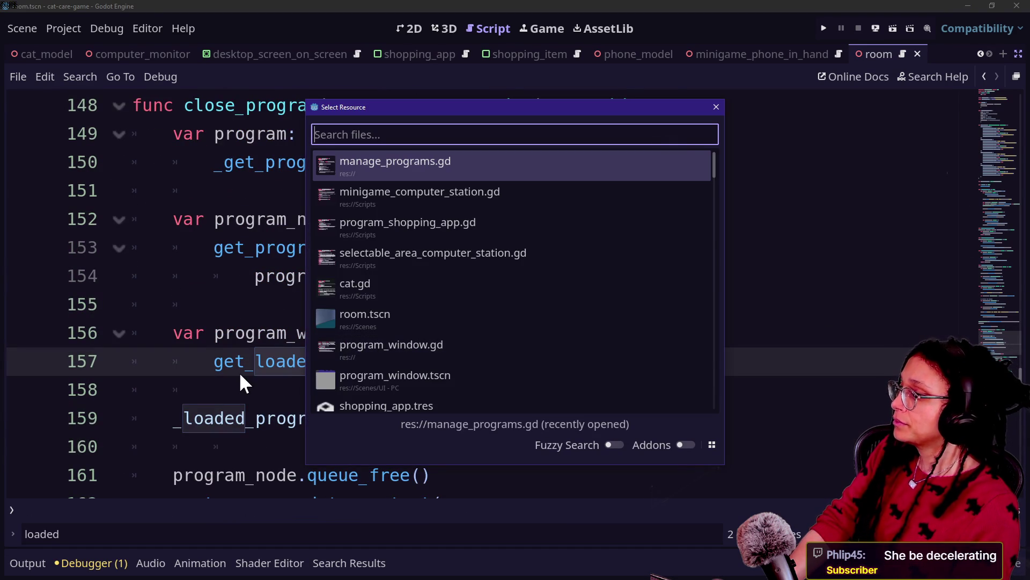
# - In minigame_computer_station.gd, write ManagePrograms.ref.get_loaded_program_by_name( on line 17 via autocomplete
pyautogui.press('Down')
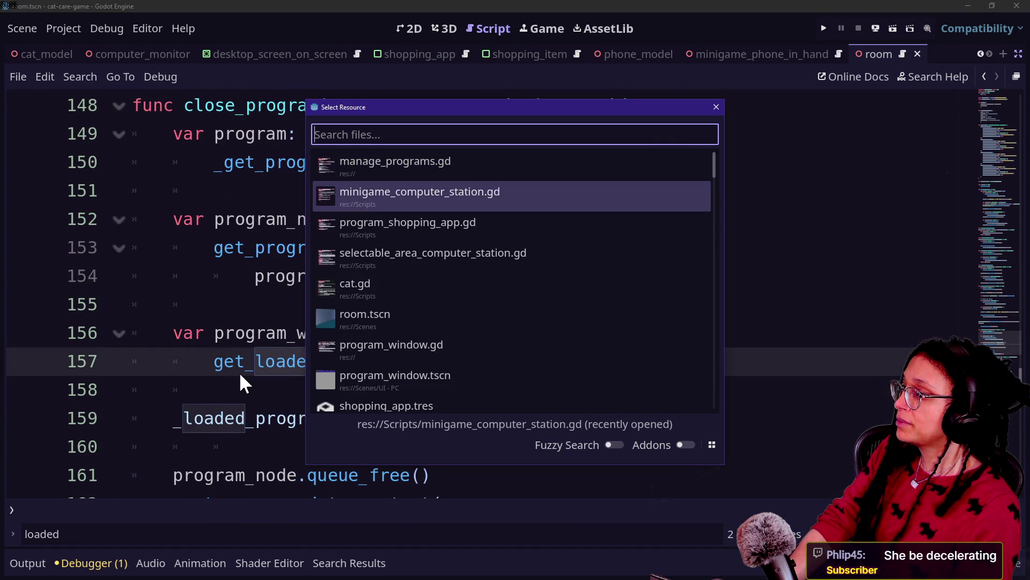
pyautogui.press('Return')
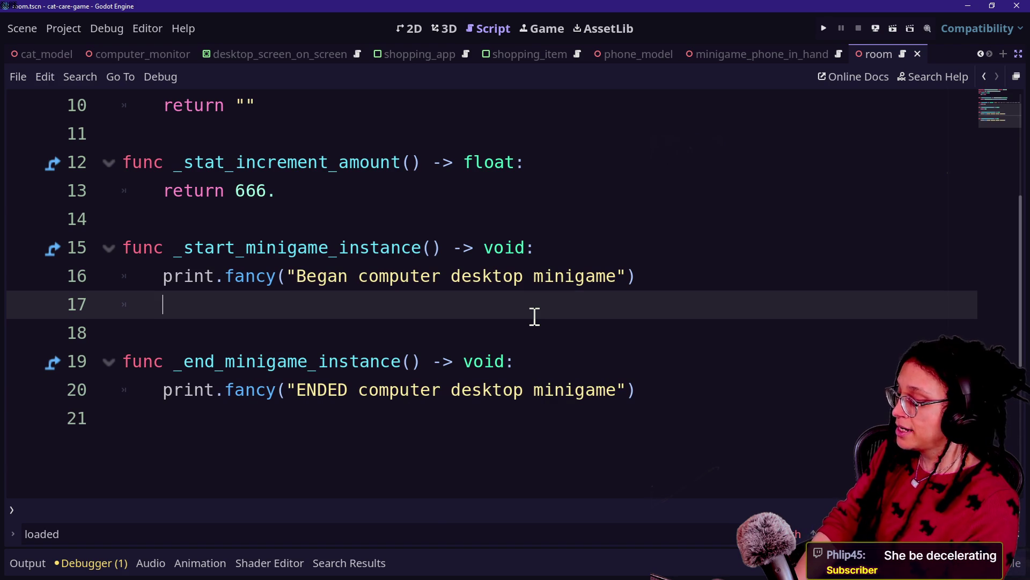
pyautogui.write('Managn')
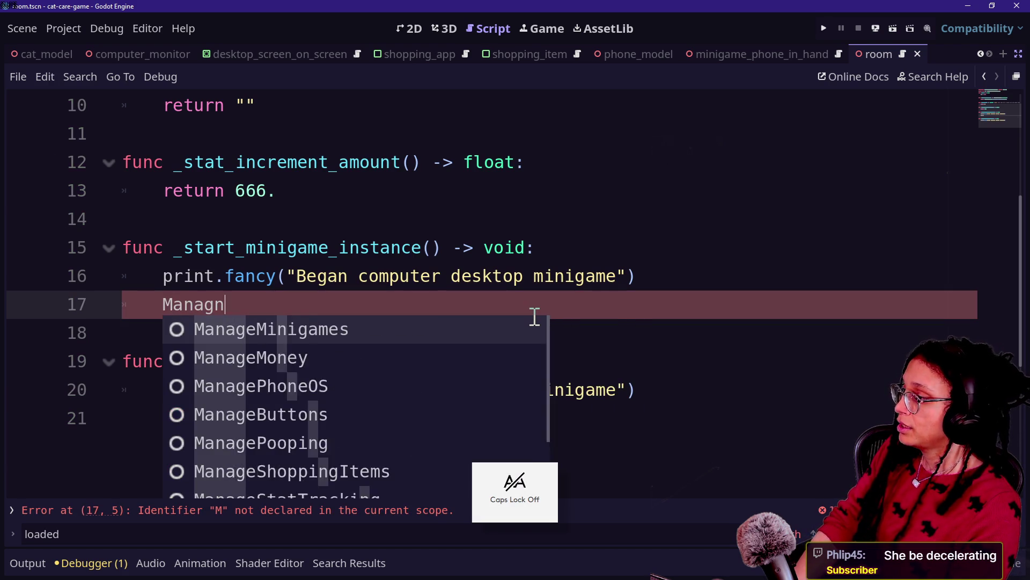
pyautogui.write('eP')
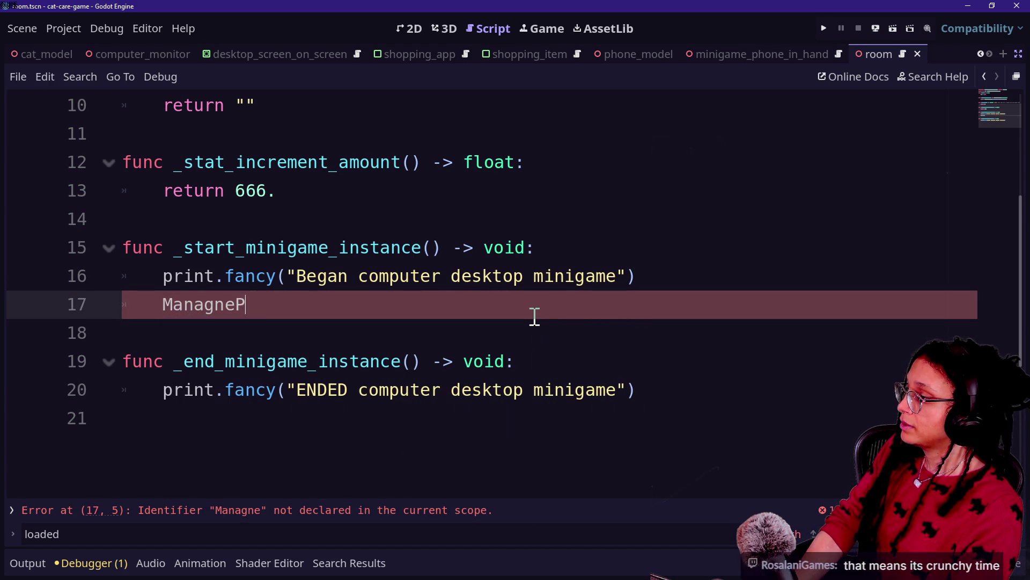
pyautogui.press('BackSpace')
pyautogui.press('BackSpace')
pyautogui.press('BackSpace')
pyautogui.write('eP')
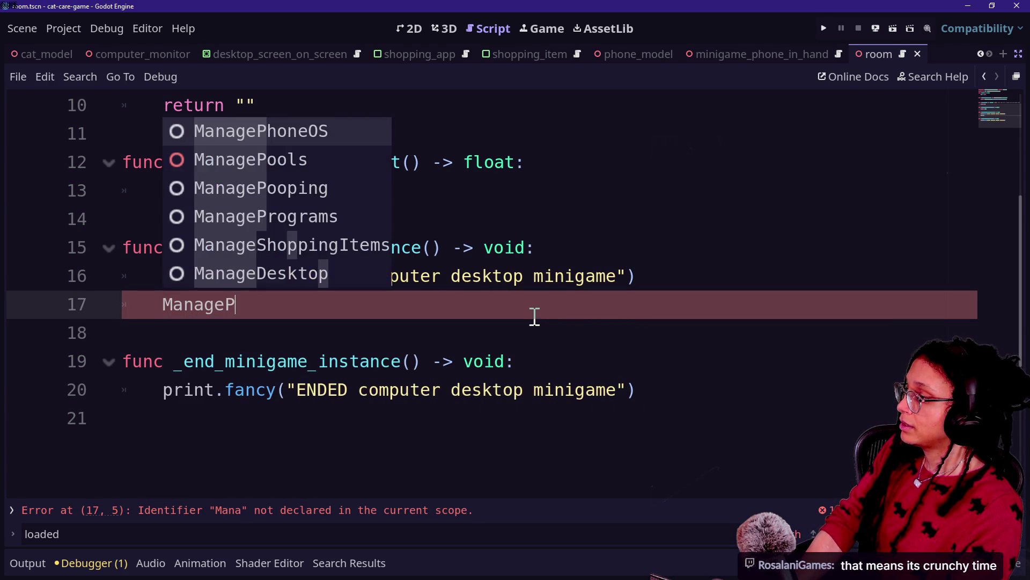
pyautogui.write('r')
pyautogui.press('Return')
pyautogui.write('.r')
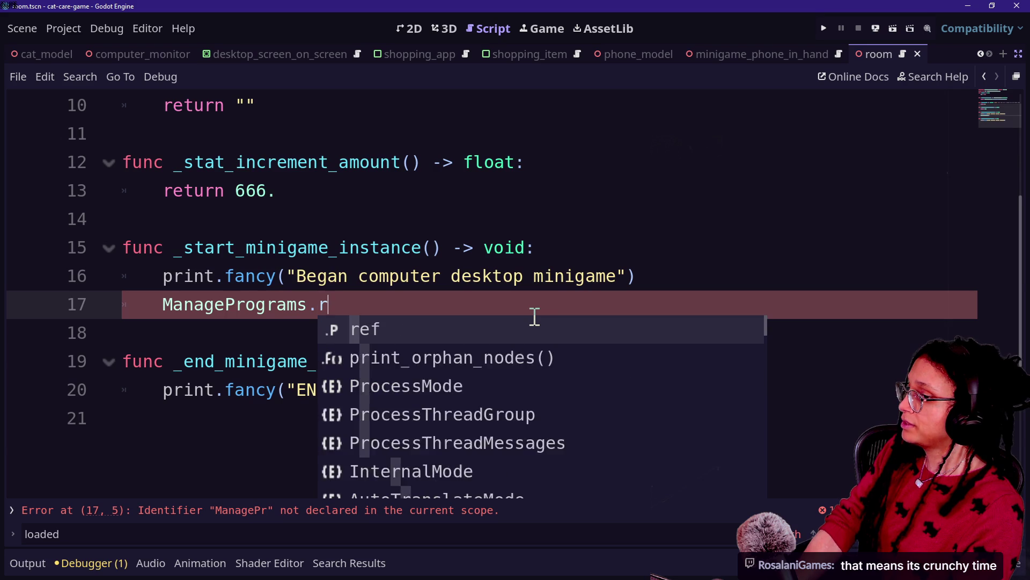
pyautogui.write('ef.get')
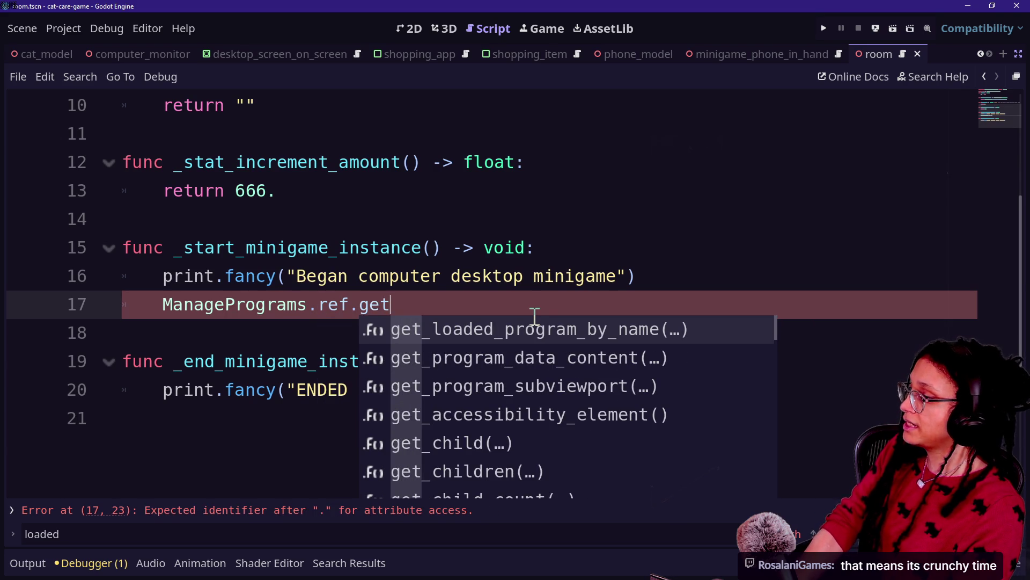
pyautogui.press('Return')
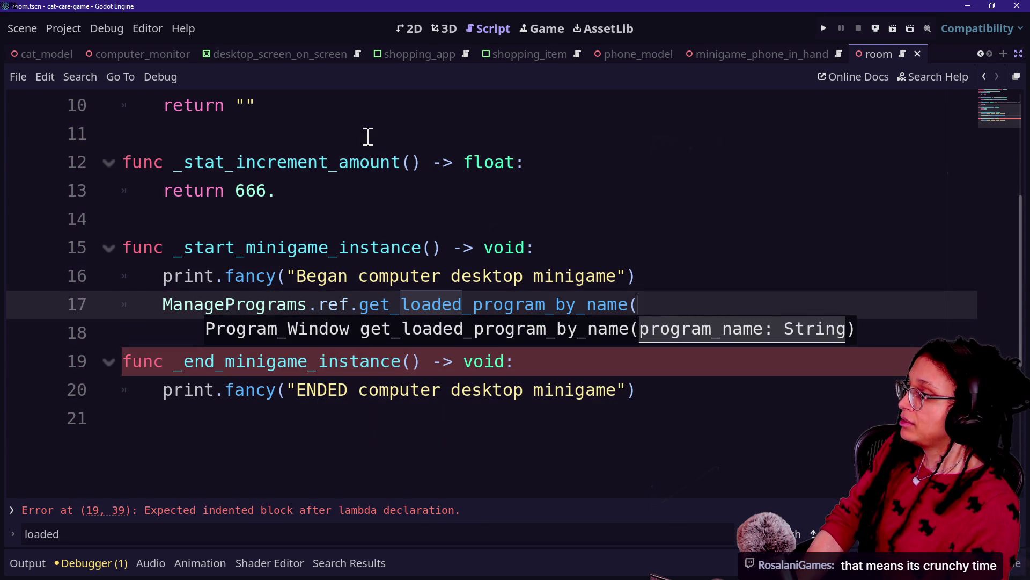
# - Insert an empty line after the print call on line 16
pyautogui.scroll(3, 369, 137)
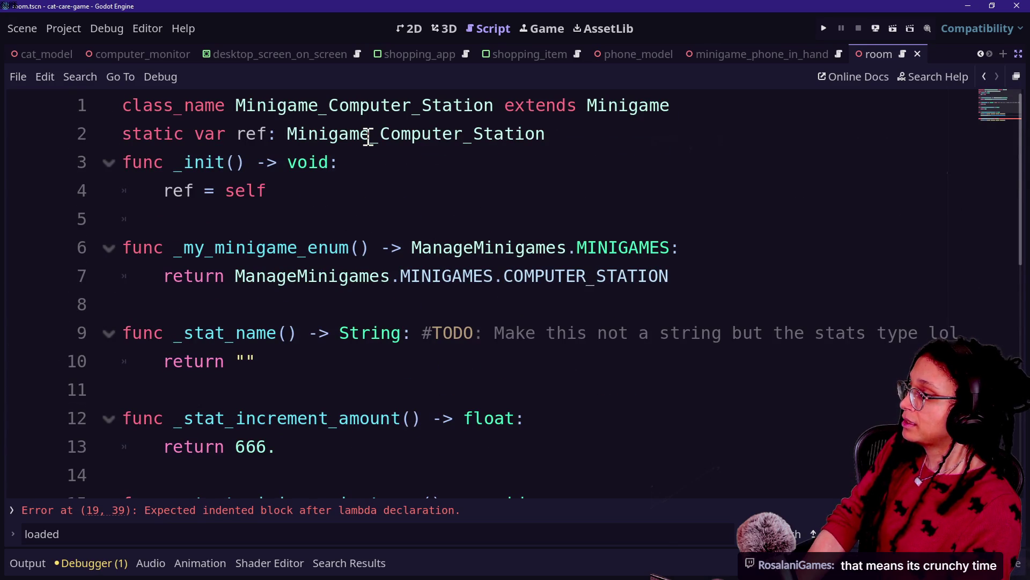
pyautogui.scroll(-6, 473, 264)
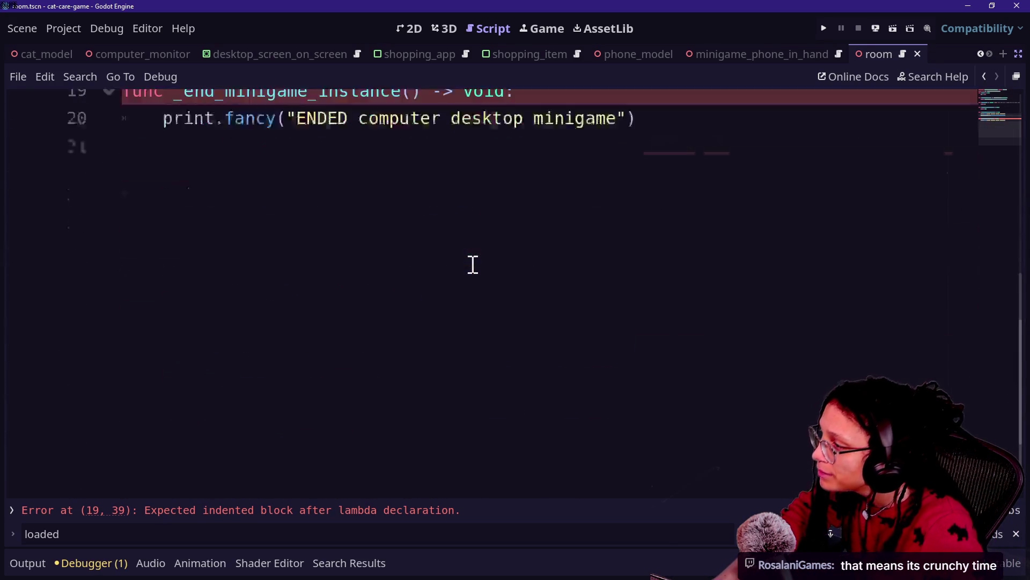
pyautogui.scroll(2, 472, 265)
pyautogui.click(675, 228)
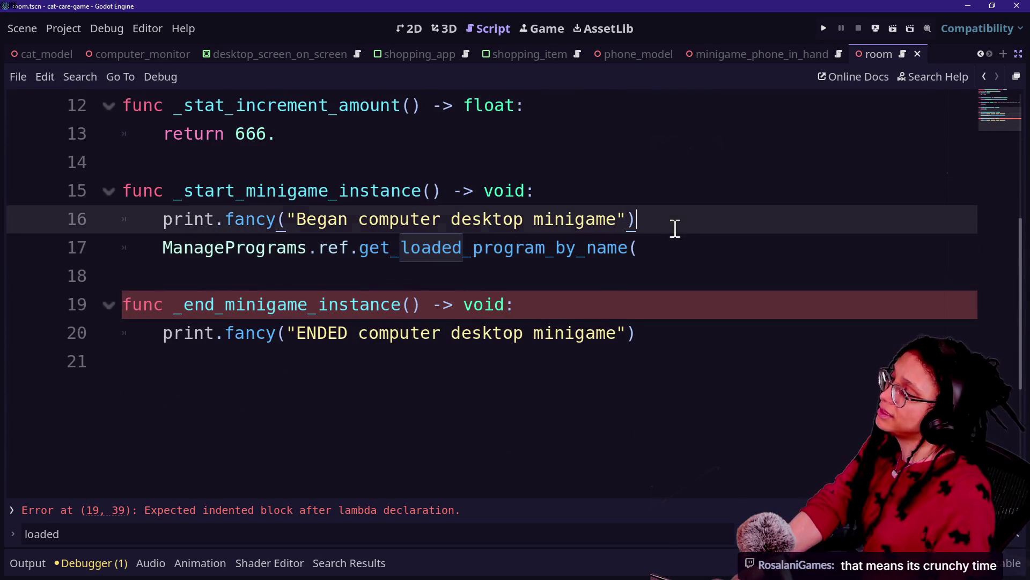
pyautogui.press('Return')
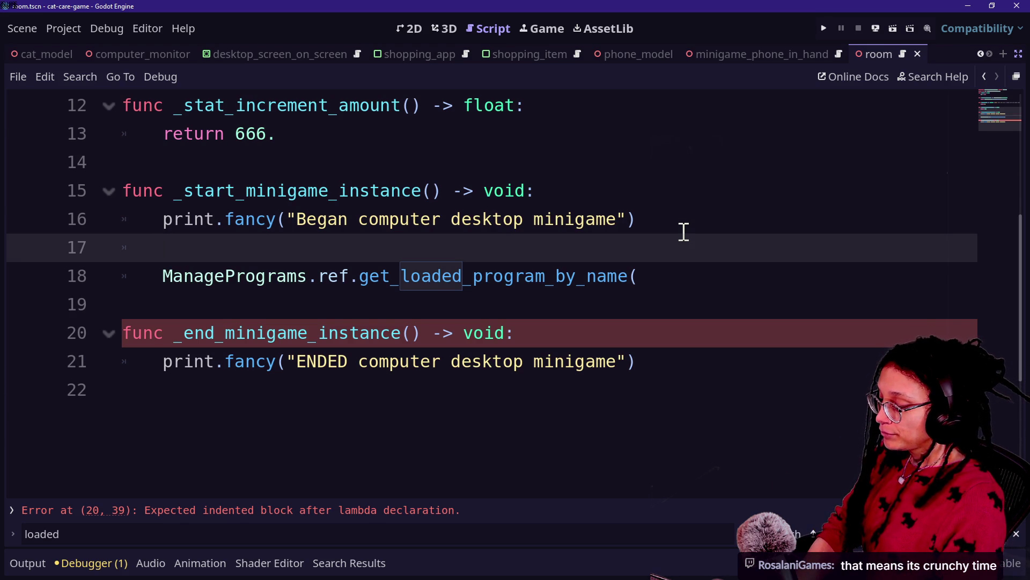
# - Start renaming the line 17 call, replacing its prefix with check_if_ before phone_
pyautogui.write('open_companion_')
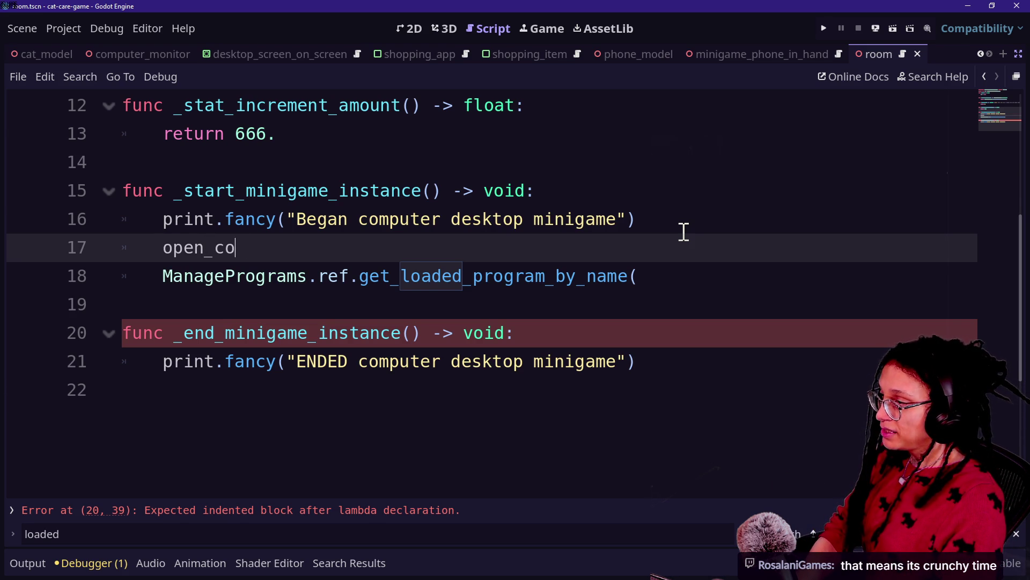
pyautogui.write('phone_')
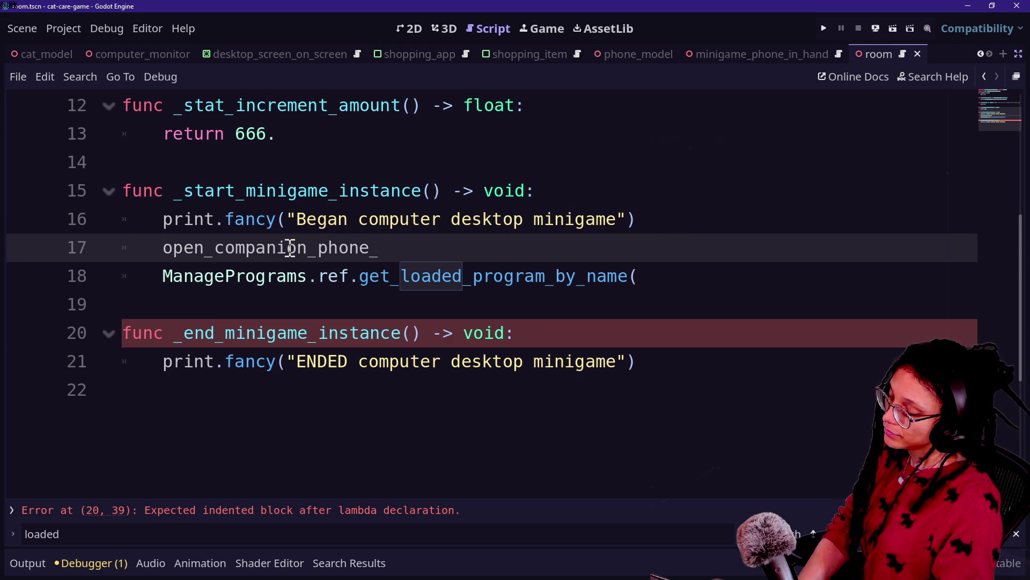
pyautogui.press('Home')
pyautogui.write('decide')
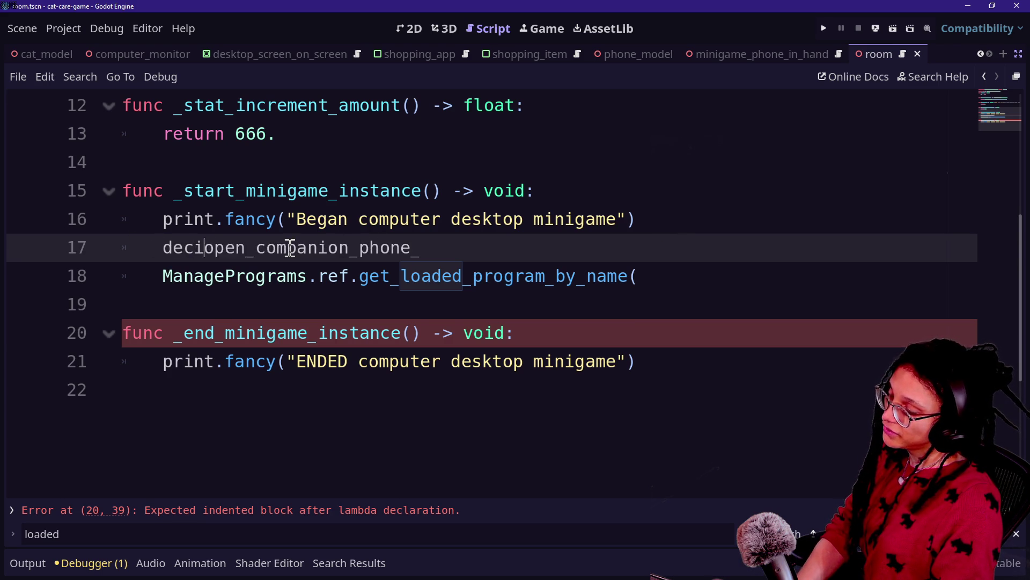
pyautogui.press('BackSpace')
pyautogui.press('BackSpace')
pyautogui.press('BackSpace')
pyautogui.press('BackSpace')
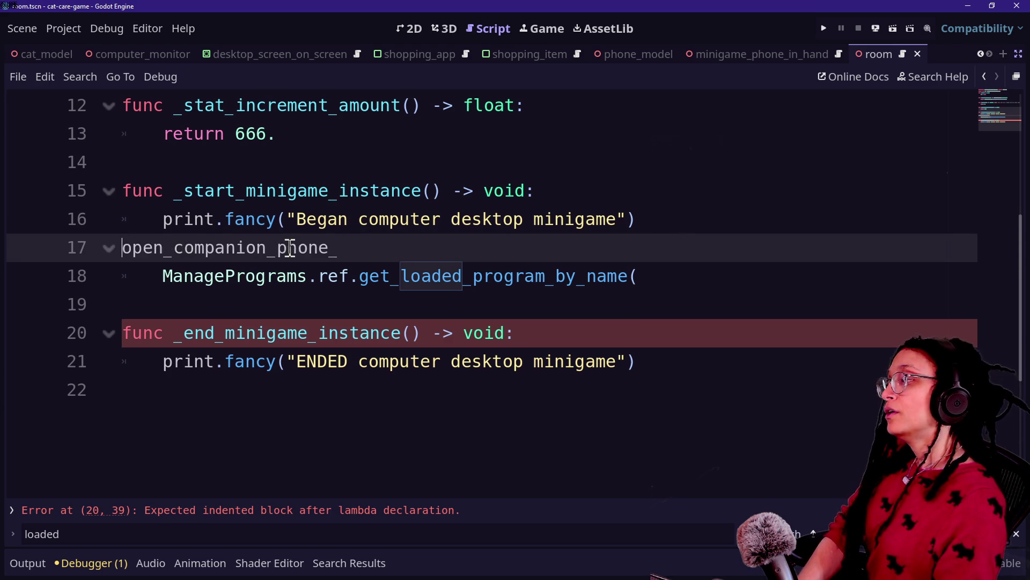
pyautogui.press('Tab')
pyautogui.write('h')
pyautogui.press('BackSpace')
pyautogui.write('evaluage')
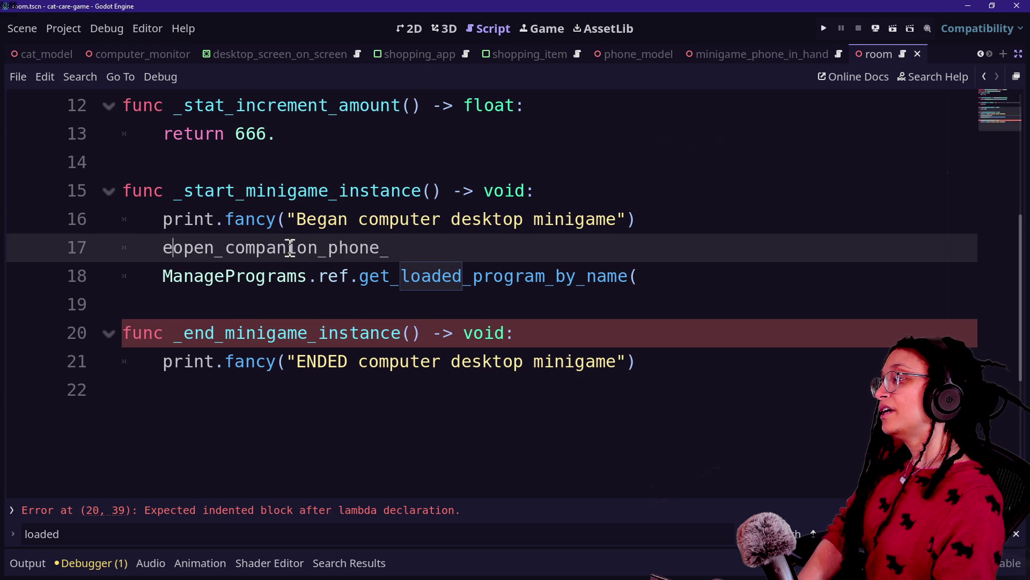
pyautogui.press('BackSpace')
pyautogui.press('BackSpace')
pyautogui.press('BackSpace')
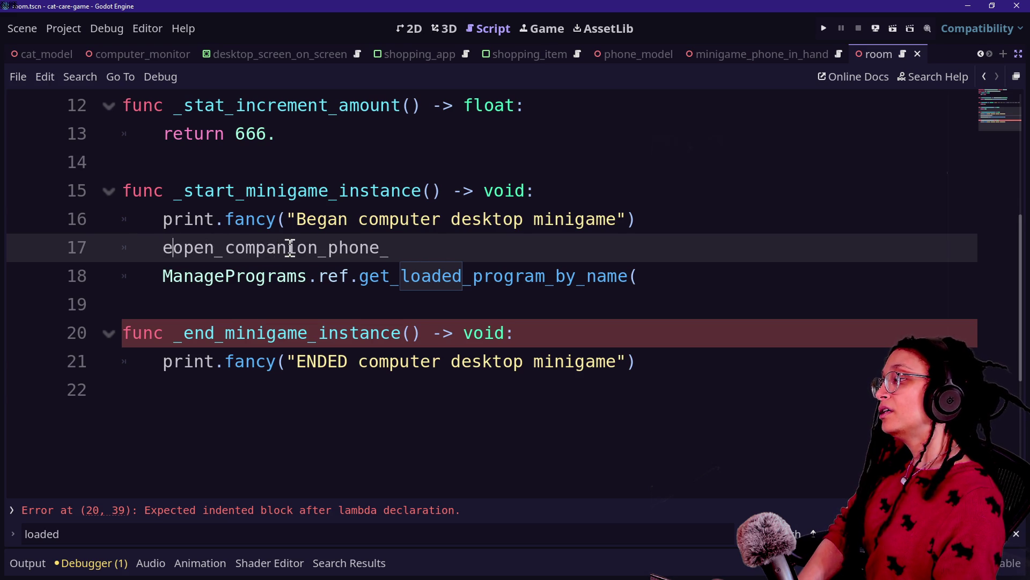
pyautogui.write('e')
pyautogui.press('BackSpace')
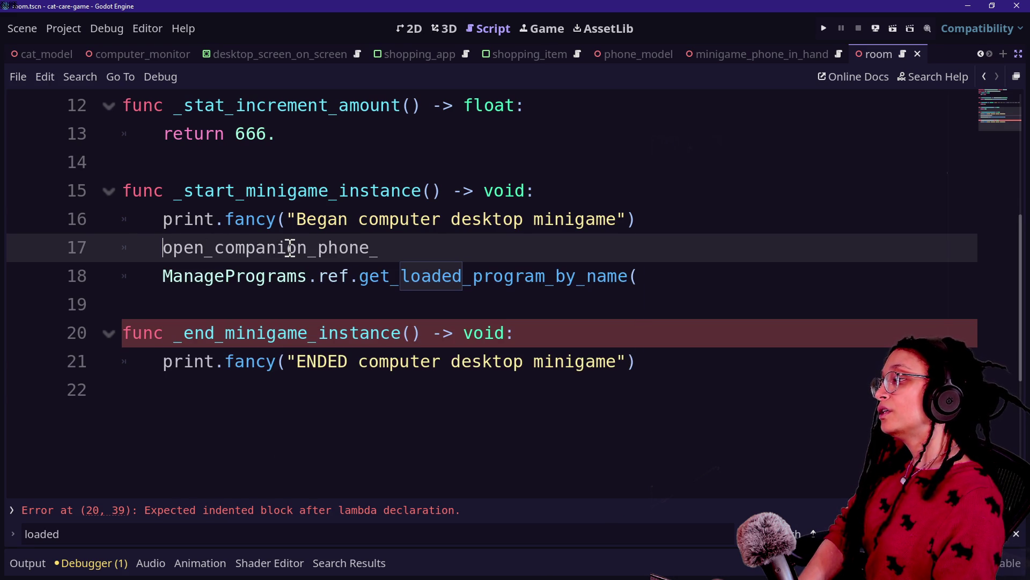
pyautogui.write('check_if_')
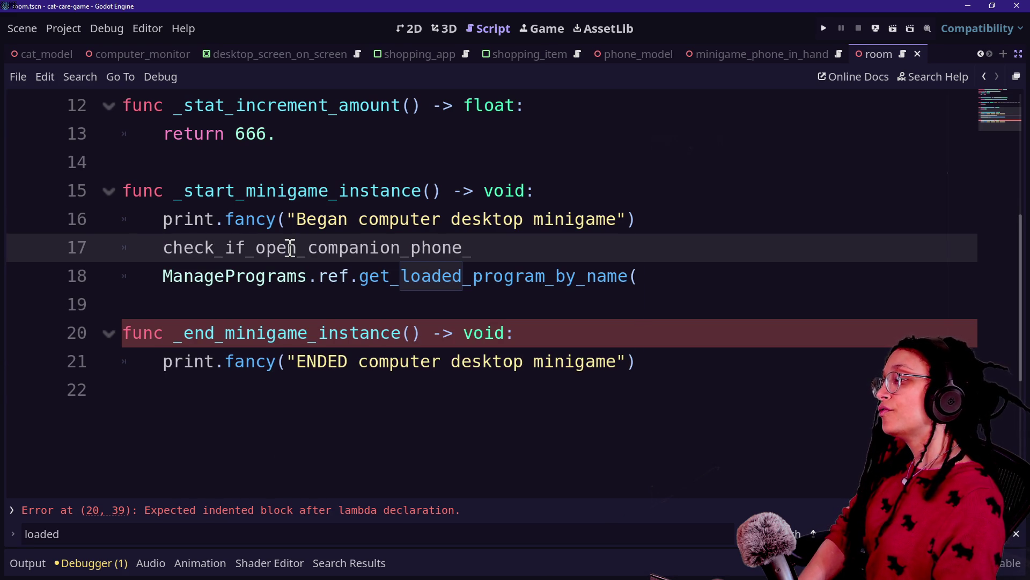
pyautogui.press('Delete')
pyautogui.press('Delete')
pyautogui.press('Delete')
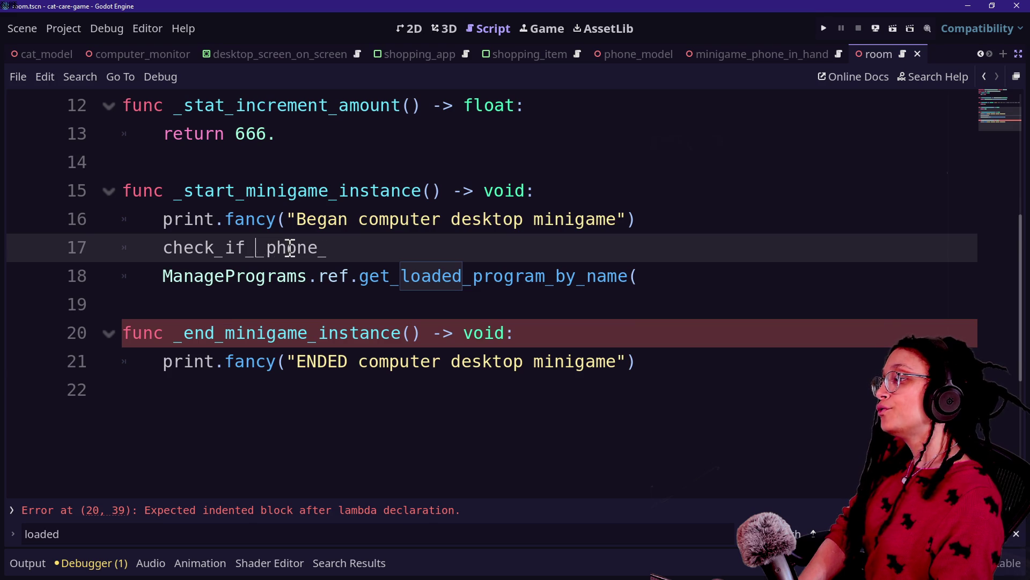
pyautogui.press('Delete')
# - Finish the line 17 call as _check_if_phone_should_also_open()
pyautogui.click(334, 249)
pyautogui.write('should')
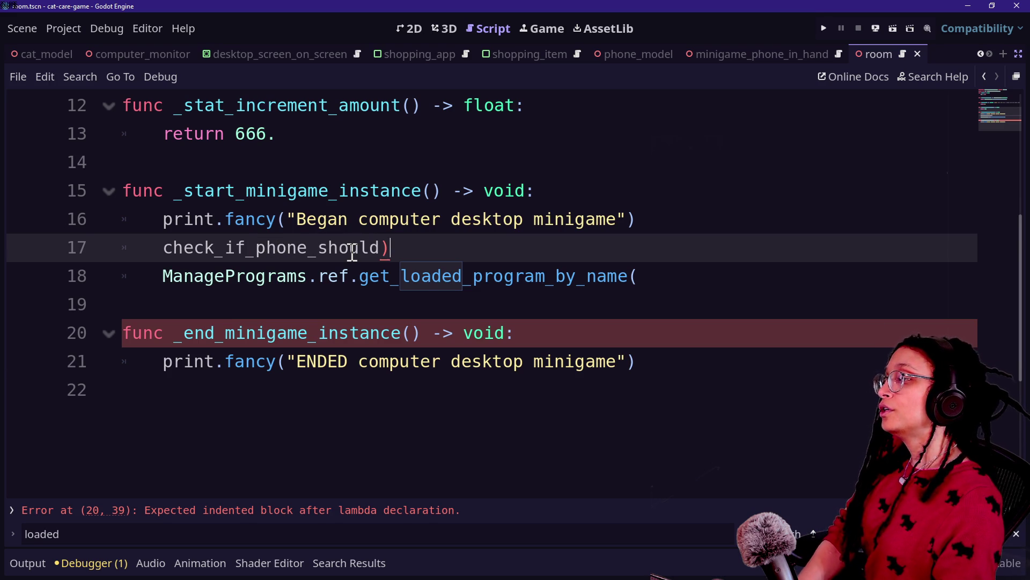
pyautogui.write('_also')
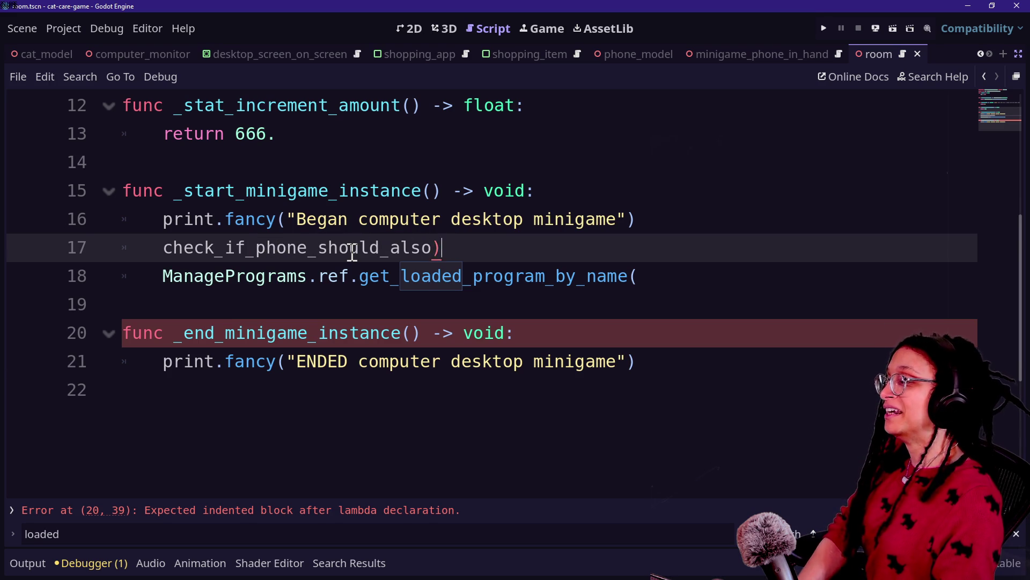
pyautogui.press('BackSpace')
pyautogui.write('ope')
pyautogui.press('BackSpace')
pyautogui.press('BackSpace')
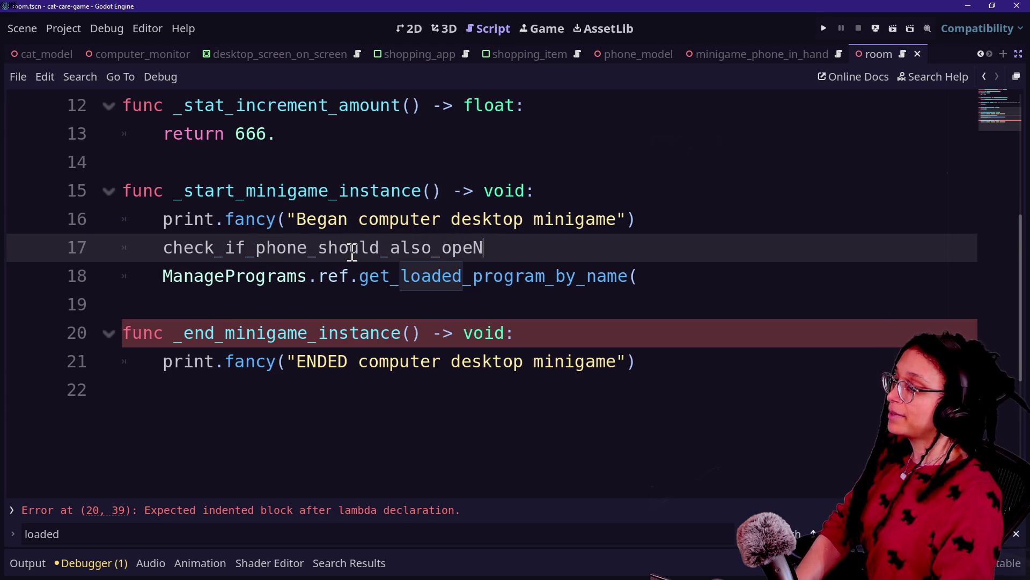
pyautogui.press('BackSpace')
pyautogui.write('n')
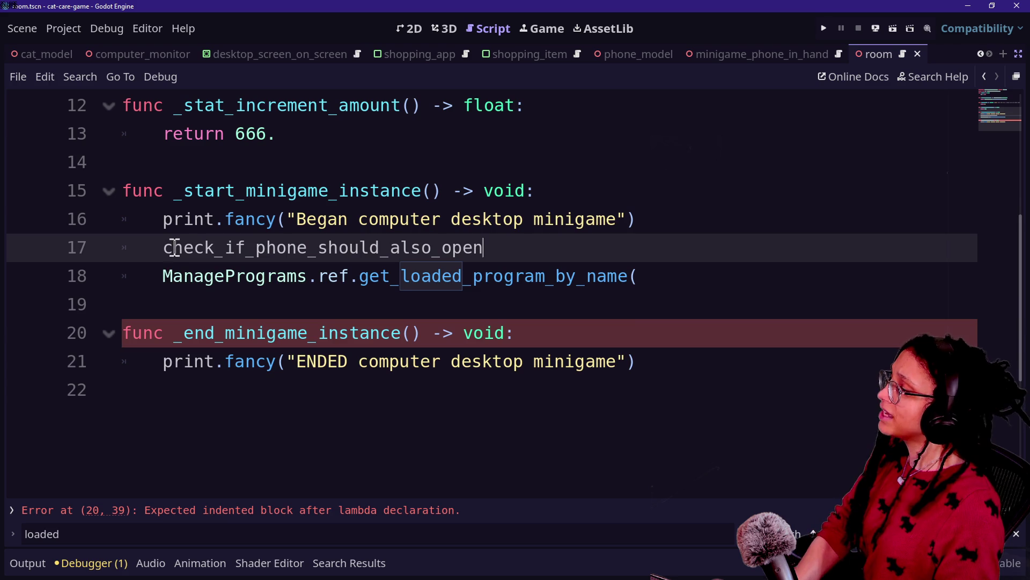
pyautogui.click(160, 246)
pyautogui.write('_')
pyautogui.click(608, 269)
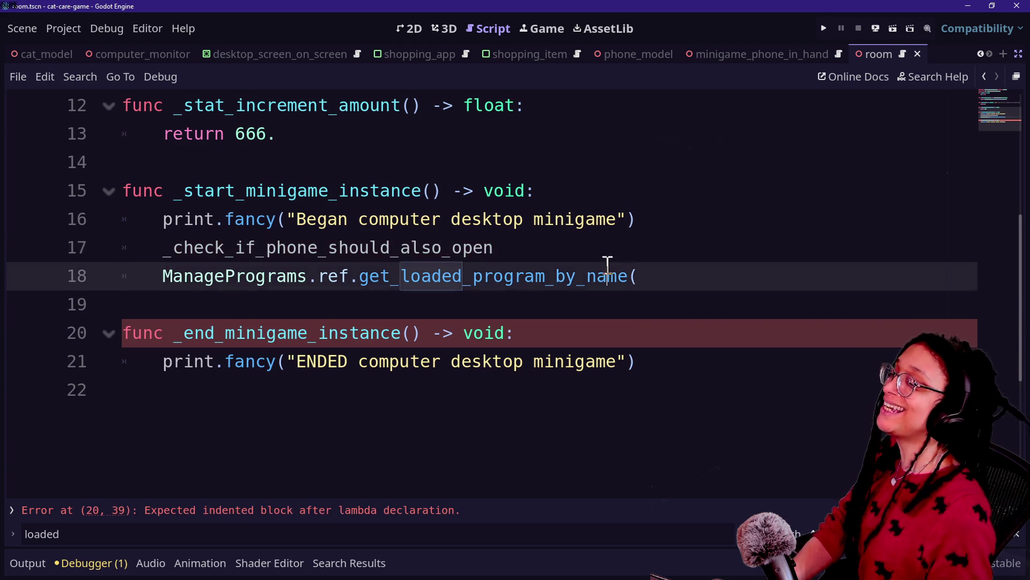
pyautogui.click(601, 245)
pyautogui.write(')')
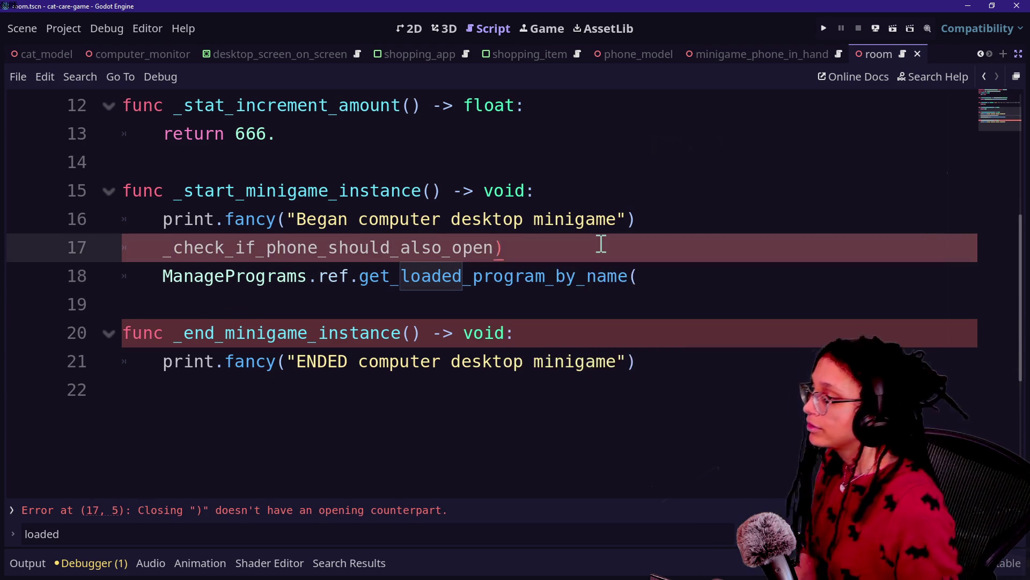
pyautogui.press('BackSpace')
pyautogui.press('BackSpace')
pyautogui.write('n()')
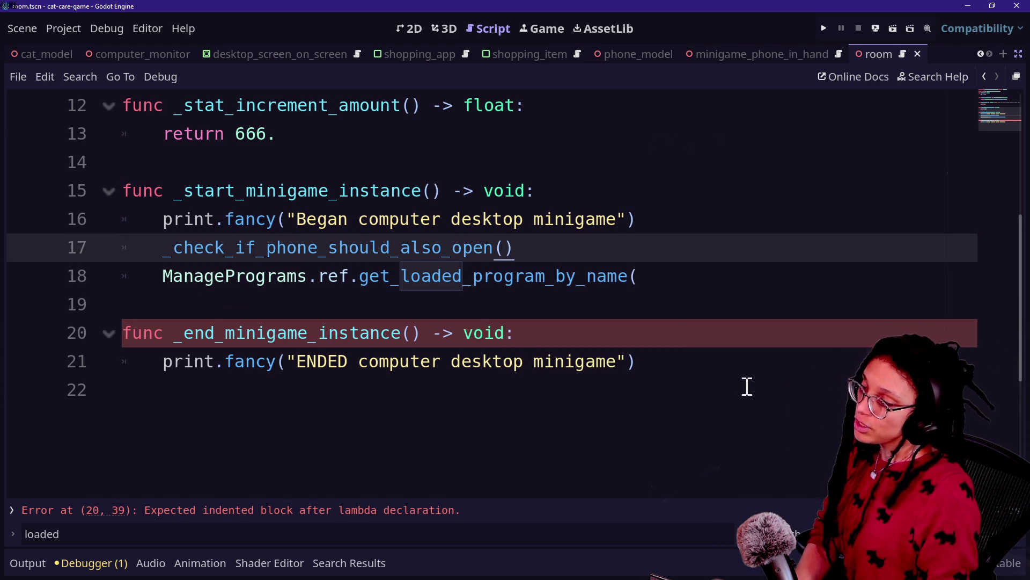
# - Begin a new func _check_if_phone_should_also_open header below the end-minigame function
pyautogui.click(746, 370)
pyautogui.press('Return')
pyautogui.press('Return')
pyautogui.press('BackSpace')
pyautogui.write('unc _check')
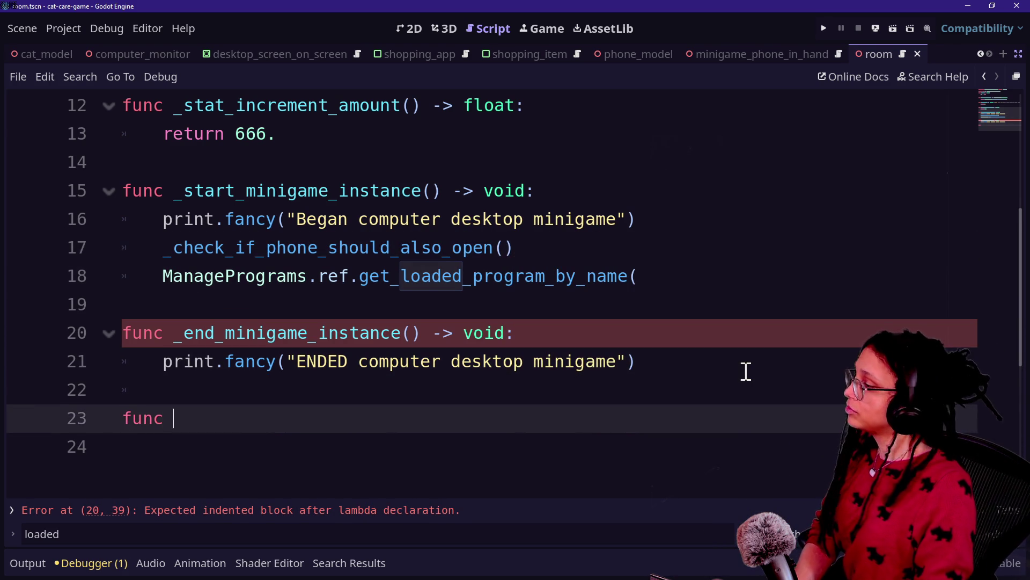
pyautogui.write('_if')
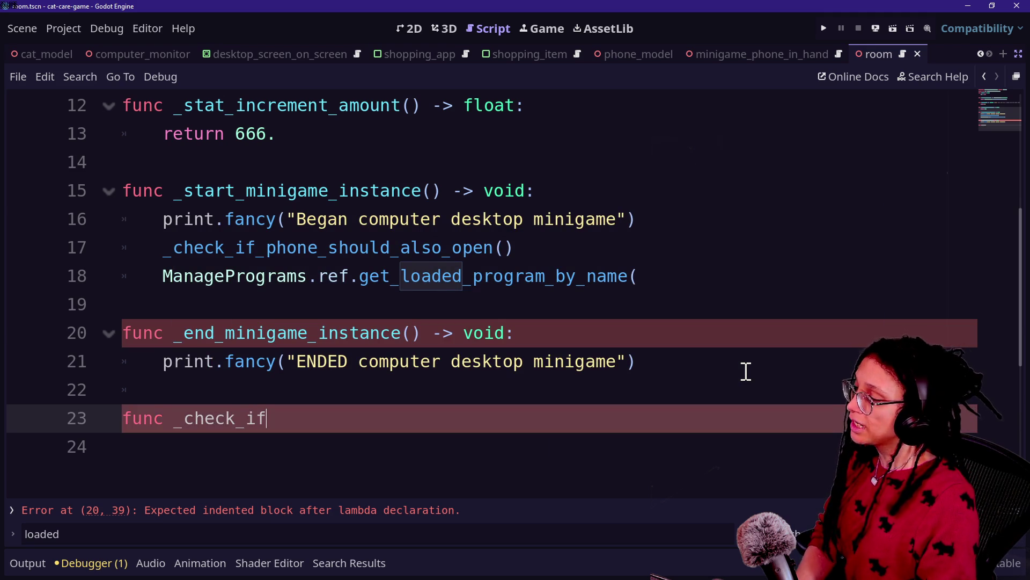
pyautogui.write('_phone_shou')
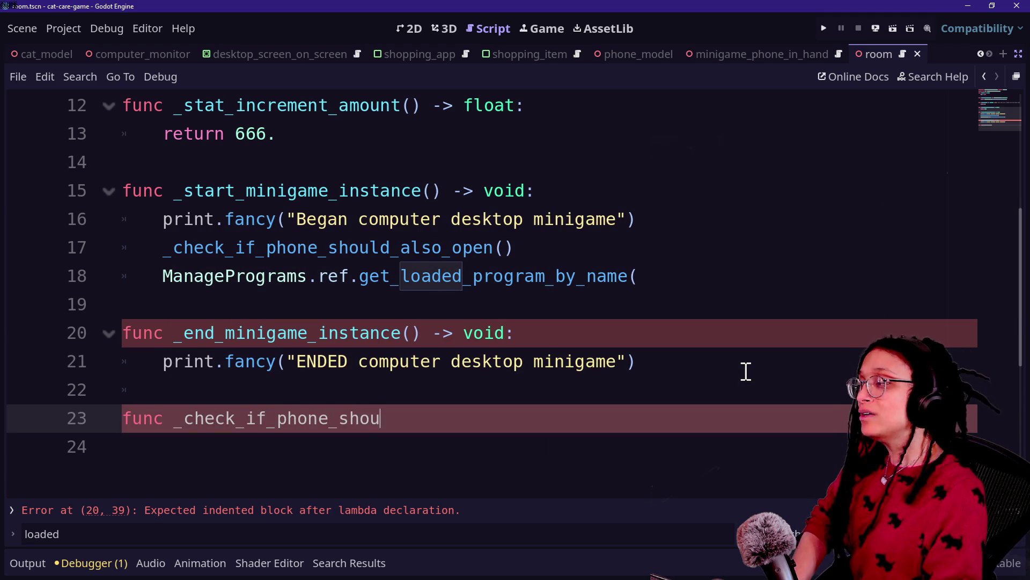
pyautogui.write('ld_also_goe')
pyautogui.press('BackSpace')
pyautogui.press('BackSpace')
pyautogui.press('BackSpace')
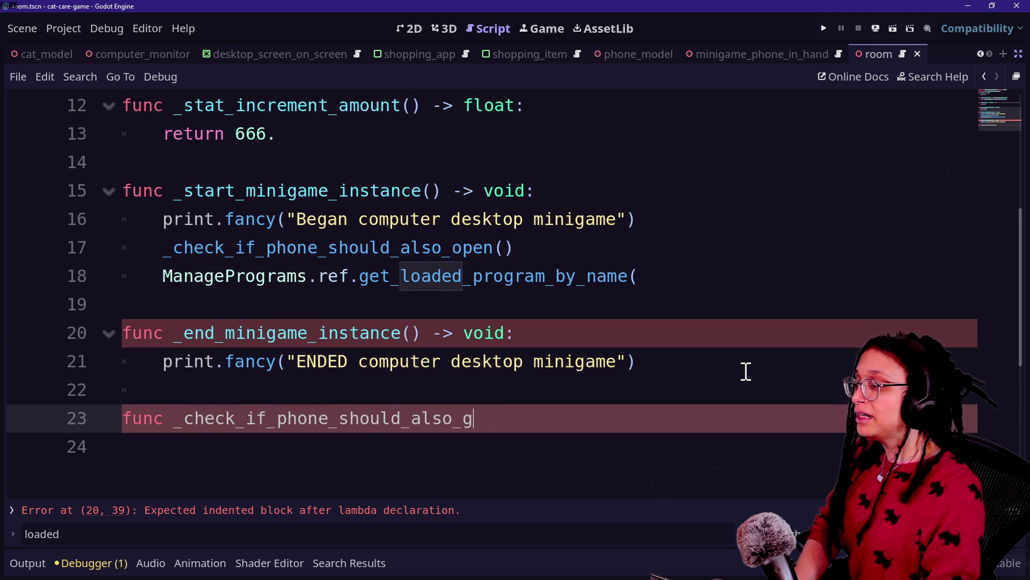
pyautogui.write('open(')
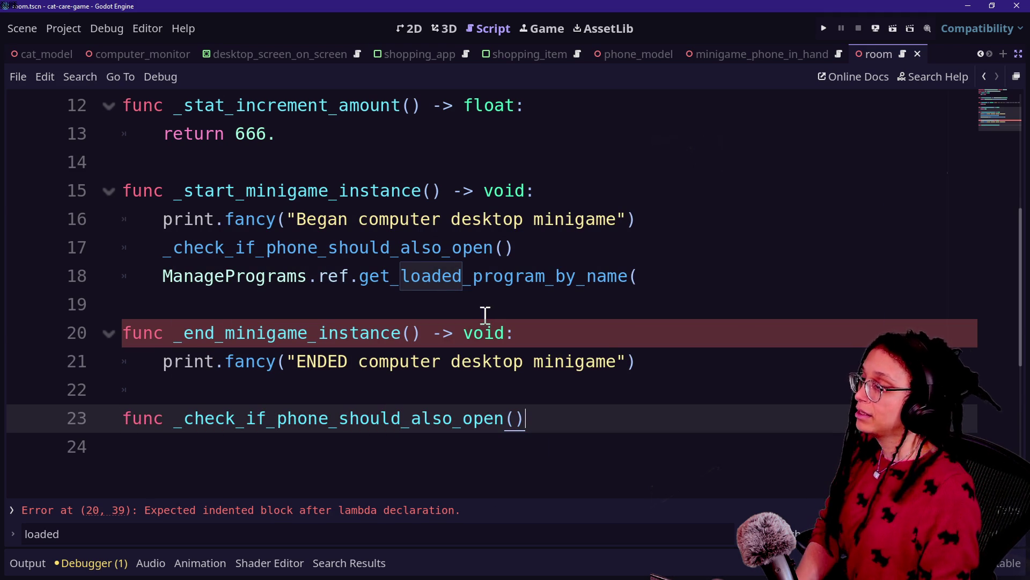
# - Complete the header with -> void: and move the ManagePrograms lookup line into its body
pyautogui.click(708, 264)
pyautogui.hotkey('ctrl', 'shift', 'k')
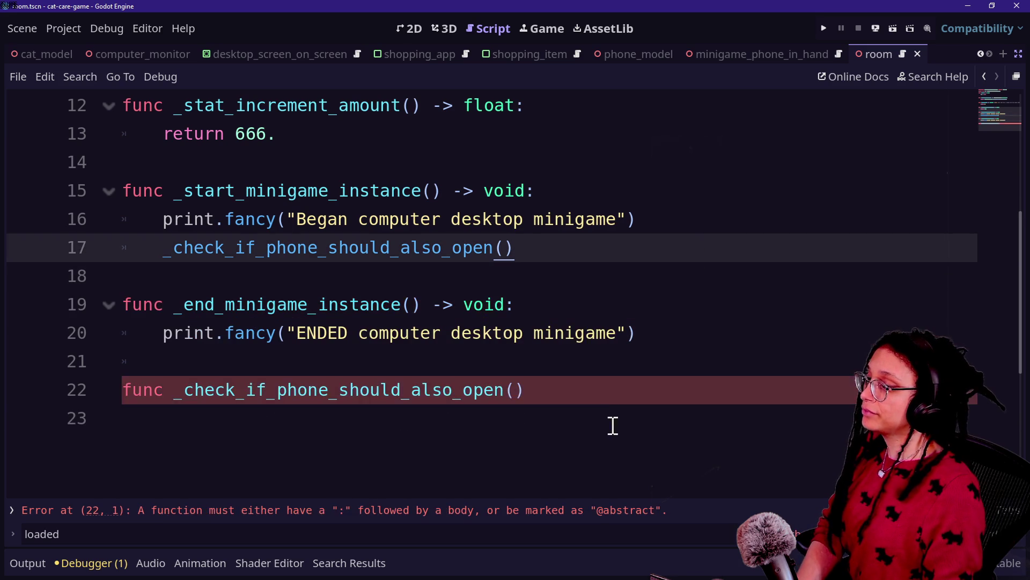
pyautogui.click(605, 399)
pyautogui.write('-> v')
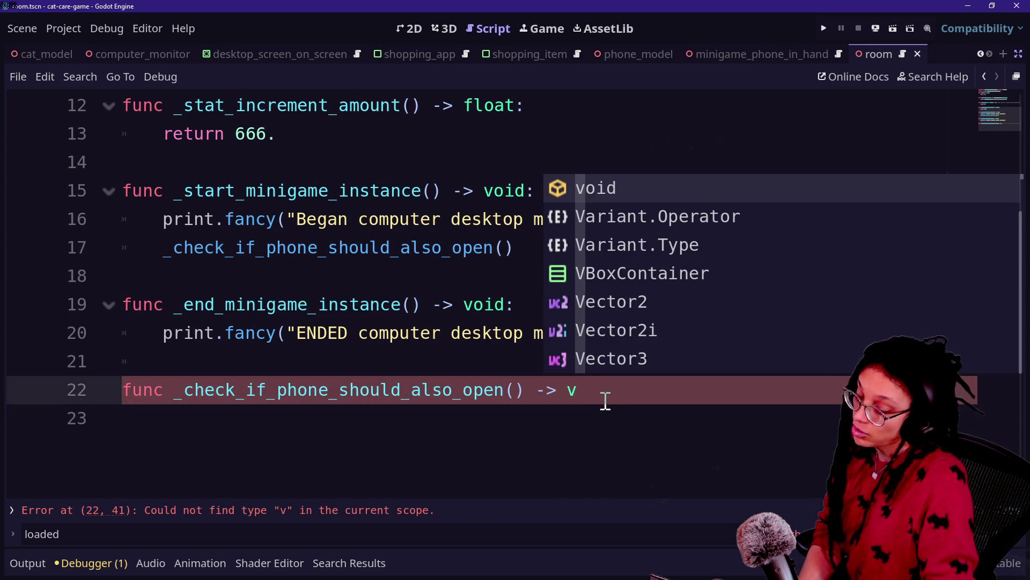
pyautogui.write('oid:')
pyautogui.press('Return')
pyautogui.press('Return')
pyautogui.write('ManagePrograms.ref.get_loaded_program_by_name(')
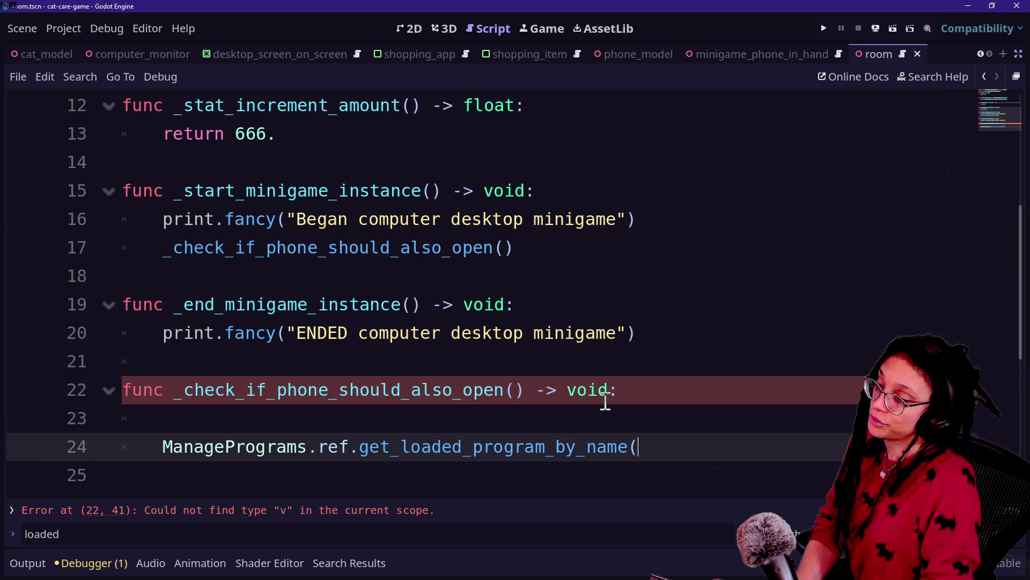
pyautogui.click(499, 424)
pyautogui.press('BackSpace')
pyautogui.press('BackSpace')
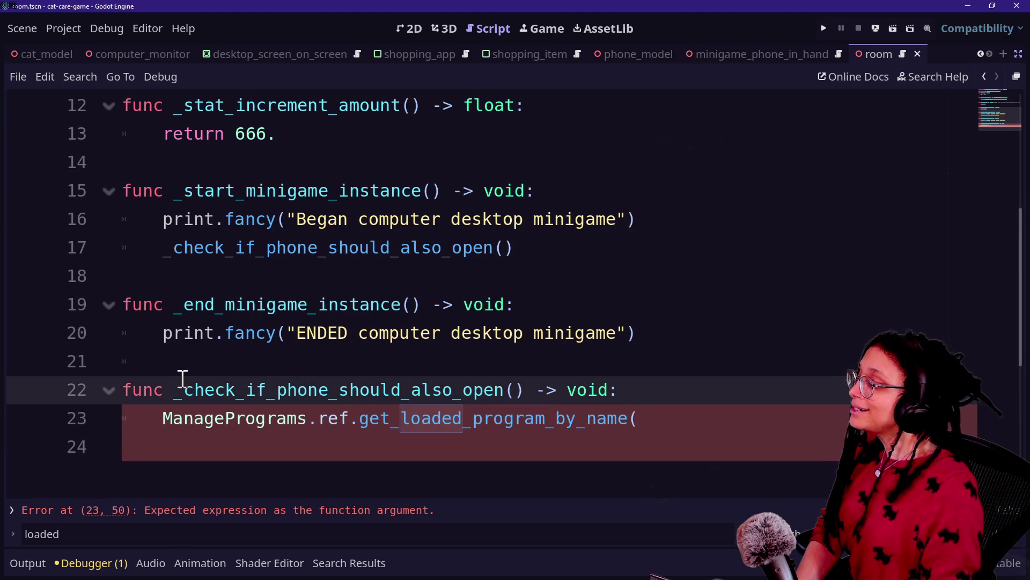
# - Declare var loaded_program: Program_Window assigned from the lookup, continued with a backslash
pyautogui.moveTo(183, 389); pyautogui.dragTo(593, 390)
pyautogui.click(733, 437)
pyautogui.click(609, 418)
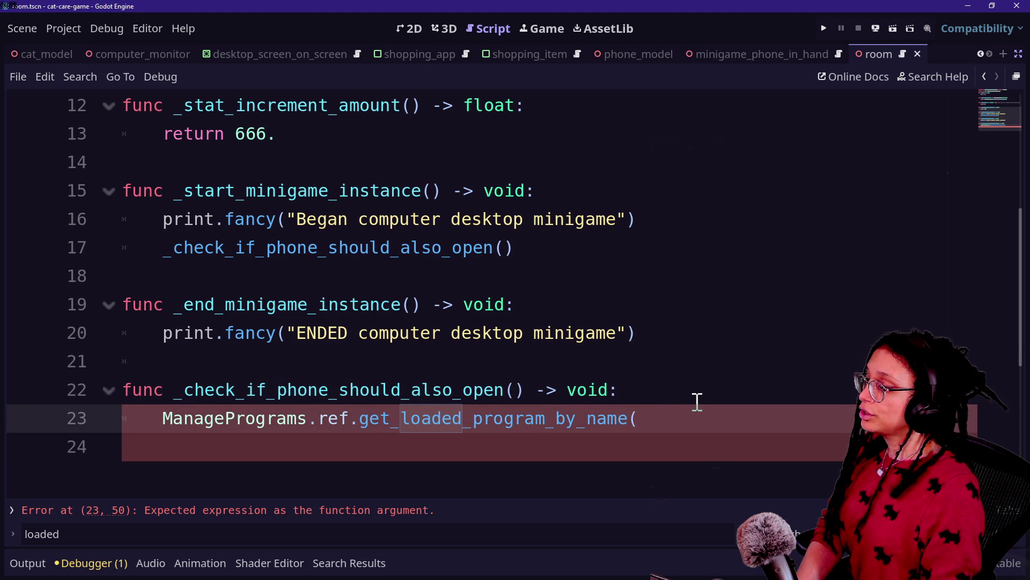
pyautogui.click(682, 421)
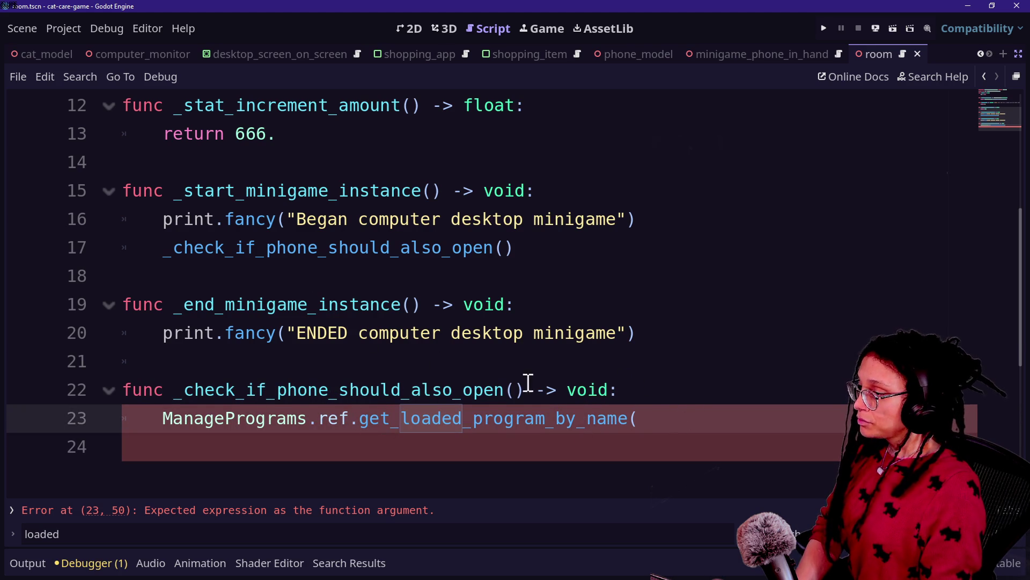
pyautogui.click(628, 390)
pyautogui.press('Return')
pyautogui.write('var')
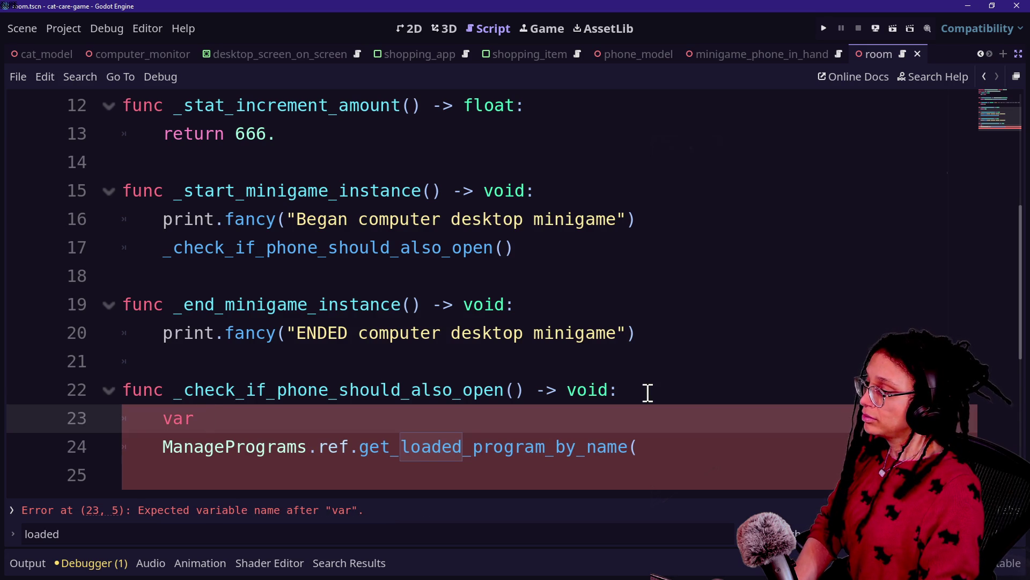
pyautogui.write(' loaded_program: Pro')
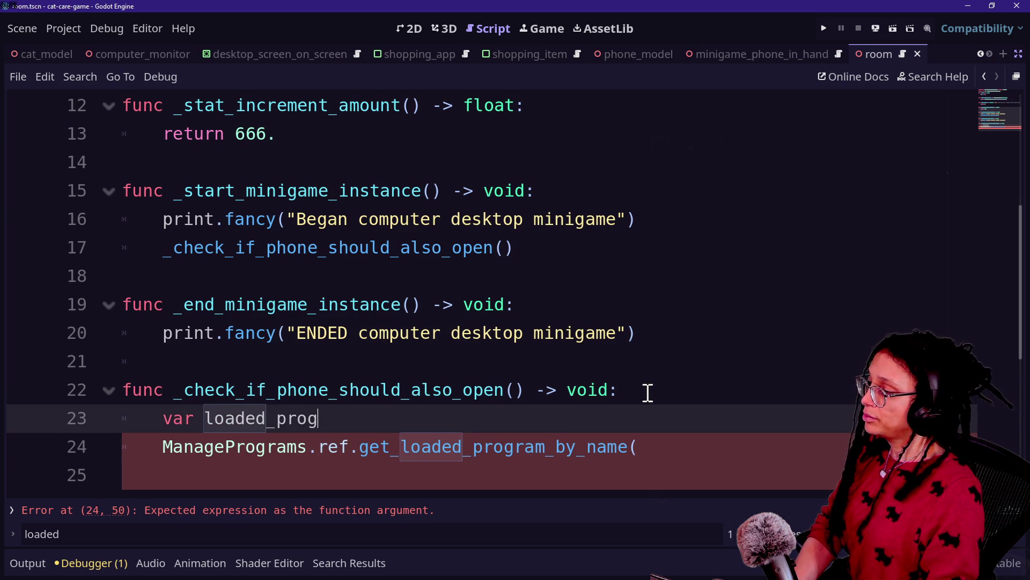
pyautogui.write('gram_window')
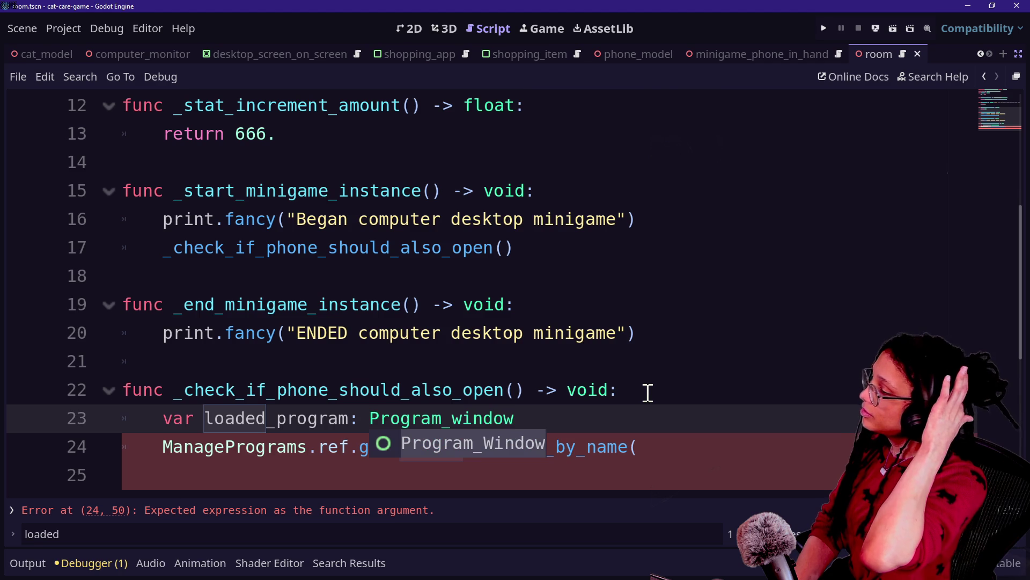
pyautogui.press('BackSpace')
pyautogui.press('BackSpace')
pyautogui.press('BackSpace')
pyautogui.write('Wi')
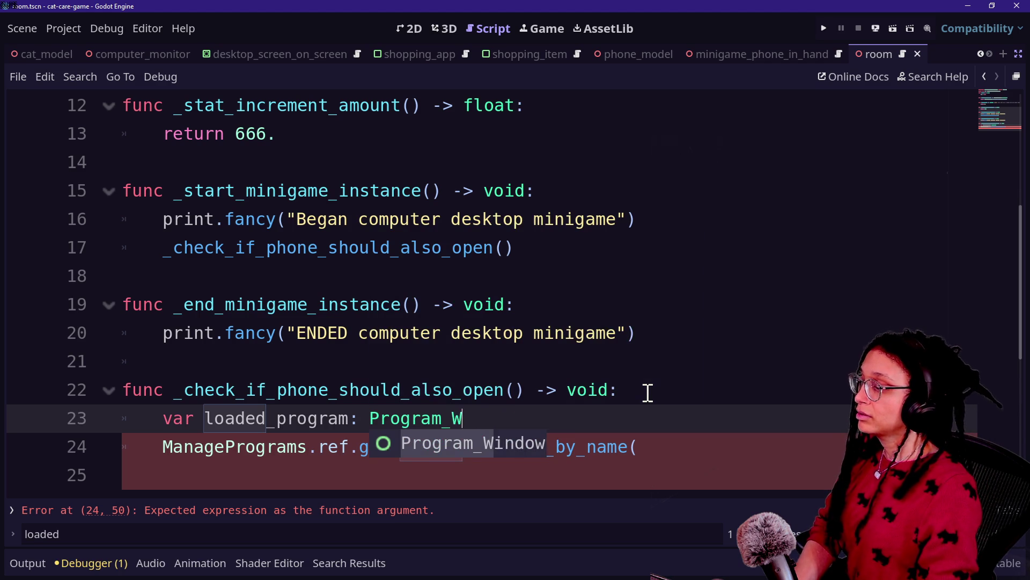
pyautogui.press('Return')
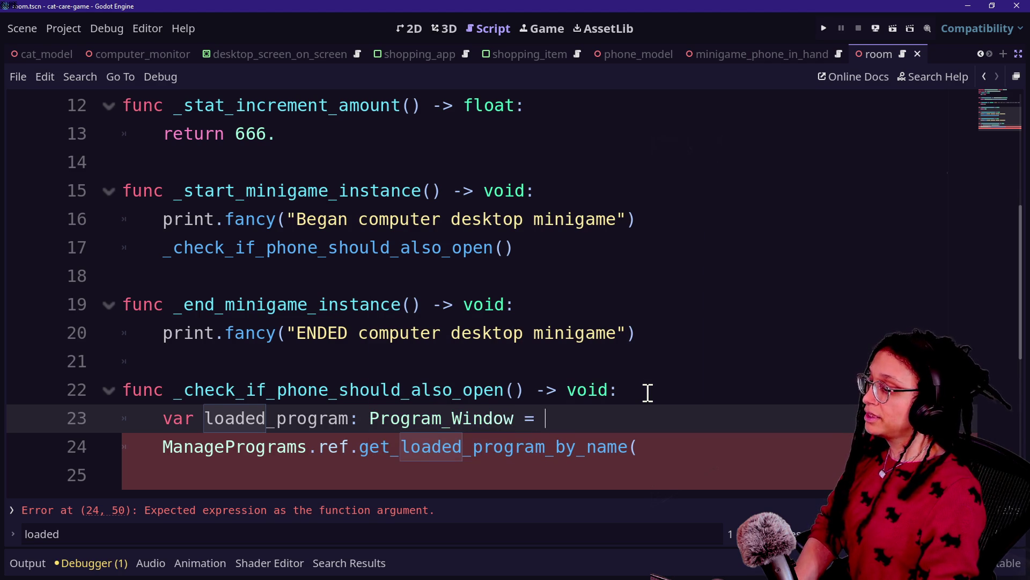
pyautogui.write('\\')
# - Indent the continued lookup call and open a new line for its argument
pyautogui.click(163, 447)
pyautogui.press('Tab')
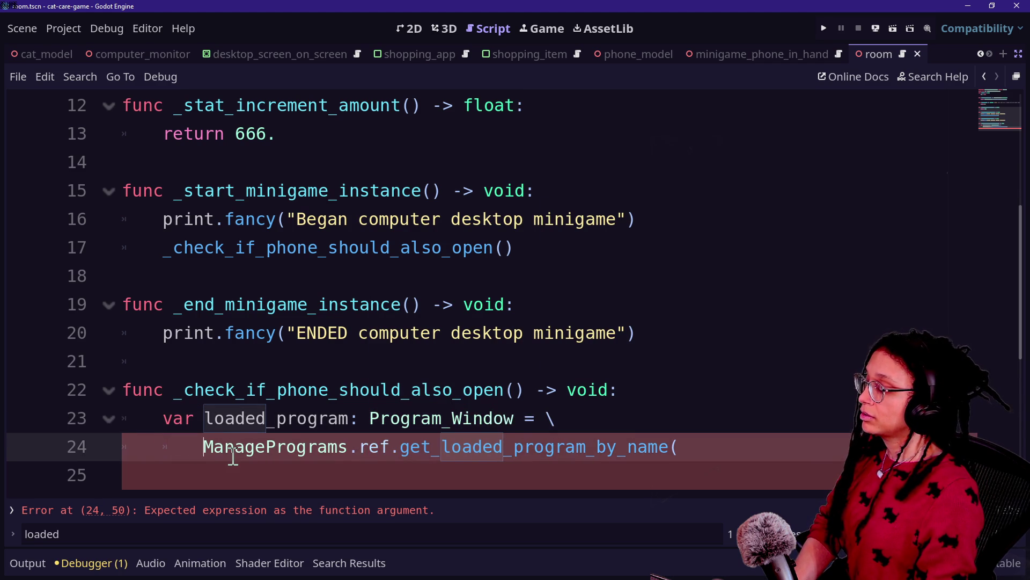
pyautogui.moveTo(204, 446); pyautogui.dragTo(681, 449)
pyautogui.click(682, 449)
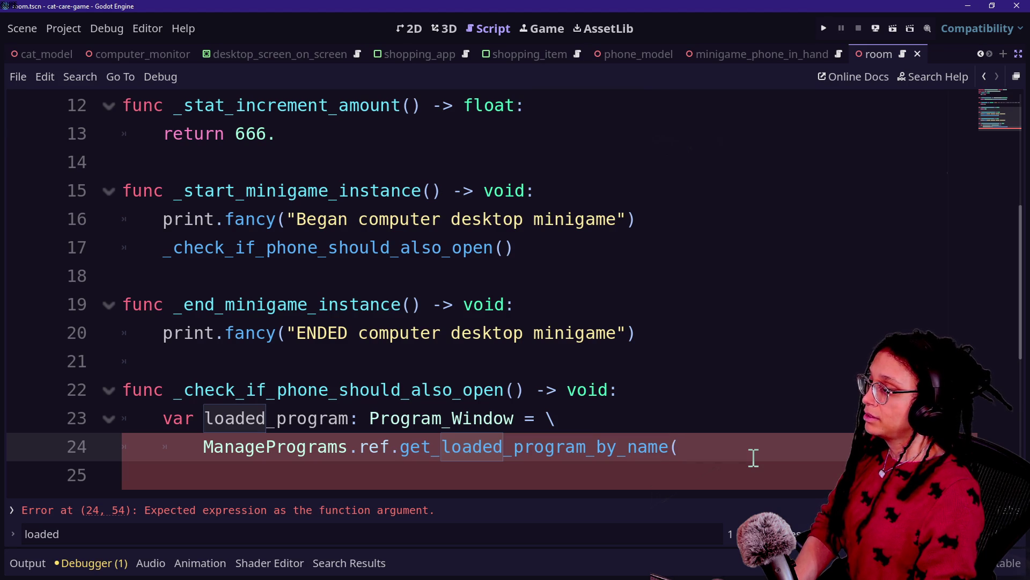
pyautogui.press('Return')
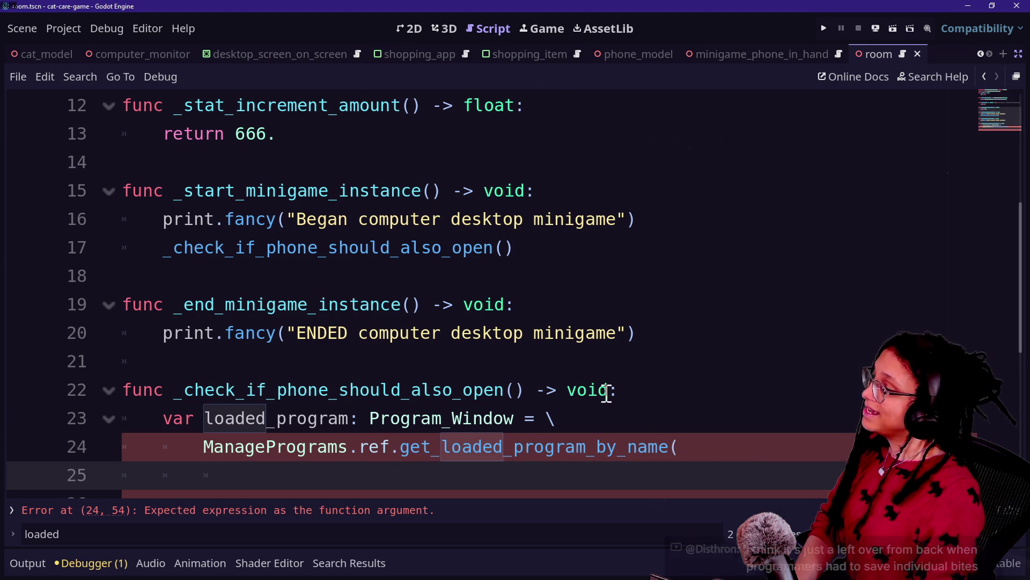
pyautogui.scroll(-1, 638, 390)
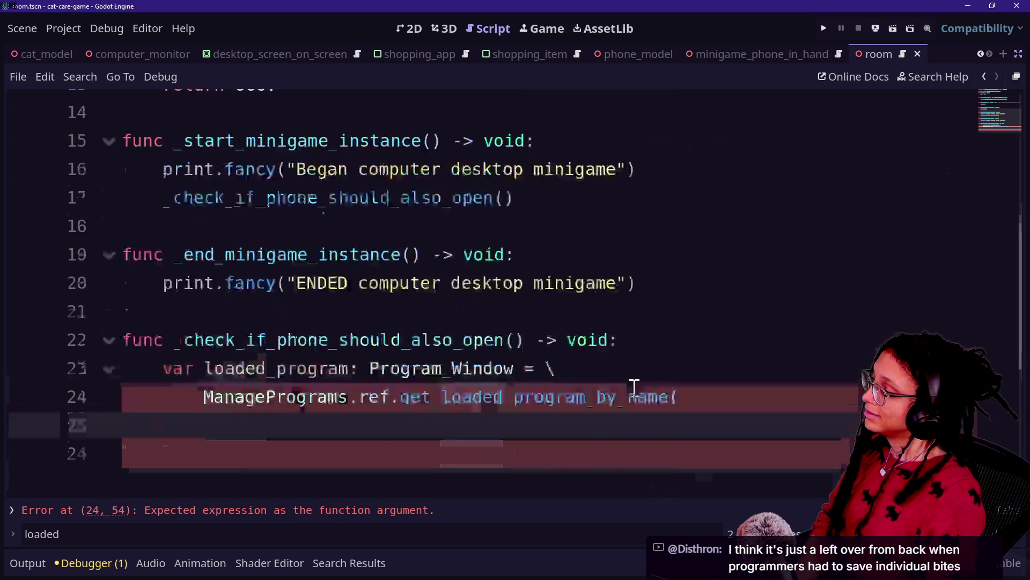
pyautogui.click(639, 299)
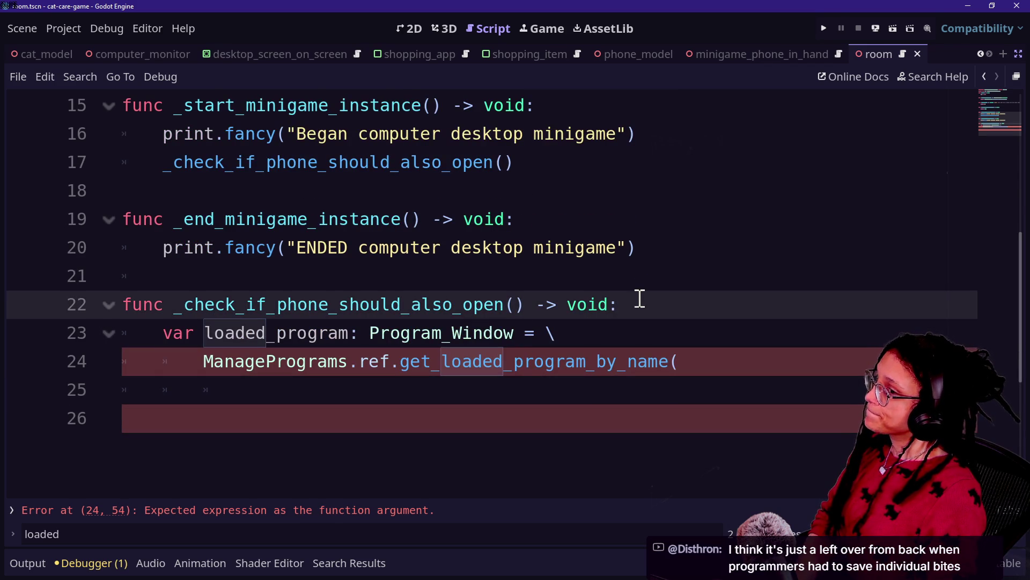
pyautogui.scroll(5, 637, 299)
# - From the end of the ref = self line, search project files for 'phone', then dismiss the search
pyautogui.click(486, 187)
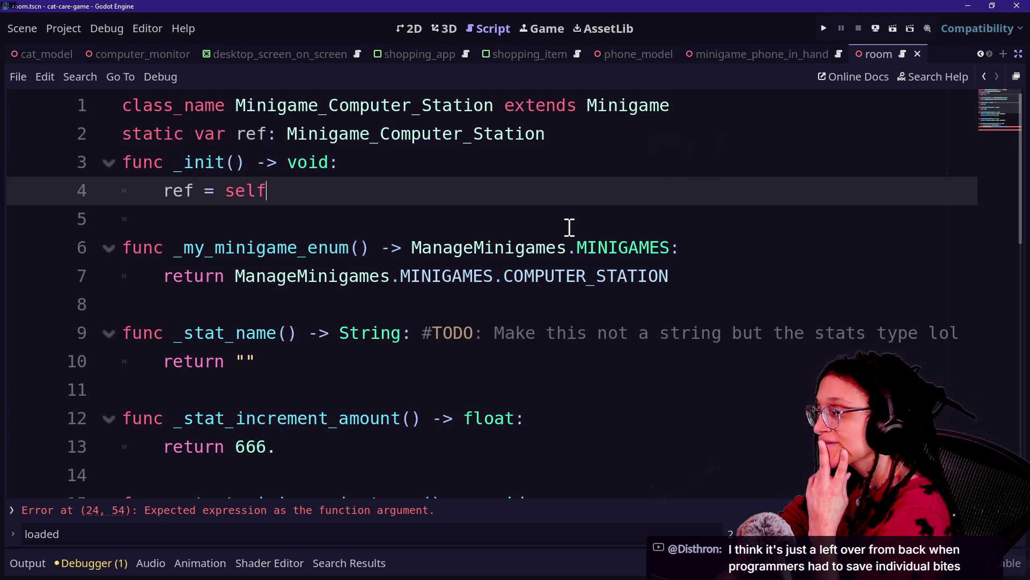
pyautogui.hotkey('shift', 'alt', 'o')
pyautogui.write('phone')
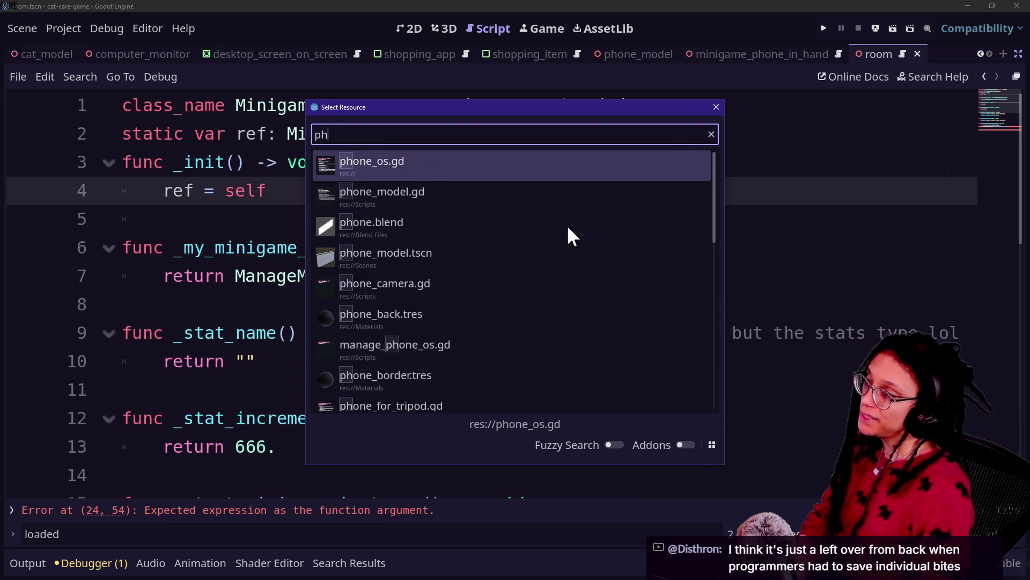
pyautogui.press('Escape')
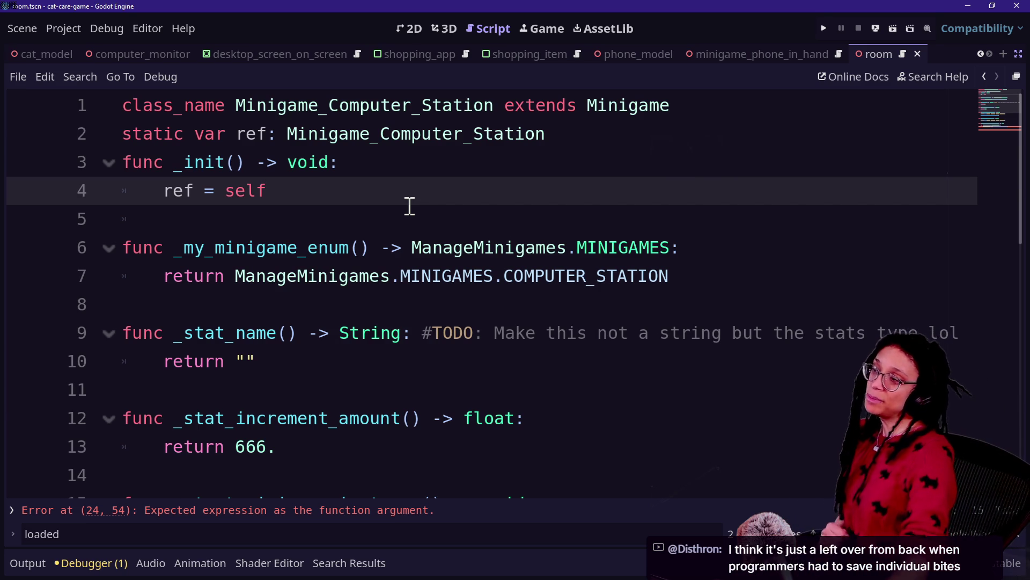
# - Insert a blank line after ref = self and clear the trial text on line 6
pyautogui.press('Return')
pyautogui.press('Return')
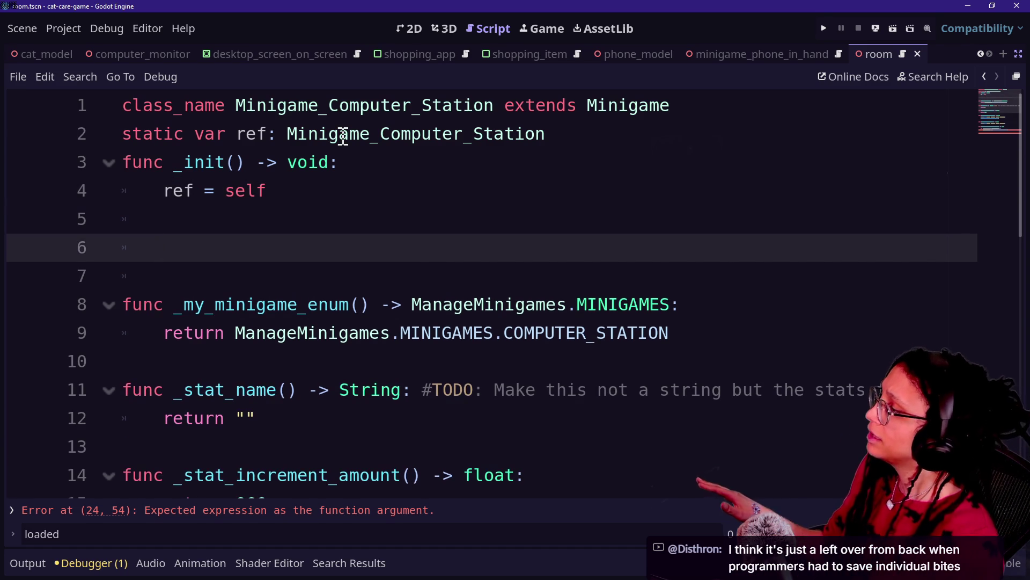
pyautogui.press('BackSpace')
pyautogui.write('func _')
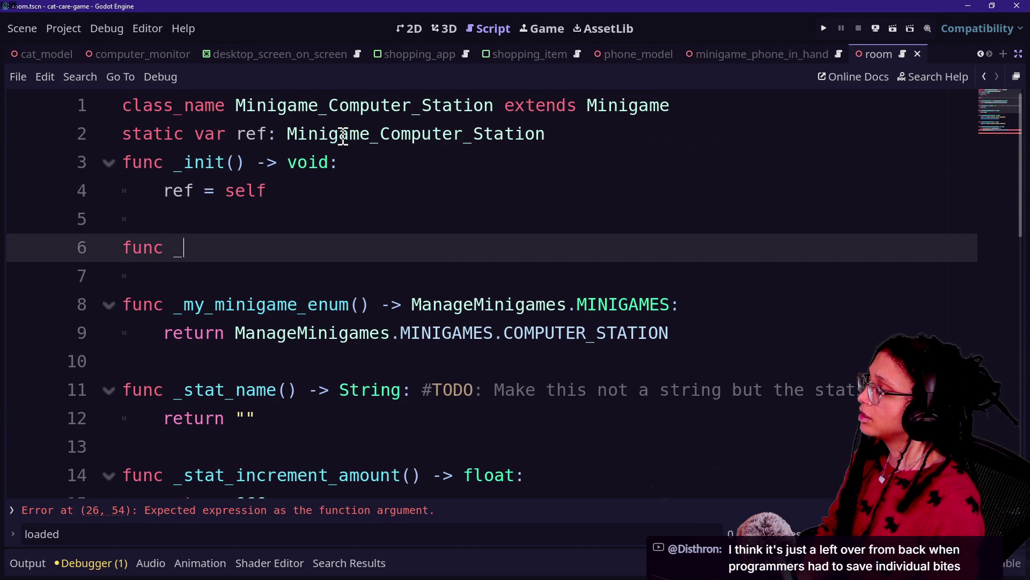
pyautogui.write('ar')
pyautogui.press('BackSpace')
pyautogui.press('BackSpace')
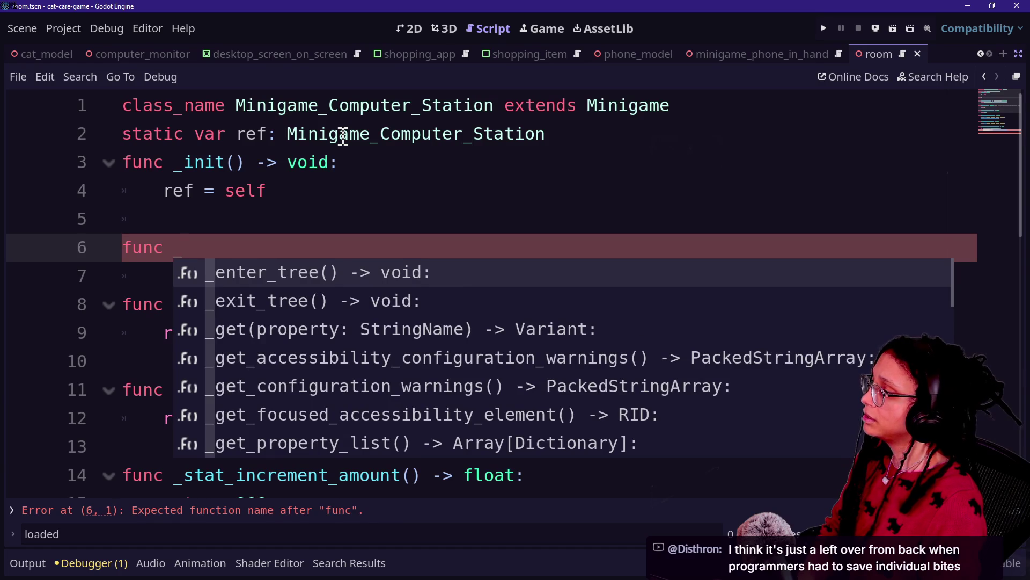
pyautogui.press('BackSpace')
pyautogui.press('BackSpace')
pyautogui.press('BackSpace')
pyautogui.write('var')
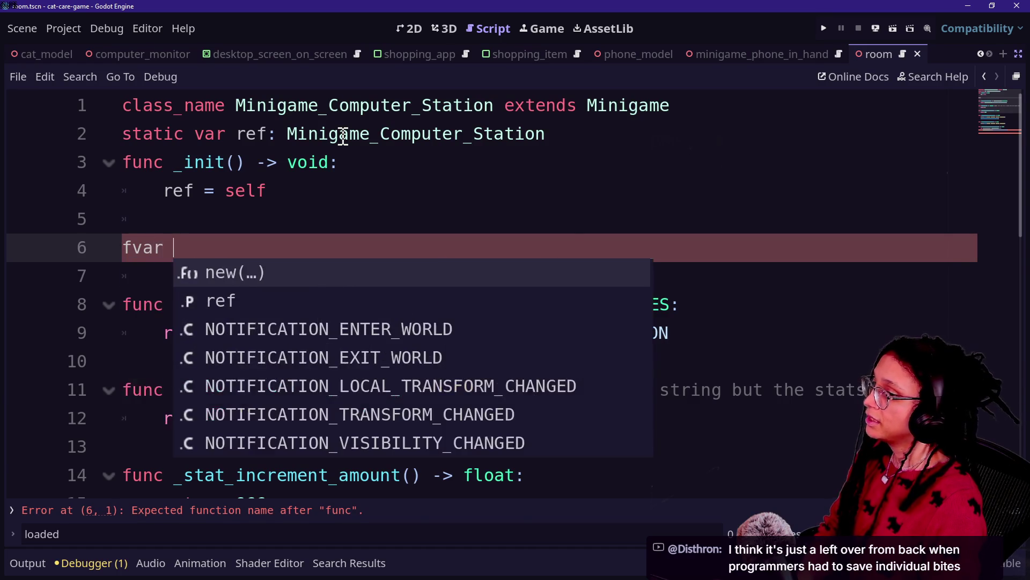
pyautogui.press('BackSpace')
pyautogui.press('BackSpace')
pyautogui.press('BackSpace')
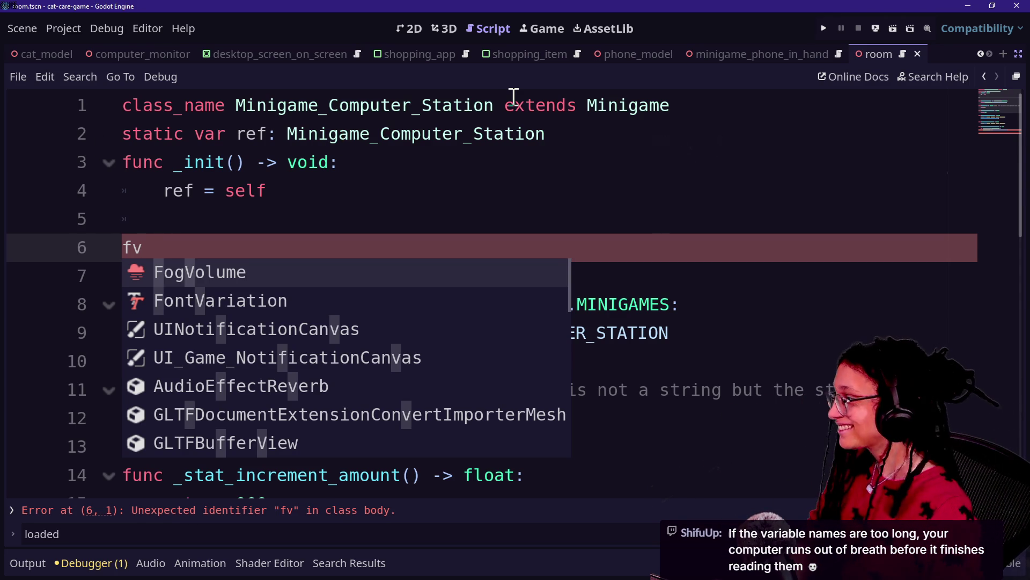
pyautogui.click(198, 220)
pyautogui.click(212, 249)
pyautogui.press('BackSpace')
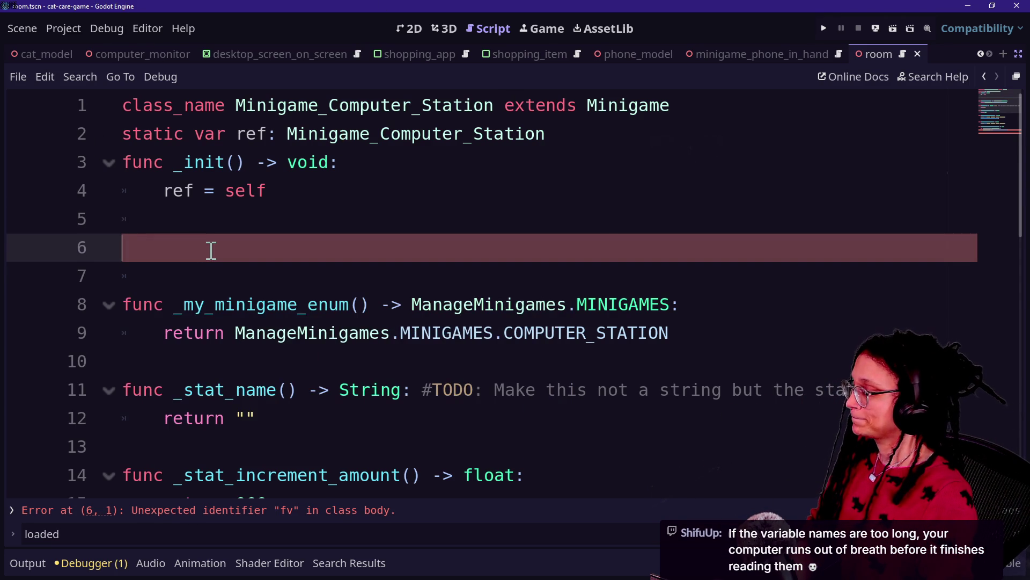
# - Start line 6 as const _APPS_WITH_A_PHONE_COMPANION, correcting typos in the name
pyautogui.write('CONST')
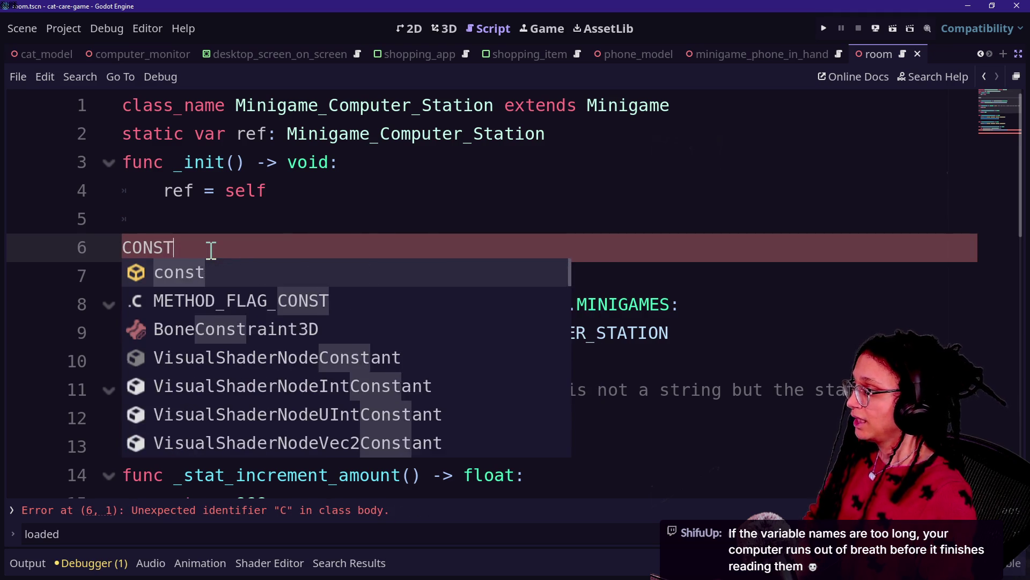
pyautogui.press('BackSpace')
pyautogui.press('BackSpace')
pyautogui.press('BackSpace')
pyautogui.press('BackSpace')
pyautogui.press('BackSpace')
pyautogui.write('const')
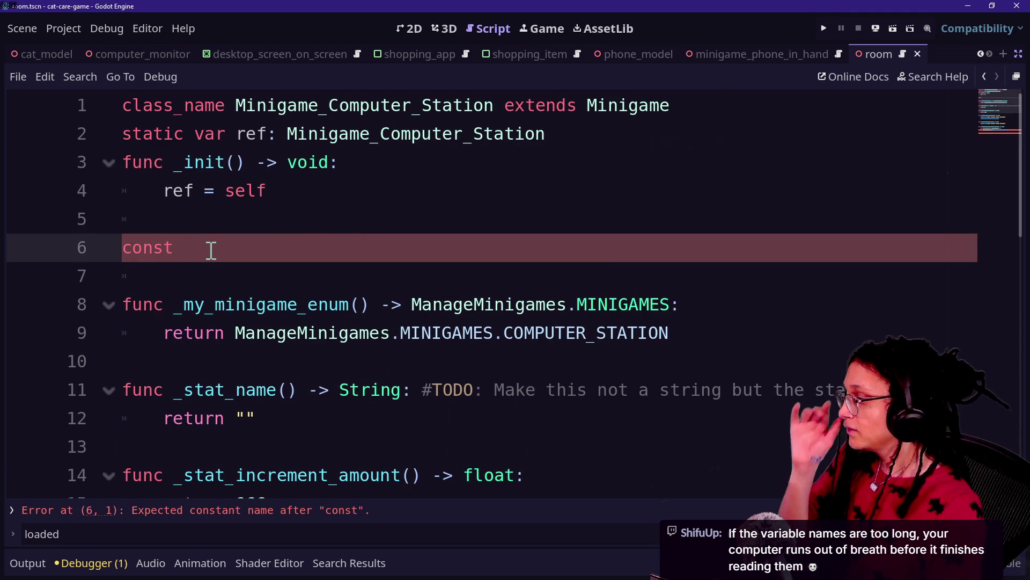
pyautogui.press('BackSpace')
pyautogui.write('t')
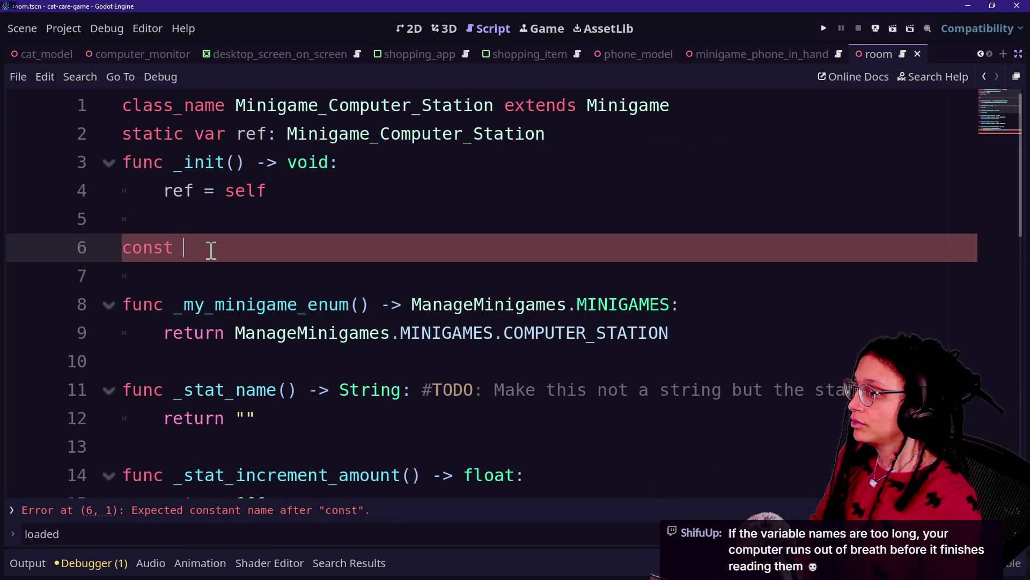
pyautogui.write('t')
pyautogui.press('BackSpace')
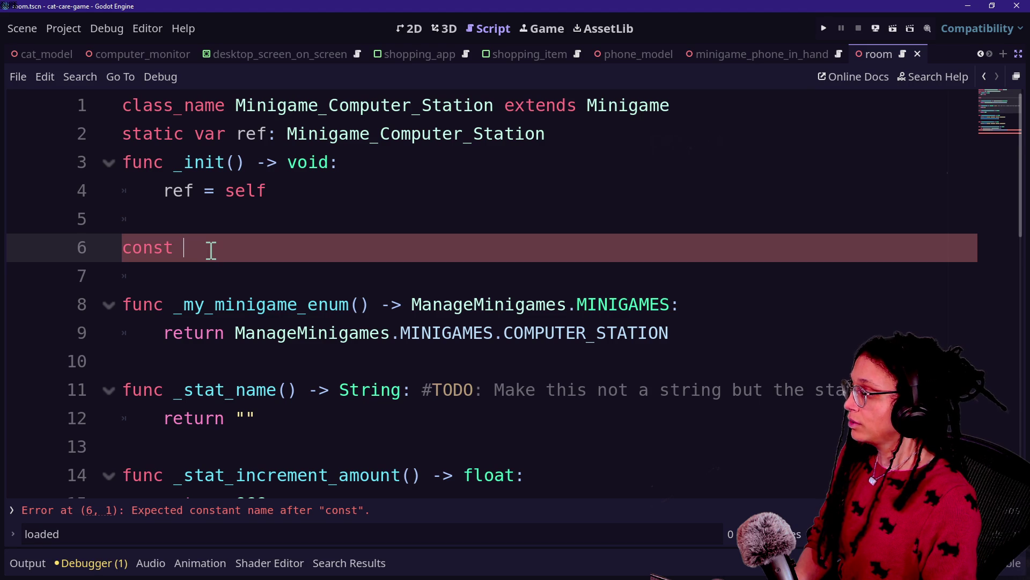
pyautogui.scroll(-3, 209, 247)
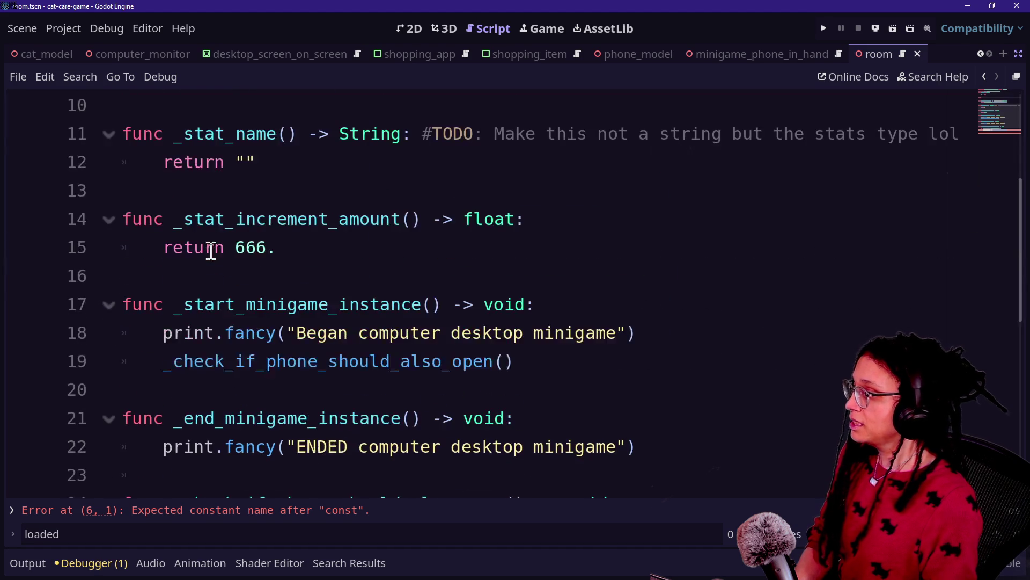
pyautogui.scroll(-1, 271, 292)
pyautogui.scroll(-2, 275, 290)
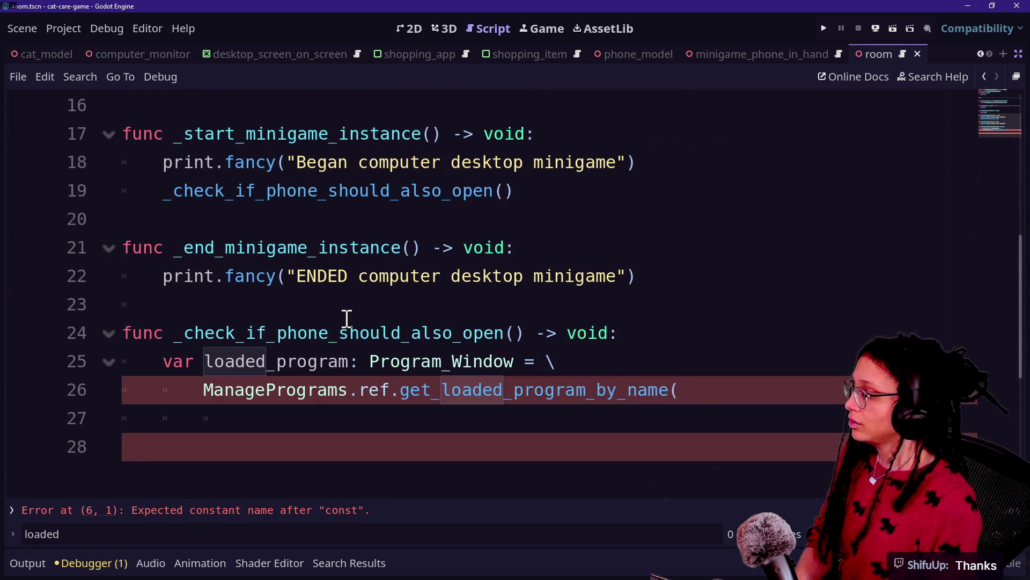
pyautogui.scroll(1, 300, 319)
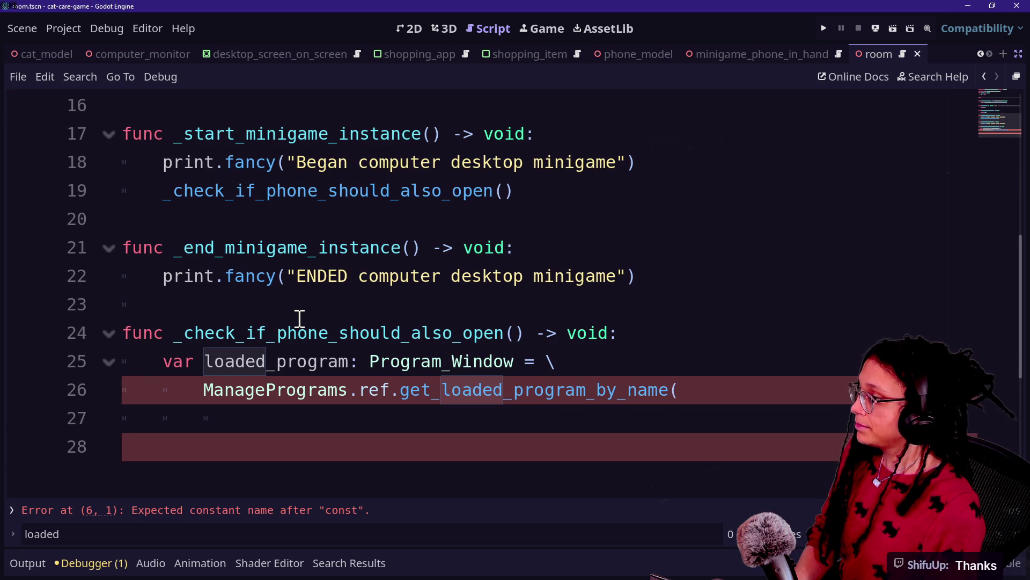
pyautogui.scroll(4, 300, 319)
pyautogui.write('const')
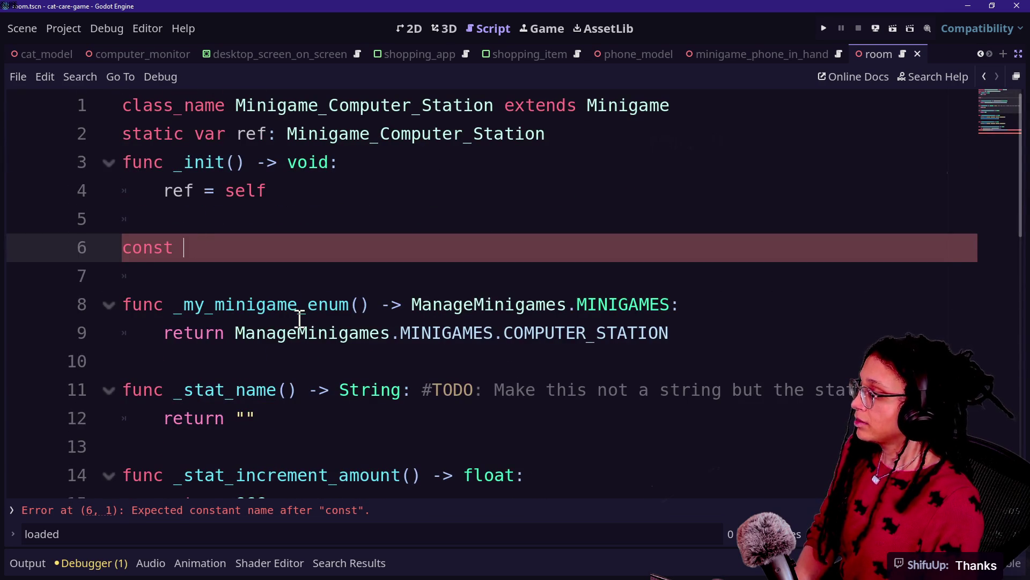
pyautogui.write('COMPA')
pyautogui.press('BackSpace')
pyautogui.press('BackSpace')
pyautogui.press('BackSpace')
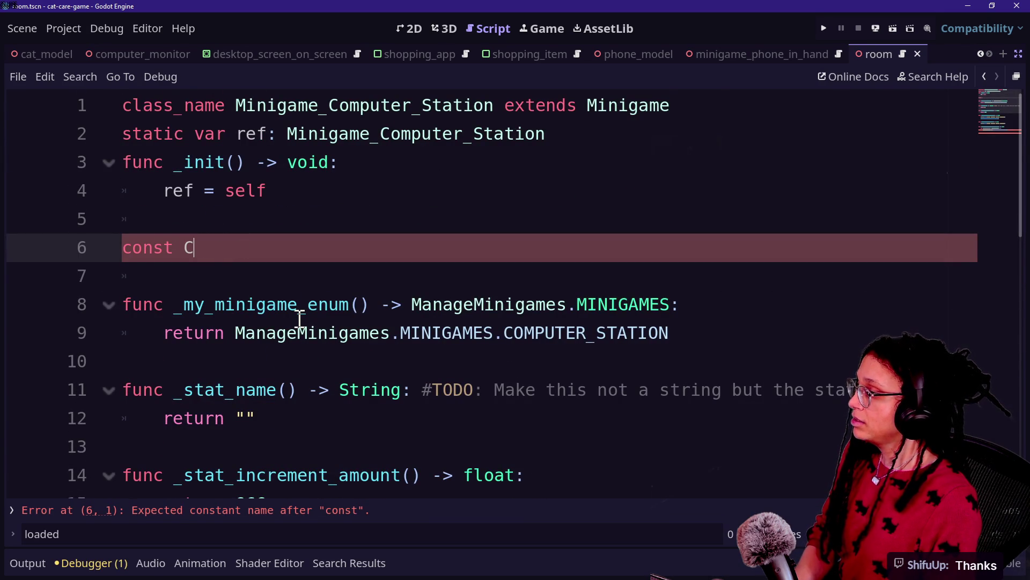
pyautogui.press('BackSpace')
pyautogui.write('_COMPANION_P')
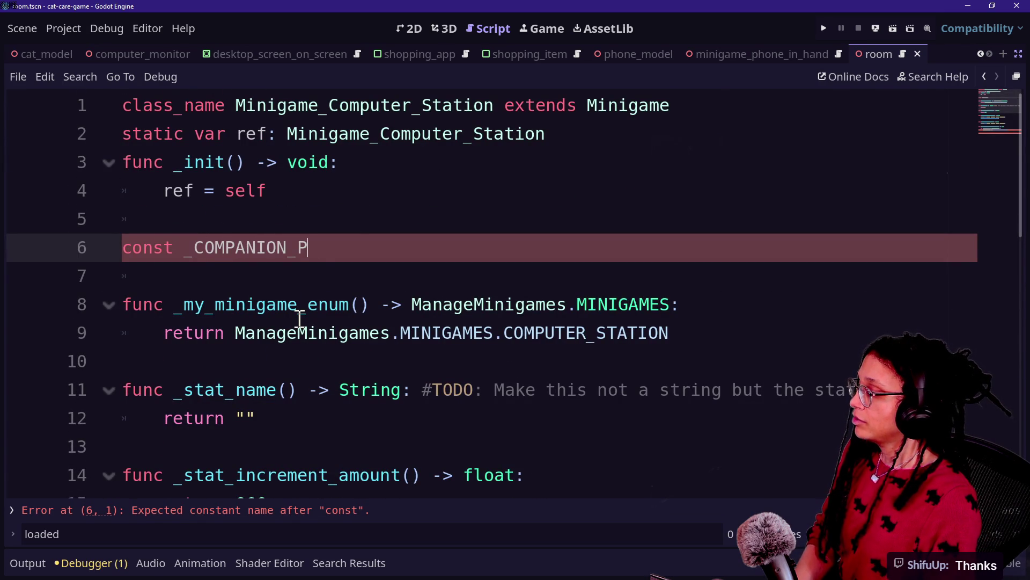
pyautogui.write('HONE_APPS')
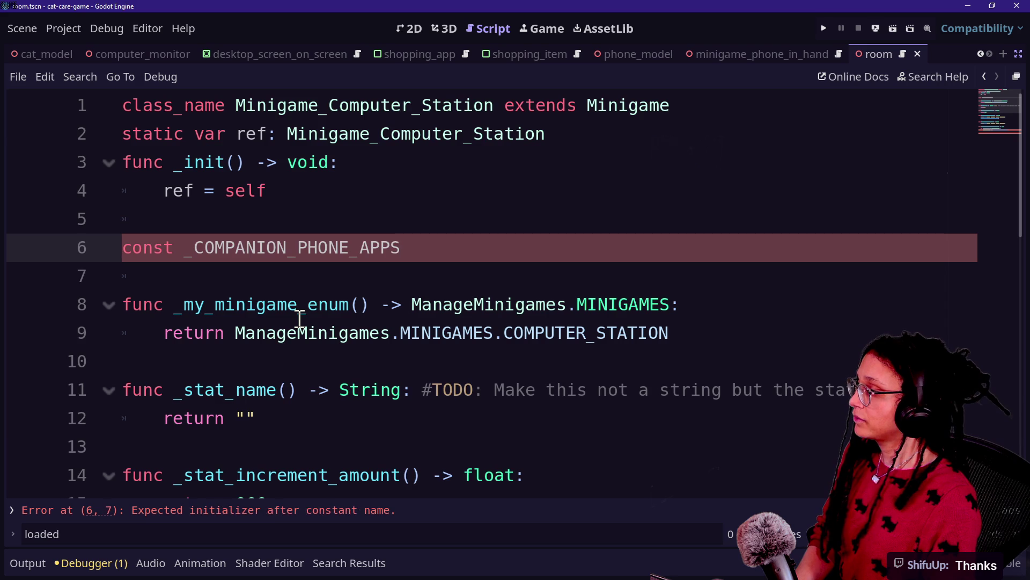
pyautogui.press('BackSpace')
pyautogui.press('BackSpace')
pyautogui.press('BackSpace')
pyautogui.write('AP')
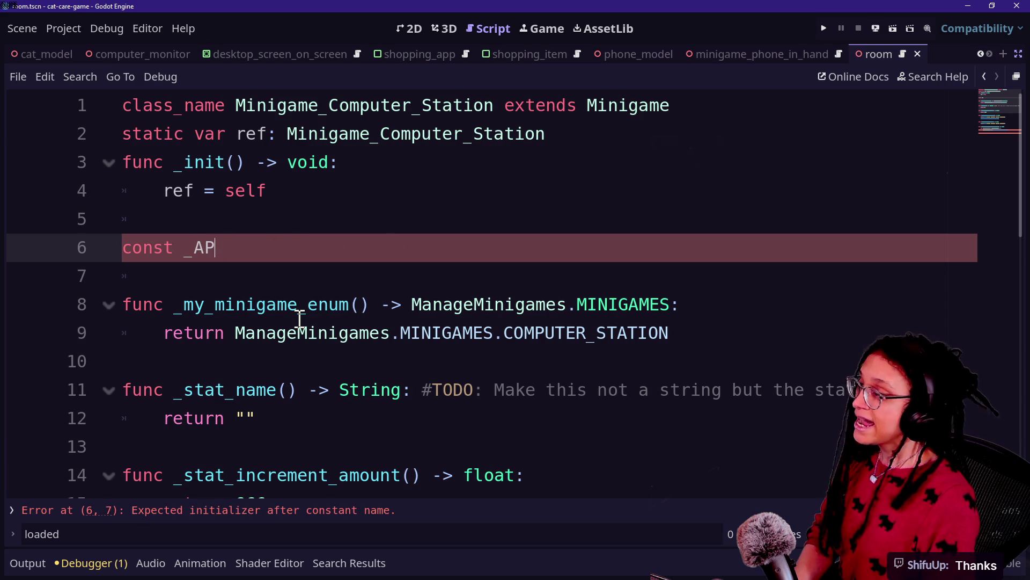
pyautogui.write('PS_WITH_')
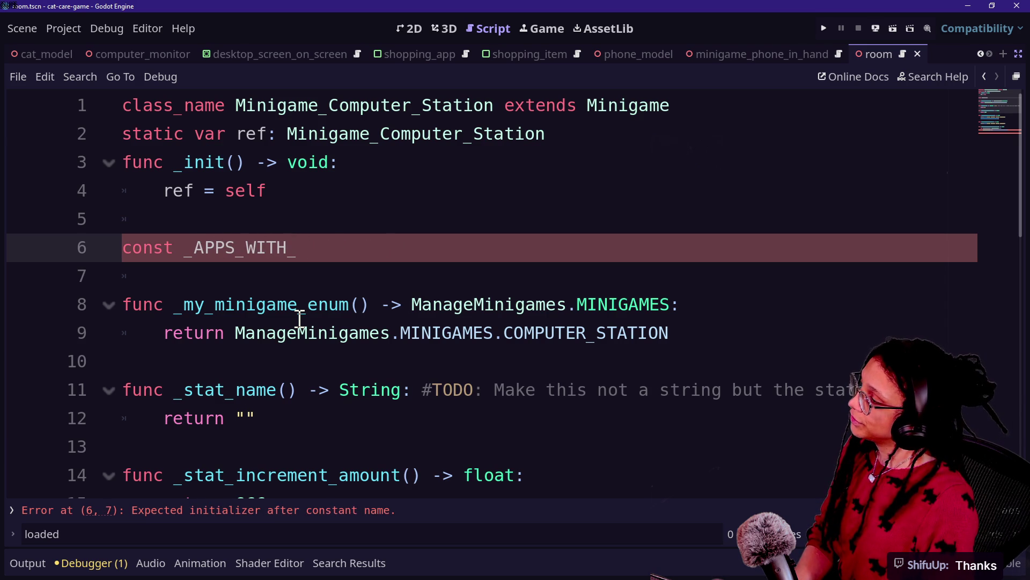
pyautogui.write('TH_PHONE_COMPAN')
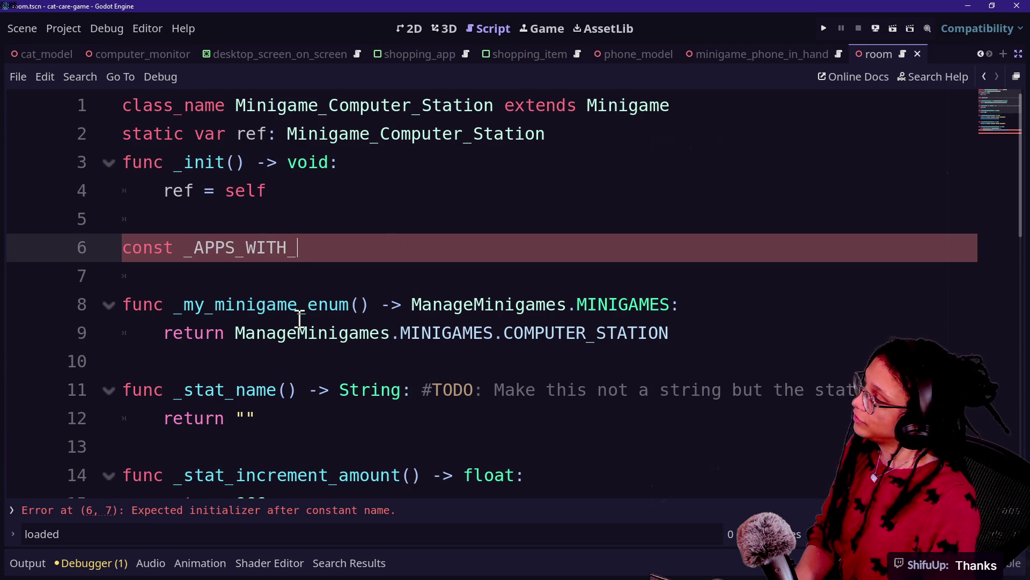
pyautogui.write('ION')
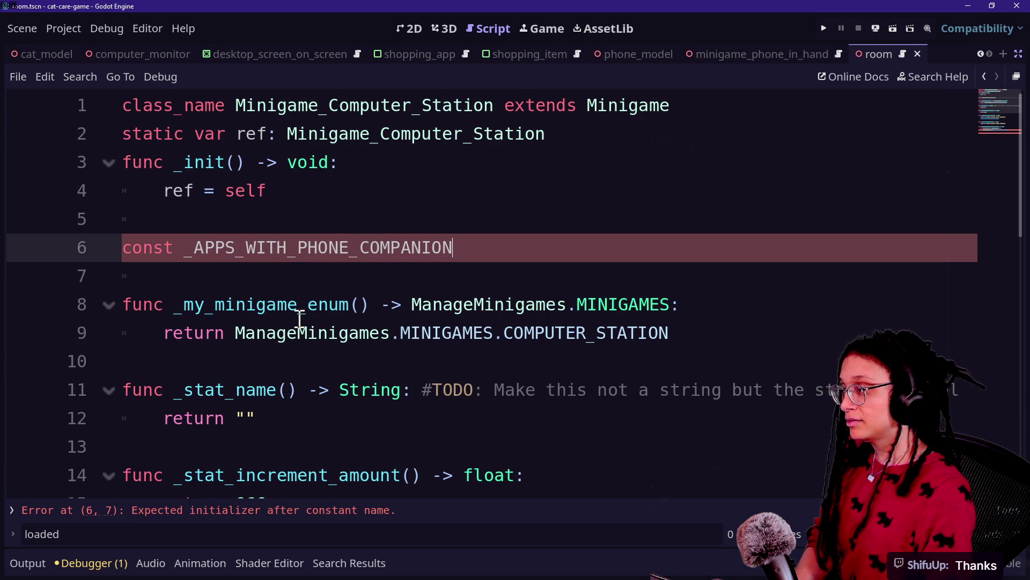
pyautogui.click(299, 247)
pyautogui.write('A_')
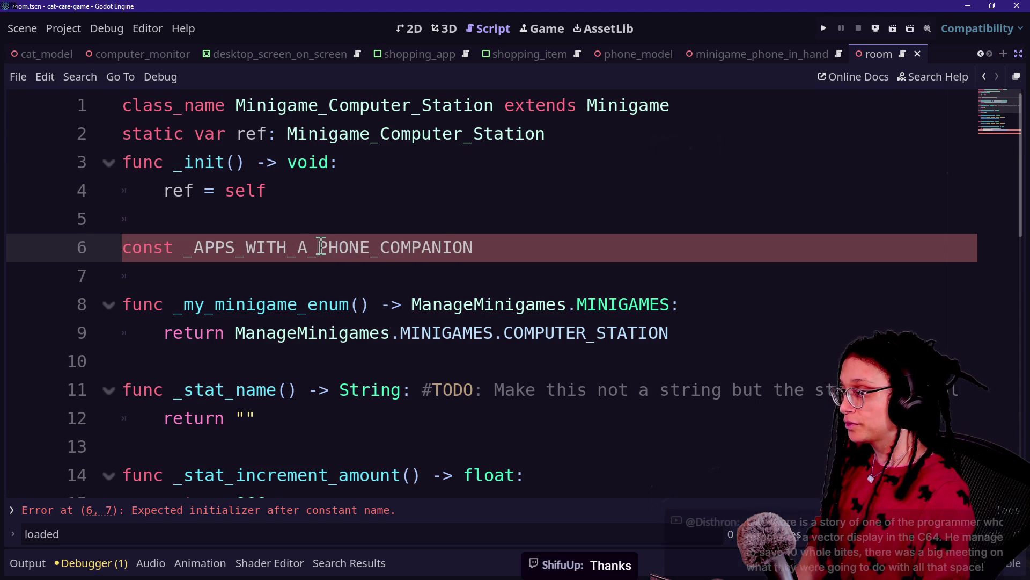
# - Give the constant the type hint Array[ManagePrograms.PROGRAMS]
pyautogui.click(511, 248)
pyautogui.write('(')
pyautogui.press('BackSpace')
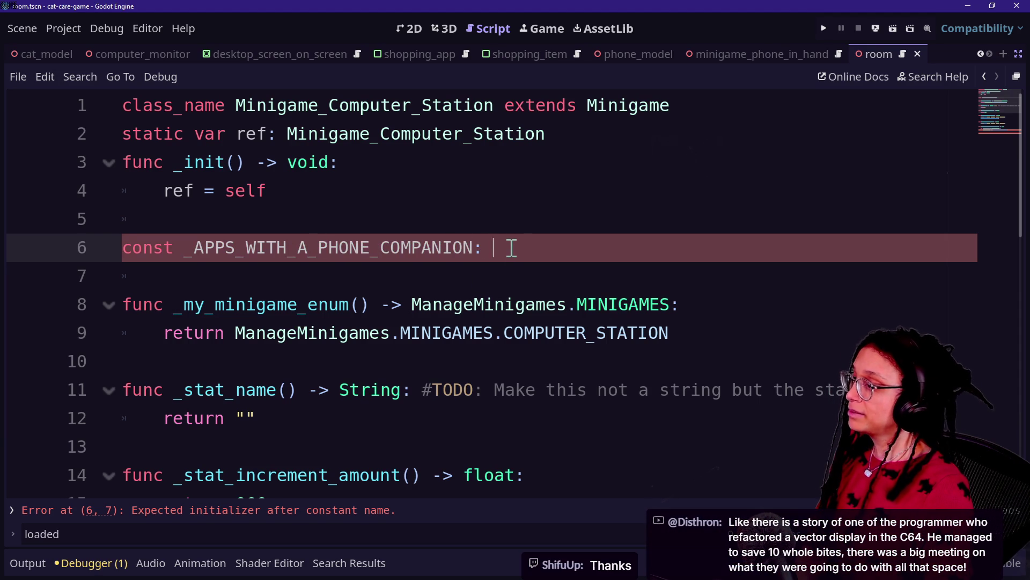
pyautogui.write('Arra')
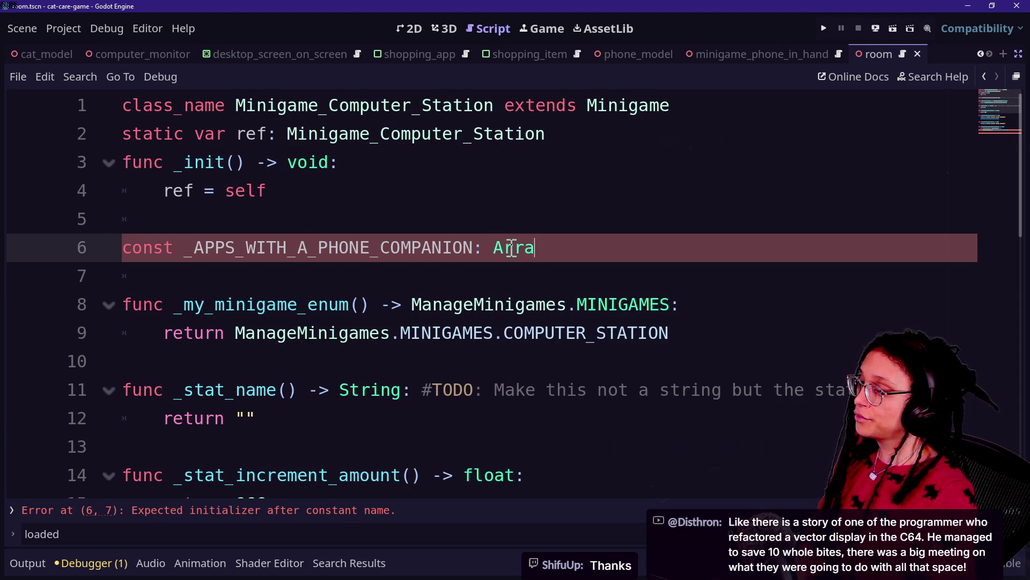
pyautogui.write('y[Strin')
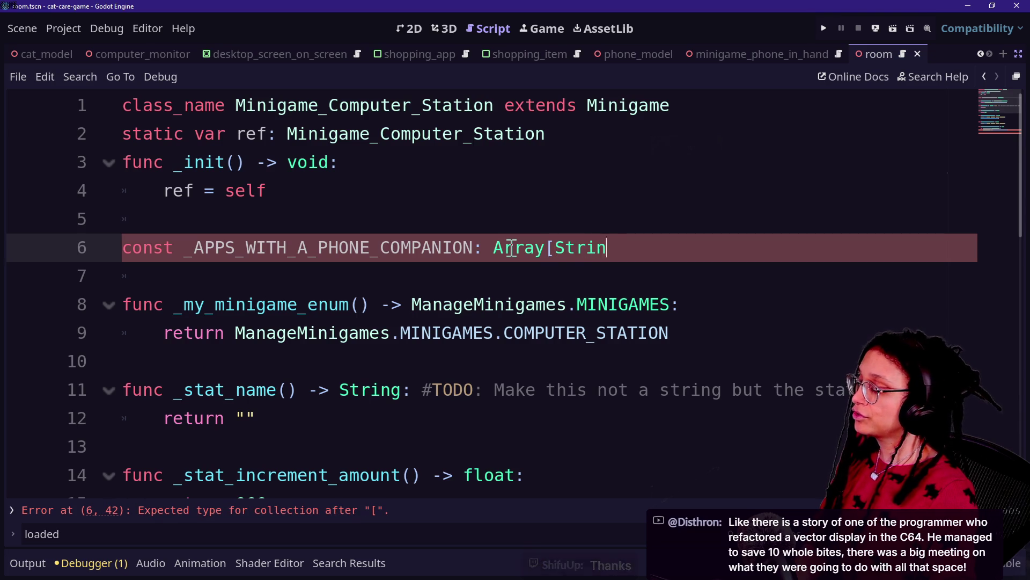
pyautogui.write('g]')
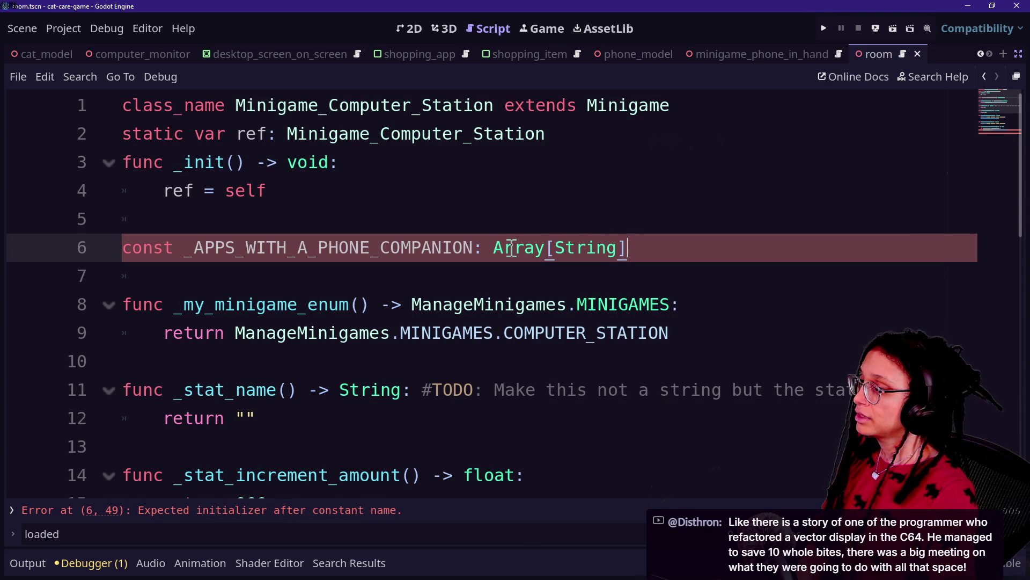
pyautogui.press('BackSpace')
pyautogui.press('BackSpace')
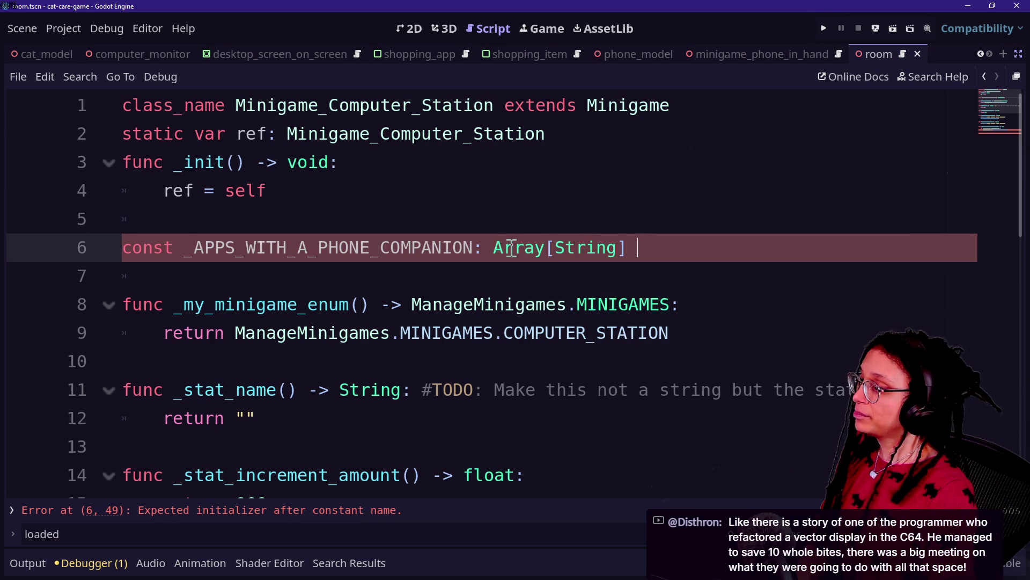
pyautogui.press('BackSpace')
pyautogui.press('BackSpace')
pyautogui.press('BackSpace')
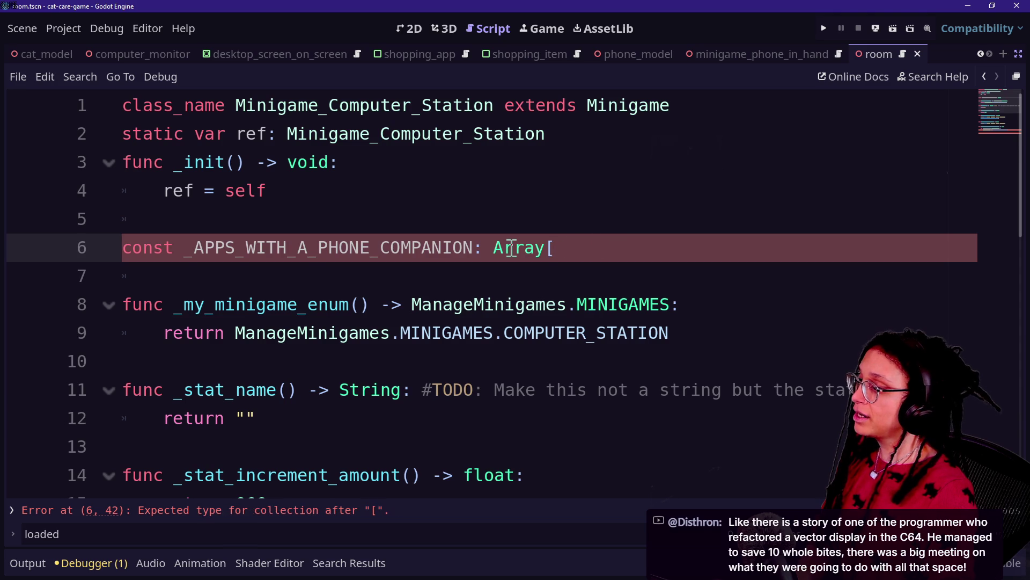
pyautogui.write('ManagePro')
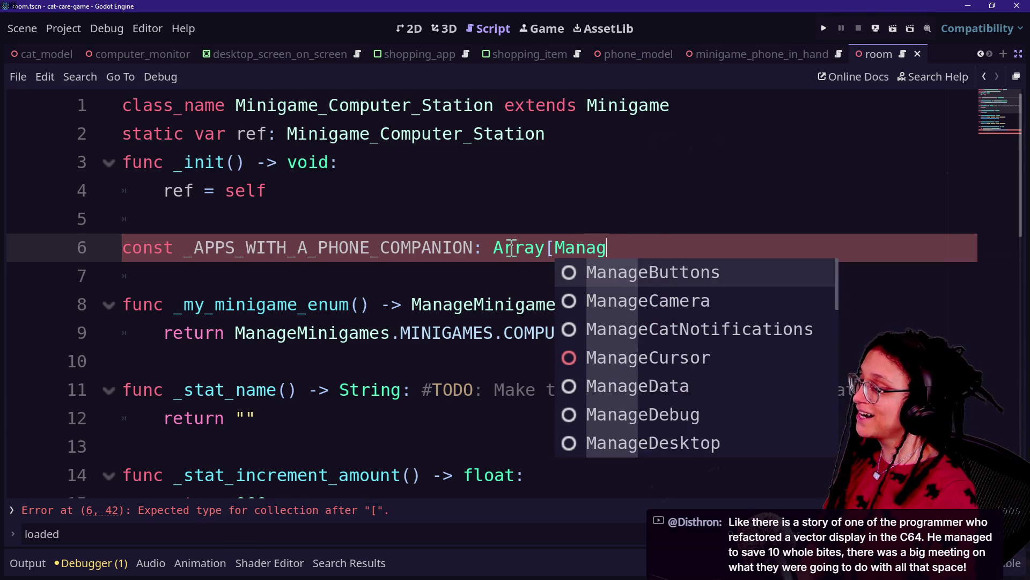
pyautogui.write('grams.')
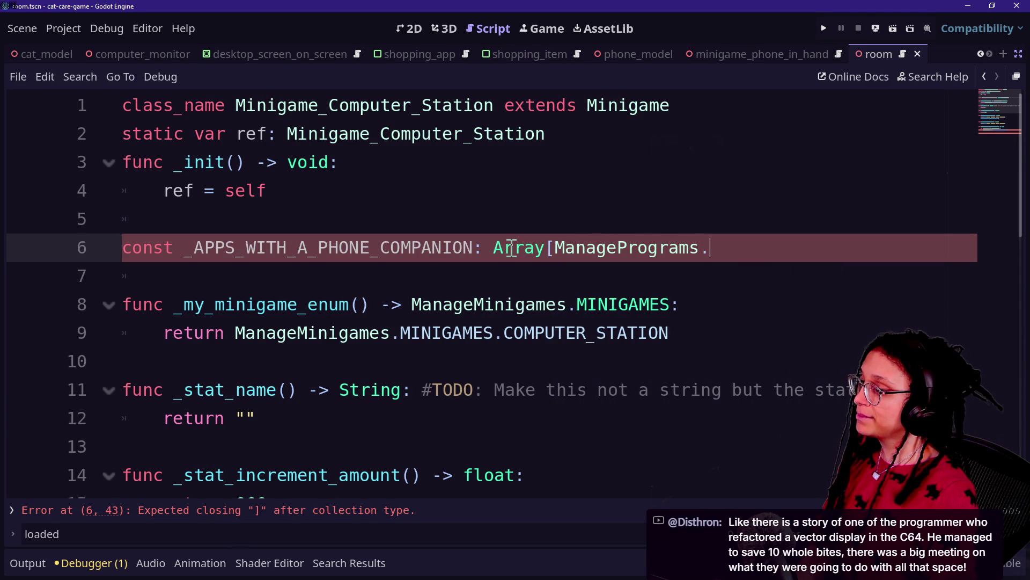
pyautogui.press('Return')
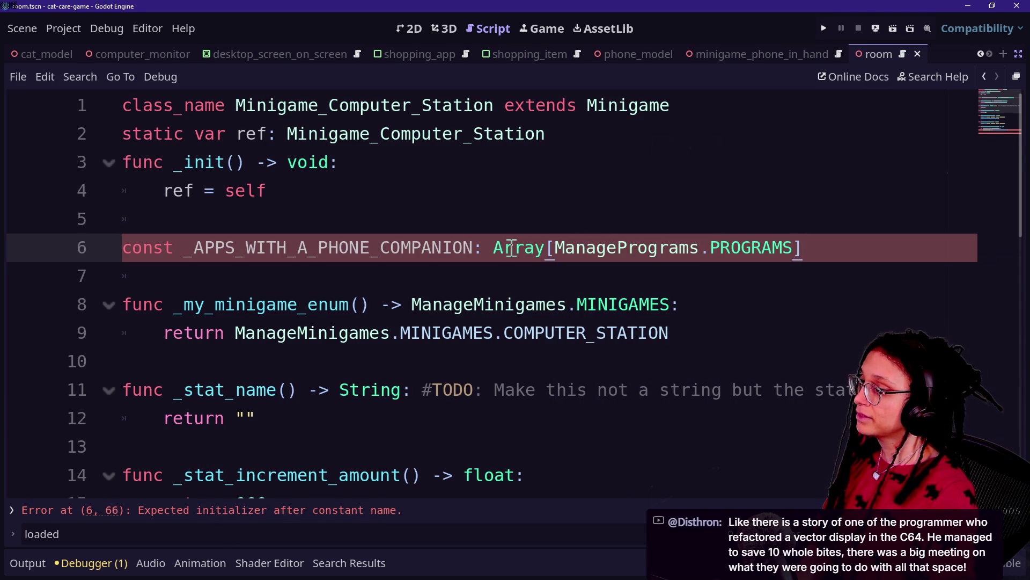
# - Assign it a multi-line list containing ManagePrograms.PROGRAMS.SHOPPING_APP
pyautogui.press('BackSpace')
pyautogui.write('[')
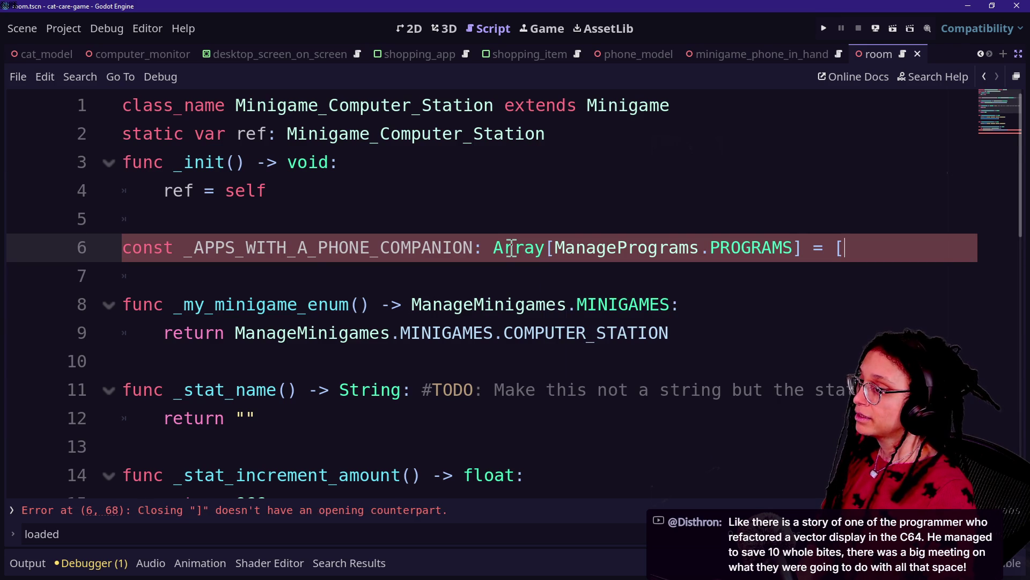
pyautogui.press('Return')
pyautogui.click(884, 258)
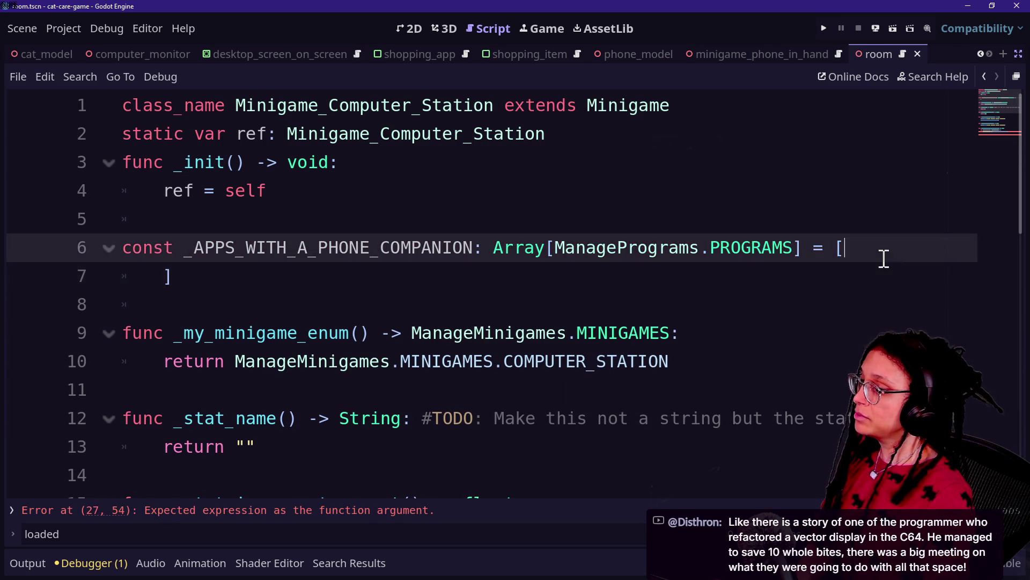
pyautogui.press('Return')
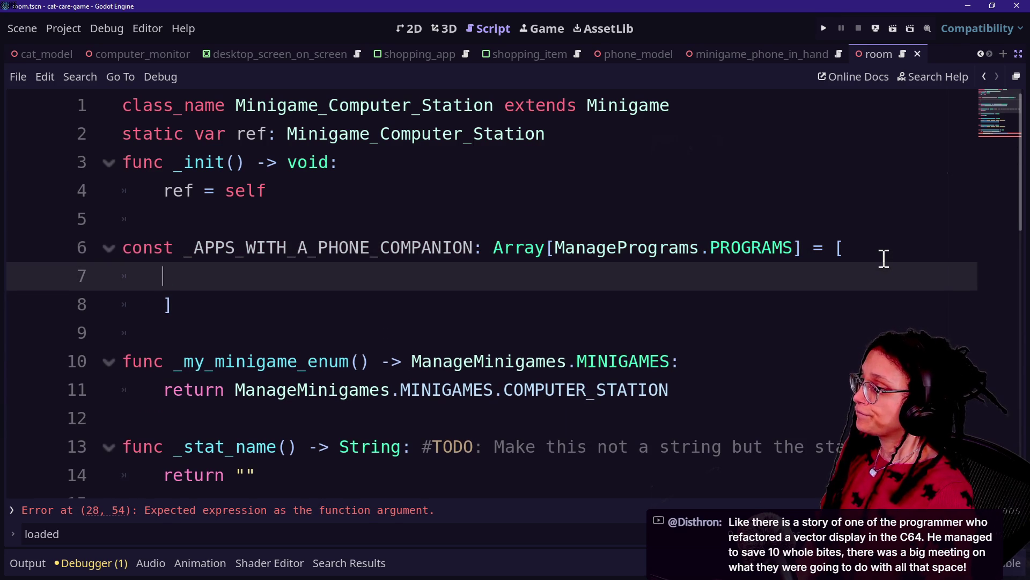
pyautogui.write('ManagePr')
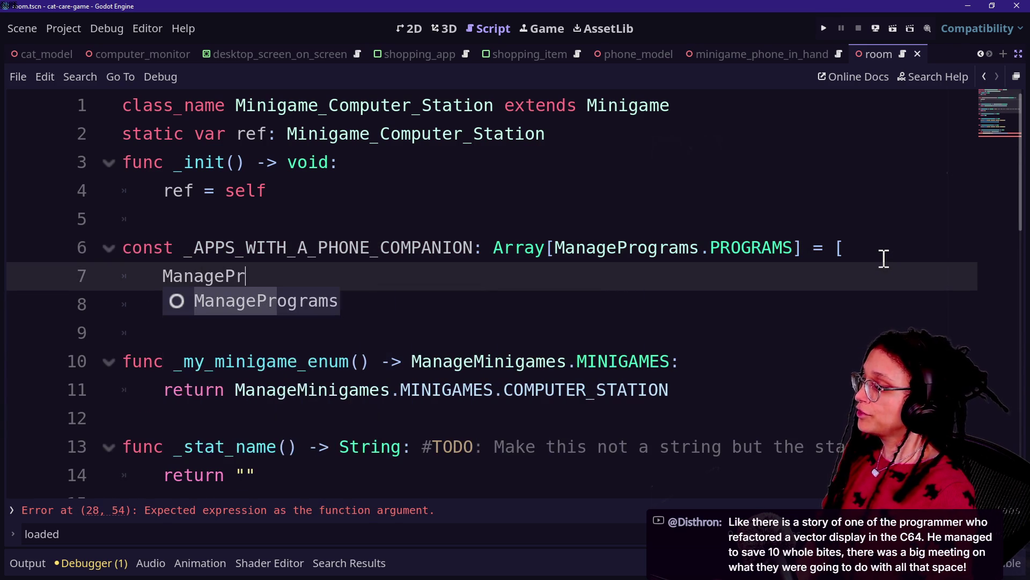
pyautogui.write('ograms.')
pyautogui.press('Escape')
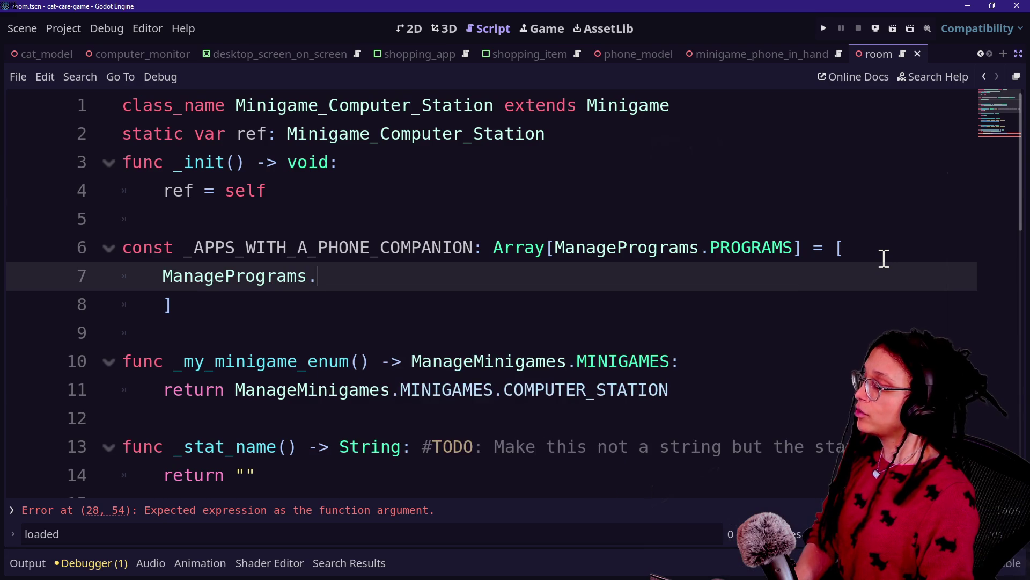
pyautogui.write('re')
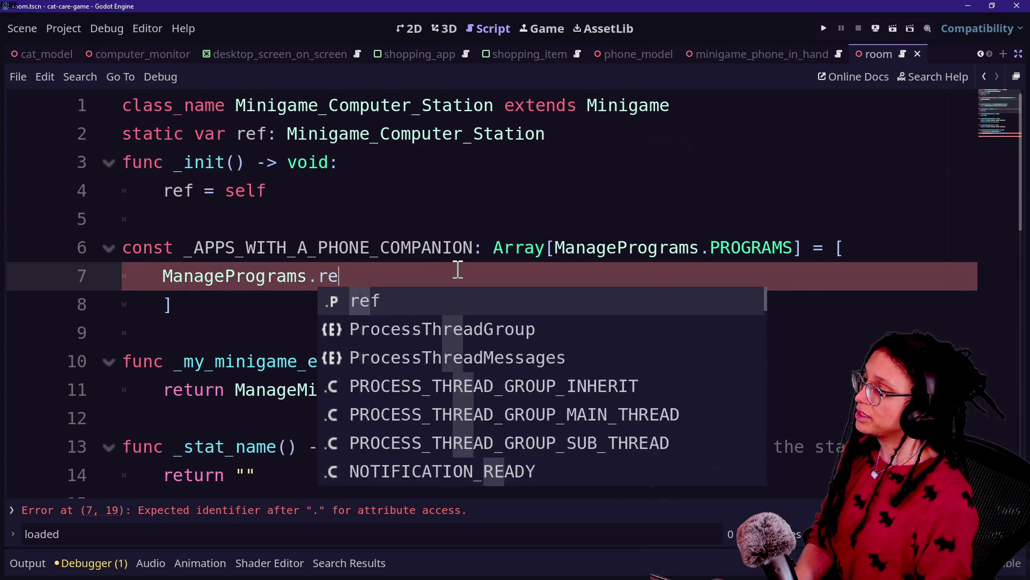
pyautogui.write('f.')
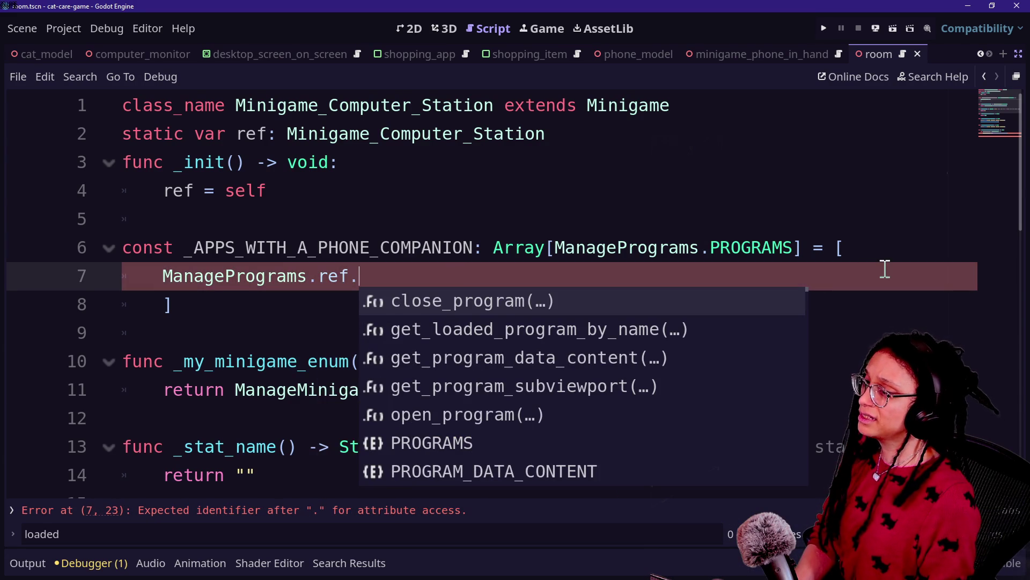
pyautogui.press('BackSpace')
pyautogui.press('BackSpace')
pyautogui.press('BackSpace')
pyautogui.press('BackSpace')
pyautogui.write('PRO')
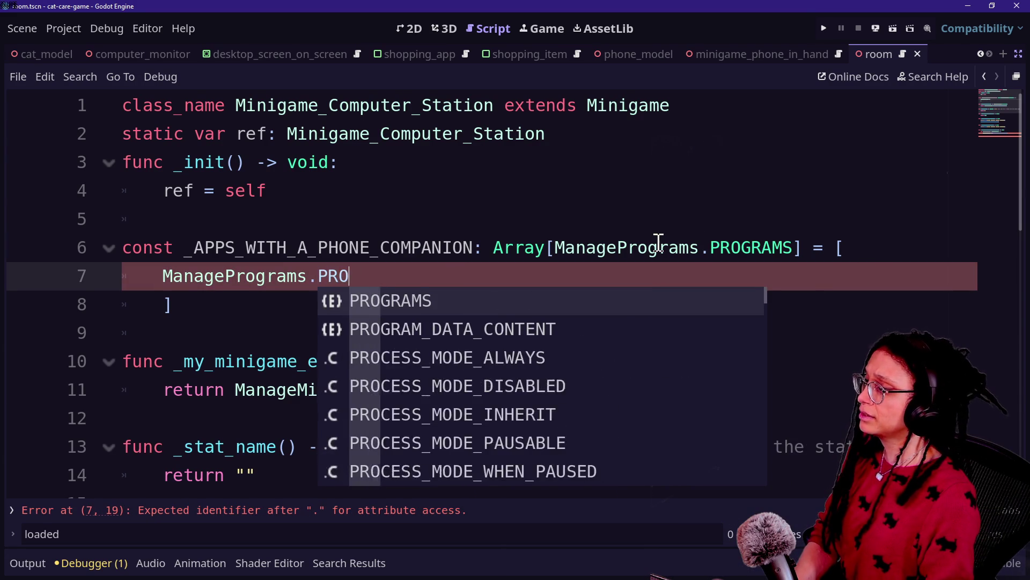
pyautogui.write('GRAMS.')
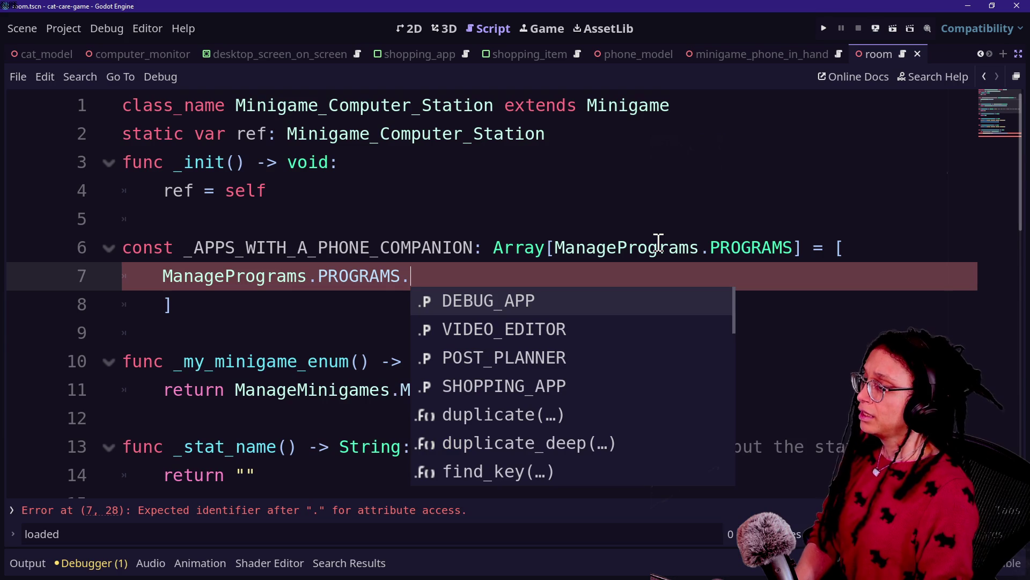
pyautogui.press('Down')
pyautogui.press('Down')
pyautogui.press('Down')
pyautogui.press('Return')
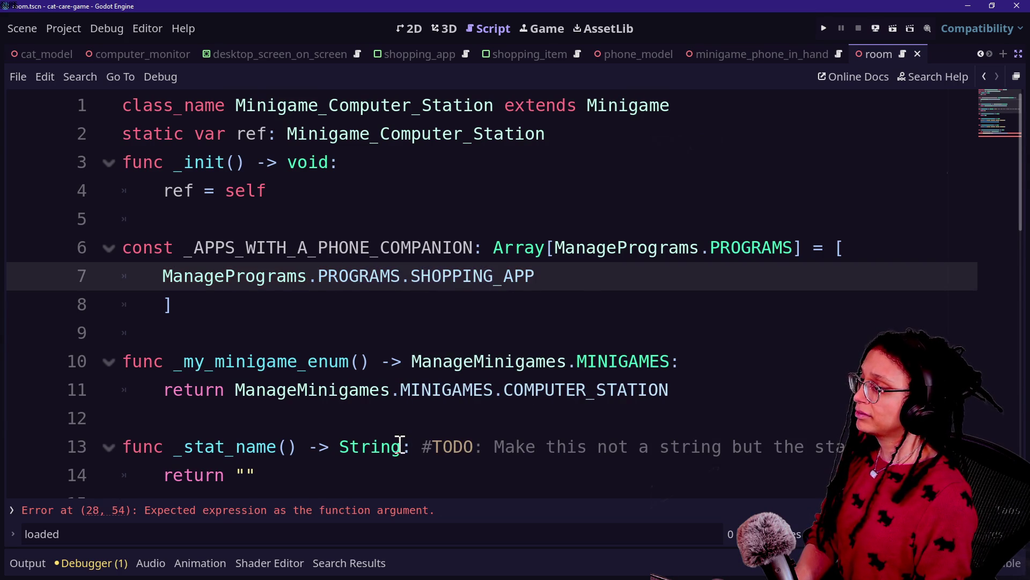
pyautogui.scroll(-8, 401, 446)
pyautogui.scroll(2, 398, 441)
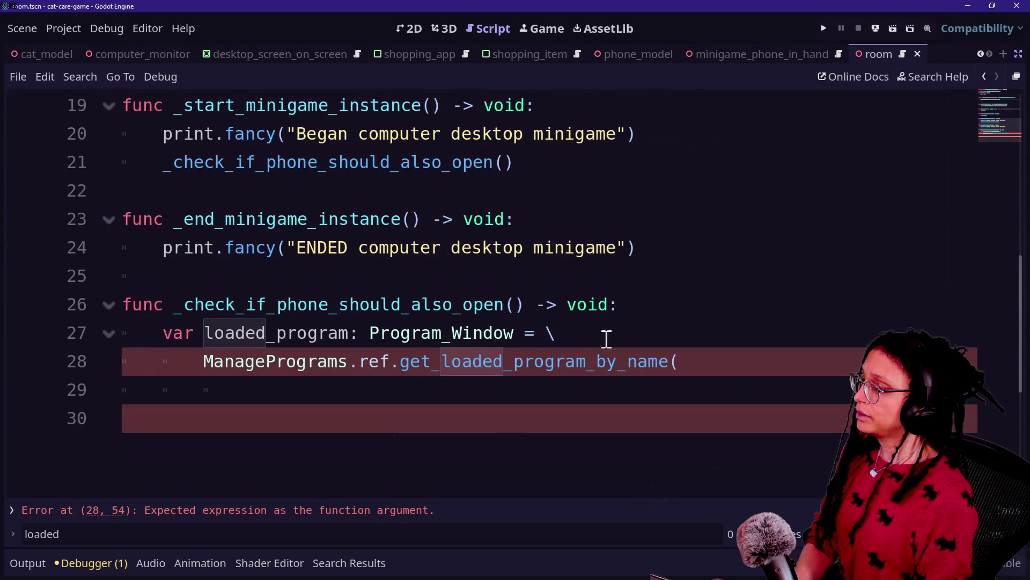
pyautogui.click(606, 338)
pyautogui.press('Up')
pyautogui.press('Up')
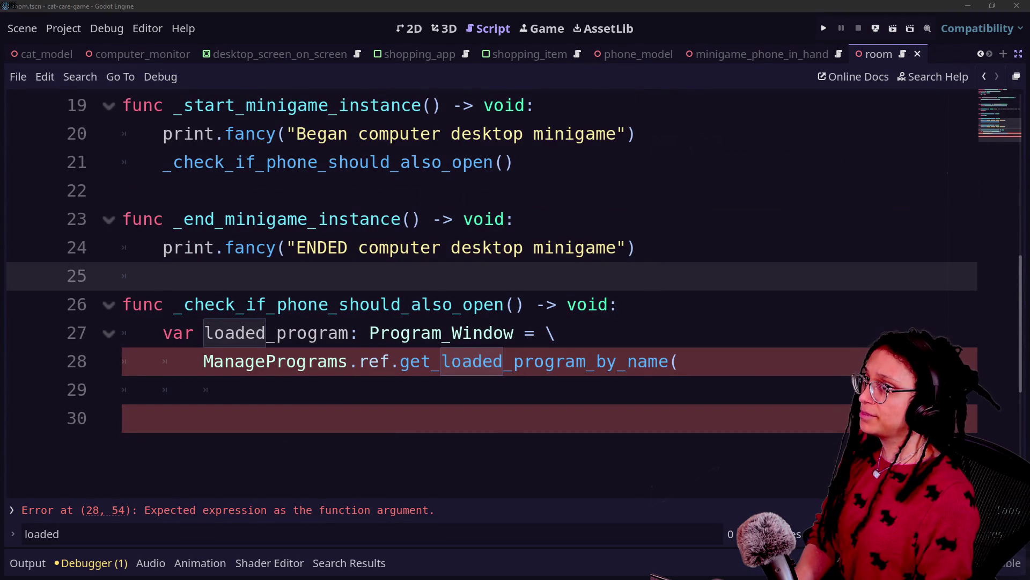
pyautogui.scroll(6, 559, 322)
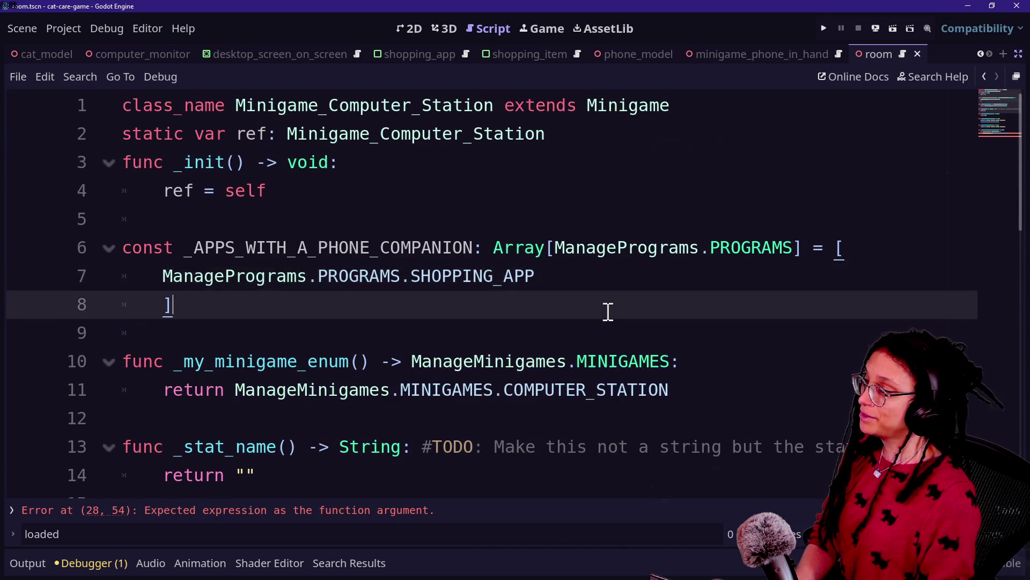
pyautogui.scroll(-7, 607, 310)
# - Declare var program_names_that_need_a_phone: Array[String] = [] at the top of the phone-check function
pyautogui.click(658, 221)
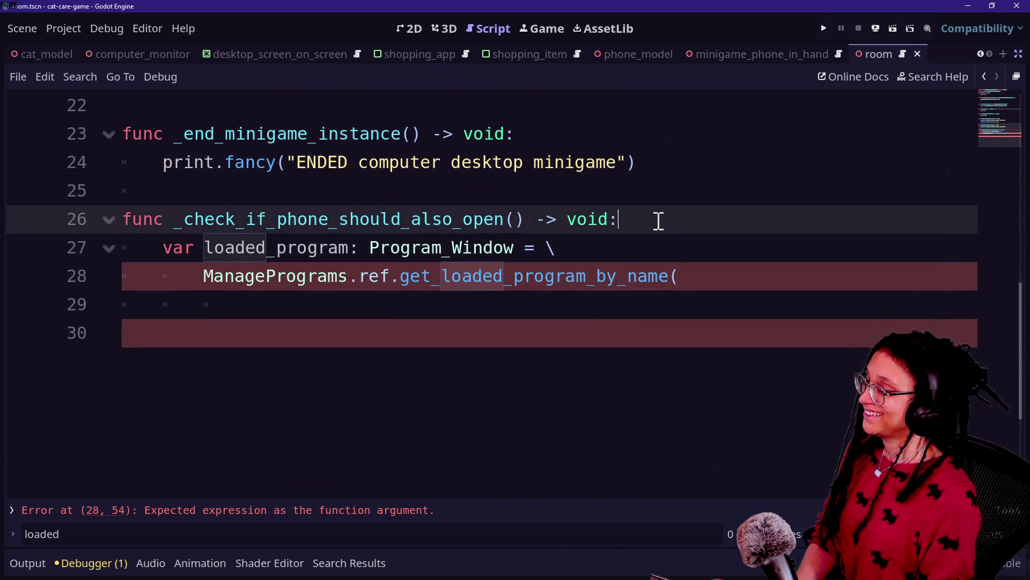
pyautogui.press('Return')
pyautogui.write('var a')
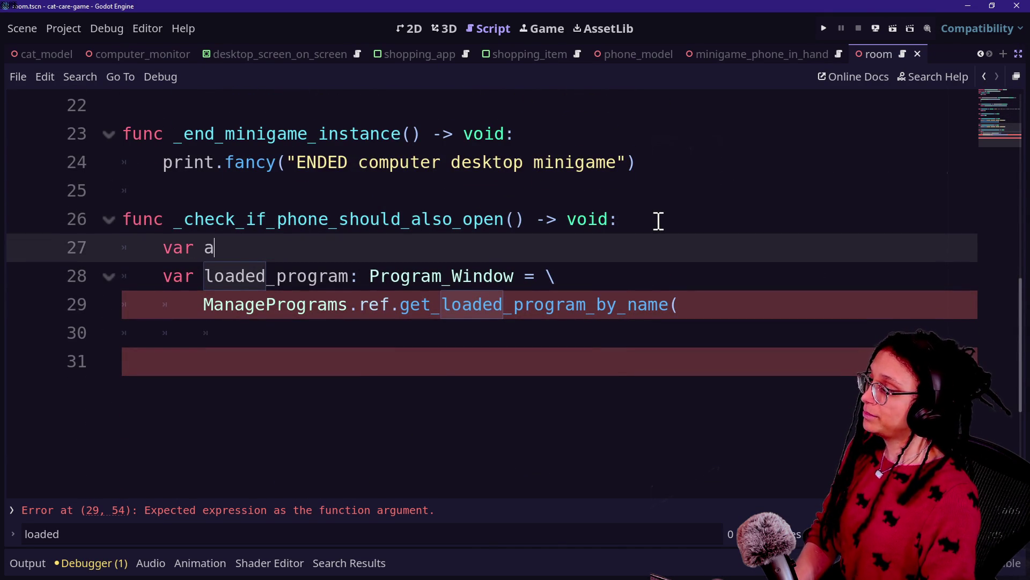
pyautogui.press('BackSpace')
pyautogui.write('prog')
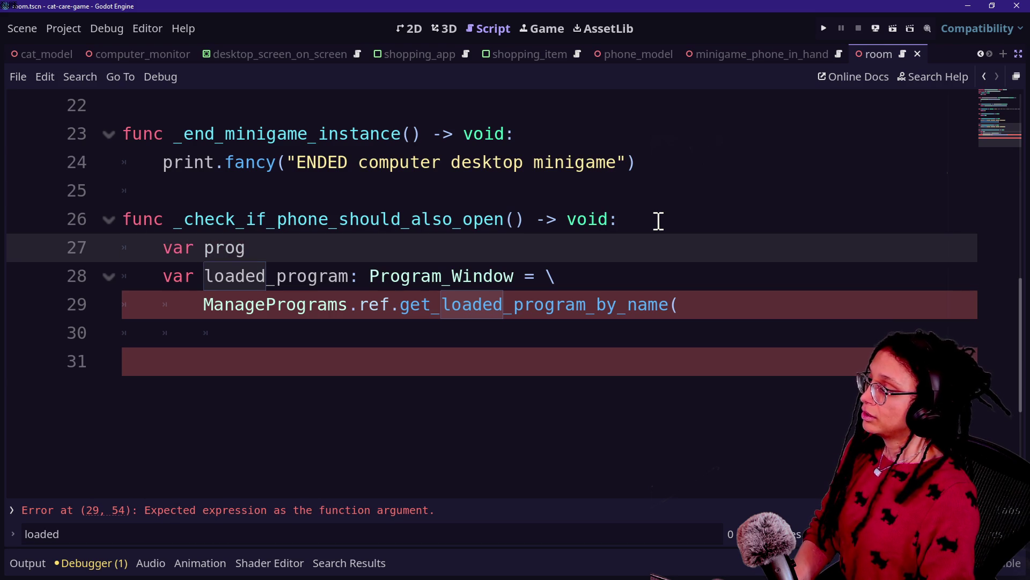
pyautogui.press('BackSpace')
pyautogui.press('BackSpace')
pyautogui.press('BackSpace')
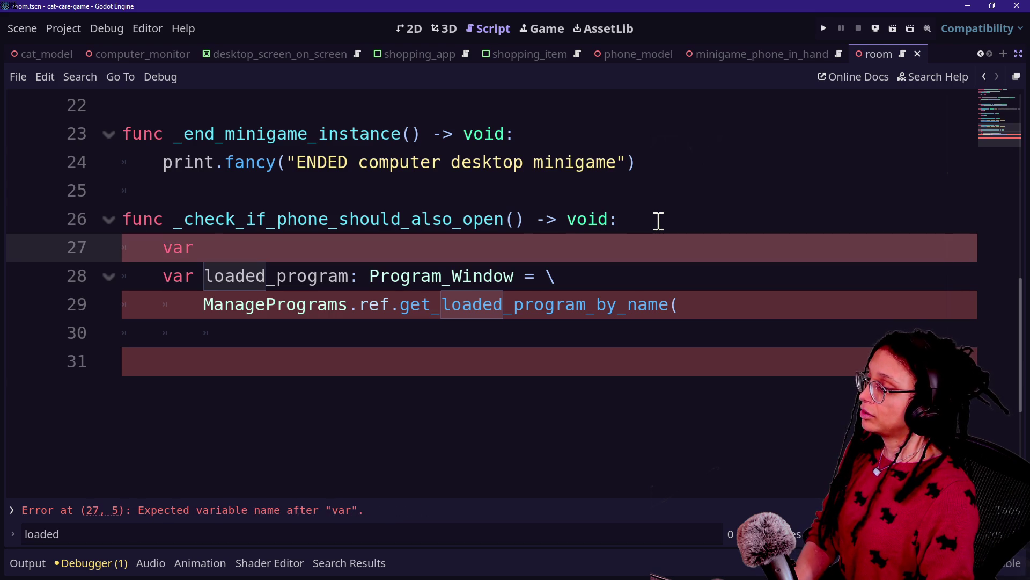
pyautogui.write('program_names')
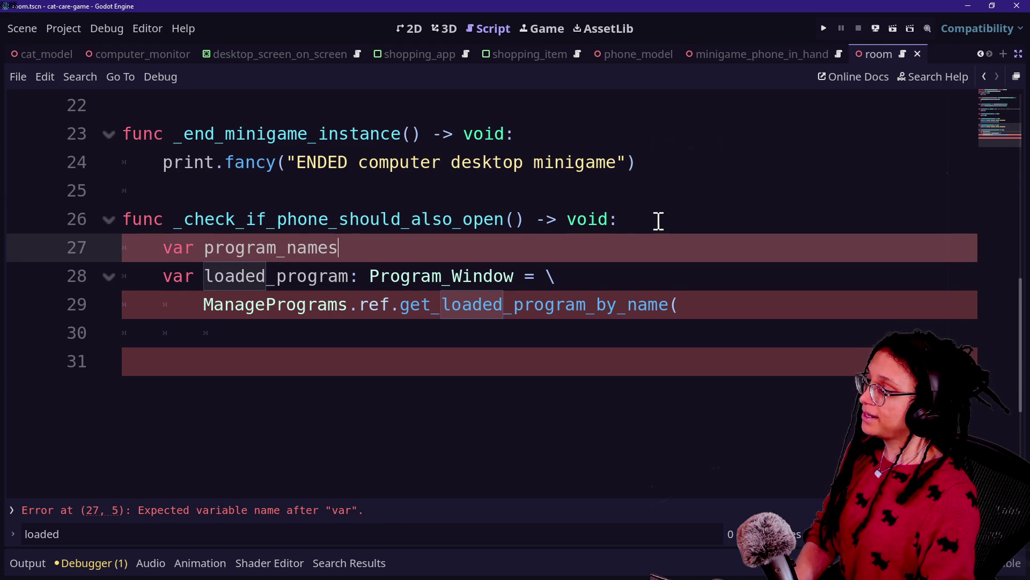
pyautogui.press('BackSpace')
pyautogui.press('BackSpace')
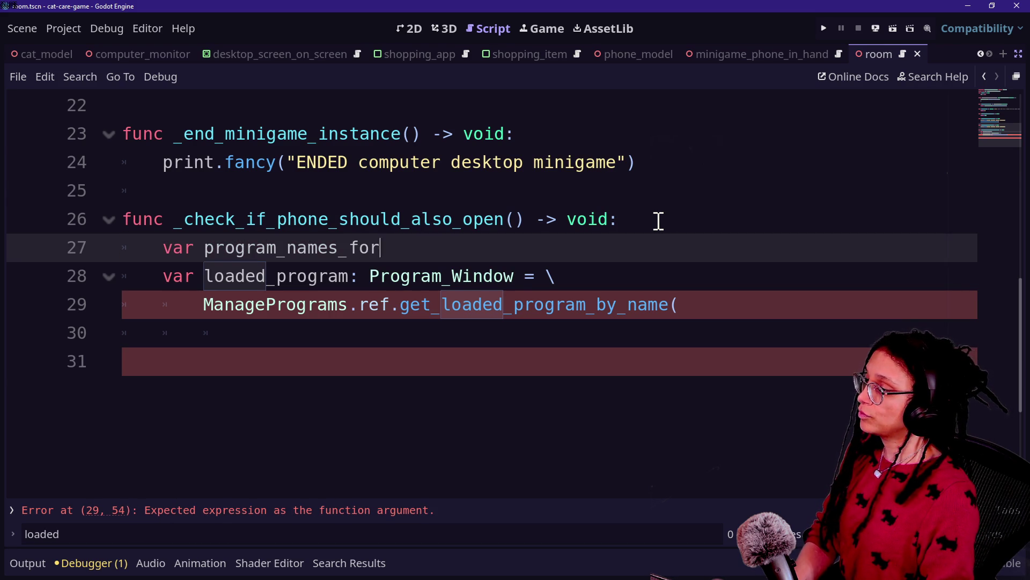
pyautogui.press('BackSpace')
pyautogui.press('BackSpace')
pyautogui.press('BackSpace')
pyautogui.write('that_ne')
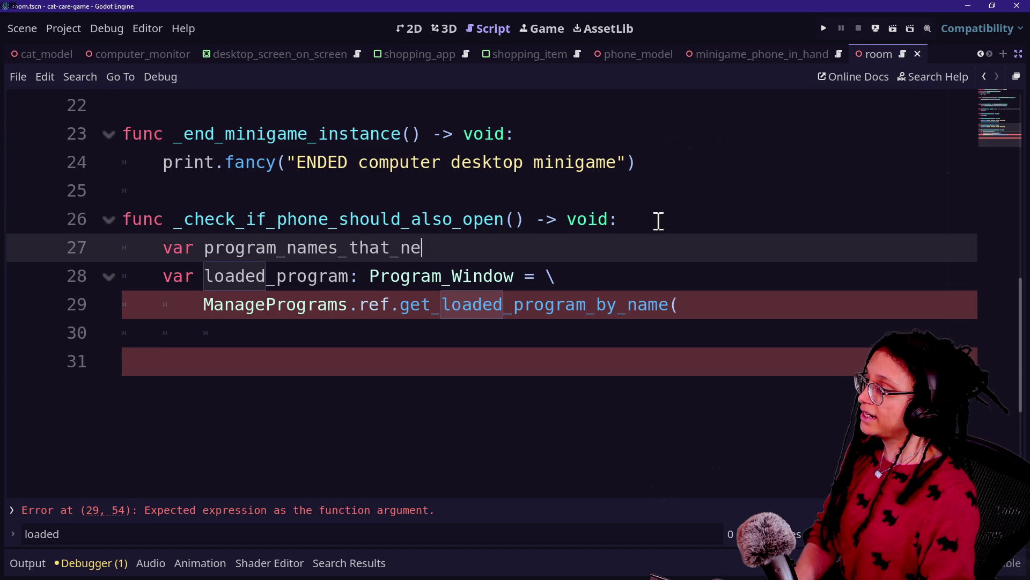
pyautogui.write('ed_a_phone:')
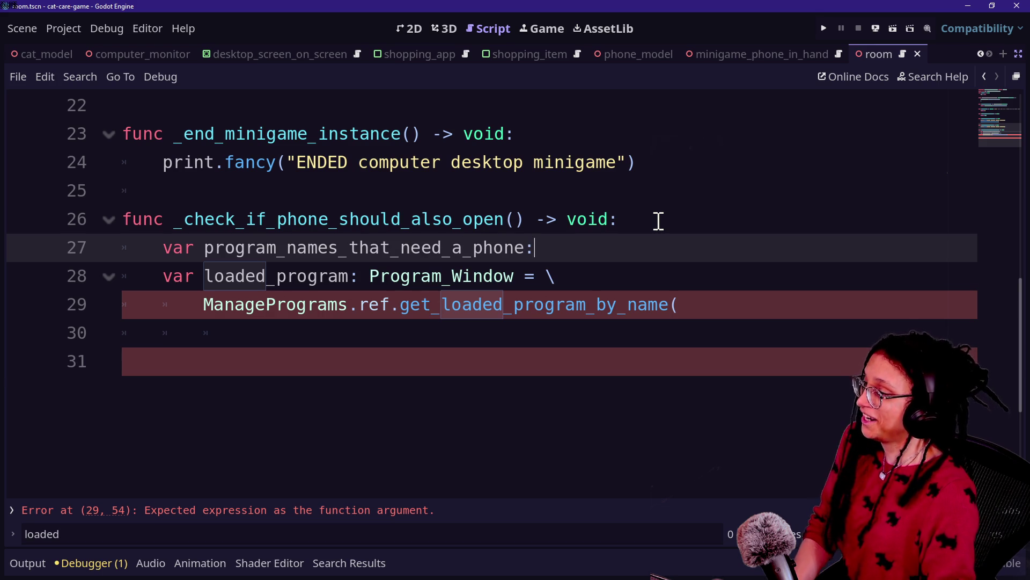
pyautogui.write(' Array[')
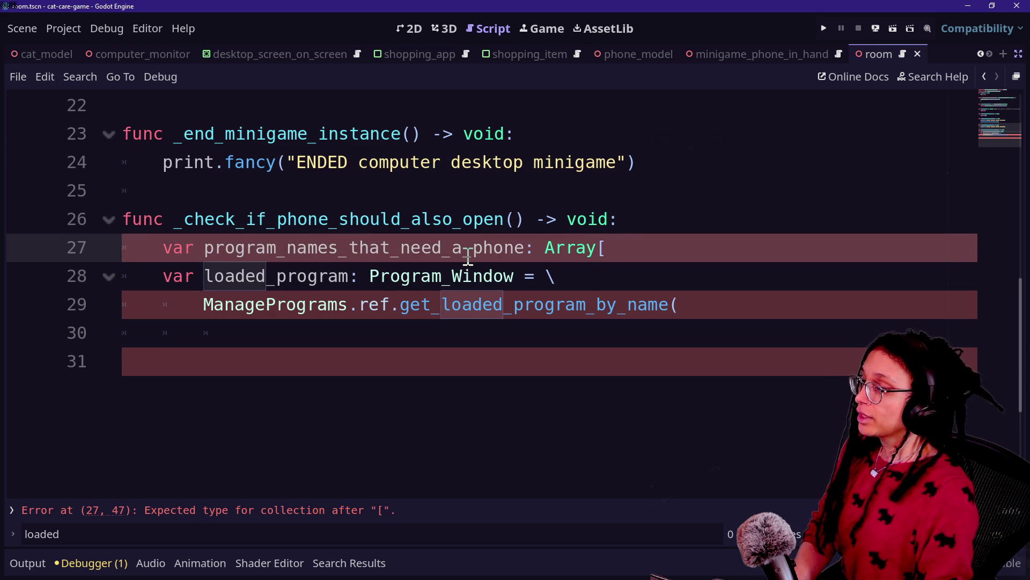
pyautogui.write('String] = [')
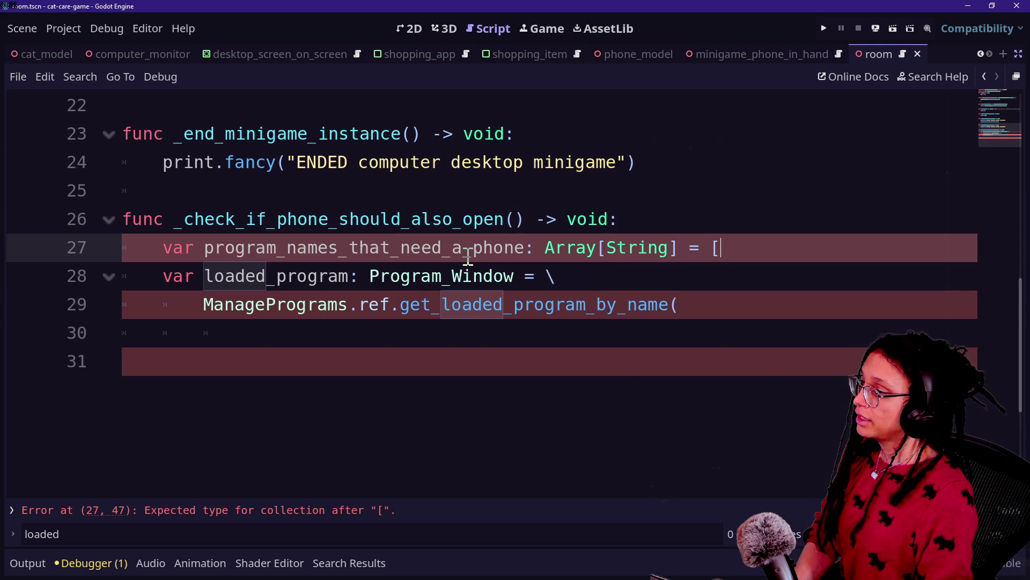
# - Keep the empty list on one line and begin a for loop over PROGRAMS
pyautogui.press('Return')
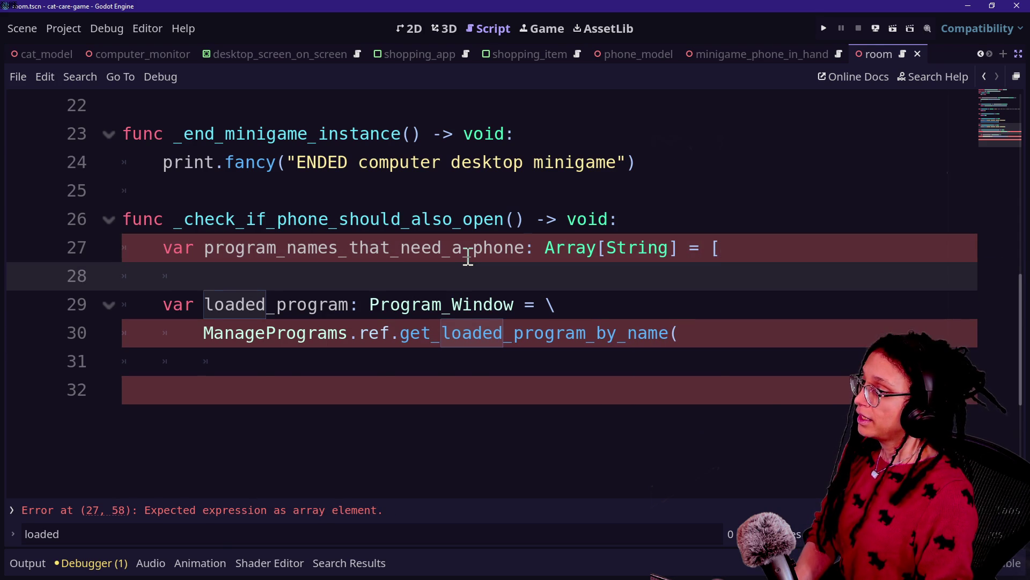
pyautogui.press('BackSpace')
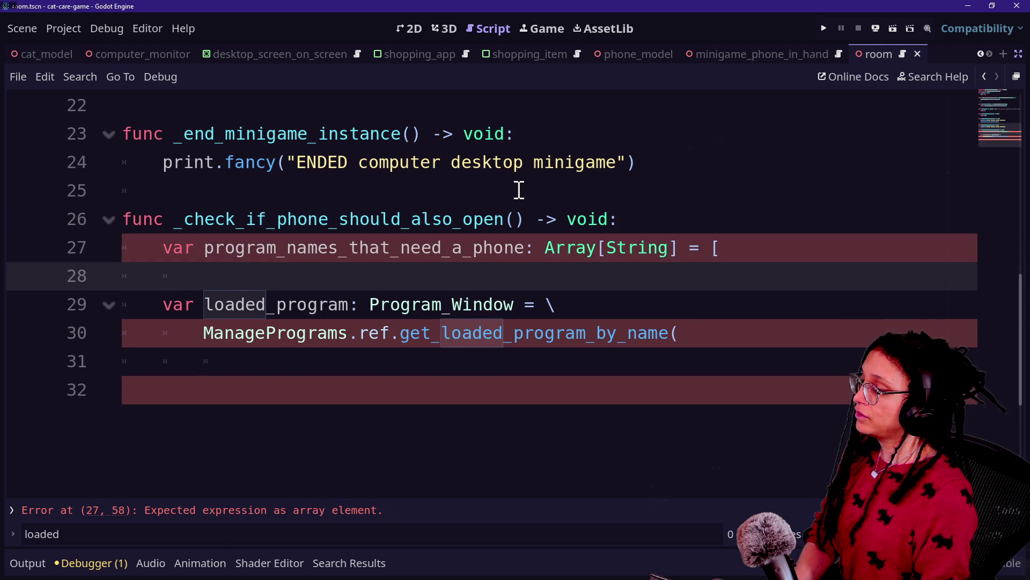
pyautogui.write(']')
pyautogui.press('BackSpace')
pyautogui.press('BackSpace')
pyautogui.press('BackSpace')
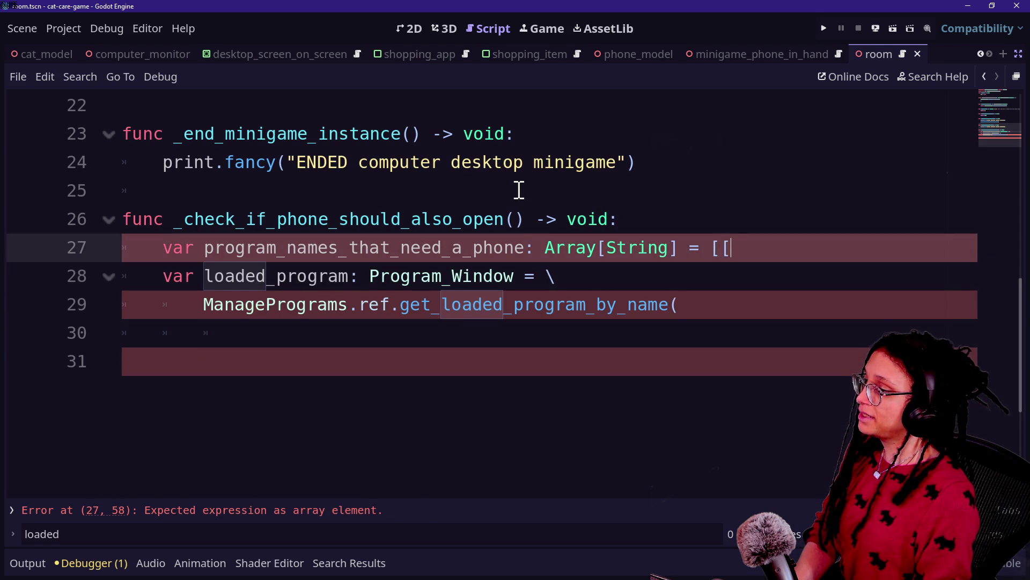
pyautogui.press('Return')
pyautogui.write('for ')
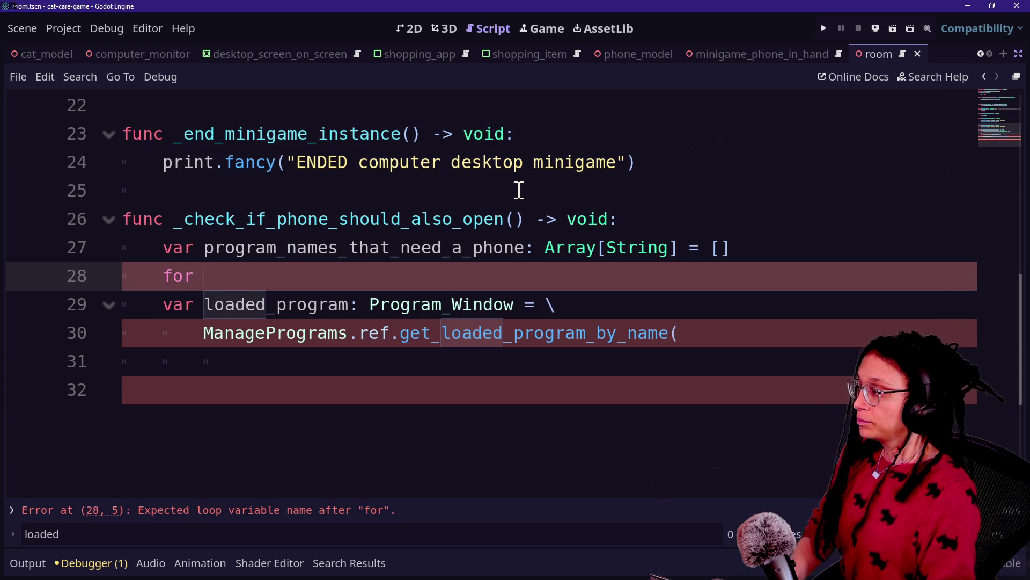
pyautogui.write('program: P')
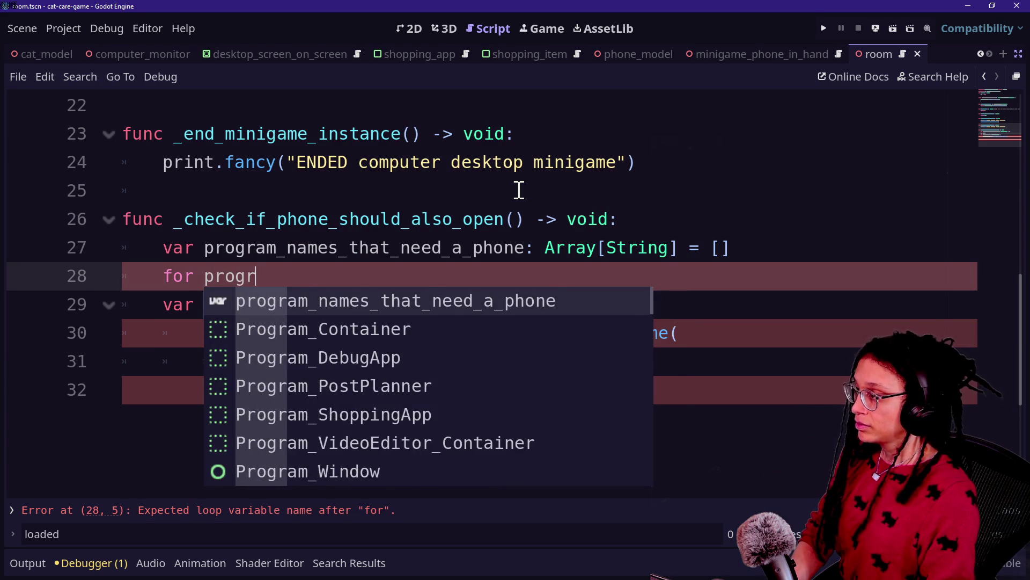
pyautogui.write('ROGRAMS in')
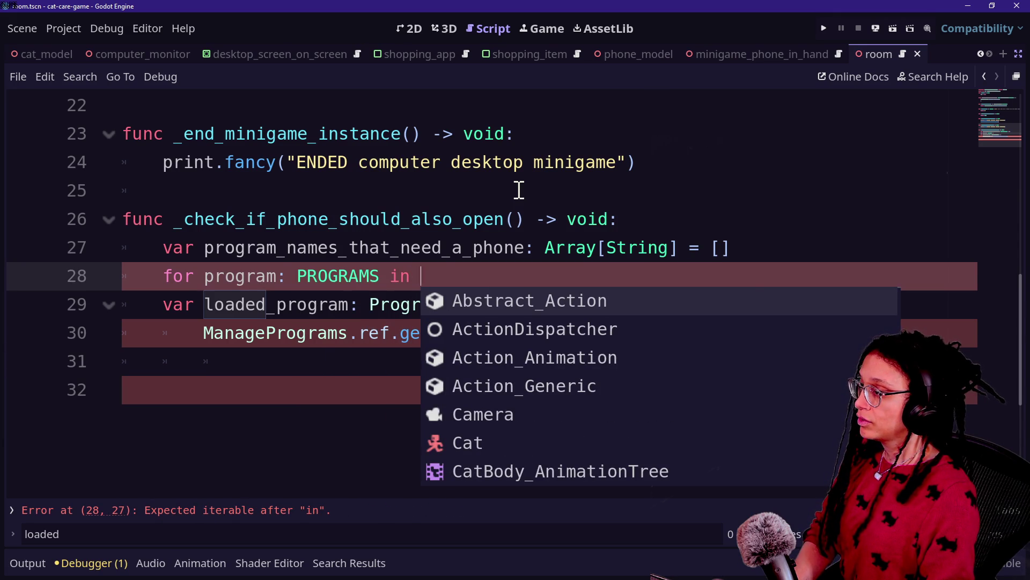
pyautogui.write(' _')
# - Complete the loop over _APPS_WITH_A_PHONE_COMPANION and start a String program_name variable
pyautogui.press('Return')
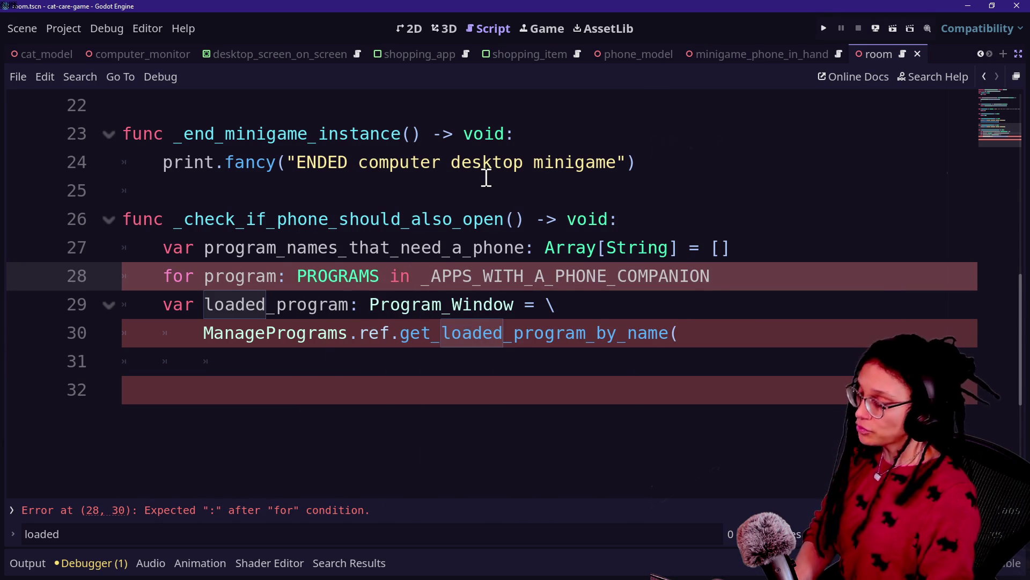
pyautogui.write(':')
pyautogui.press('Return')
pyautogui.write('if ')
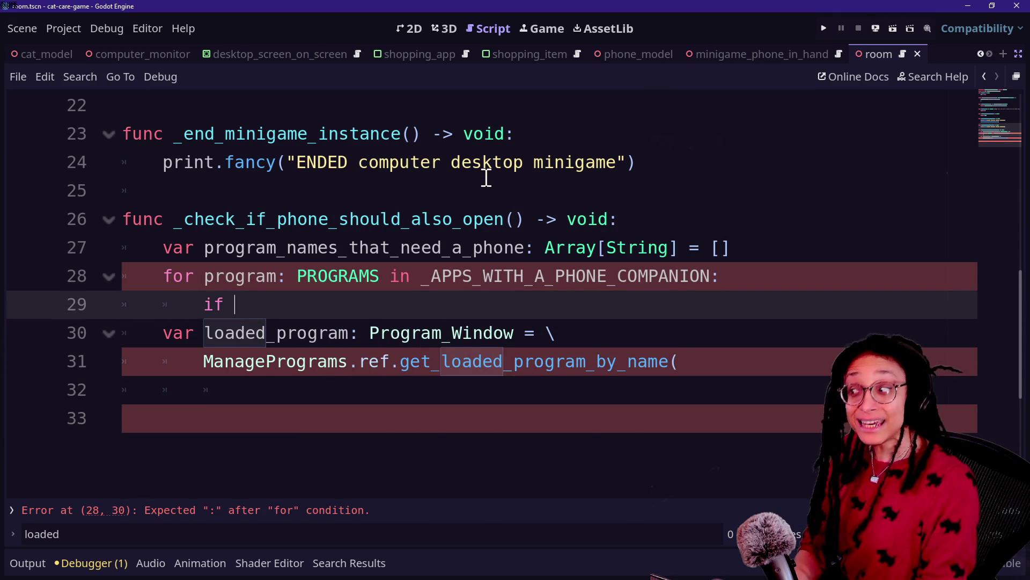
pyautogui.write('pr')
pyautogui.press('BackSpace')
pyautogui.press('BackSpace')
pyautogui.press('BackSpace')
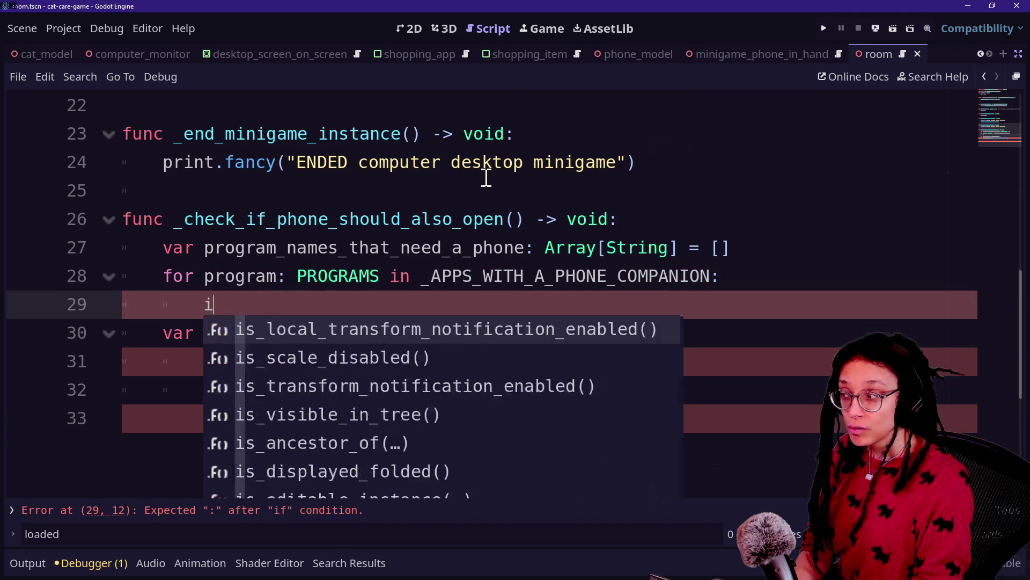
pyautogui.write('var p')
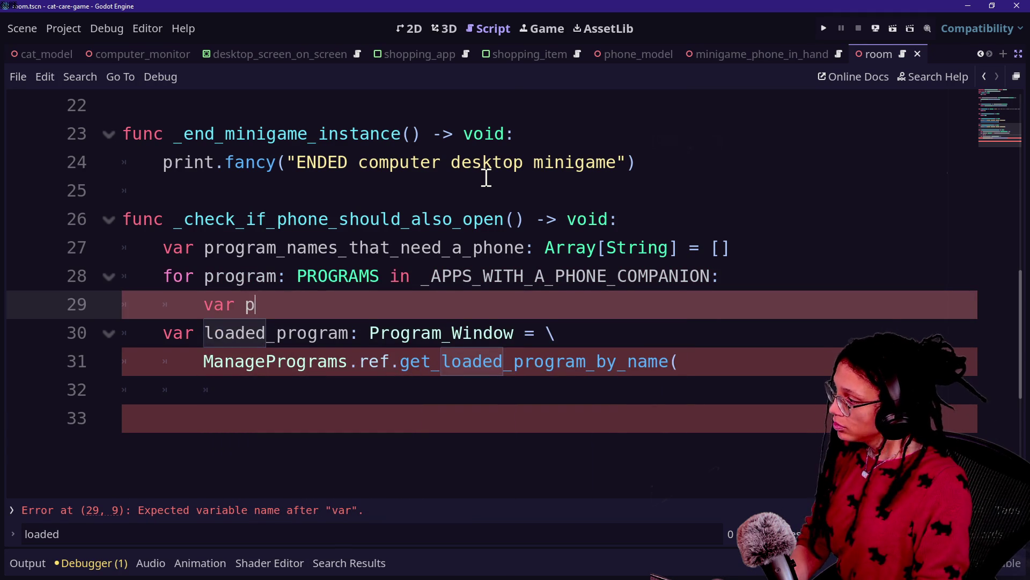
pyautogui.write('rogram_name: S')
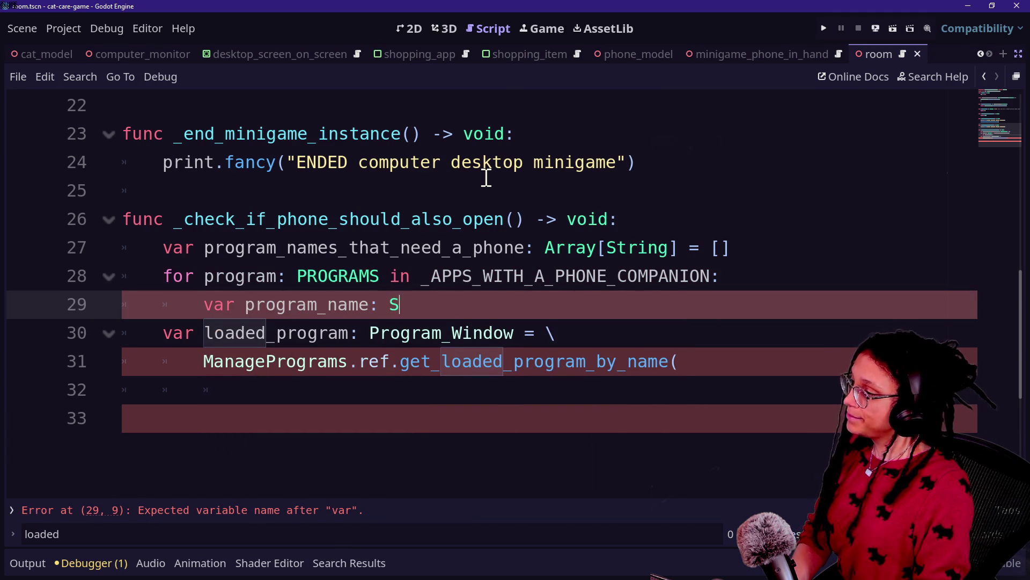
pyautogui.write('tring = \\')
pyautogui.press('Return')
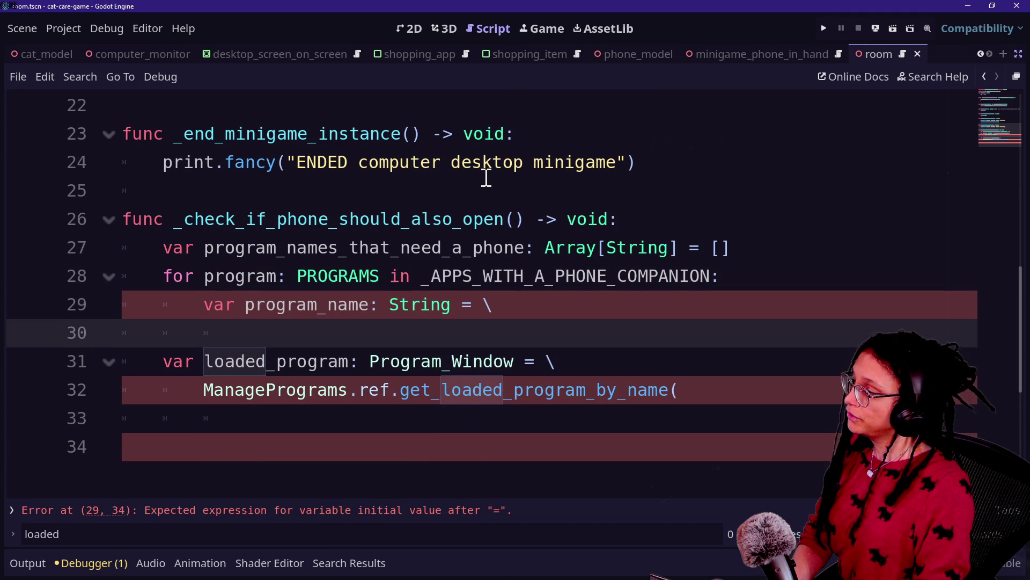
# - Set program_name from get_program_data_content(program, ManagePrograms.PROGRAM_DATA_CONTENT.NAME)
pyautogui.write('ManageP')
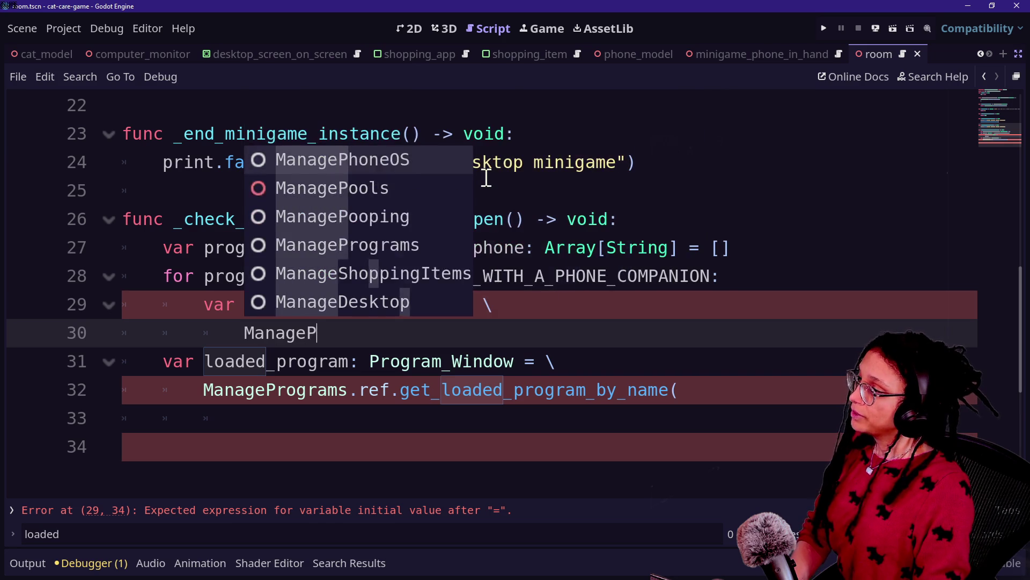
pyautogui.write('rograms.')
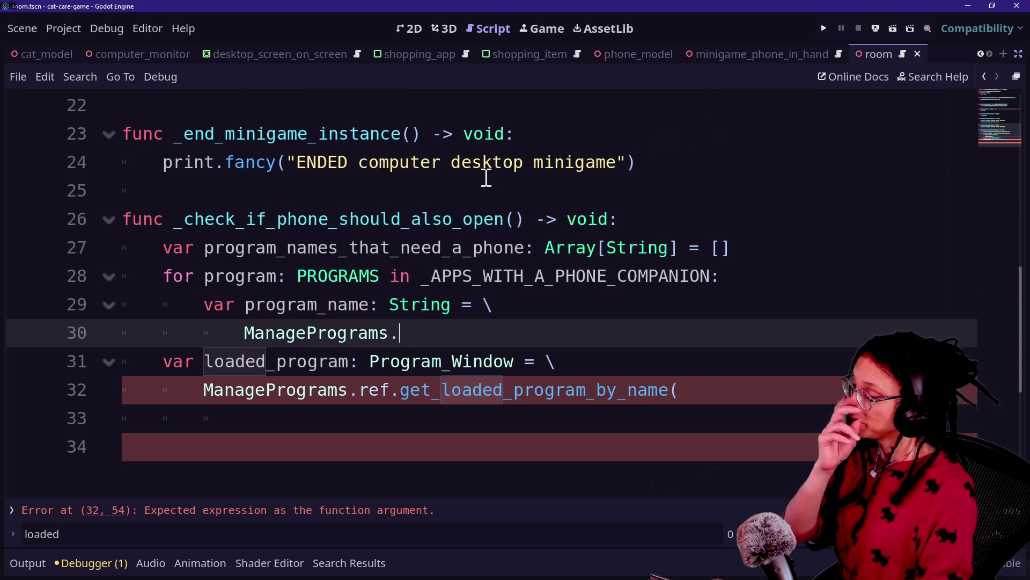
pyautogui.write('ref.get')
pyautogui.press('BackSpace')
pyautogui.press('BackSpace')
pyautogui.press('BackSpace')
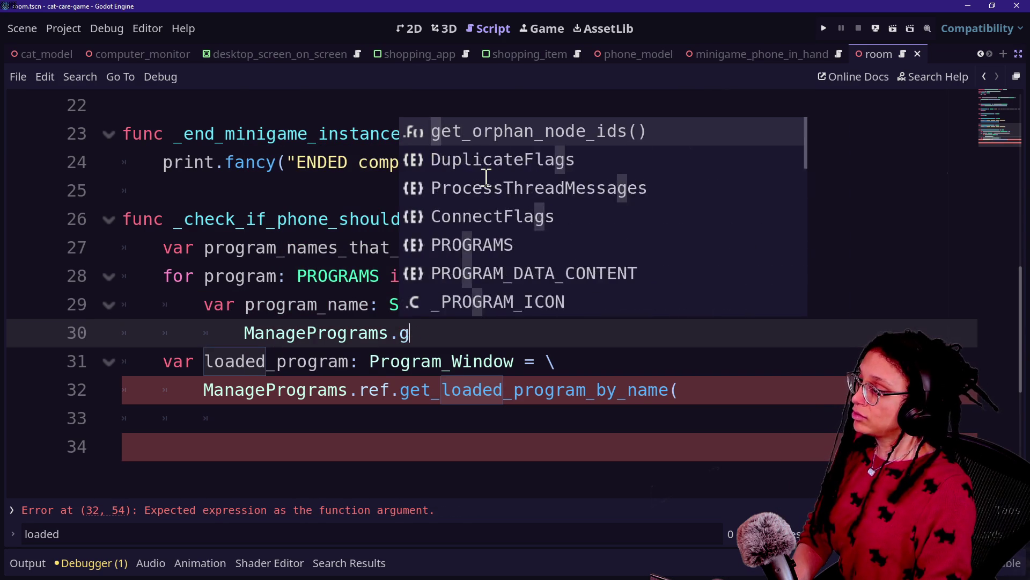
pyautogui.write('ref.get')
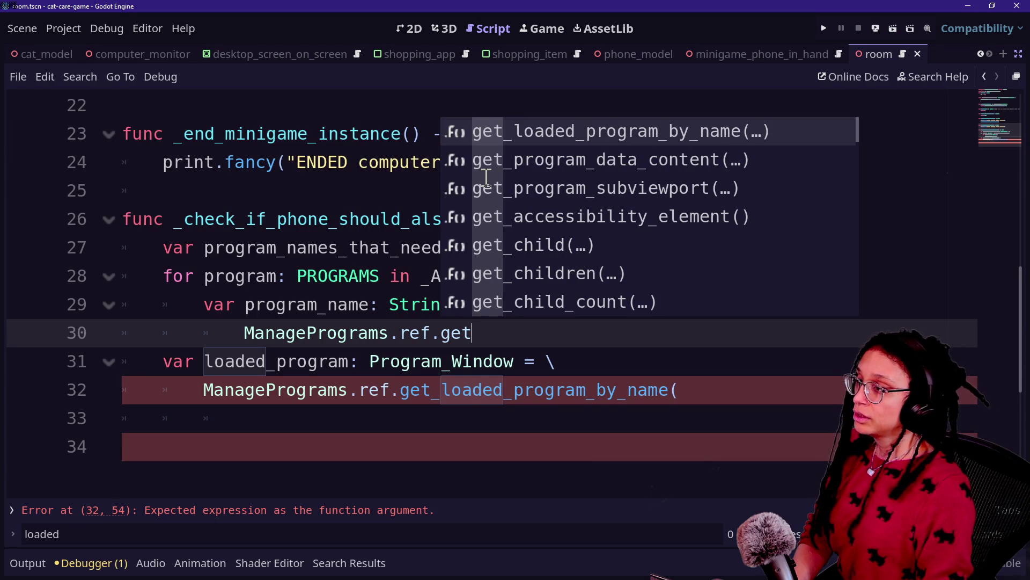
pyautogui.press('Down')
pyautogui.press('Return')
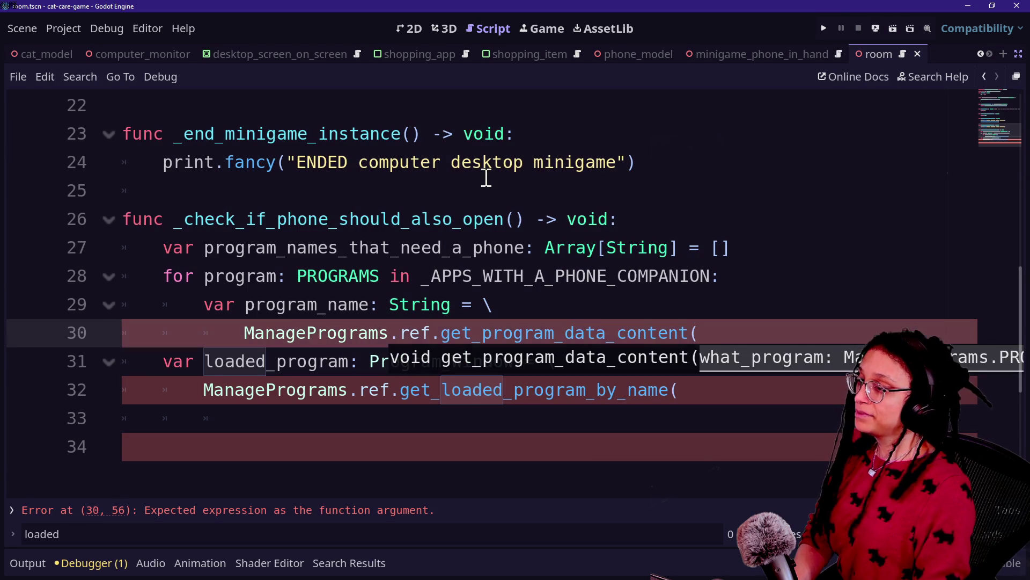
pyautogui.press('Return')
pyautogui.press('BackSpace')
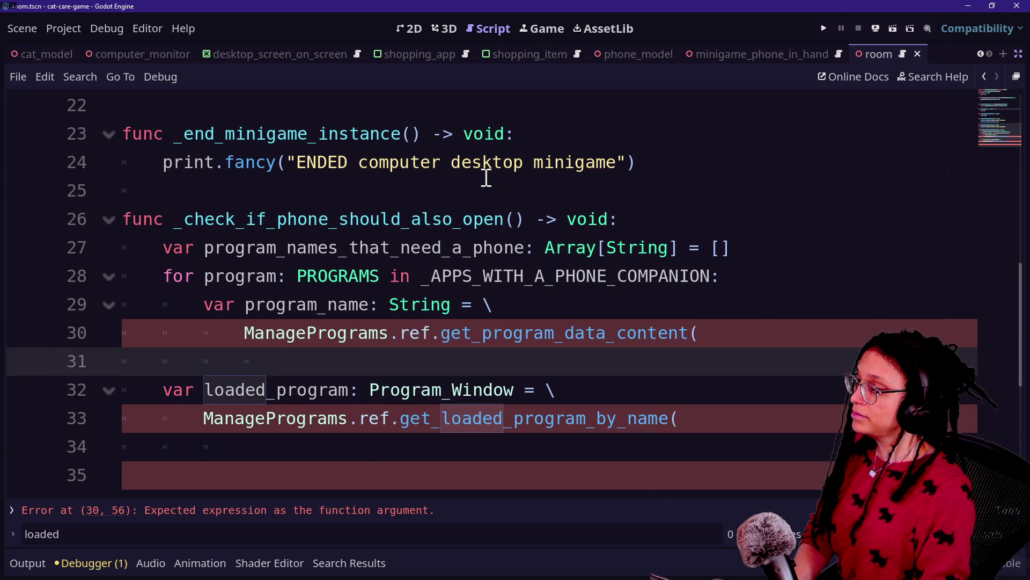
pyautogui.write('program,')
pyautogui.press('Escape')
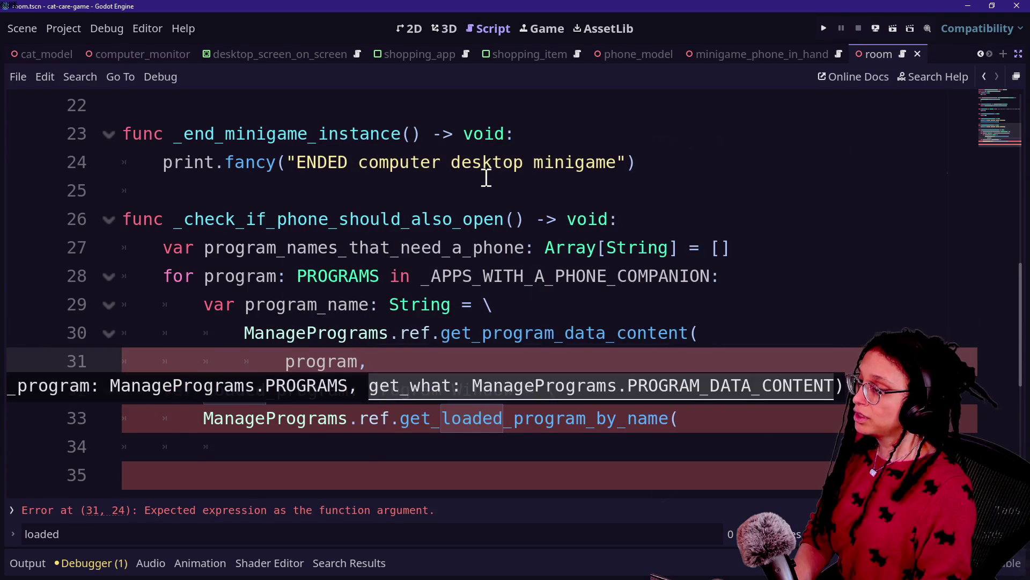
pyautogui.write('ManagePrograms.')
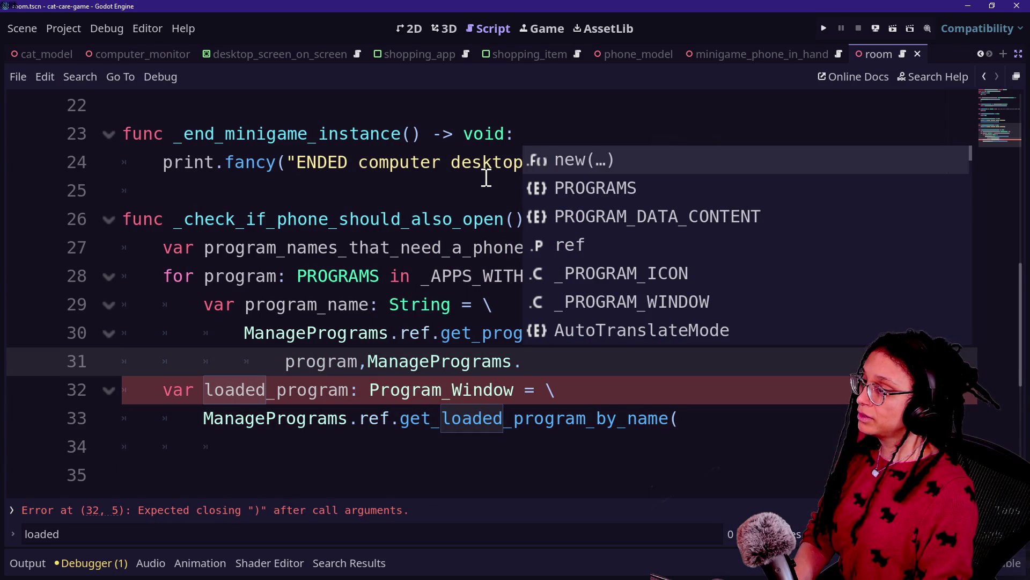
pyautogui.press('Down')
pyautogui.press('Down')
pyautogui.press('Return')
pyautogui.write('.')
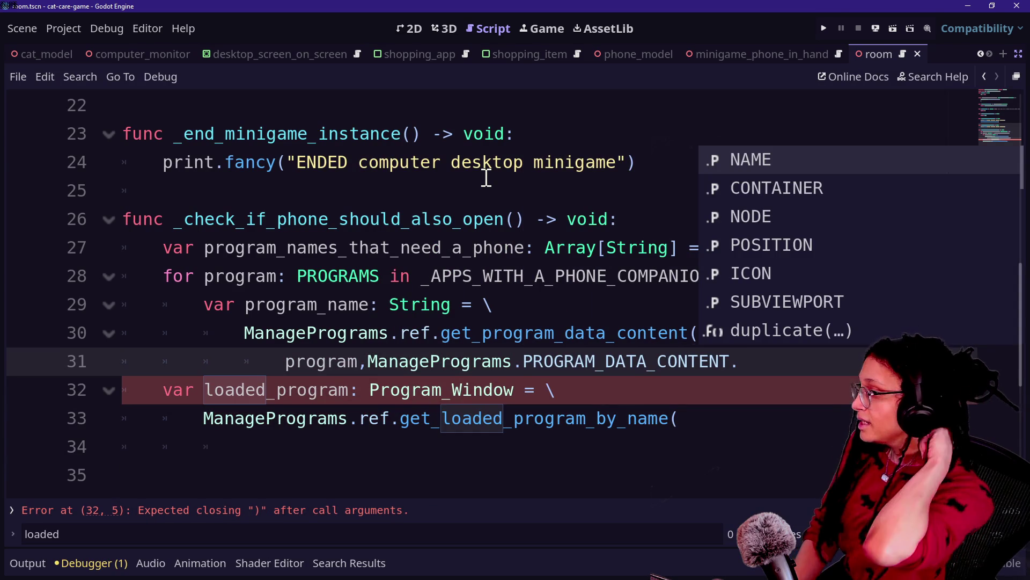
pyautogui.press('Return')
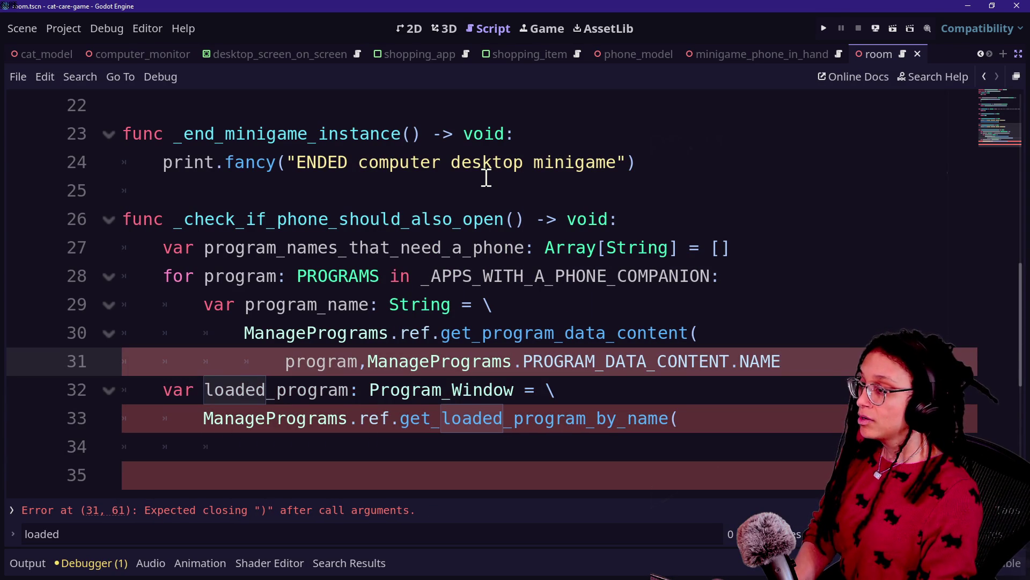
pyautogui.write(',')
pyautogui.write(')')
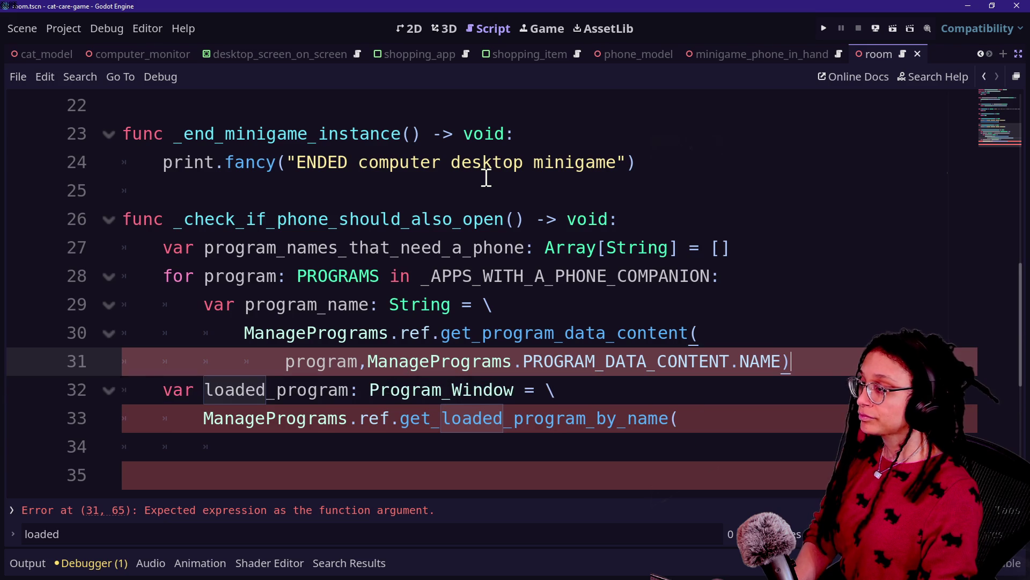
# - Append program_name to program_names_that_need_a_phone
pyautogui.press('Return')
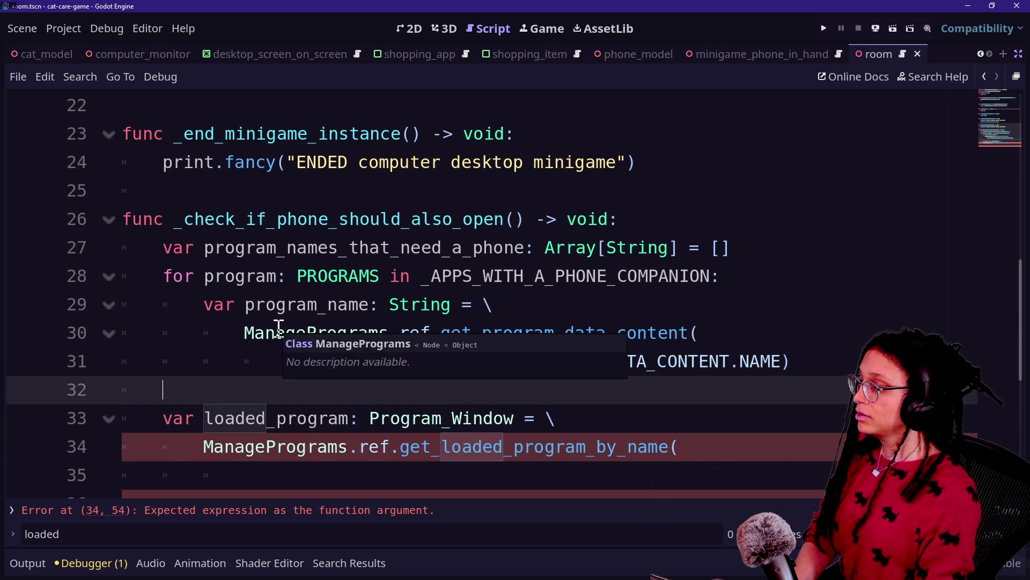
pyautogui.write('pro')
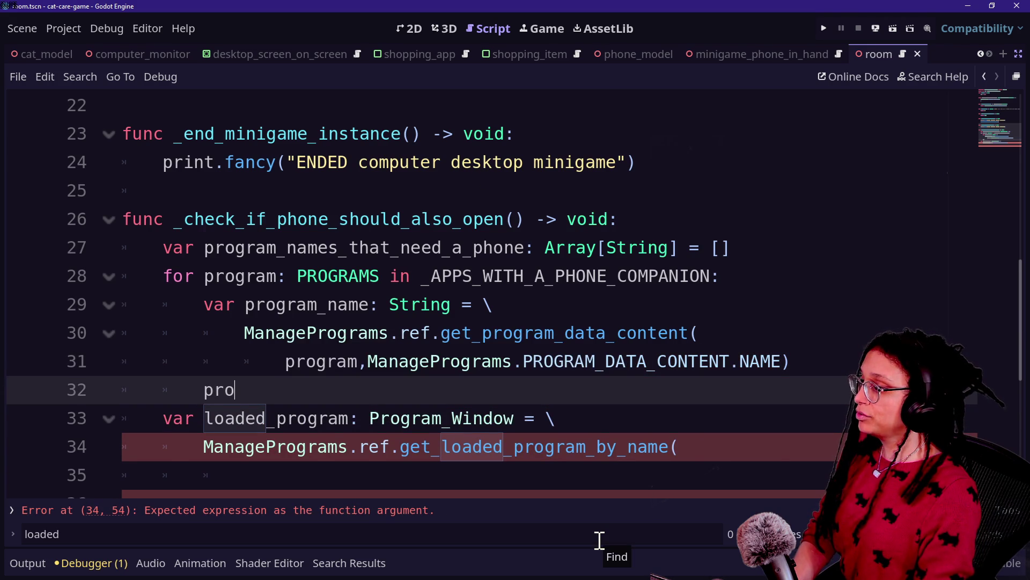
pyautogui.press('Down')
pyautogui.press('Down')
pyautogui.press('Return')
pyautogui.write('.ap')
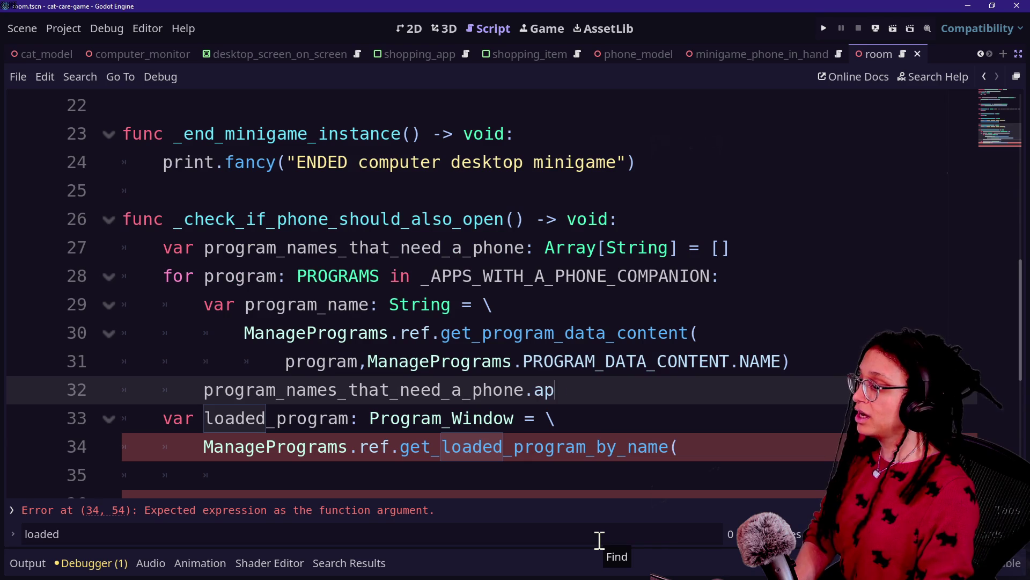
pyautogui.write('pend(pr')
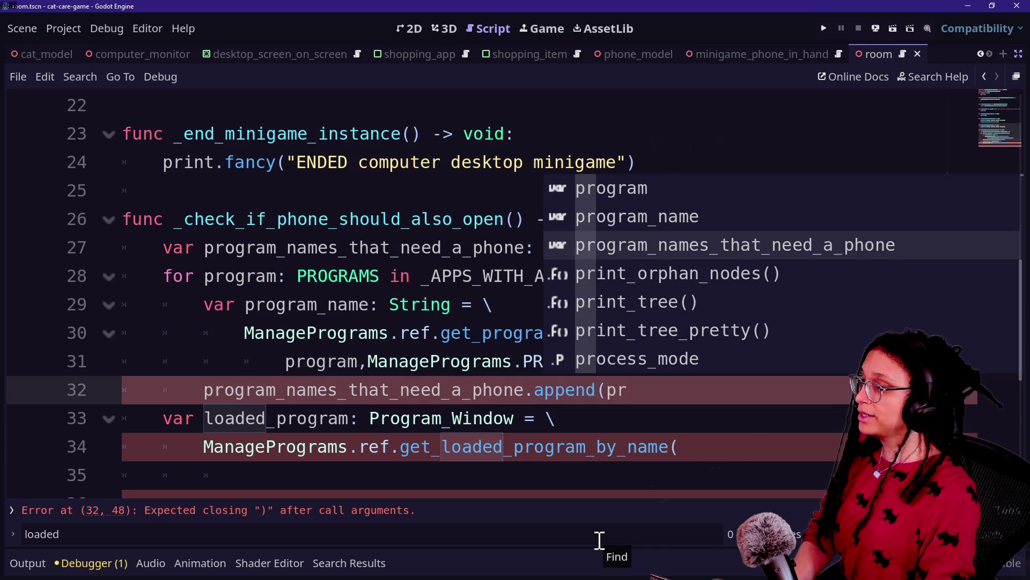
pyautogui.press('Down')
pyautogui.press('Return')
pyautogui.write(')')
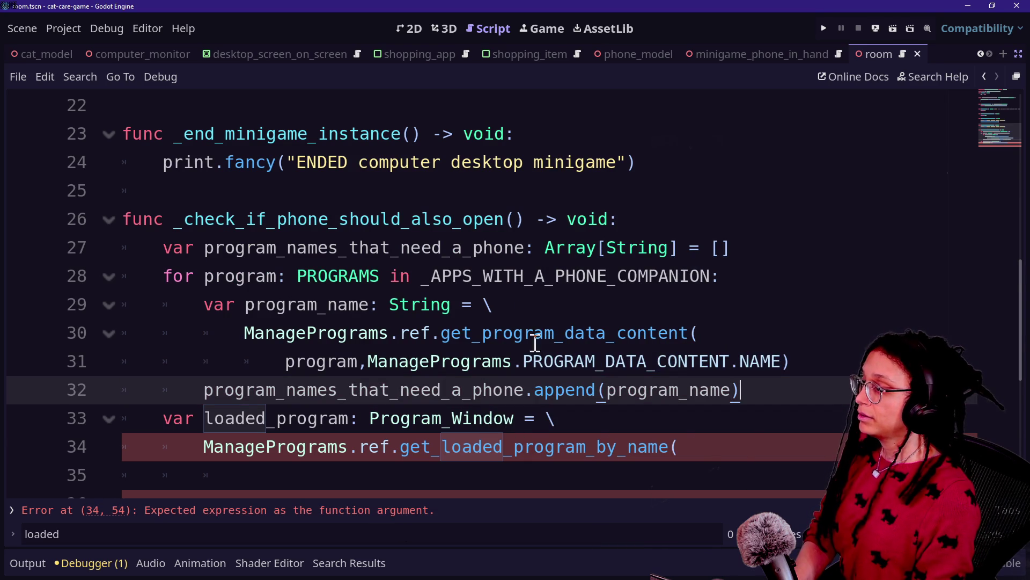
pyautogui.scroll(-1, 511, 306)
# - Add a blank line after the append and review the new loop code
pyautogui.press('Return')
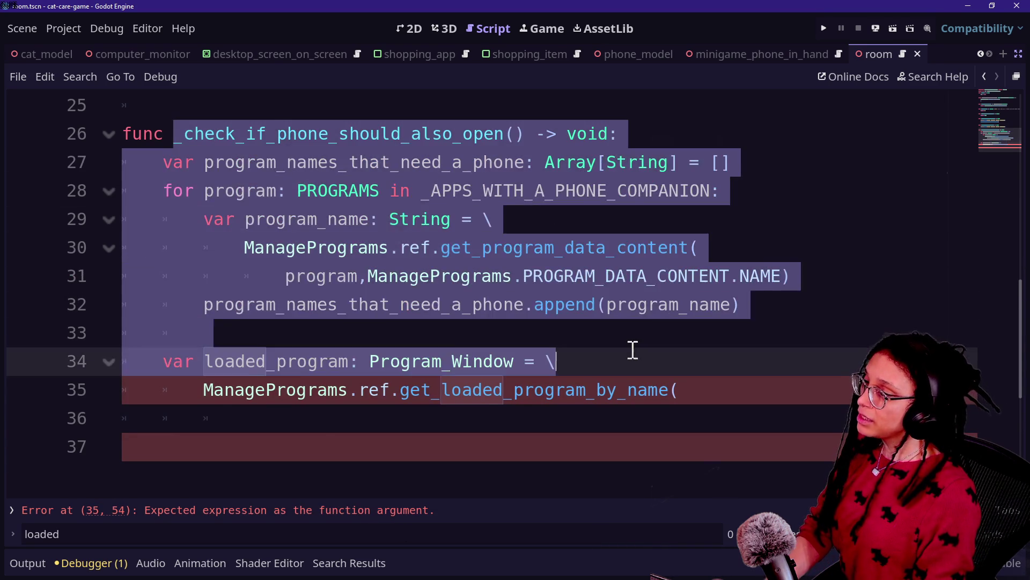
pyautogui.click(689, 305)
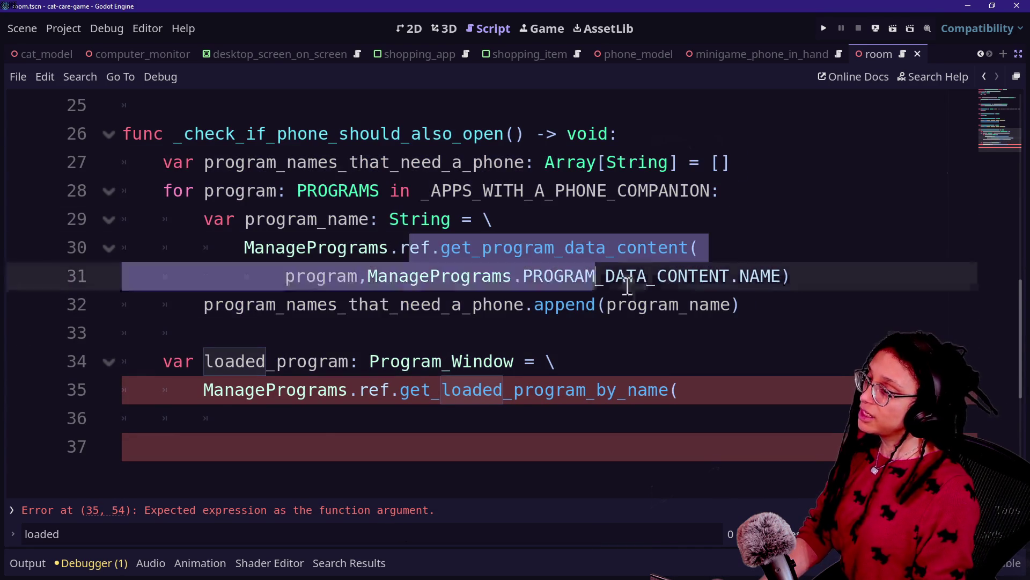
pyautogui.click(465, 212)
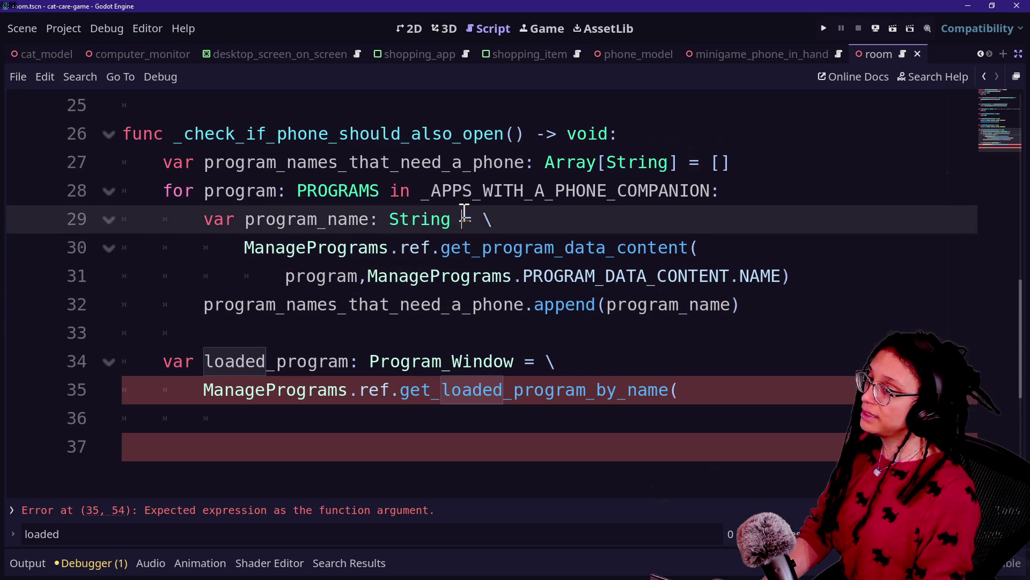
pyautogui.click(637, 287)
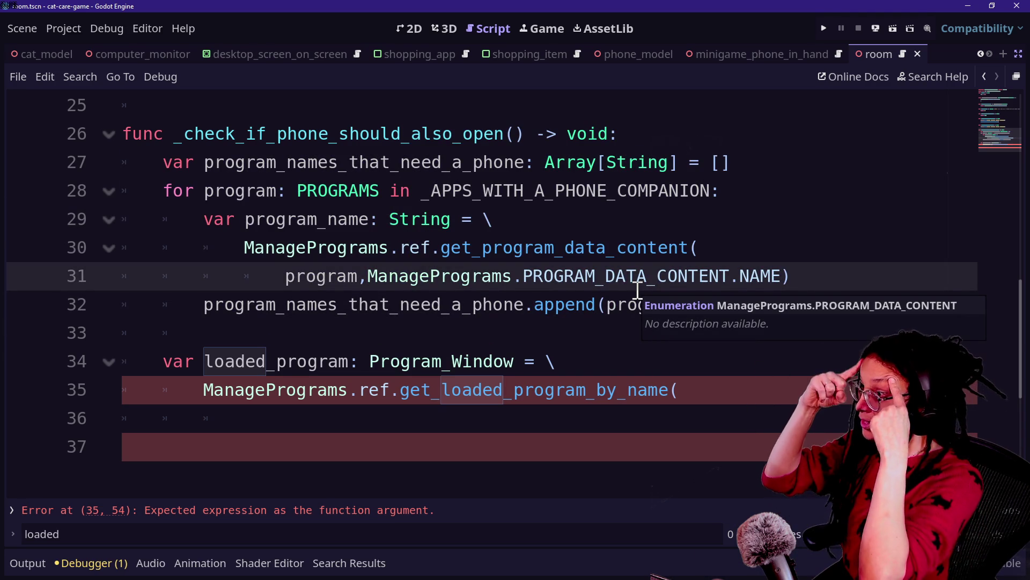
pyautogui.moveTo(515, 275); pyautogui.dragTo(598, 368)
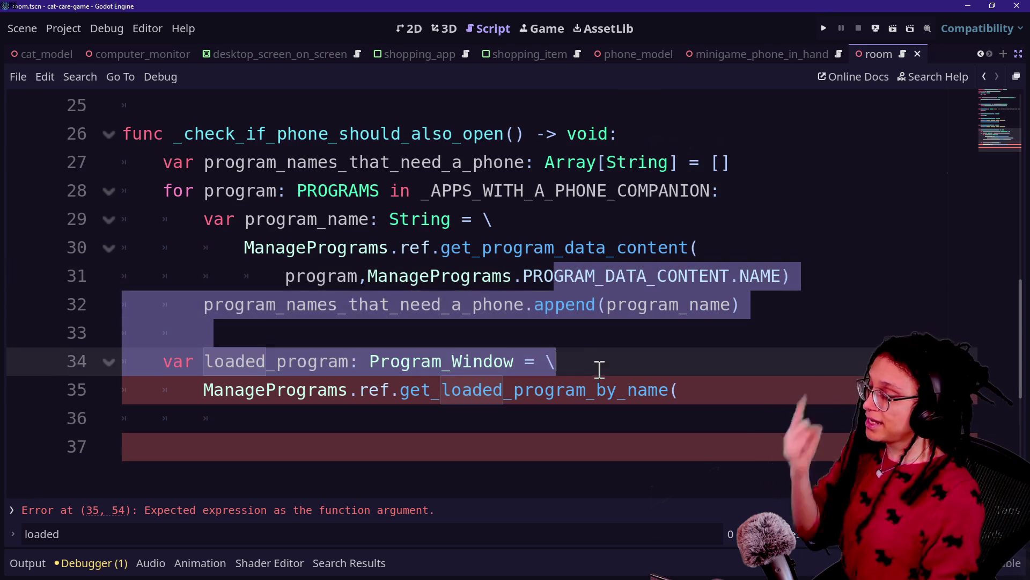
pyautogui.click(544, 361)
pyautogui.click(532, 330)
pyautogui.click(307, 173)
pyautogui.click(379, 314)
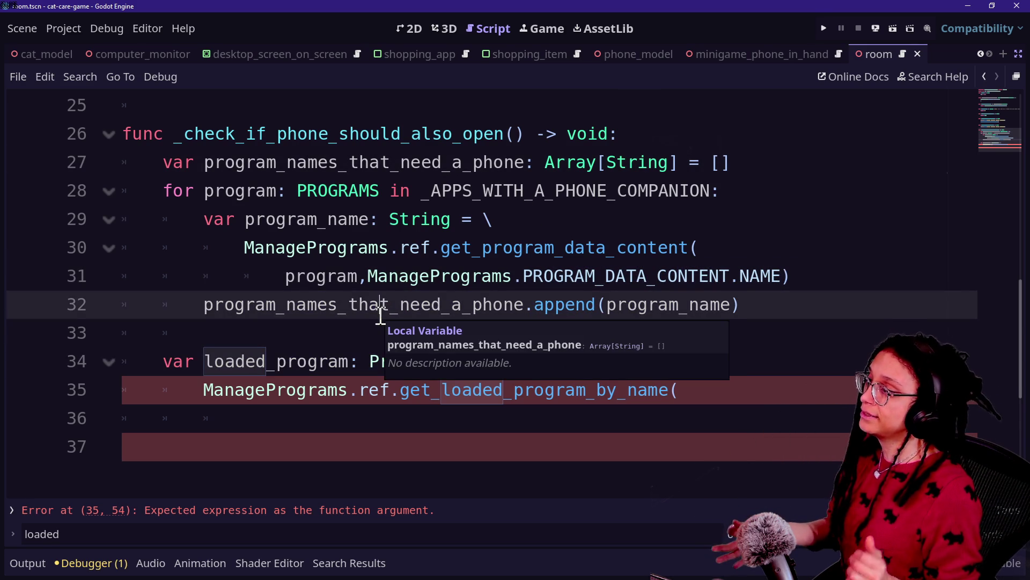
# - Place the caret on empty line 33 above the loaded_program lookup
pyautogui.click(403, 360)
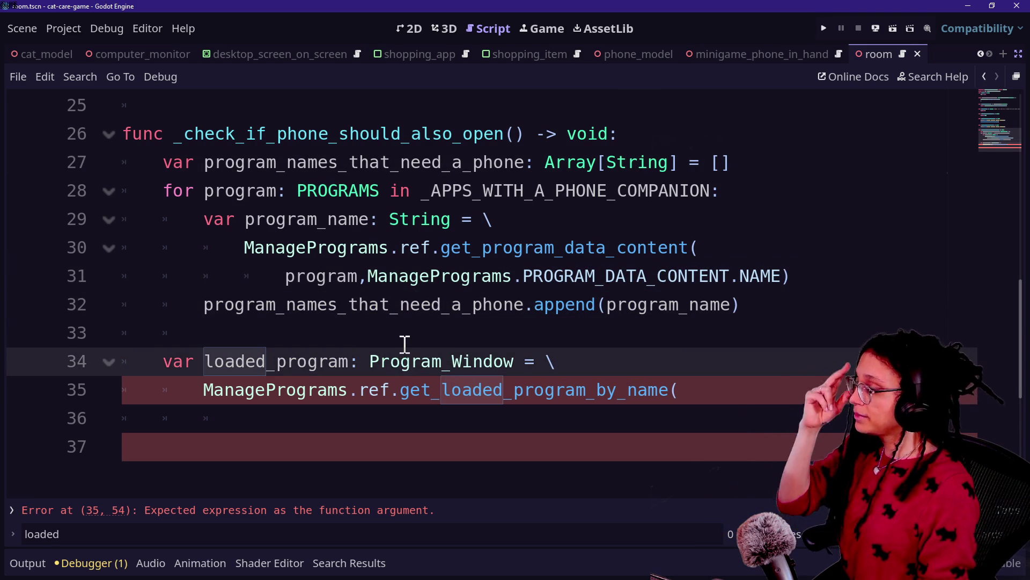
pyautogui.click(403, 343)
pyautogui.press('Down')
pyautogui.press('Down')
pyautogui.press('Down')
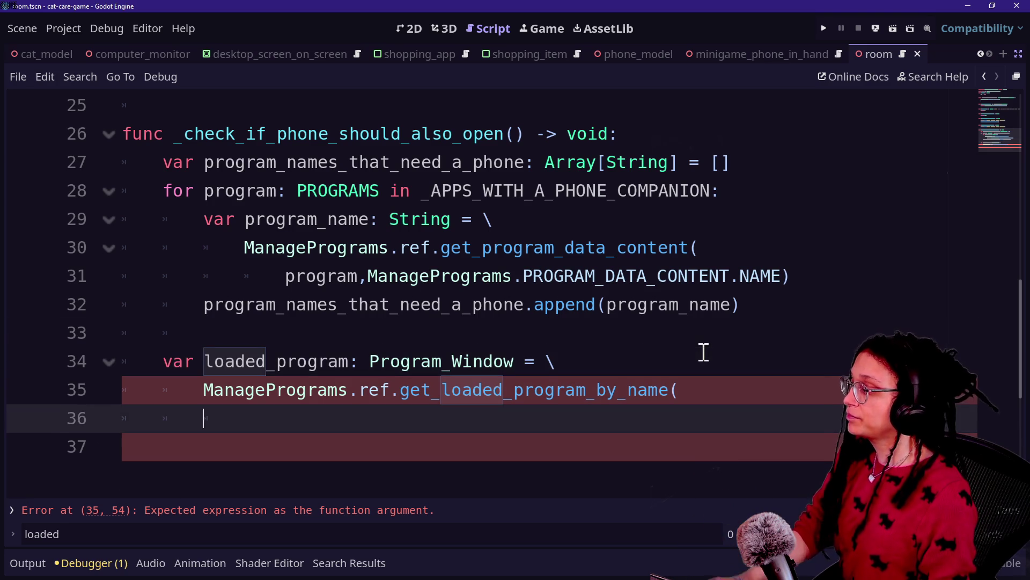
pyautogui.click(474, 334)
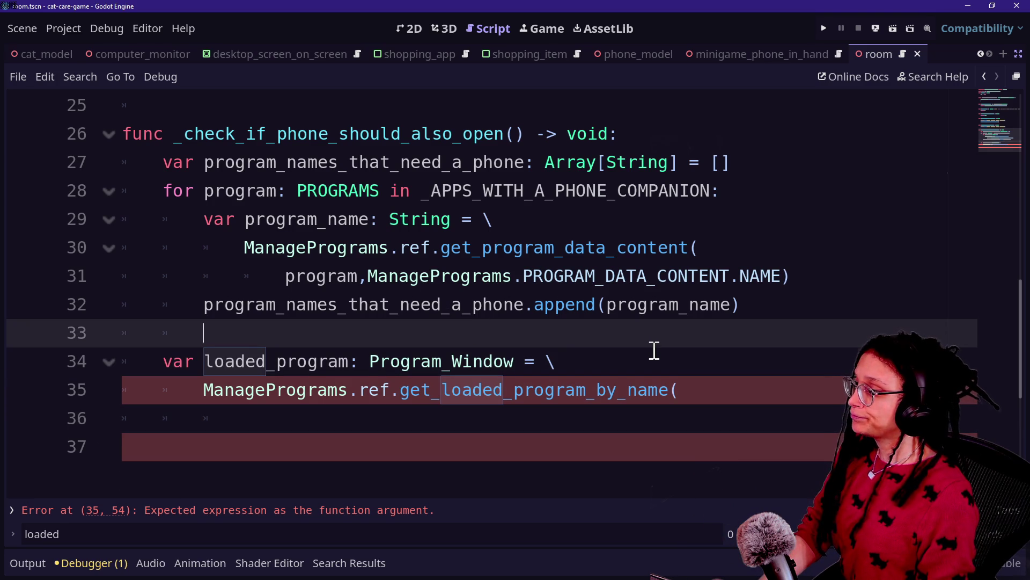
pyautogui.moveTo(110, 145); pyautogui.dragTo(633, 230)
pyautogui.click(633, 230)
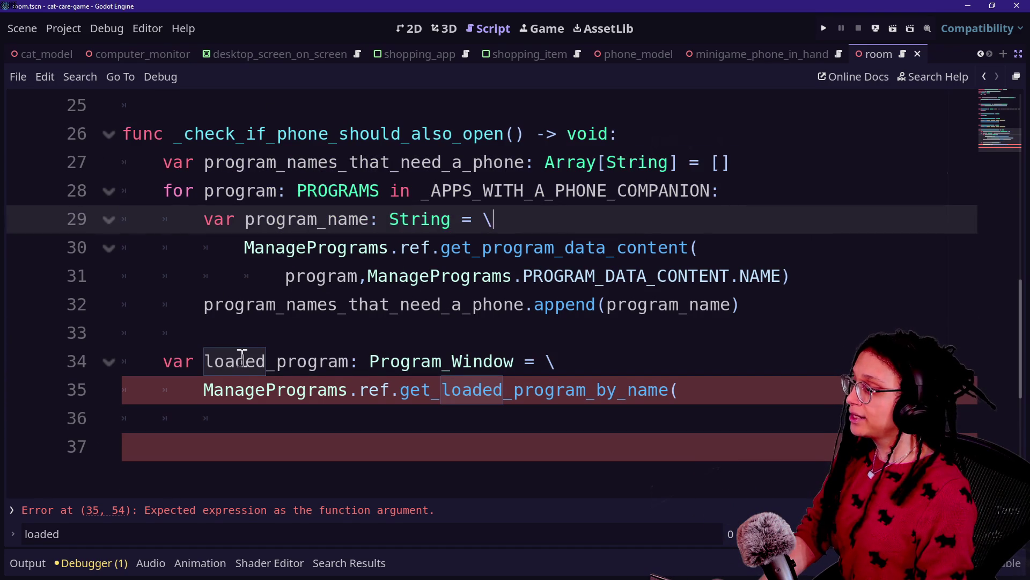
pyautogui.click(391, 314)
pyautogui.click(425, 334)
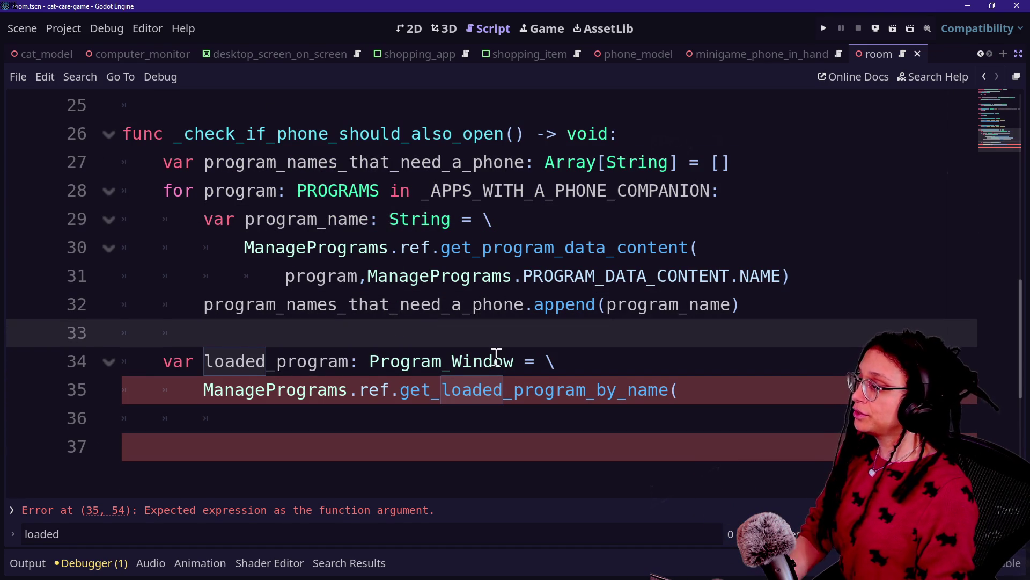
# - Add a loop 'for program_name: String in program_names_that_need_a_phone:'
pyautogui.press('Return')
pyautogui.write('for')
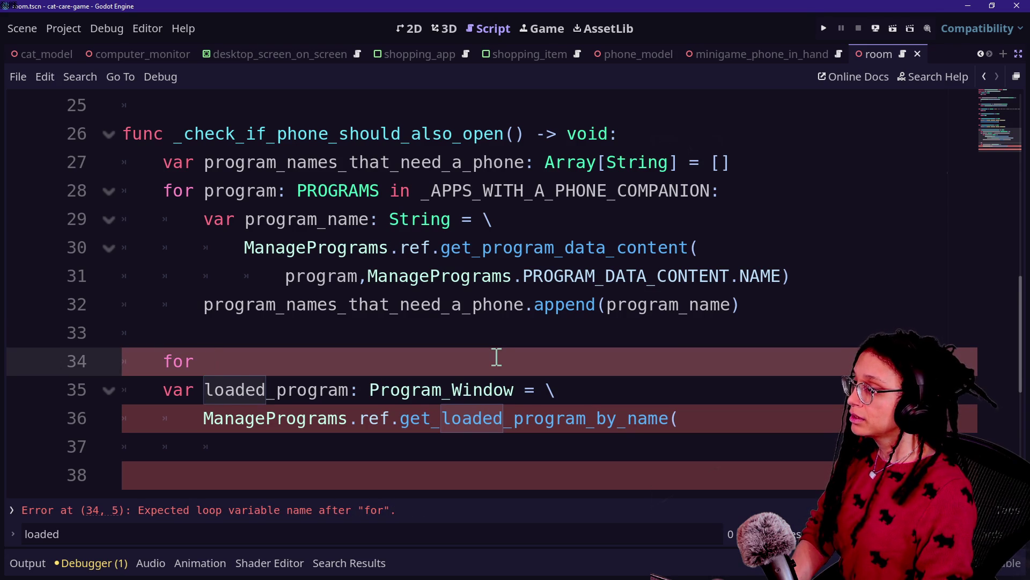
pyautogui.write('progam')
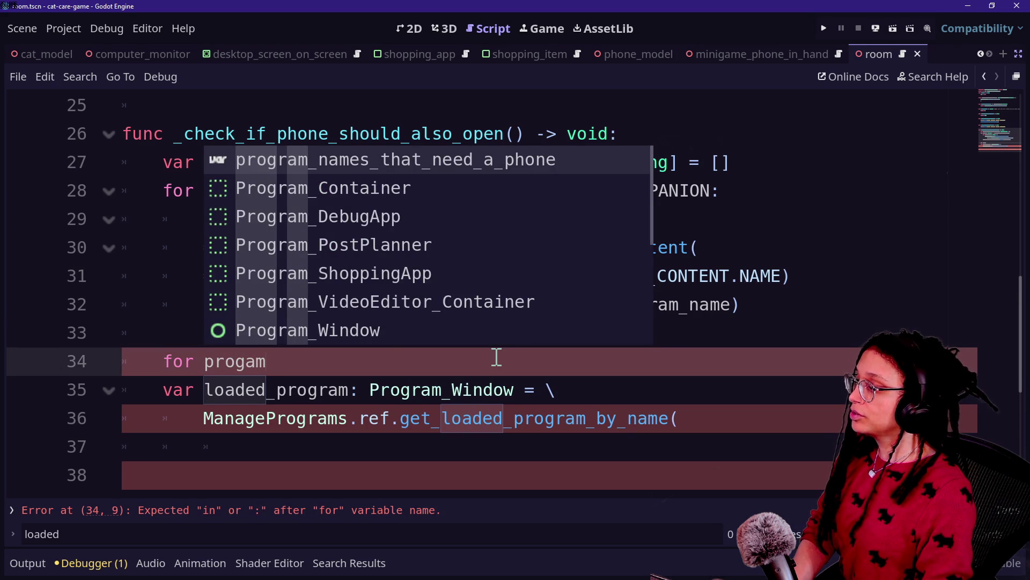
pyautogui.press('BackSpace')
pyautogui.press('BackSpace')
pyautogui.write('ram_name: St')
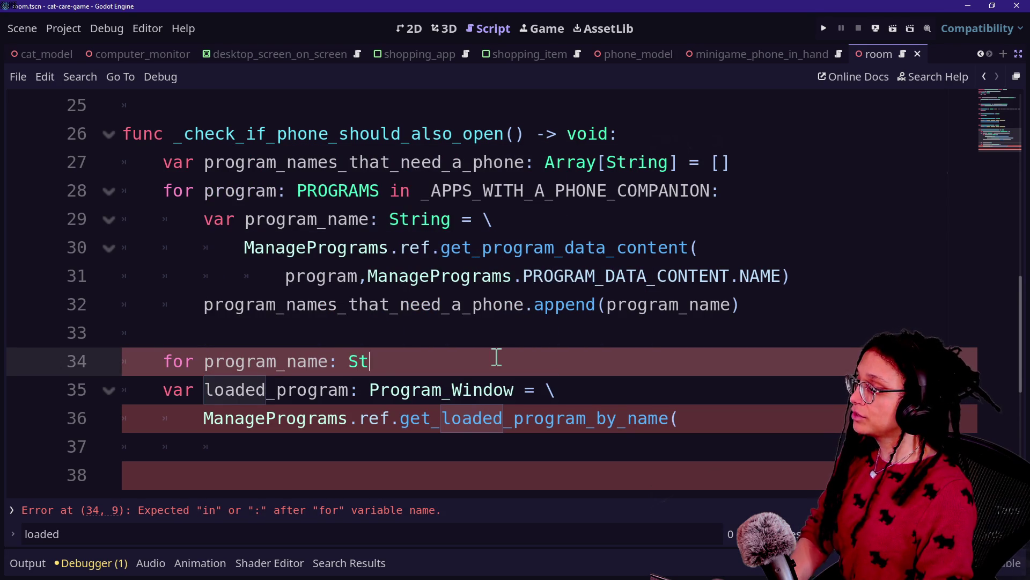
pyautogui.write('ring in ')
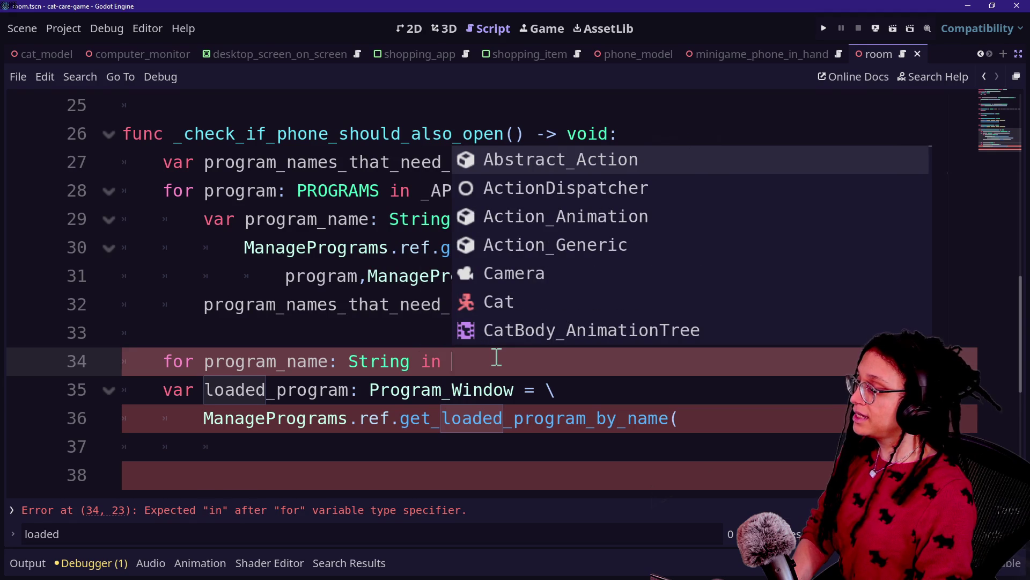
pyautogui.write('program')
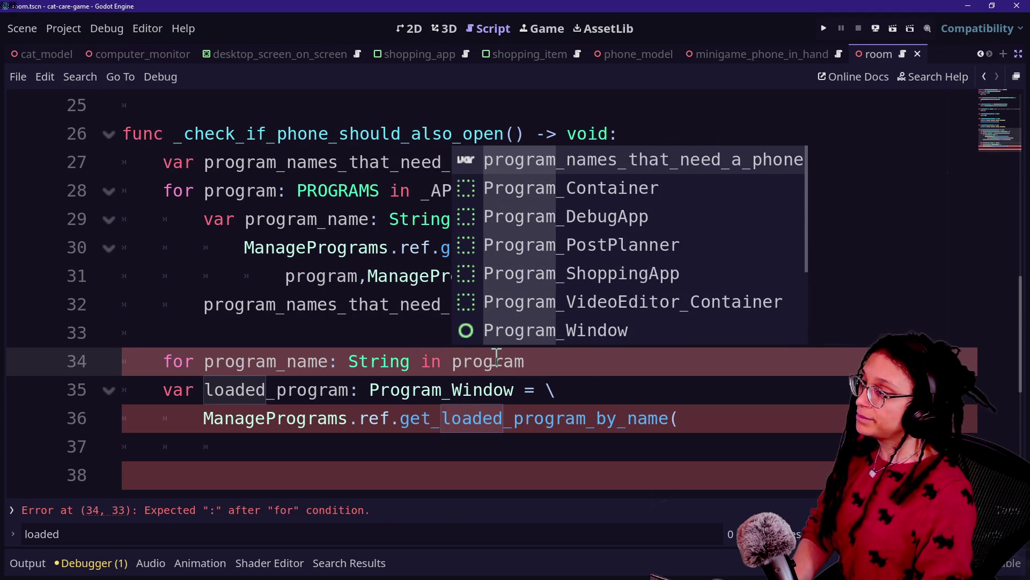
pyautogui.press('Return')
pyautogui.write(':')
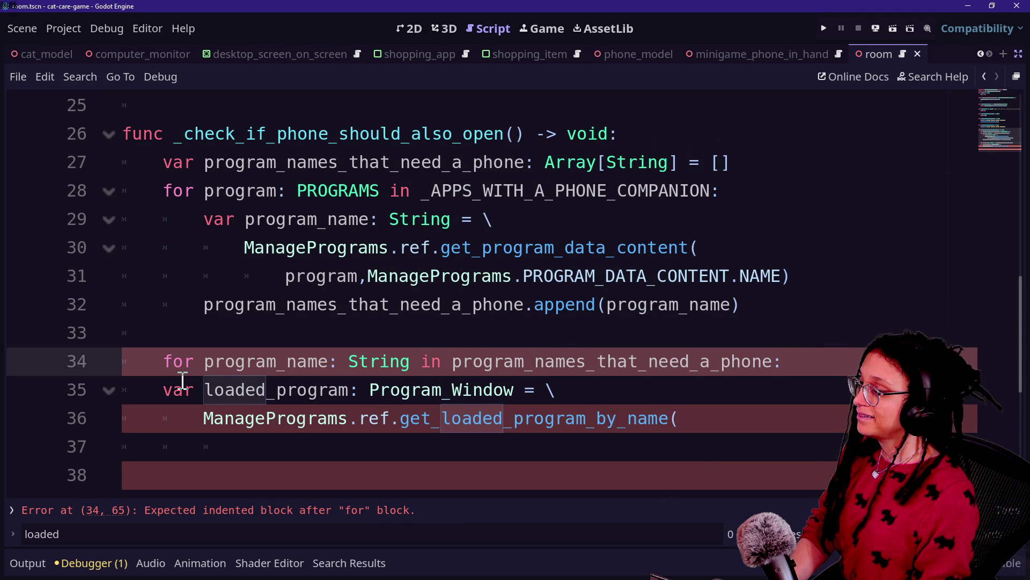
# - Indent the loaded_program lookup under the loop and pass it program_name
pyautogui.moveTo(183, 381); pyautogui.dragTo(253, 430)
pyautogui.press('Tab')
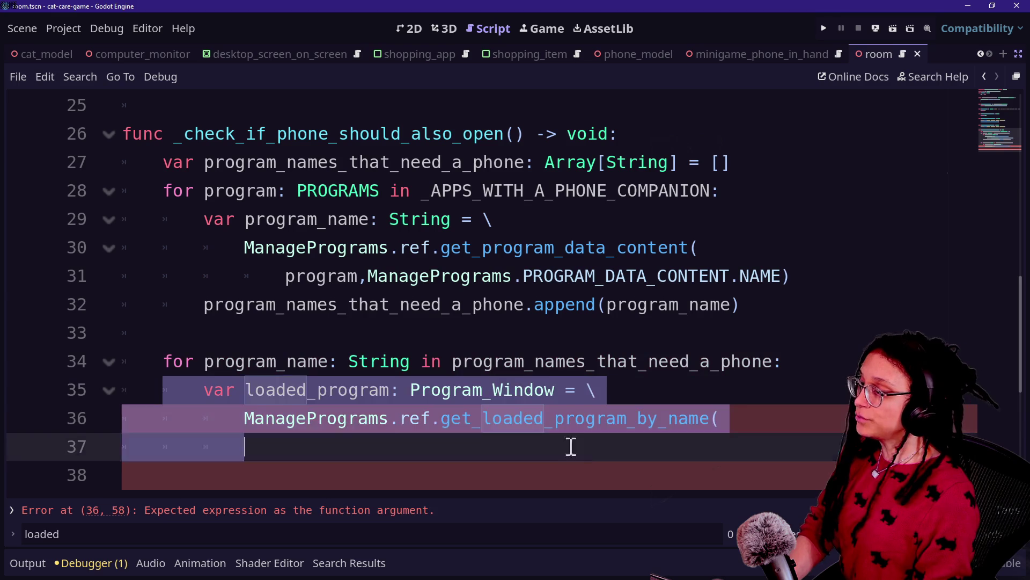
pyautogui.click(571, 446)
pyautogui.press('Tab')
pyautogui.write('progr')
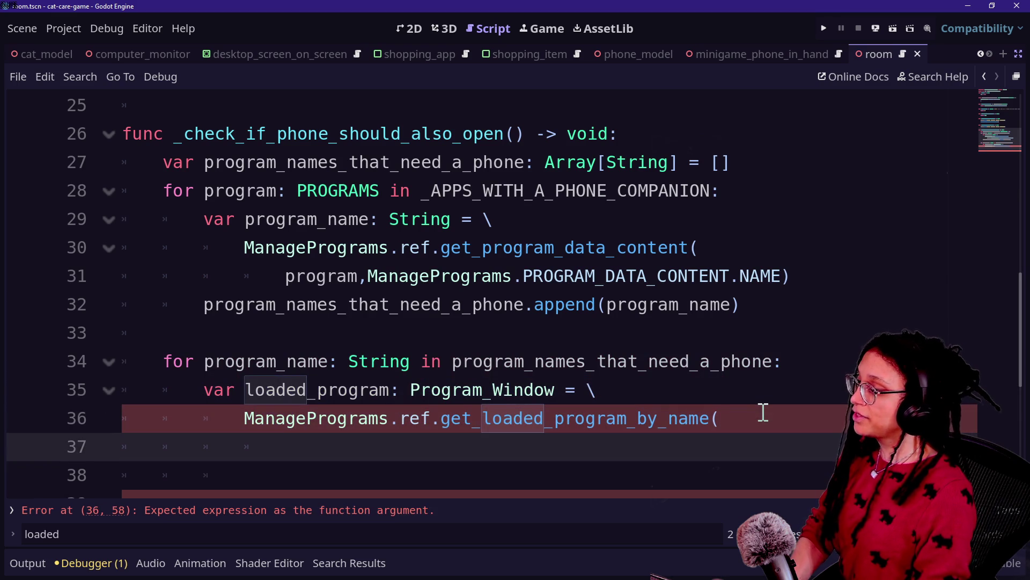
pyautogui.write('am_name')
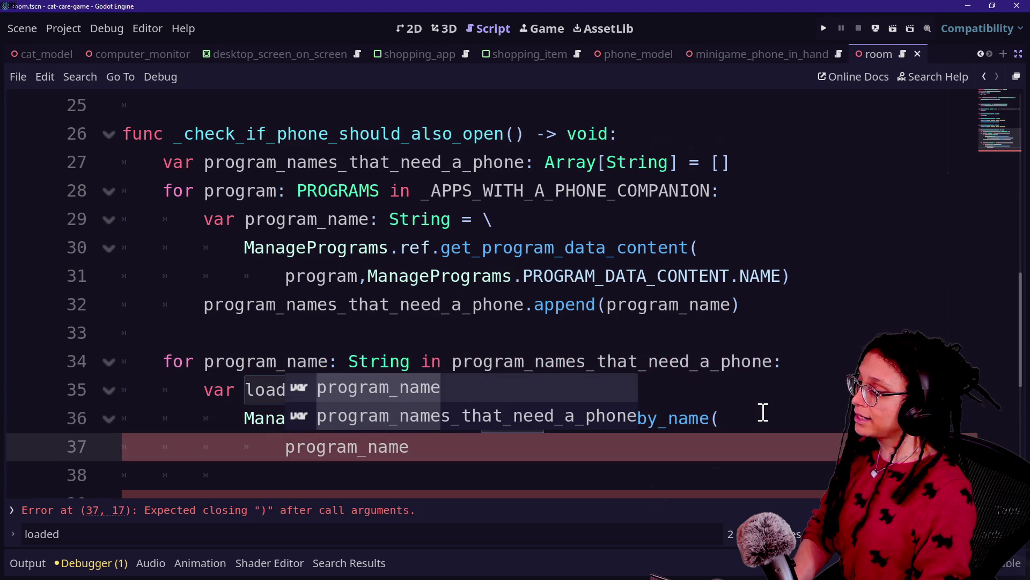
pyautogui.write(')')
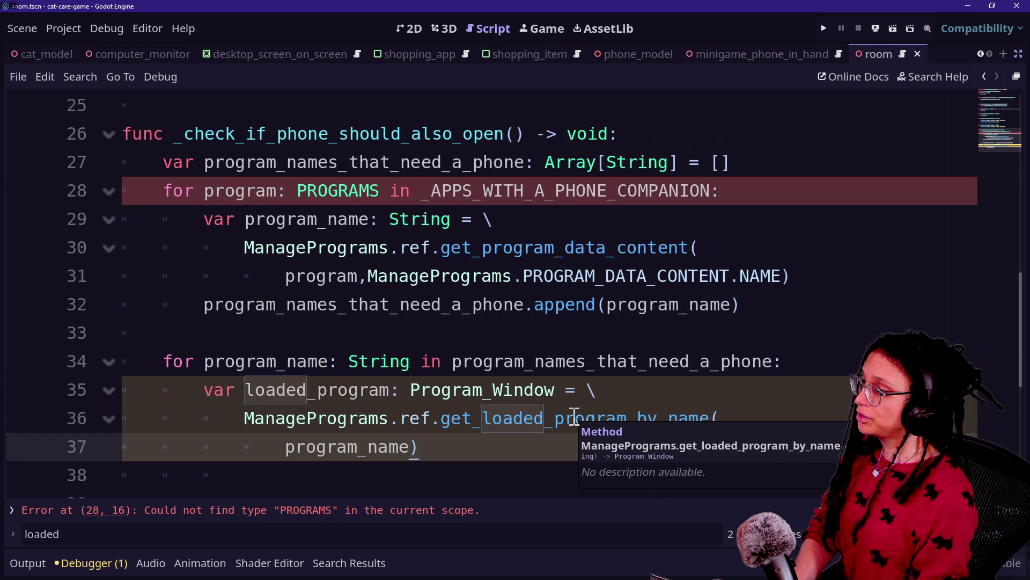
# - Qualify PROGRAMS on line 28 as ManagePrograms.PROGRAMS
pyautogui.click(299, 190)
pyautogui.write('ManagePr')
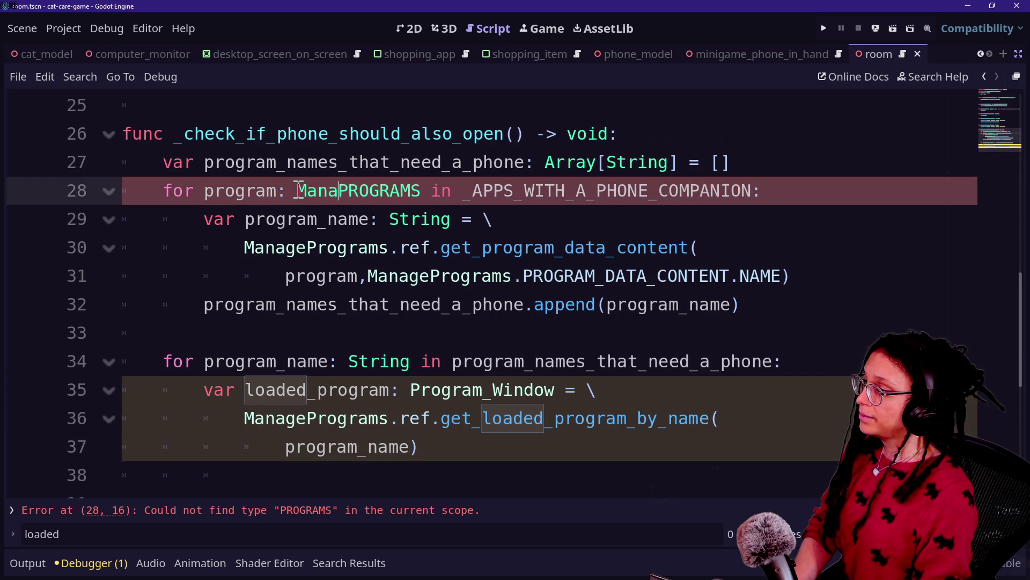
pyautogui.press('Return')
pyautogui.write('.')
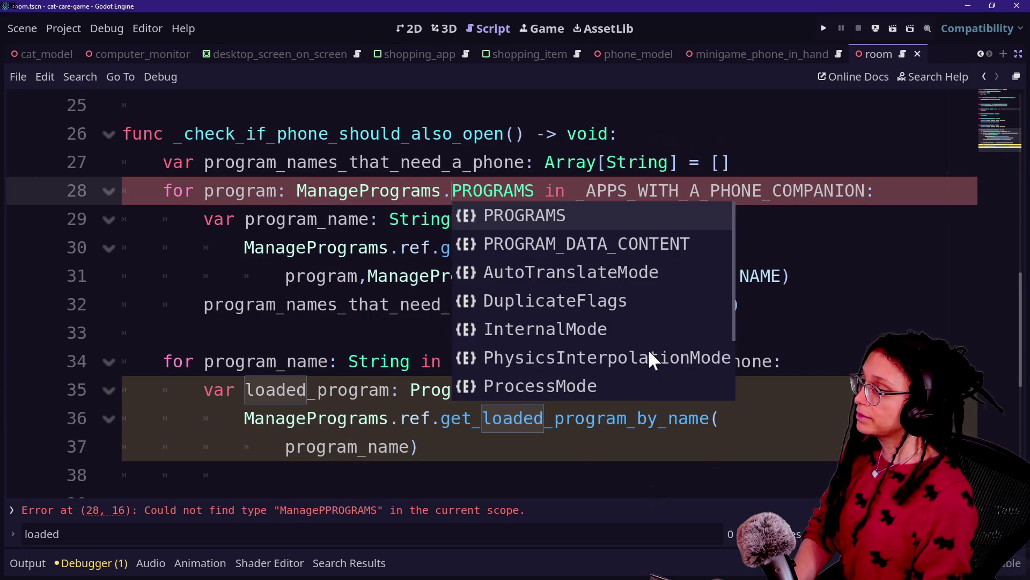
pyautogui.click(568, 494)
# - Add an 'if loaded_program:' check after the lookup
pyautogui.click(525, 406)
pyautogui.press('Return')
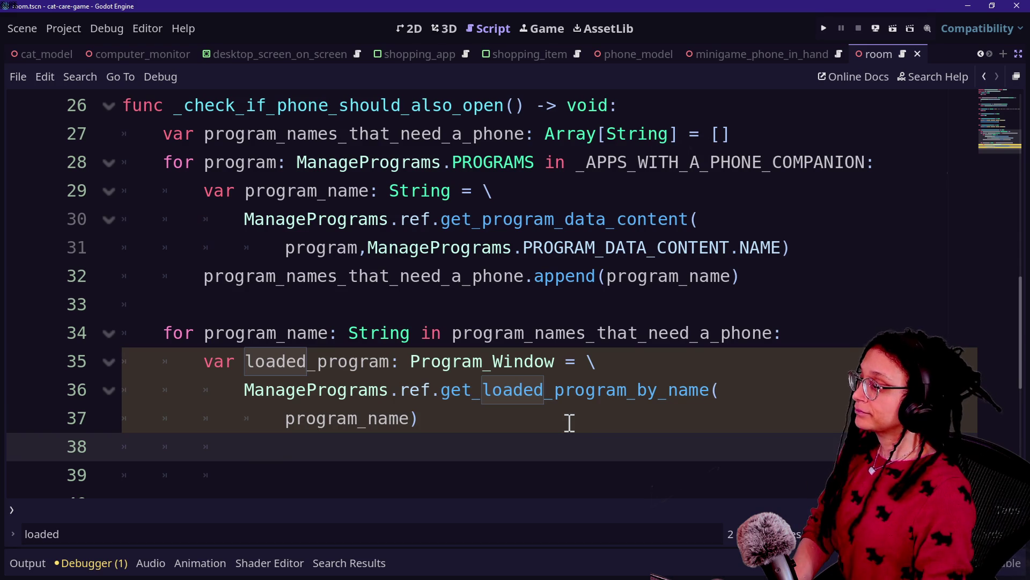
pyautogui.click(569, 423)
pyautogui.click(488, 476)
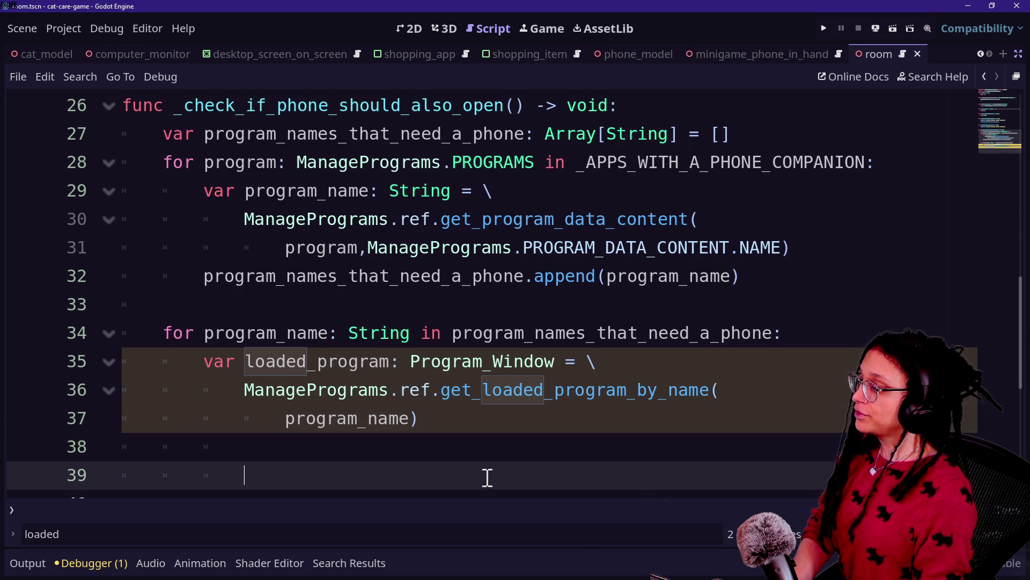
pyautogui.hotkey('shift', 'Home')
pyautogui.press('BackSpace')
pyautogui.press('BackSpace')
pyautogui.write('uf')
pyautogui.press('BackSpace')
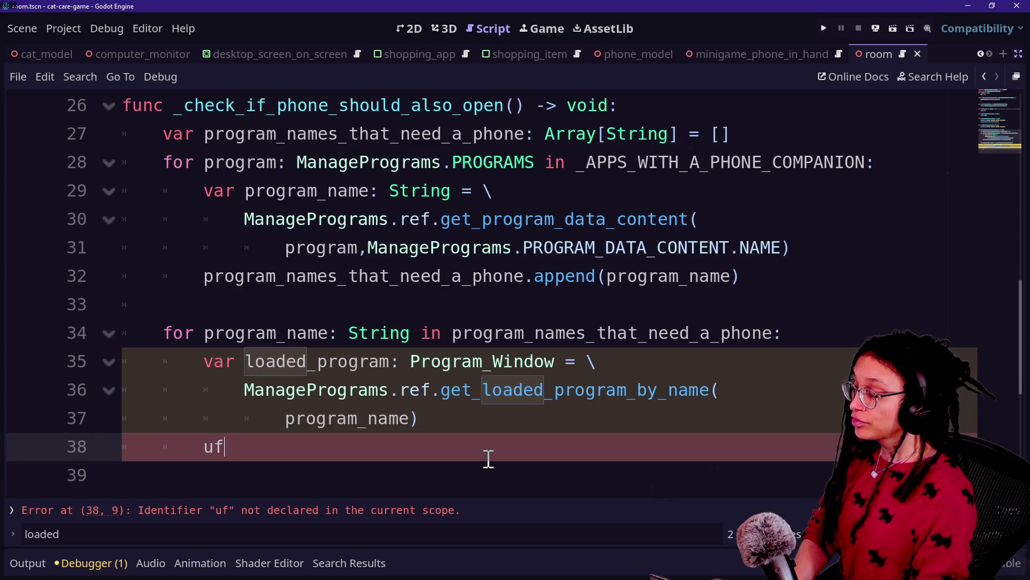
pyautogui.press('BackSpace')
pyautogui.press('BackSpace')
pyautogui.write('if loaded_p')
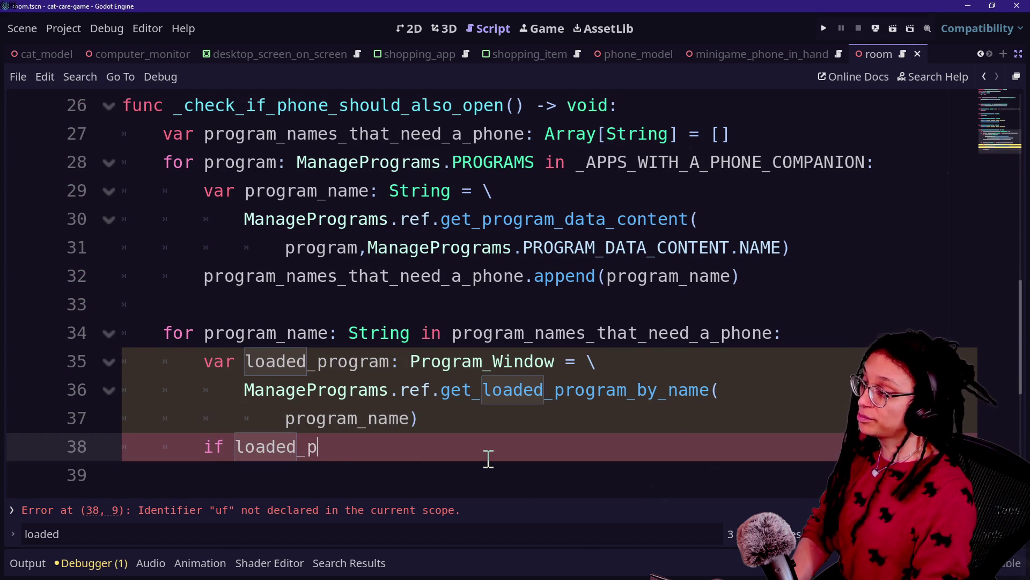
pyautogui.write('rogram:')
pyautogui.press('Return')
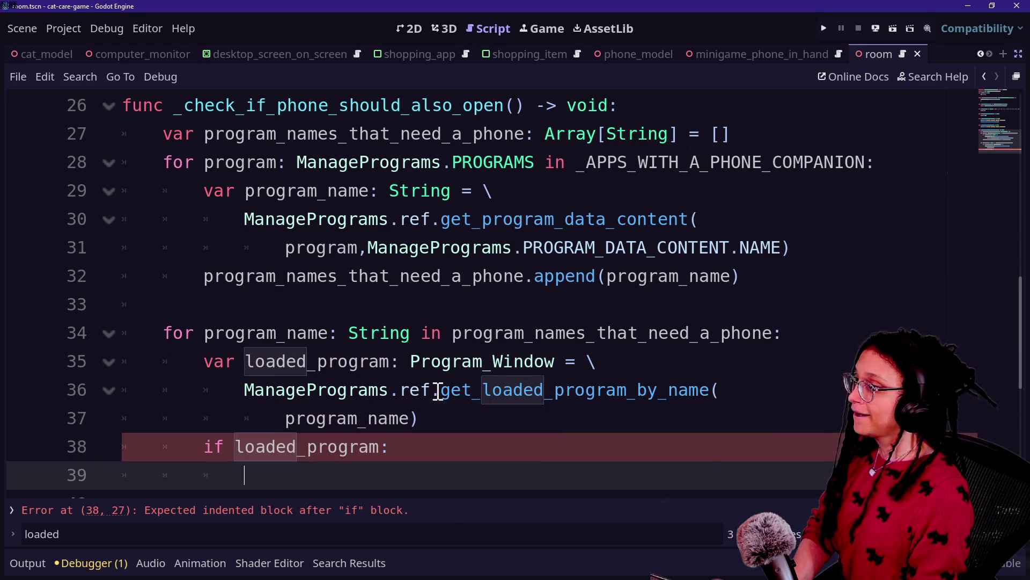
# - Clear the stray characters from the empty if block
pyautogui.write('o')
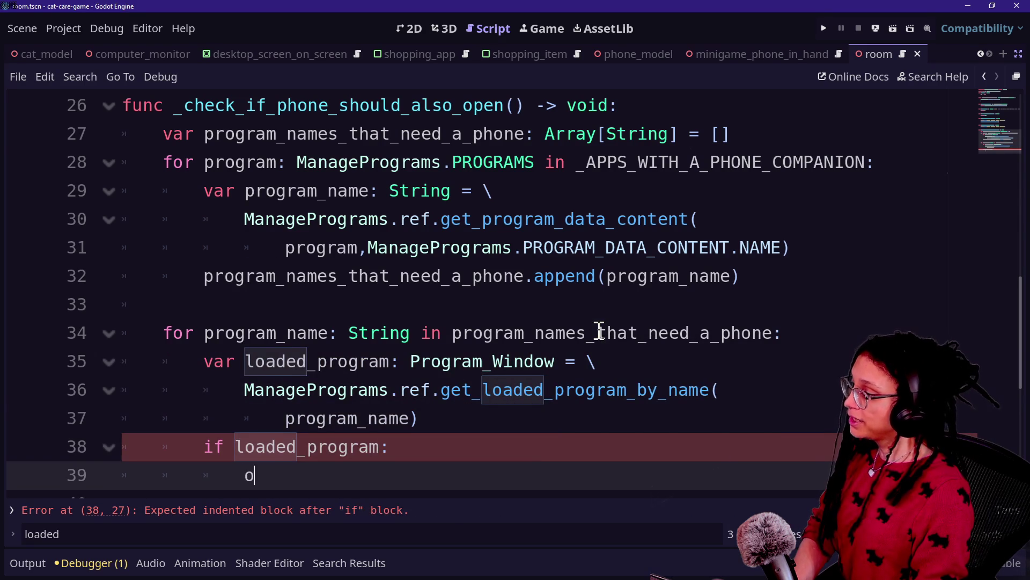
pyautogui.press('BackSpace')
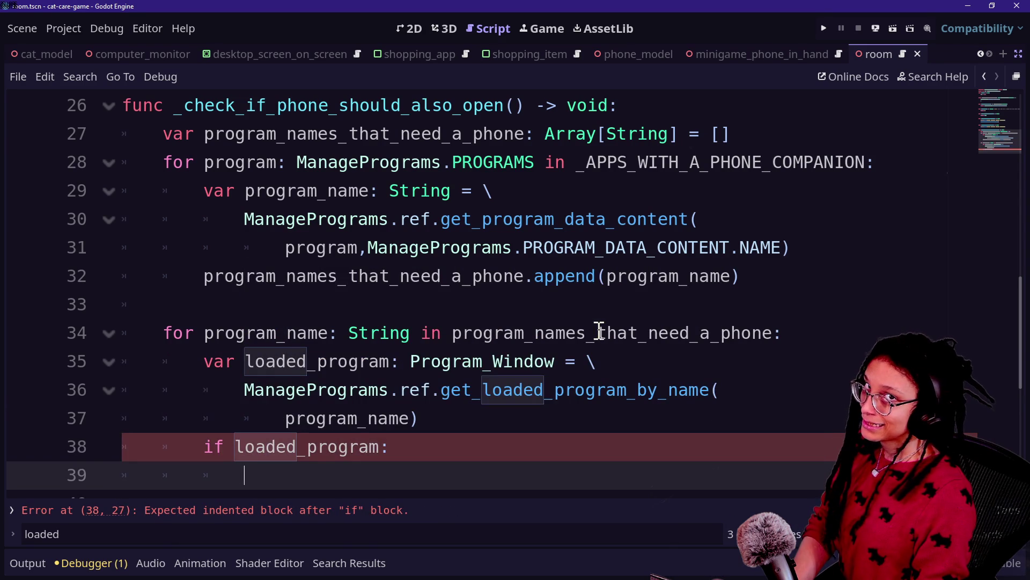
pyautogui.write('P')
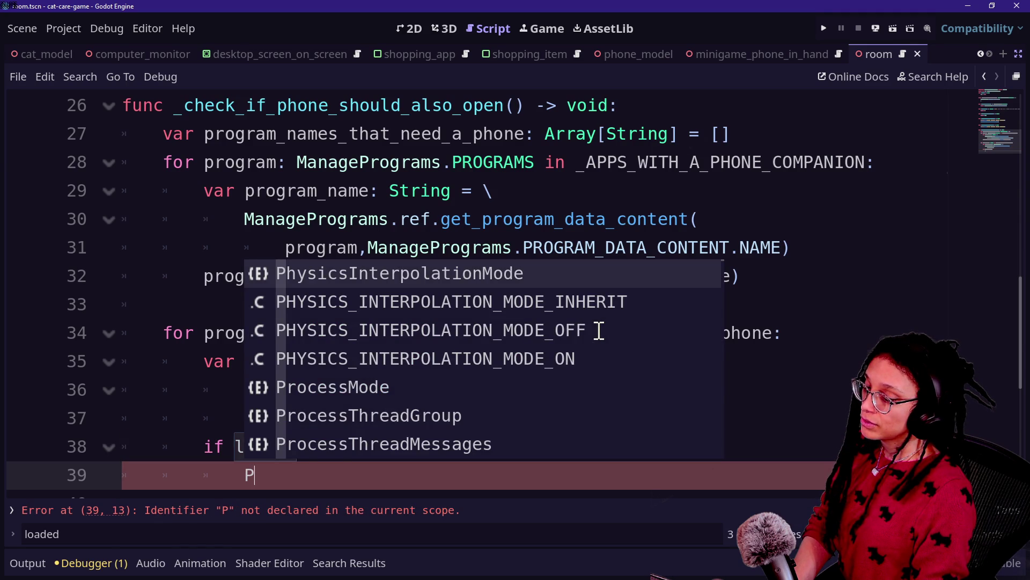
pyautogui.press('BackSpace')
pyautogui.write('f')
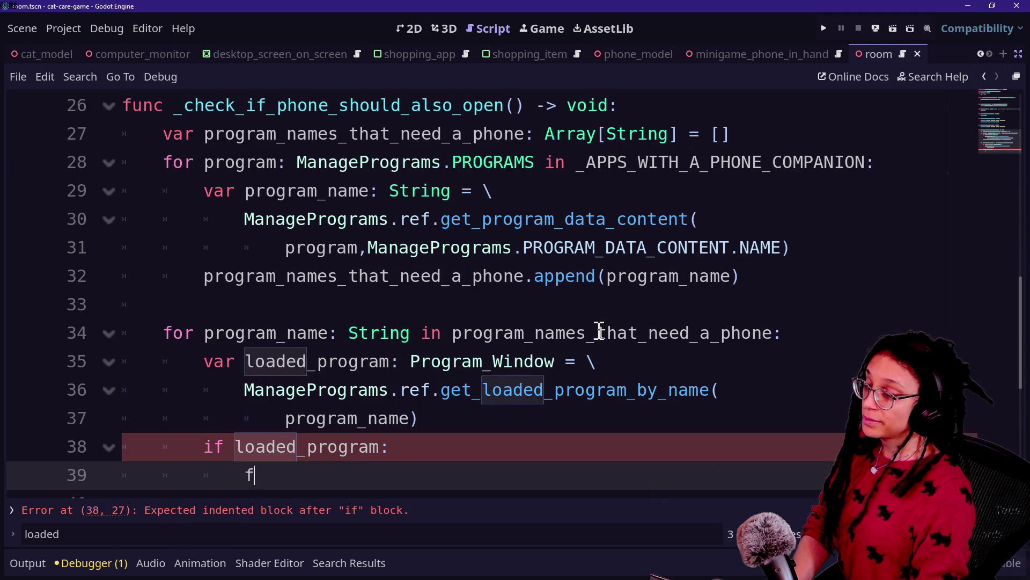
pyautogui.write('or')
pyautogui.press('BackSpace')
pyautogui.press('BackSpace')
pyautogui.press('BackSpace')
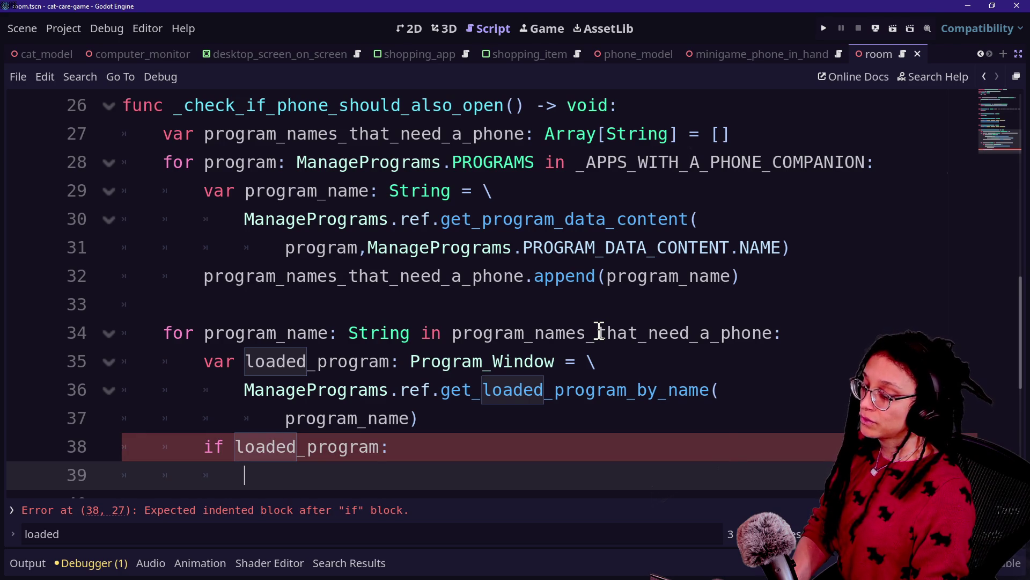
pyautogui.hotkey('shift', 'alt', 'o')
# - Open program_shopping_app.gd and remove its open_companion_phone function
pyautogui.write('prog')
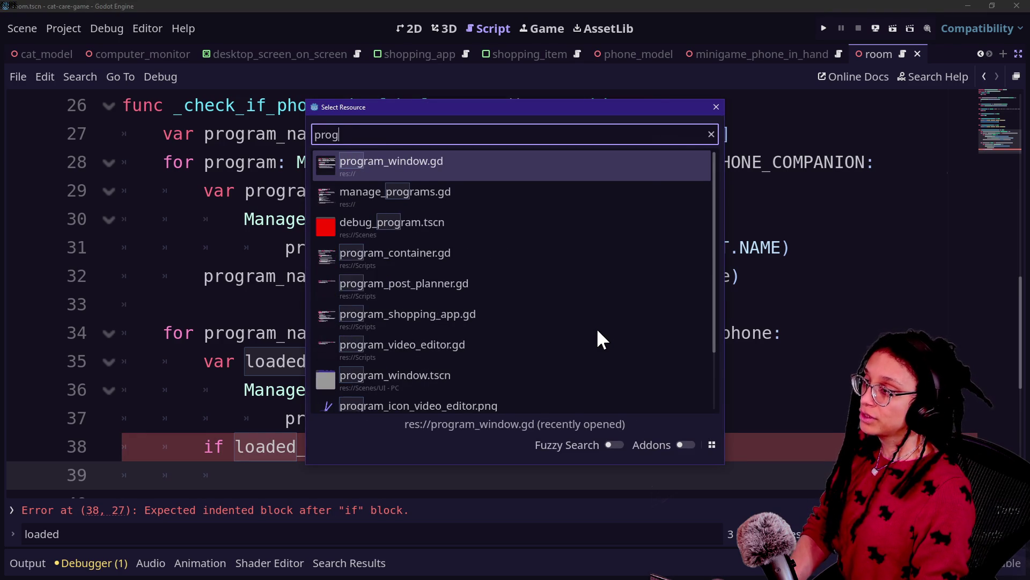
pyautogui.write('ram')
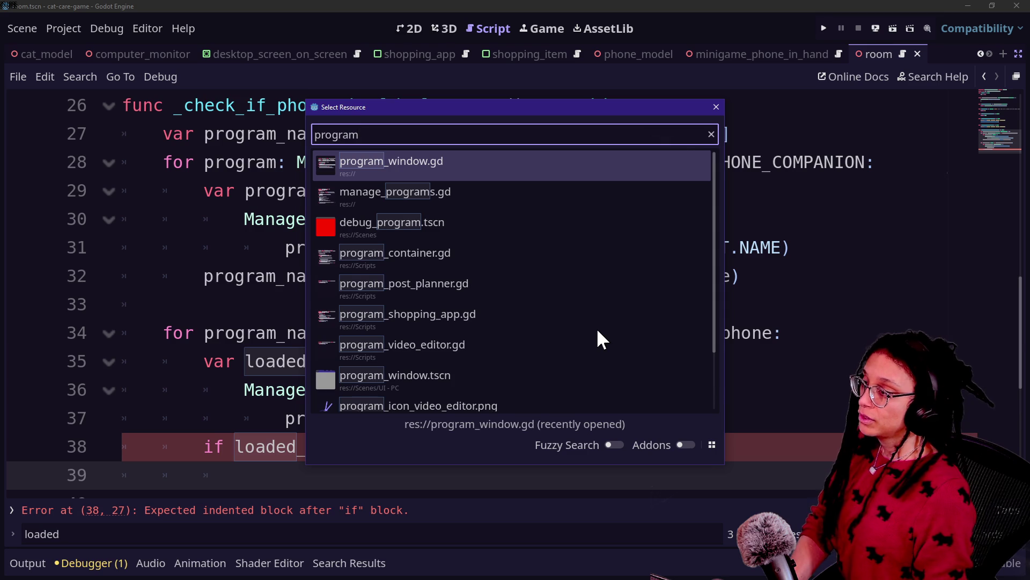
pyautogui.press('BackSpace')
pyautogui.press('BackSpace')
pyautogui.press('BackSpace')
pyautogui.press('BackSpace')
pyautogui.press('BackSpace')
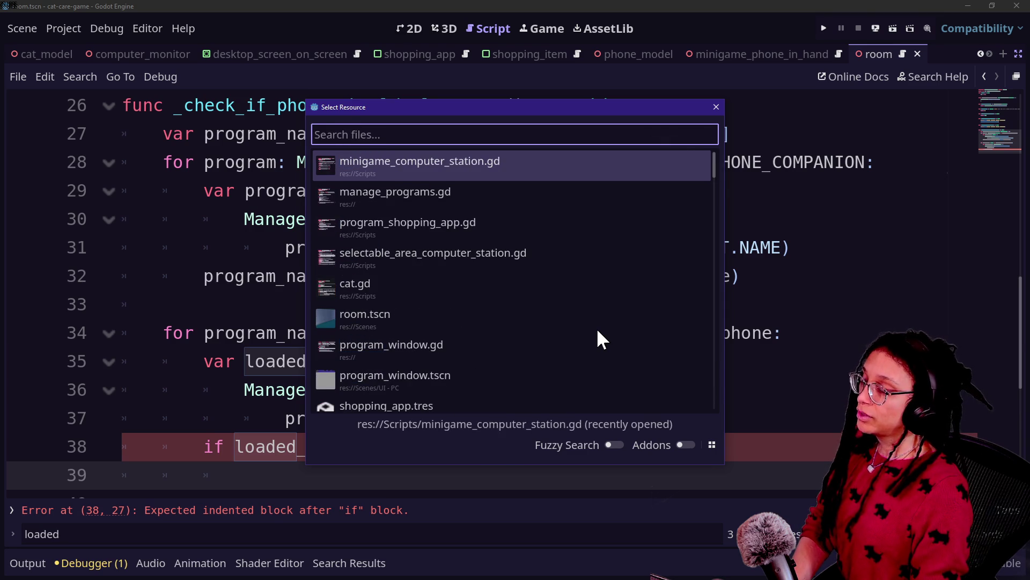
pyautogui.write('shoppin')
pyautogui.press('Down')
pyautogui.press('Down')
pyautogui.press('Down')
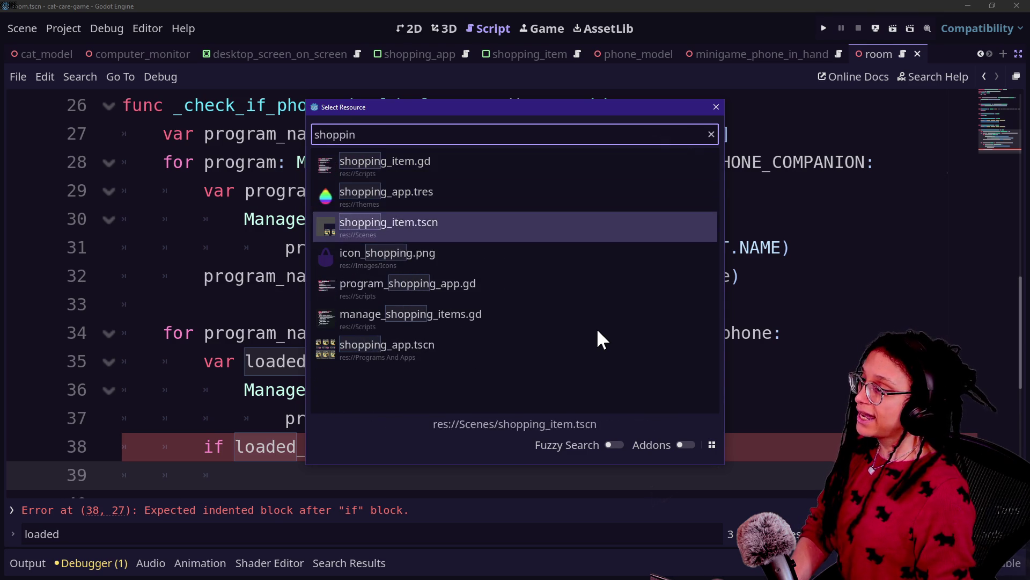
pyautogui.press('Up')
pyautogui.press('Up')
pyautogui.press('Down')
pyautogui.press('Down')
pyautogui.press('Down')
pyautogui.press('Return')
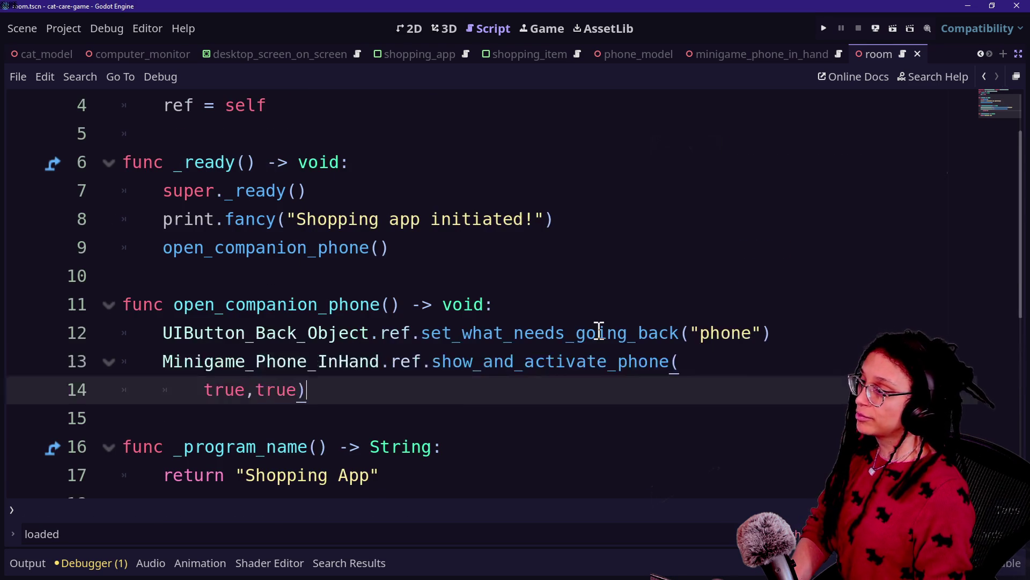
pyautogui.moveTo(245, 278)
pyautogui.mouseDown()
pyautogui.moveTo(271, 329)
pyautogui.moveTo(452, 295)
pyautogui.moveTo(310, 268)
pyautogui.mouseUp()
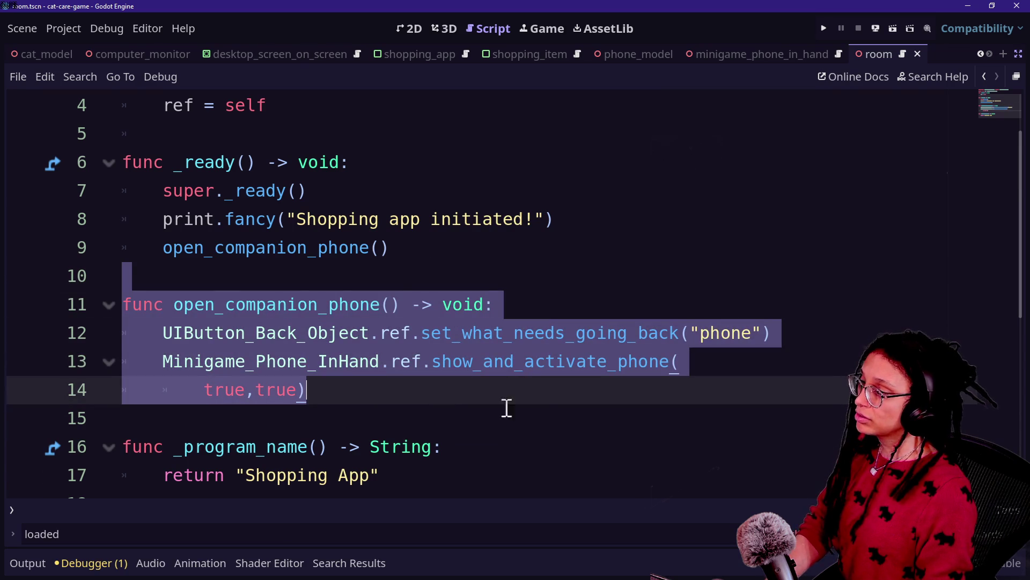
pyautogui.press('BackSpace')
pyautogui.press('BackSpace')
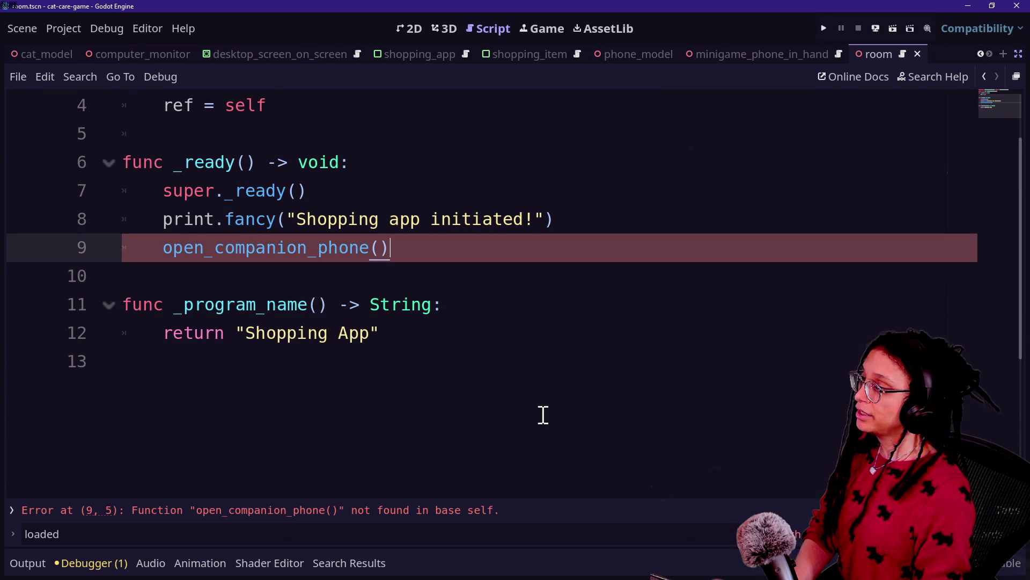
# - Jump from the extends line to the Program_Container base script
pyautogui.press('Down')
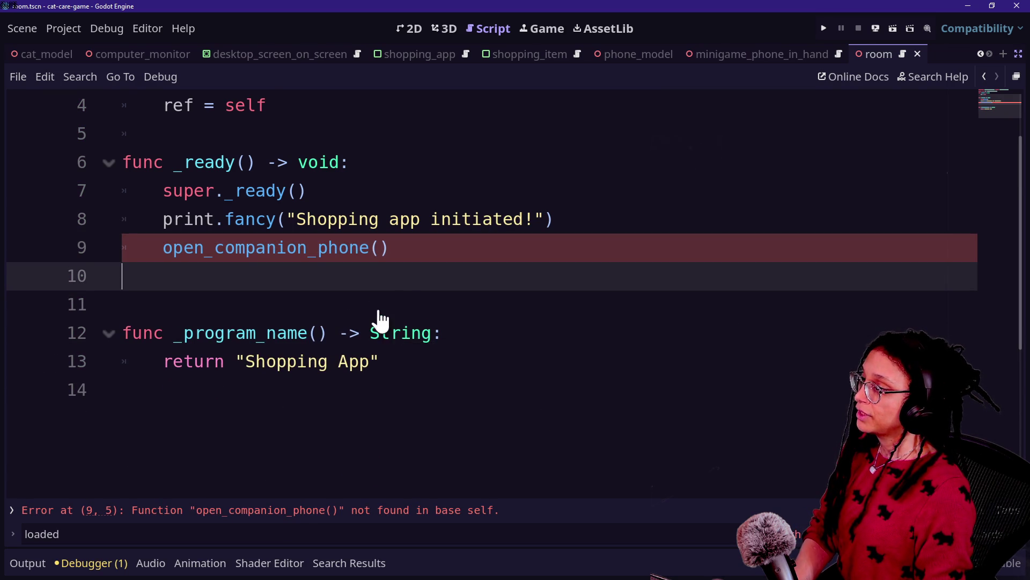
pyautogui.press('Up')
pyautogui.scroll(2, 380, 320)
pyautogui.moveTo(525, 106); pyautogui.dragTo(703, 105)
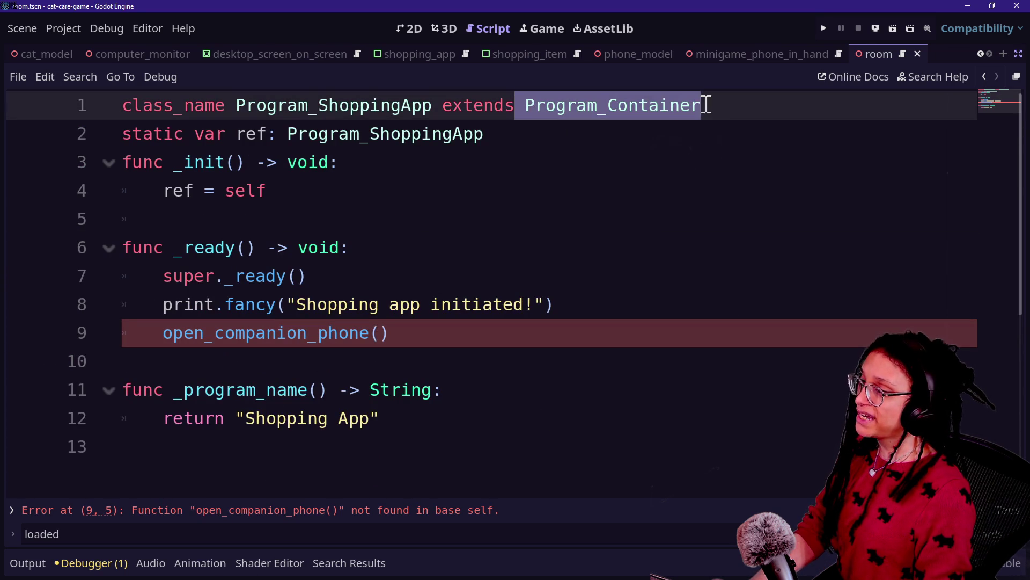
pyautogui.click(721, 106)
pyautogui.moveTo(231, 106); pyautogui.dragTo(434, 105)
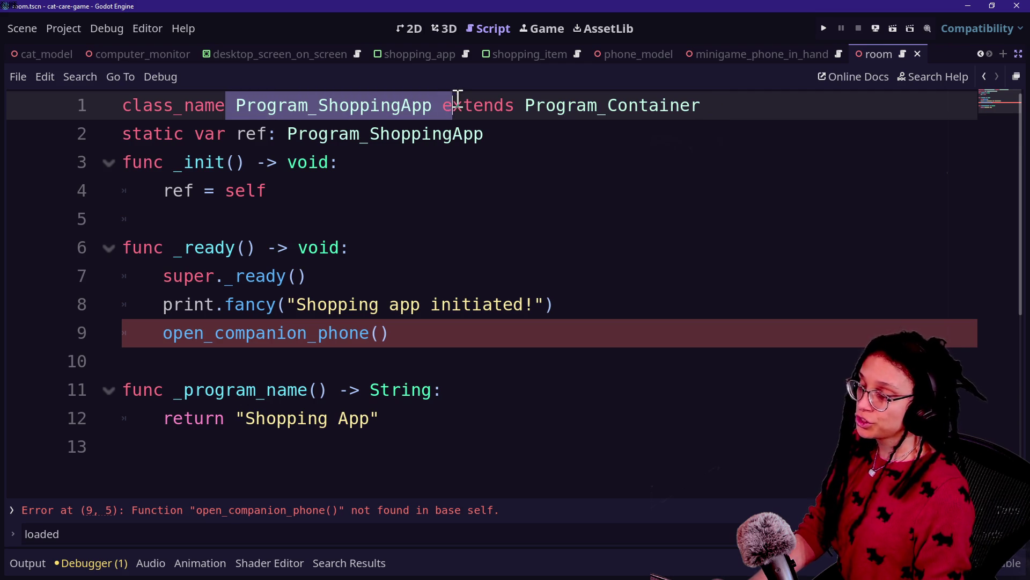
pyautogui.click(526, 106)
pyautogui.keyDown('ctrl'); pyautogui.click(567, 105); pyautogui.keyUp('ctrl')
# - Add a blank line below the end of _ready_subviewport in Program_Container
pyautogui.moveTo(165, 162); pyautogui.dragTo(165, 333)
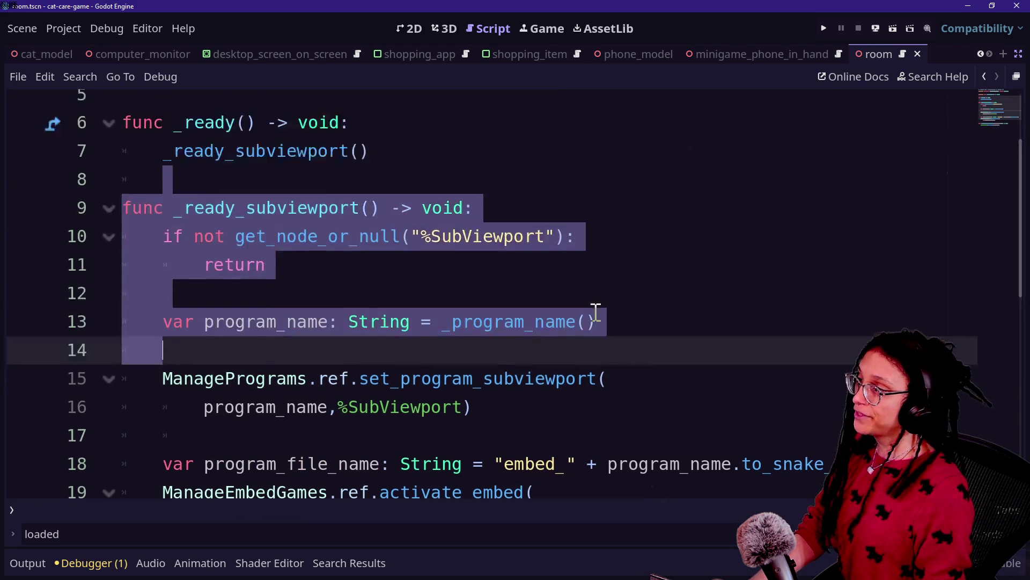
pyautogui.scroll(2, 228, 91)
pyautogui.click(661, 214)
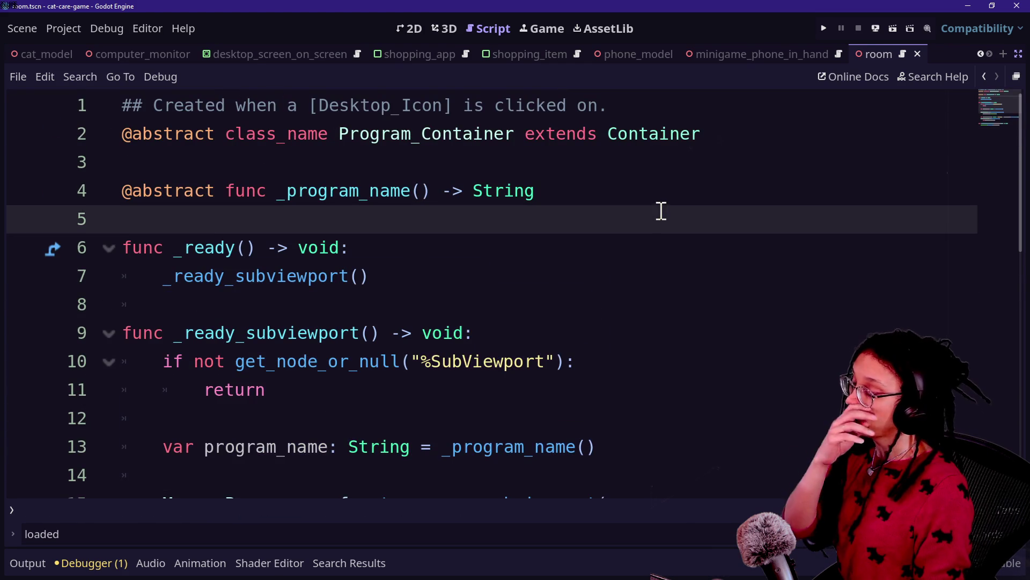
pyautogui.scroll(-1, 639, 239)
pyautogui.click(520, 194)
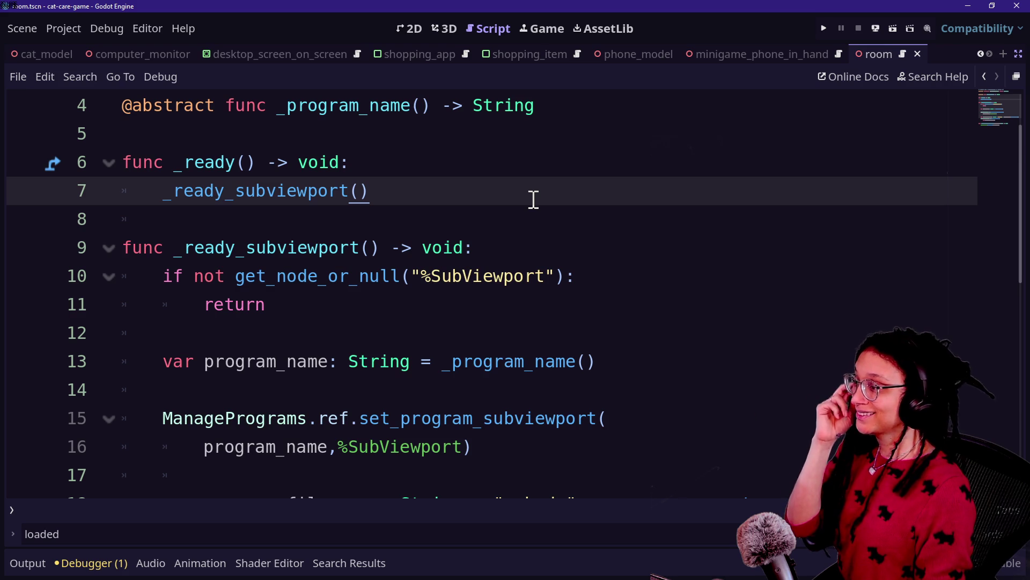
pyautogui.click(577, 312)
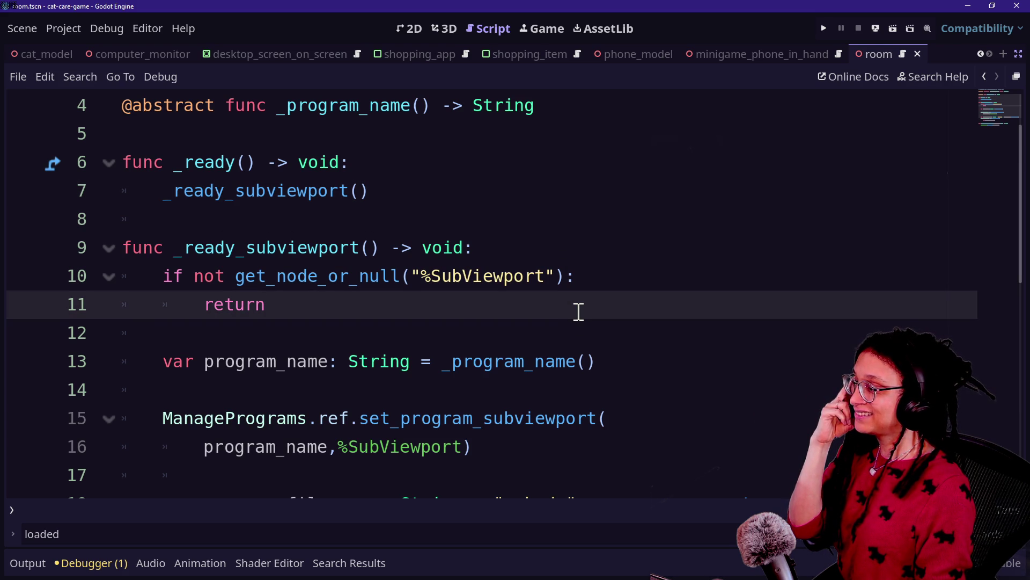
pyautogui.scroll(-3, 578, 311)
pyautogui.scroll(2, 579, 311)
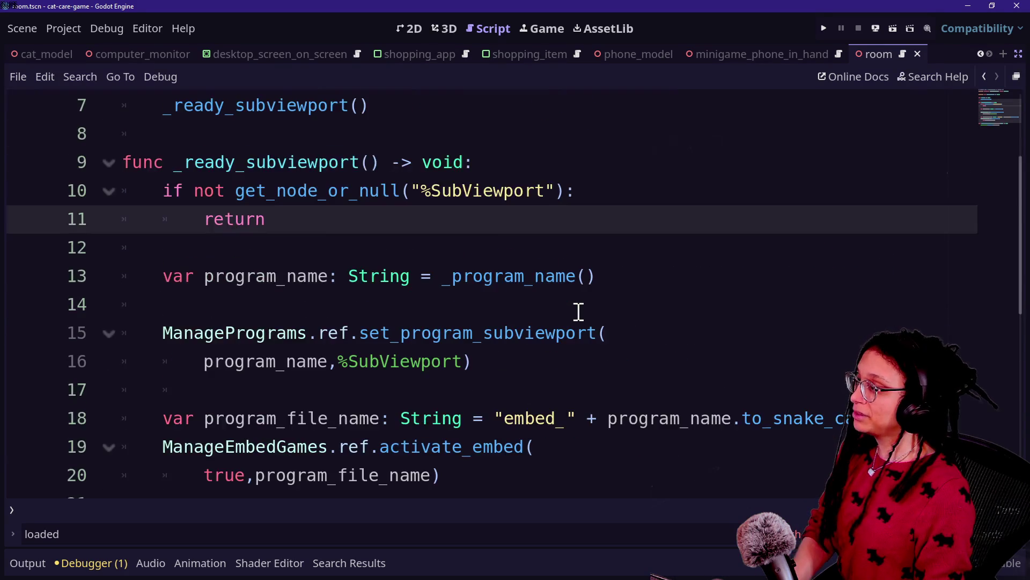
pyautogui.scroll(-1, 579, 311)
pyautogui.click(620, 378)
pyautogui.press('Down')
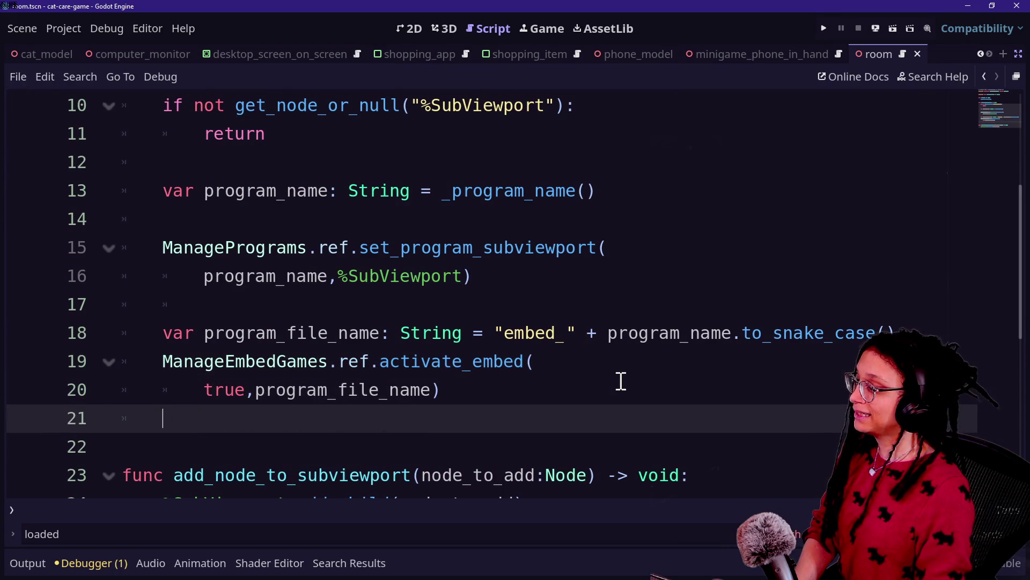
pyautogui.press('Return')
# - Paste open_companion_phone there, remove the extra blank line, and save
pyautogui.write('func open_companion_phone() -> void: \tUIButton_Back_Object.ref.set_what_needs_going_back("phone") \tMinigame_Phone_InHand.ref.show_and_activate_phone( \t\ttrue,true)')
pyautogui.click(361, 364)
pyautogui.press('BackSpace')
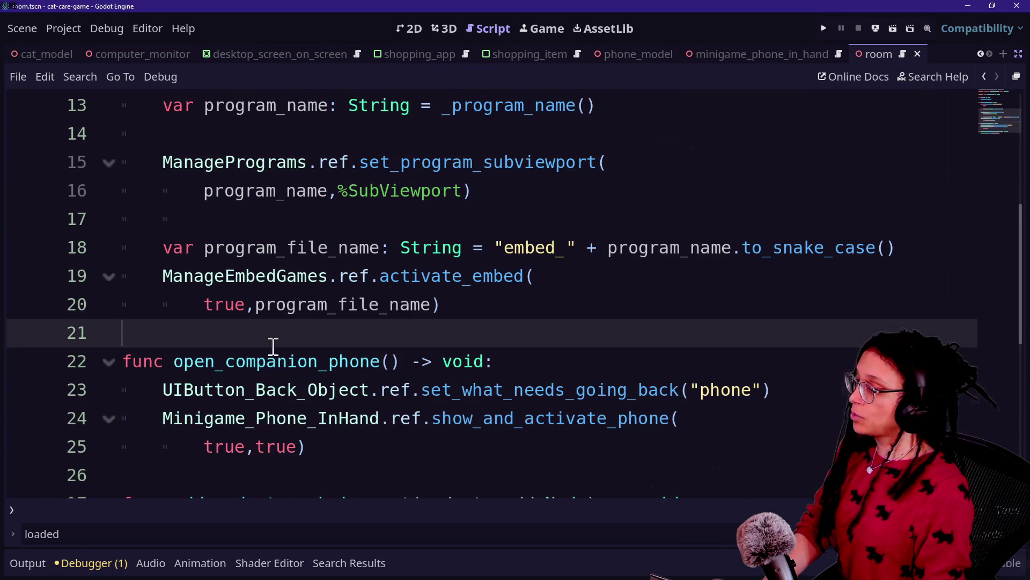
pyautogui.hotkey('ctrl', 's')
pyautogui.scroll(4, 486, 397)
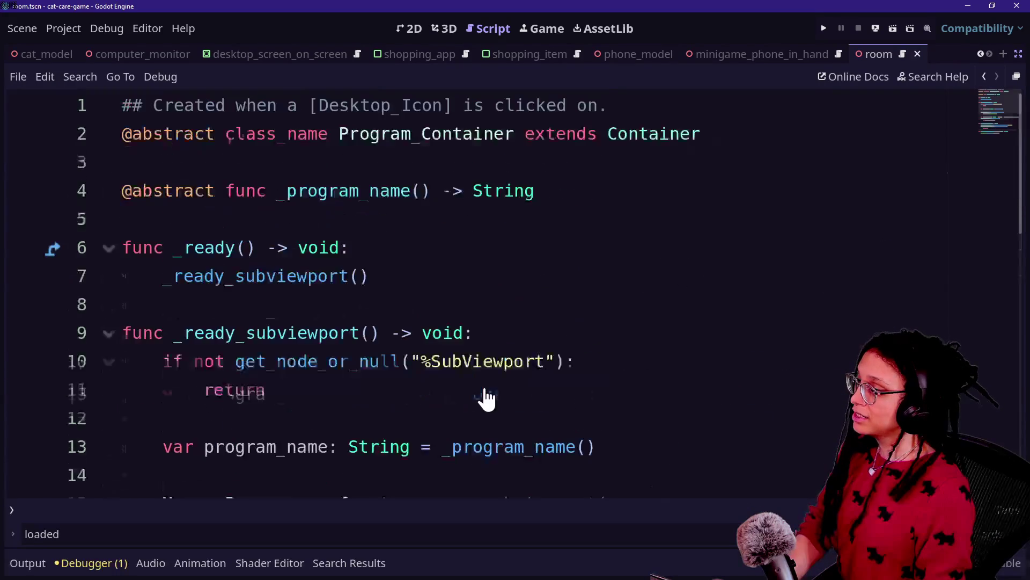
# - Insert a _ready_connections() call as the first line of _ready
pyautogui.hotkey('shift', 'alt', 'o')
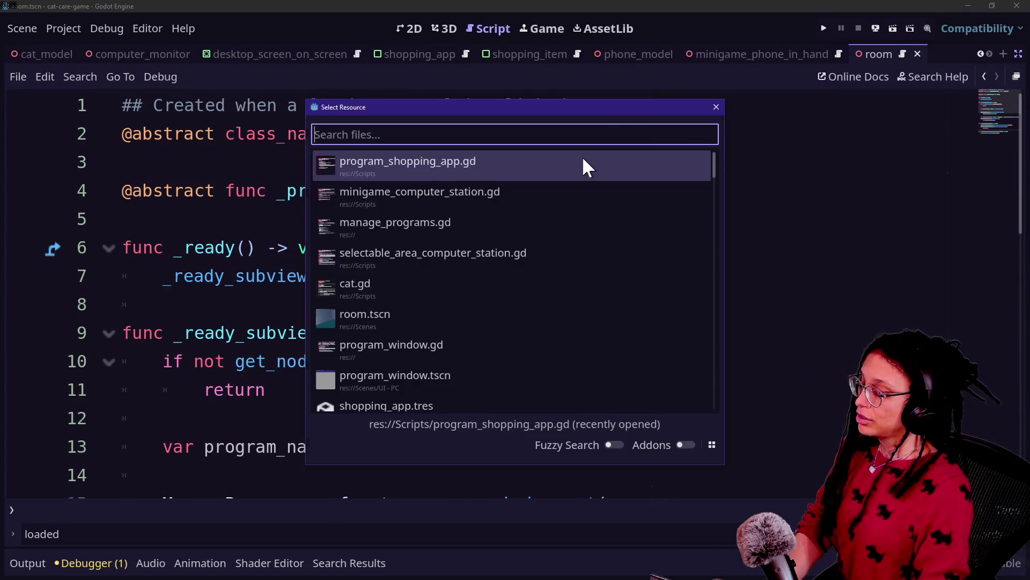
pyautogui.press('Down')
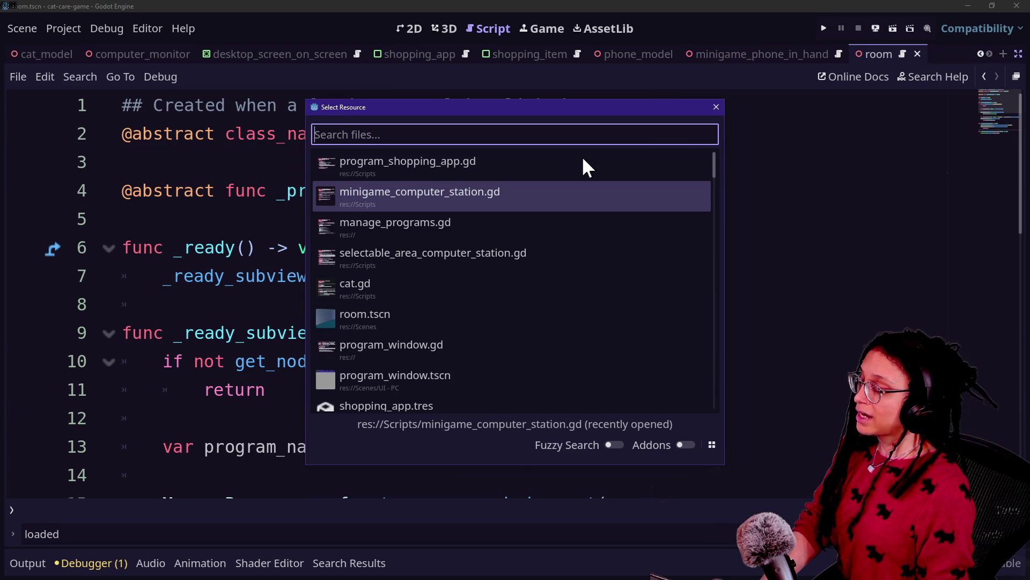
pyautogui.press('Escape')
pyautogui.click(412, 280)
pyautogui.press('Return')
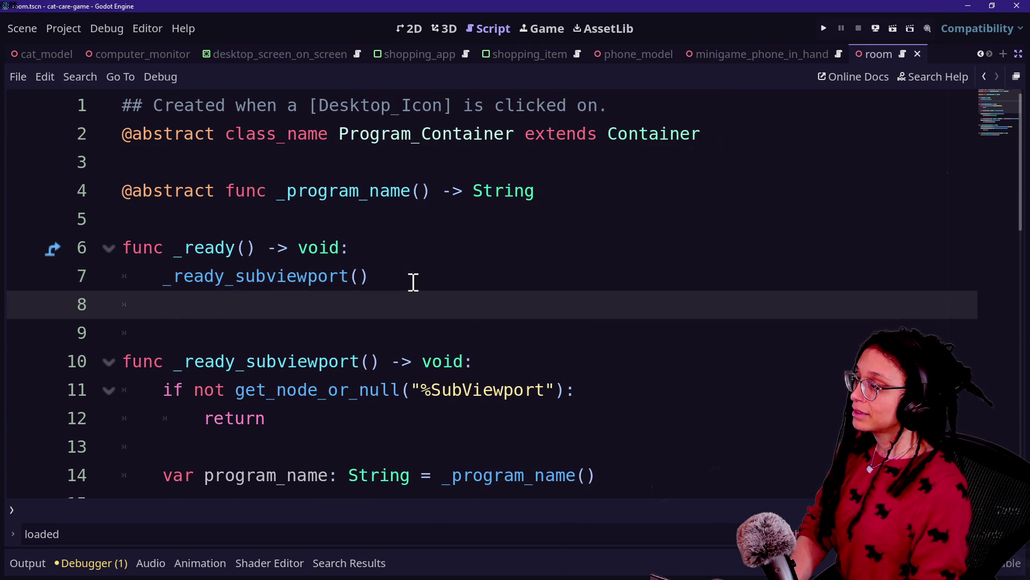
pyautogui.write('_ready_connections')
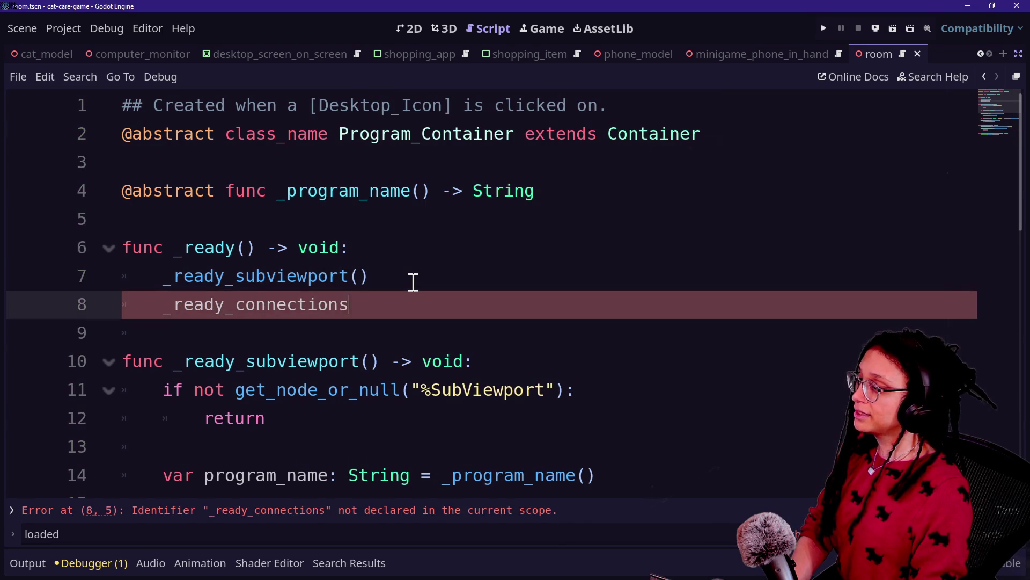
pyautogui.write('()')
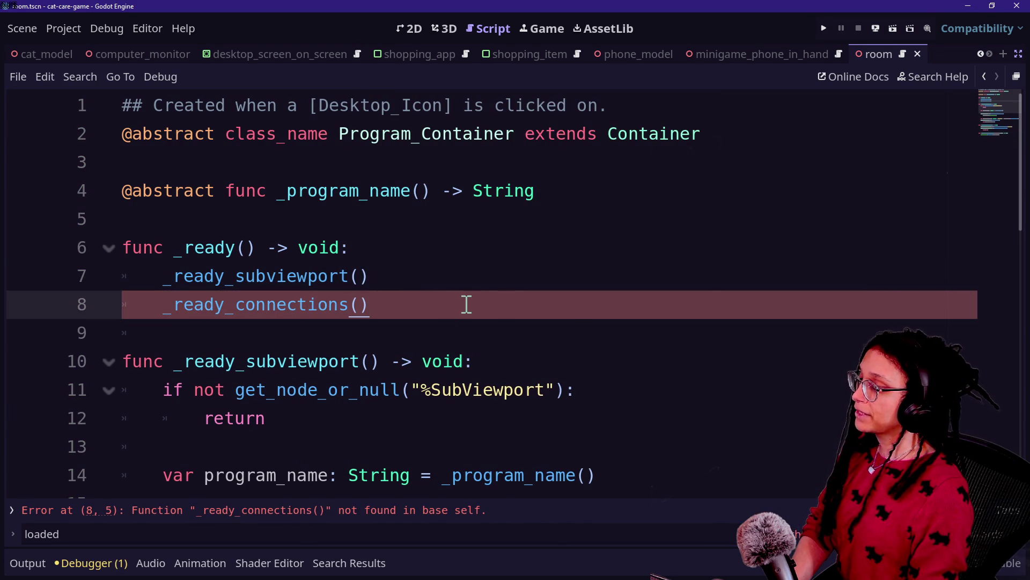
pyautogui.hotkey('shift', 'Up')
pyautogui.hotkey('ctrl', 'x')
pyautogui.press('Up')
pyautogui.hotkey('ctrl', 'v')
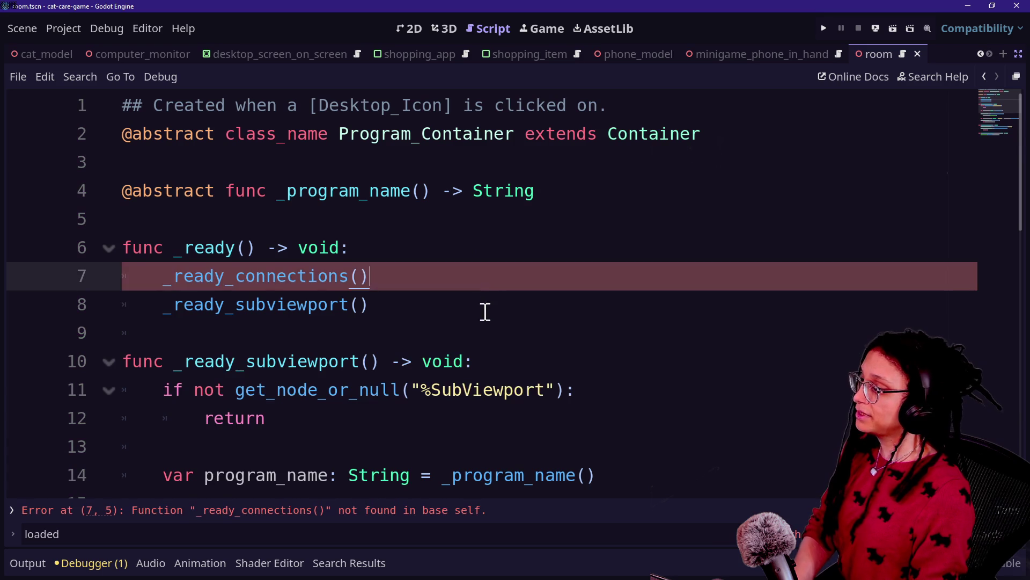
# - Define func _ready_connections() below _ready with just pass in its body
pyautogui.click(483, 319)
pyautogui.press('Return')
pyautogui.write('func _ready')
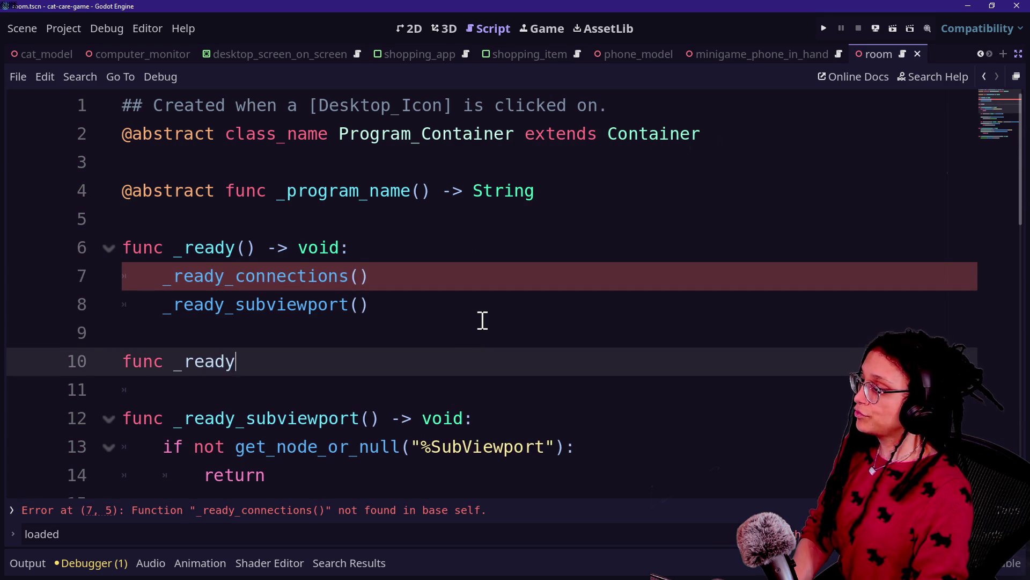
pyautogui.write('_connections() -> void:')
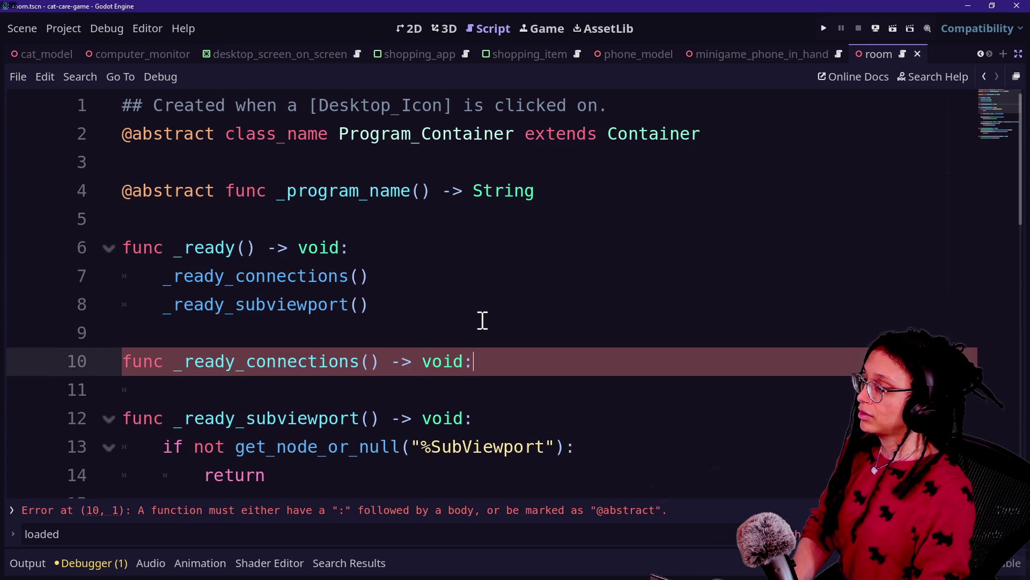
pyautogui.press('Return')
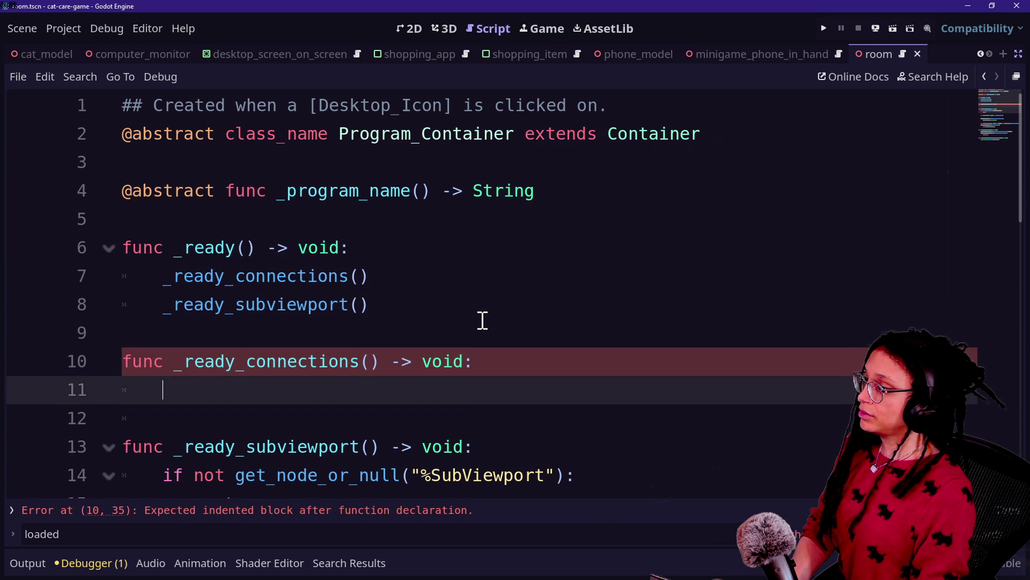
pyautogui.write('pass')
pyautogui.hotkey('shift', 'alt', 'o')
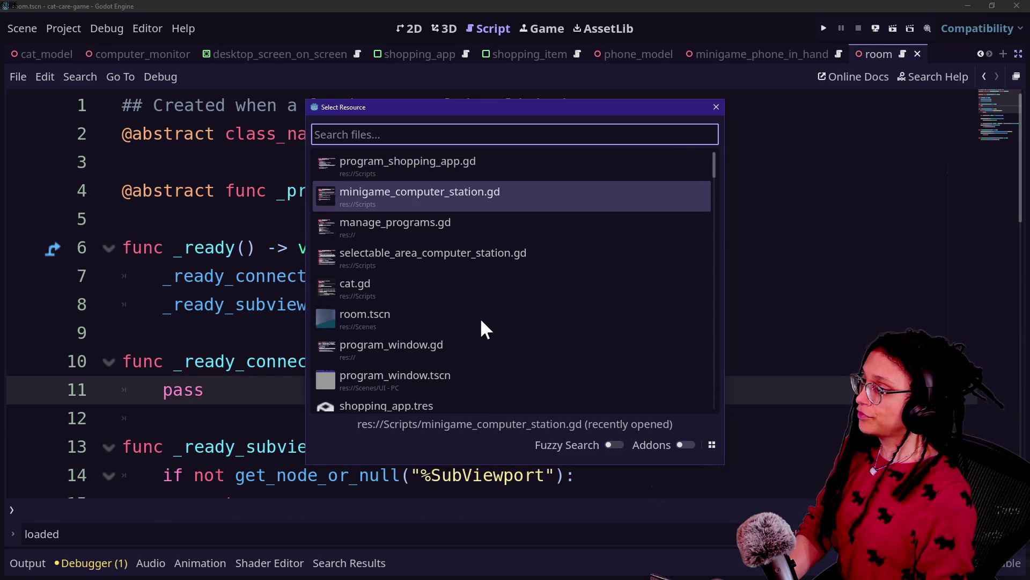
# - Open minigame_computer_station.gd and start an unindented 'signal companio' line below ref = self
pyautogui.press('Return')
pyautogui.scroll(-1, 338, 281)
pyautogui.scroll(2, 409, 321)
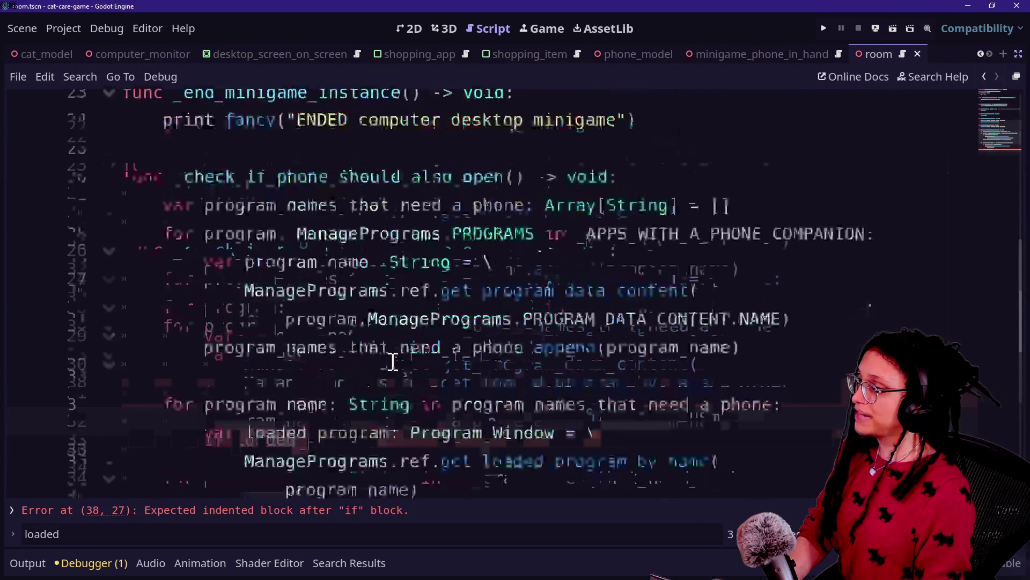
pyautogui.scroll(5, 393, 361)
pyautogui.click(403, 189)
pyautogui.press('Return')
pyautogui.press('Return')
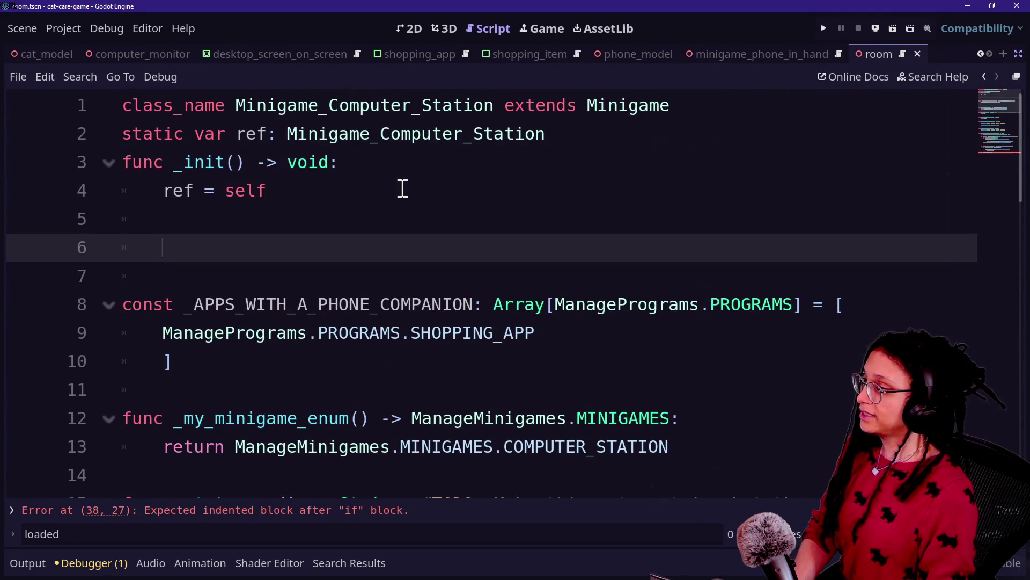
pyautogui.write('signal')
pyautogui.hotkey('shift', 'Tab')
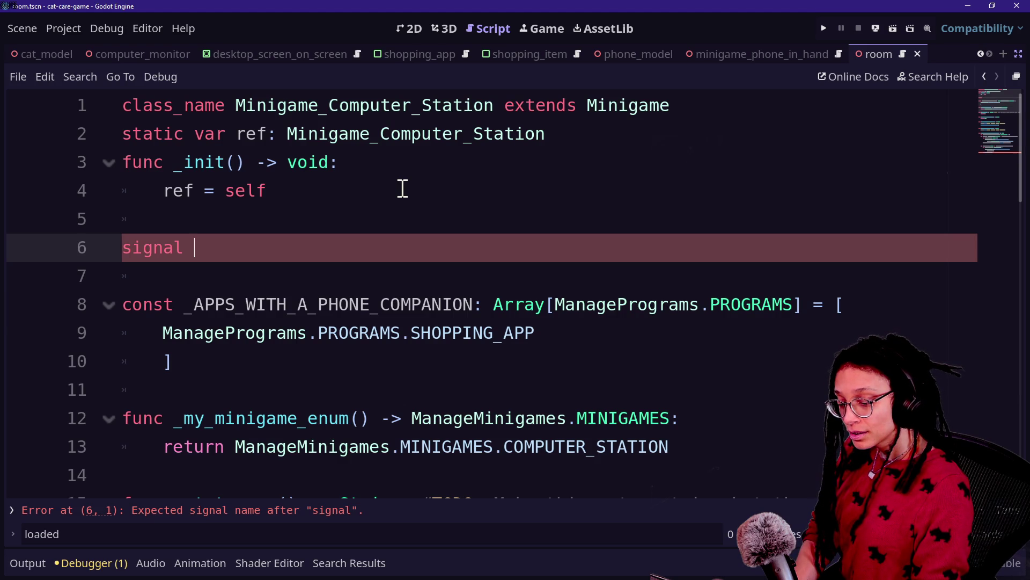
pyautogui.write('companion_ph')
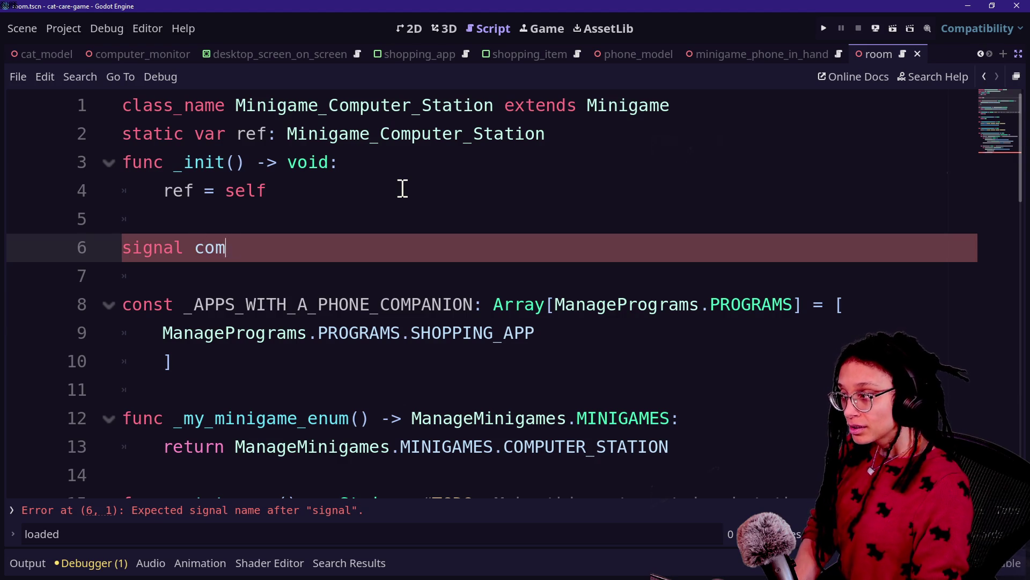
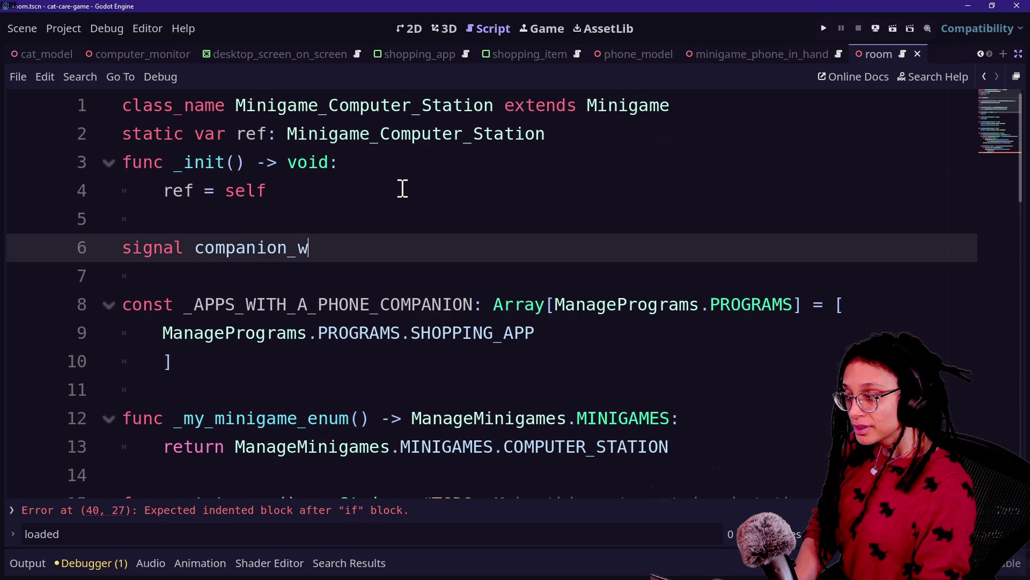
# - Start declaring the app_with_companion_phone_loaded signal on line 6 of the computer station script
pyautogui.write('hone')
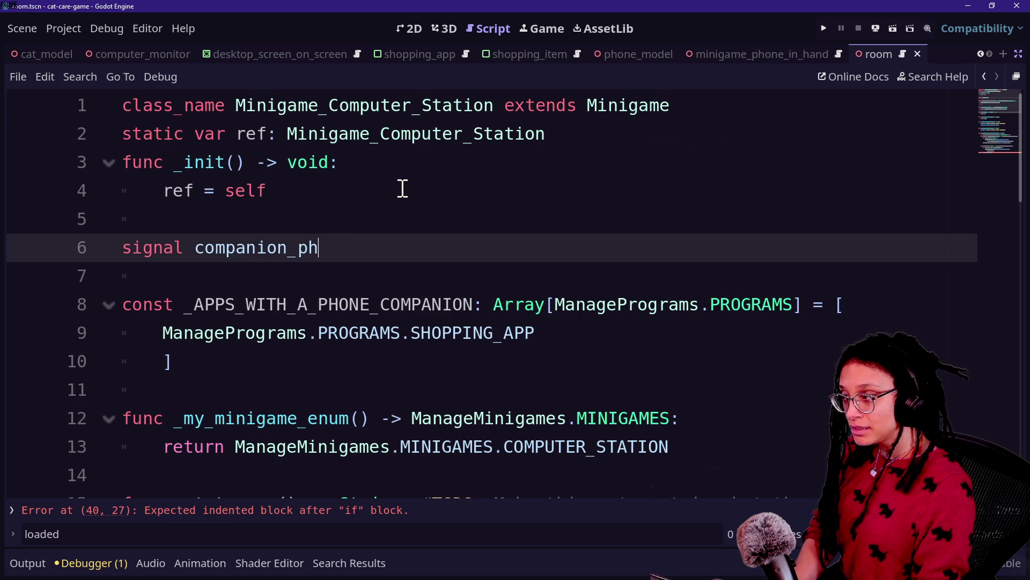
pyautogui.press('BackSpace')
pyautogui.press('BackSpace')
pyautogui.write('hone_')
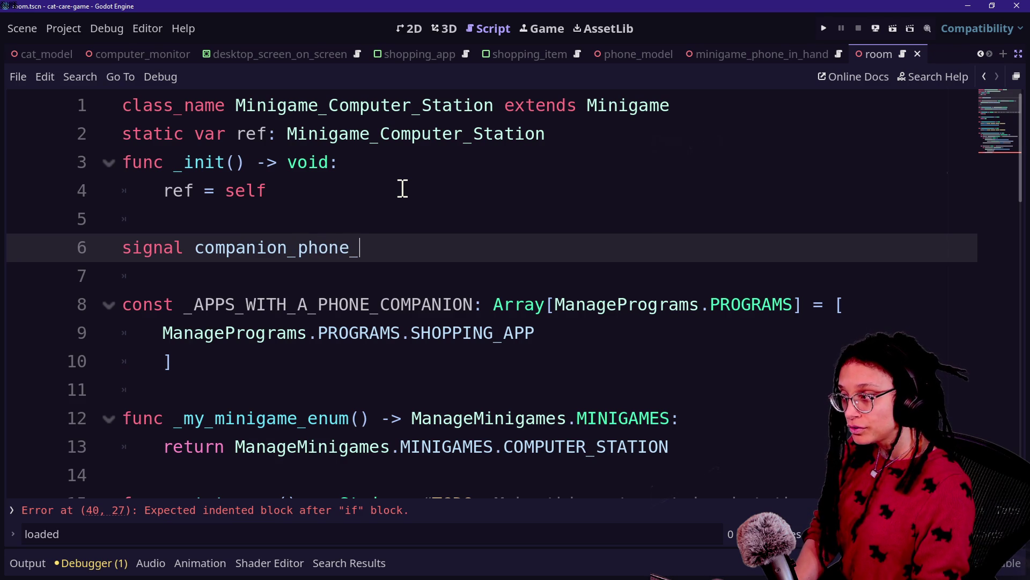
pyautogui.press('BackSpace')
pyautogui.press('BackSpace')
pyautogui.press('BackSpace')
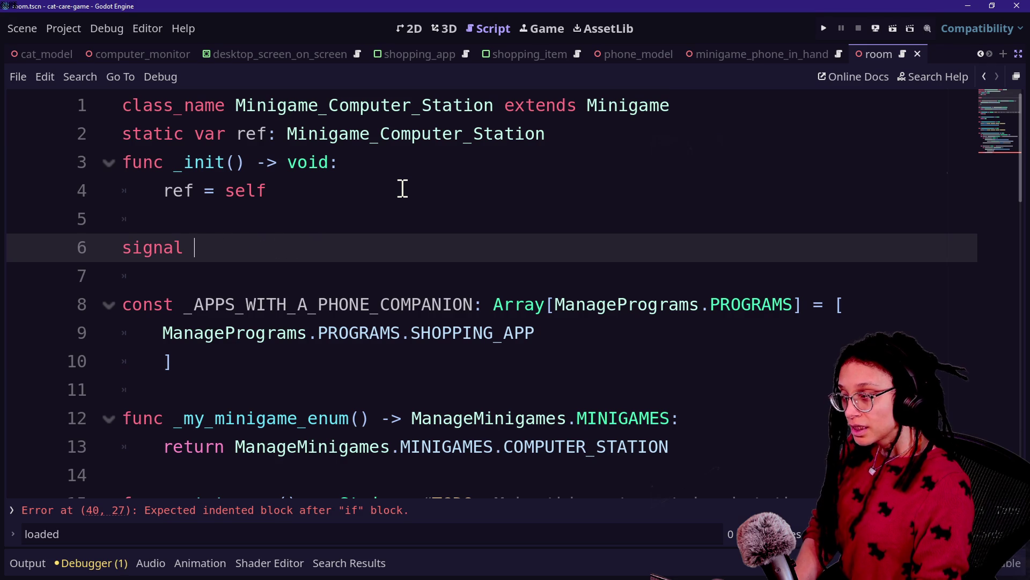
pyautogui.write('companion')
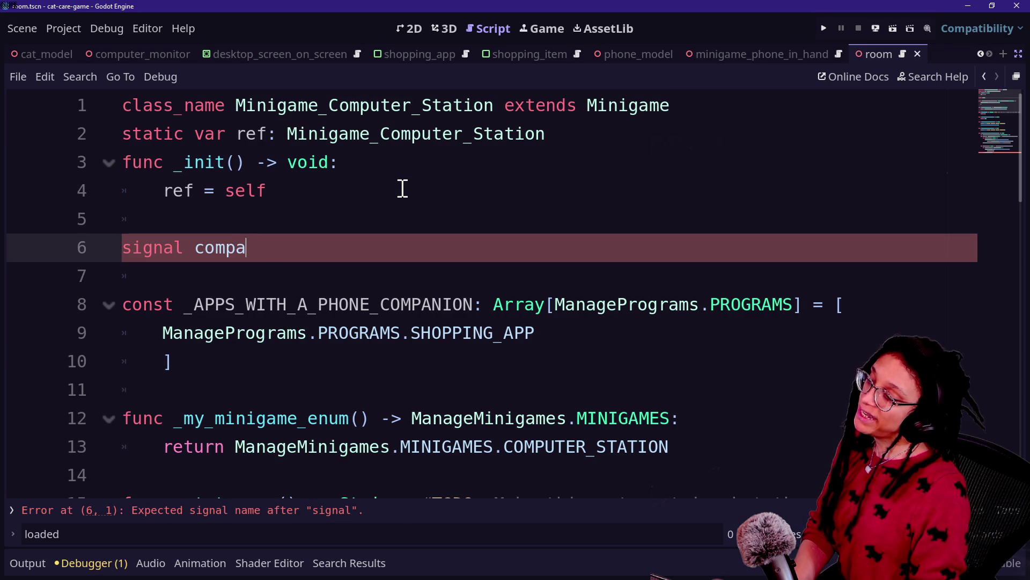
pyautogui.press('BackSpace')
pyautogui.press('BackSpace')
pyautogui.press('BackSpace')
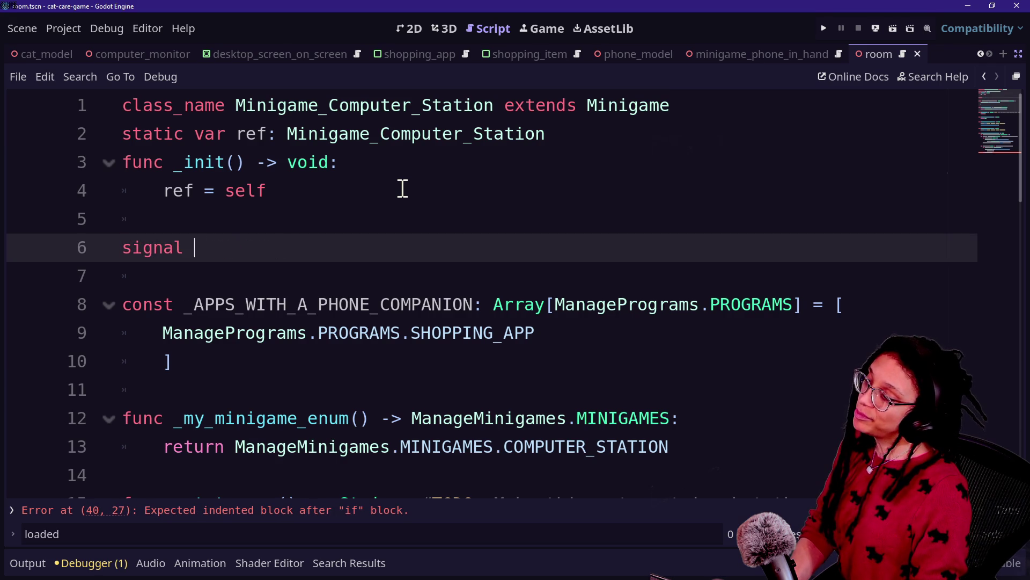
pyautogui.write('app_withcom')
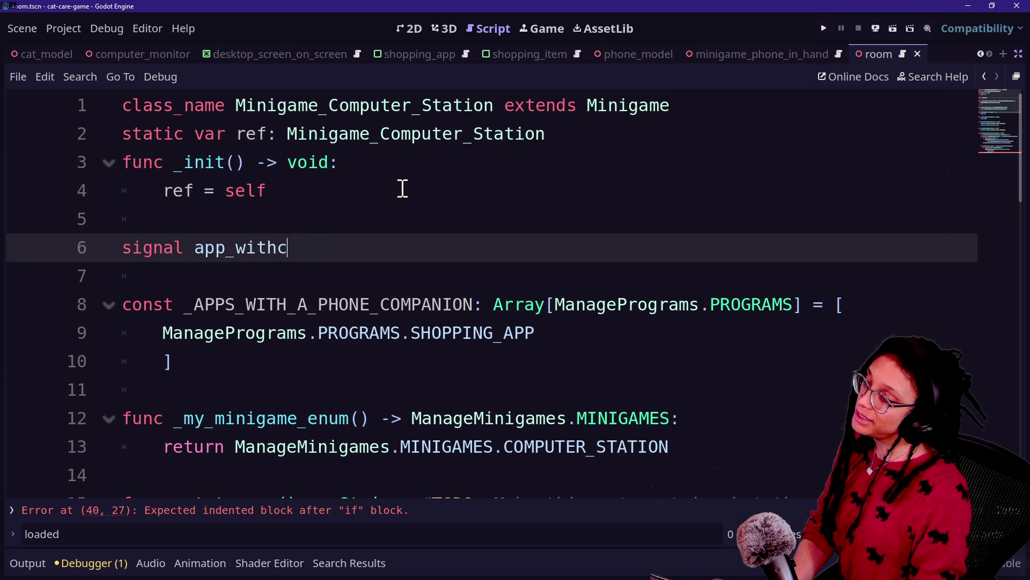
pyautogui.write('companion_')
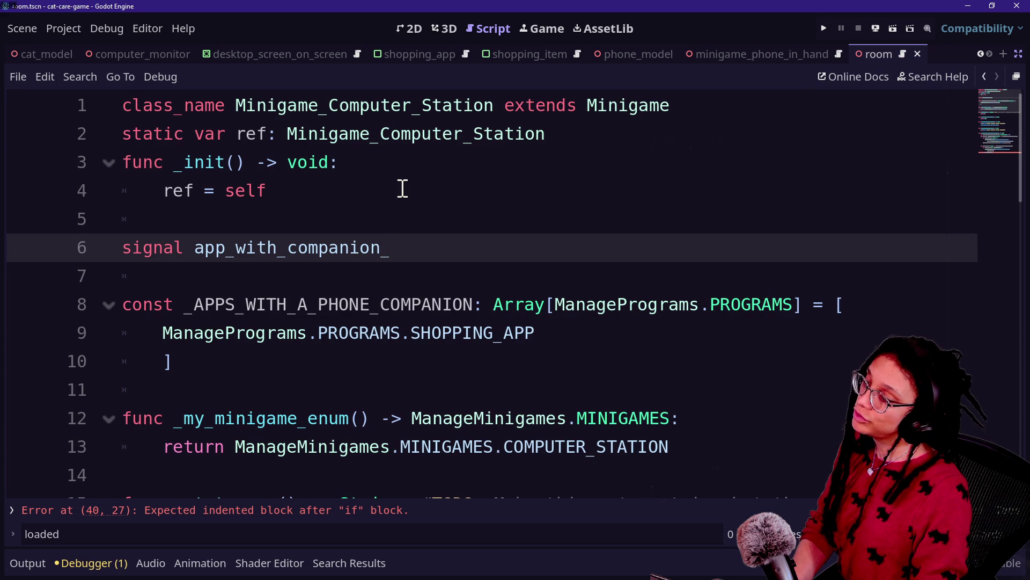
pyautogui.write('phone_loaded(')
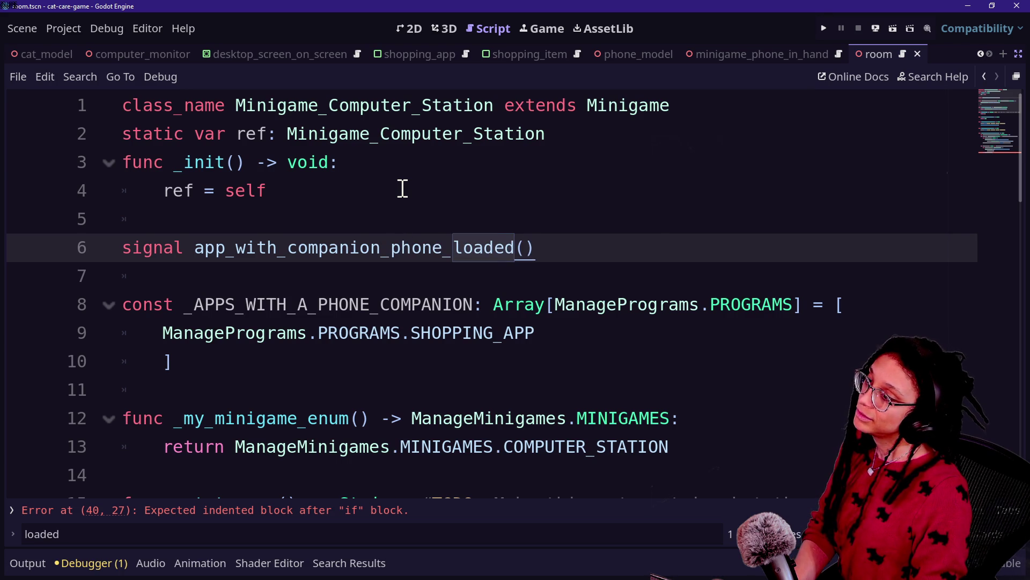
pyautogui.press('BackSpace')
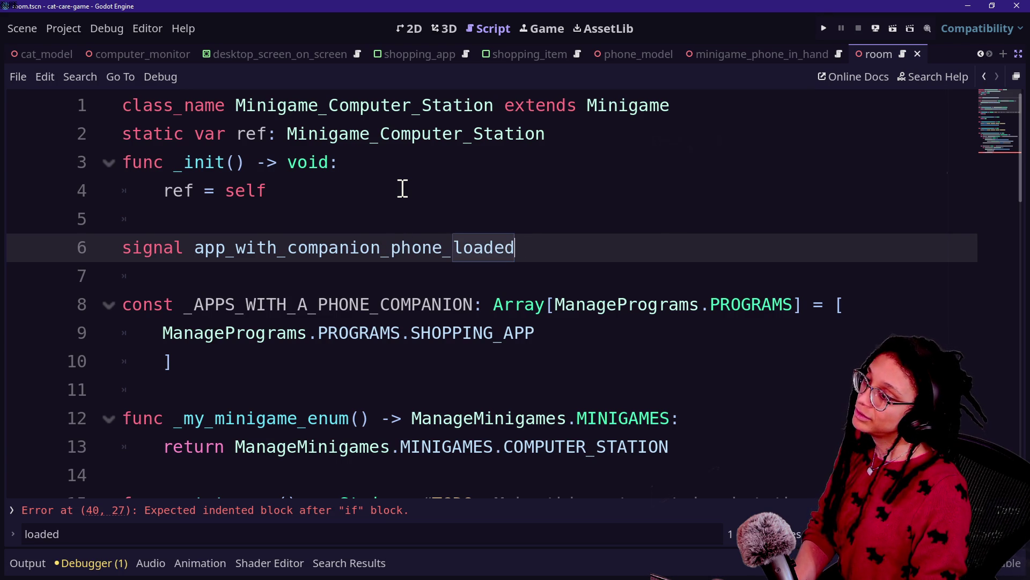
pyautogui.press('BackSpace')
pyautogui.press('BackSpace')
pyautogui.press('BackSpace')
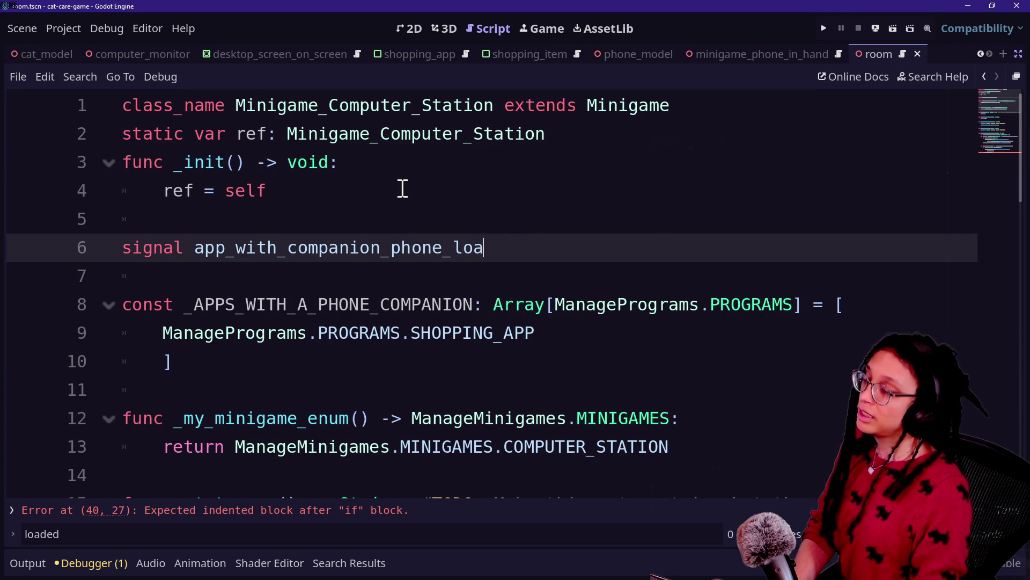
pyautogui.write('on_screen')
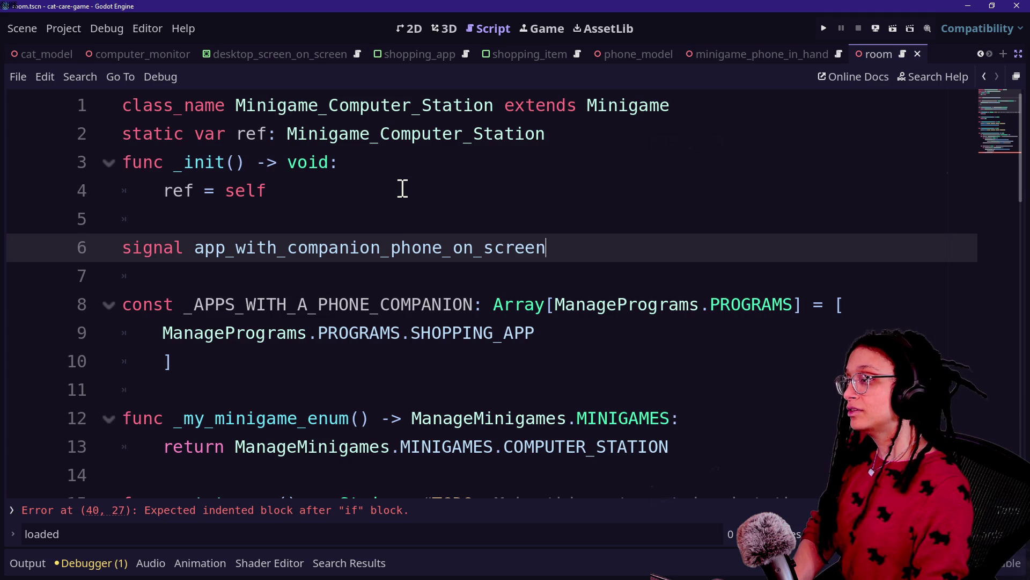
pyautogui.press('BackSpace')
pyautogui.press('BackSpace')
pyautogui.press('BackSpace')
pyautogui.write('is)')
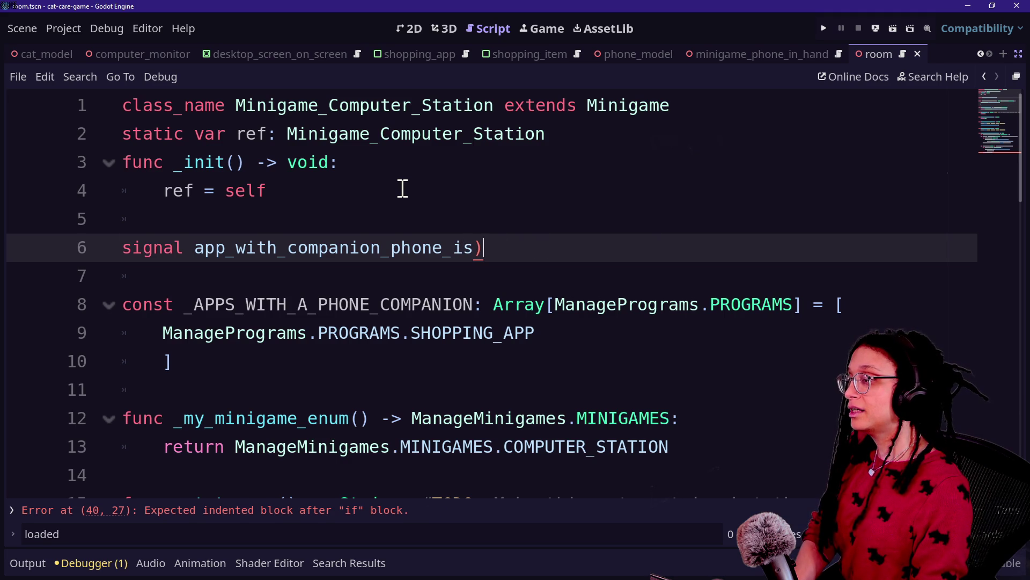
pyautogui.press('BackSpace')
pyautogui.press('BackSpace')
pyautogui.press('BackSpace')
pyautogui.write('open')
pyautogui.press('BackSpace')
pyautogui.press('BackSpace')
pyautogui.press('BackSpace')
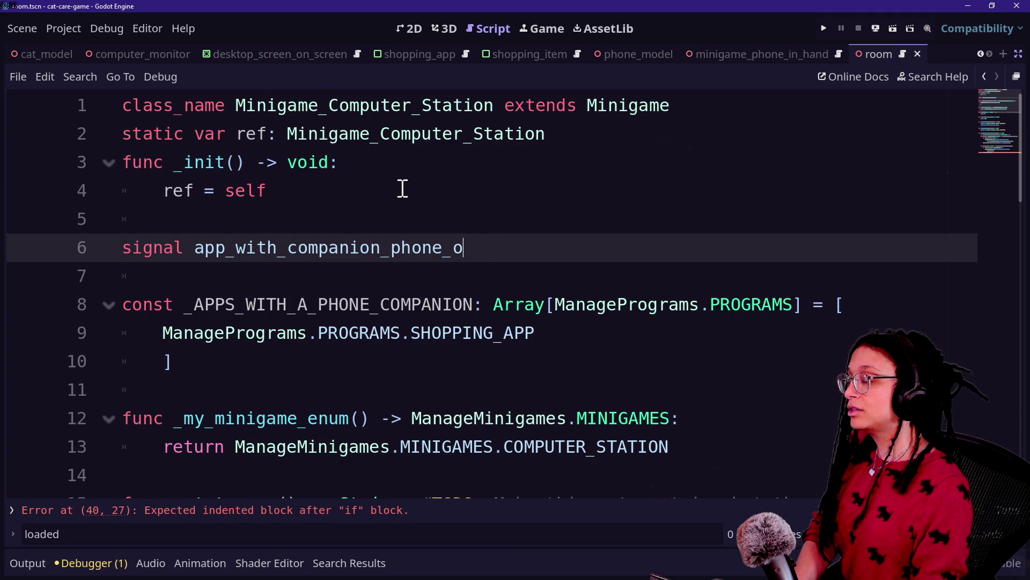
pyautogui.press('BackSpace')
pyautogui.write('loaded(')
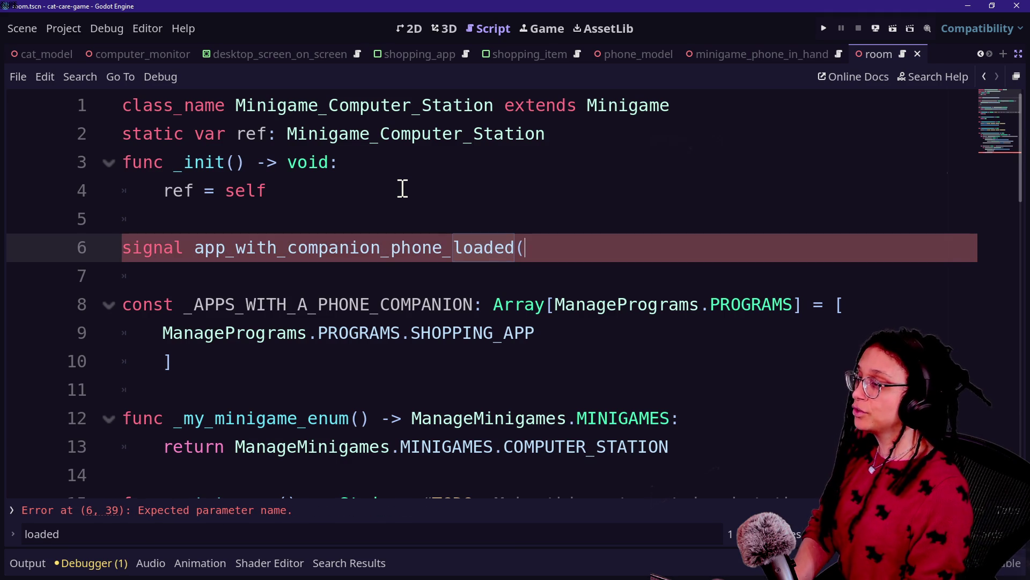
# - Quick-open program_container.gd by searching 'program cont'
pyautogui.scroll(-1, 463, 267)
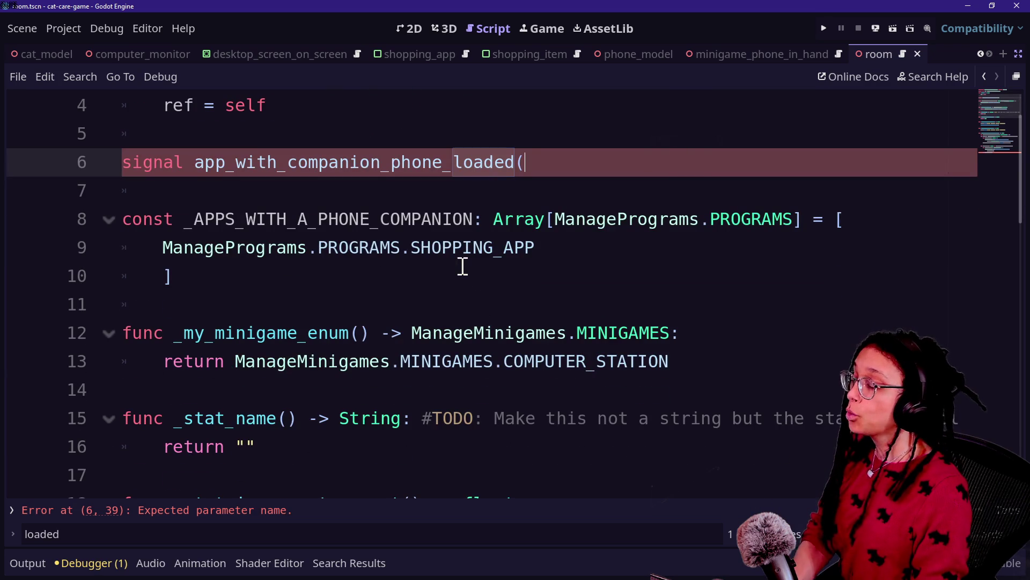
pyautogui.scroll(-1, 463, 266)
pyautogui.scroll(2, 463, 267)
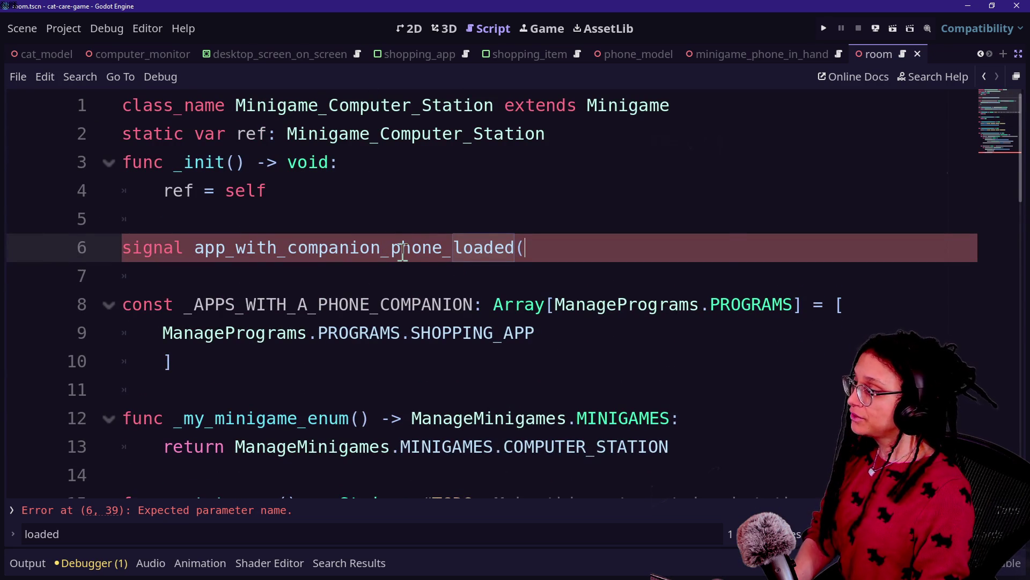
pyautogui.hotkey('shift', 'alt', 'o')
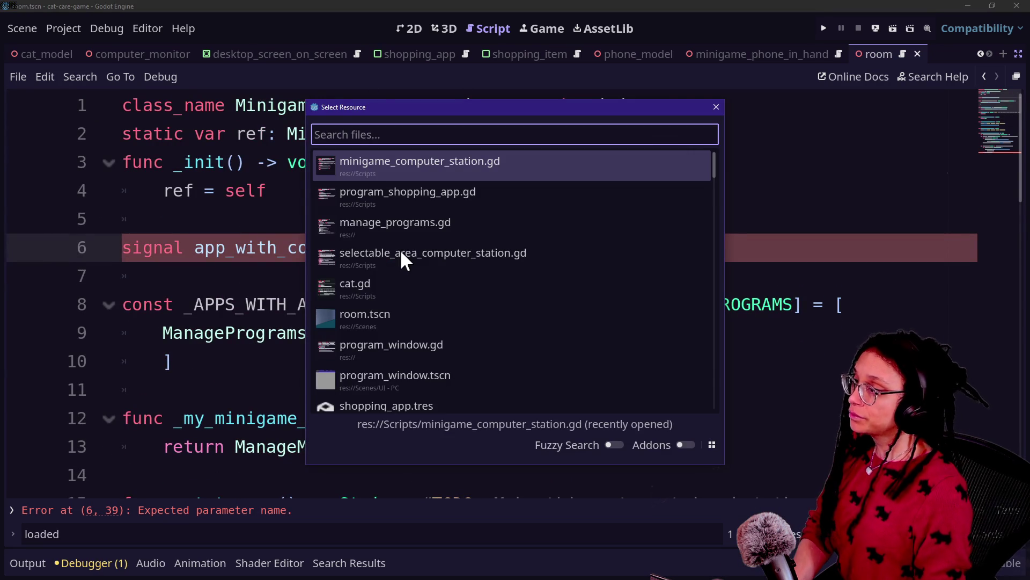
pyautogui.write('program cont')
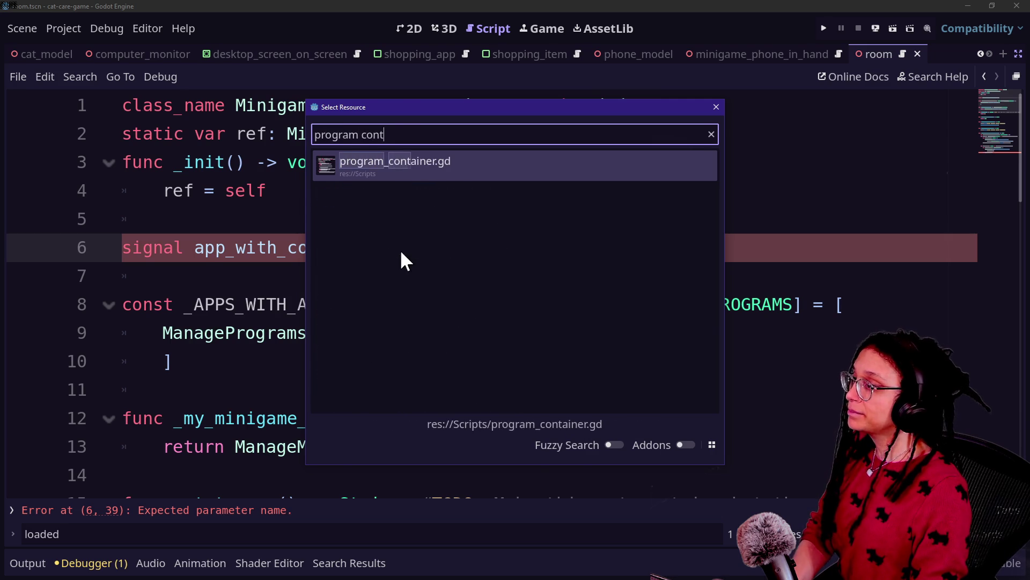
pyautogui.press('Return')
# - Give open_companion_phone a 'program_name: String' parameter
pyautogui.scroll(-2, 234, 227)
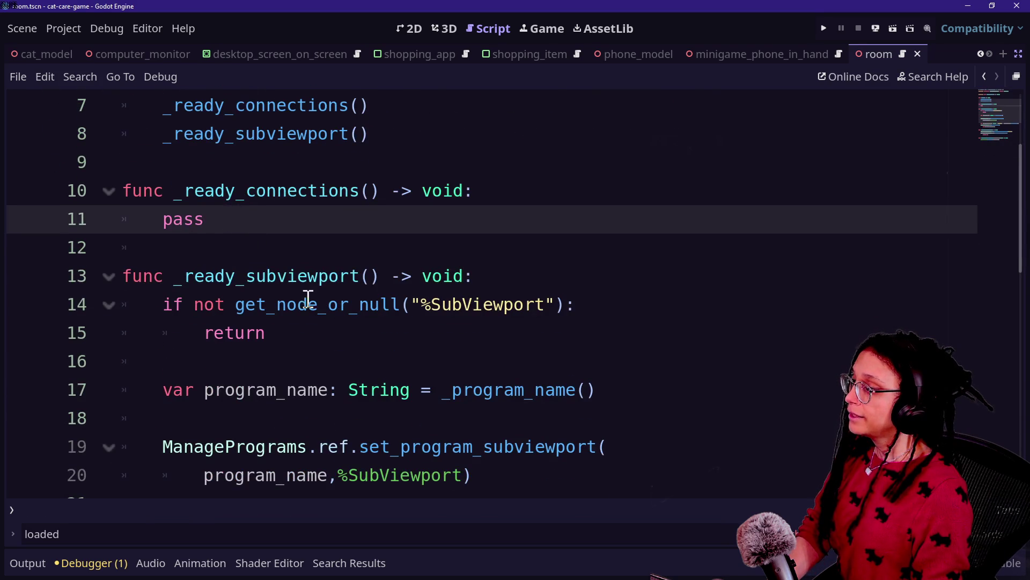
pyautogui.scroll(-3, 342, 340)
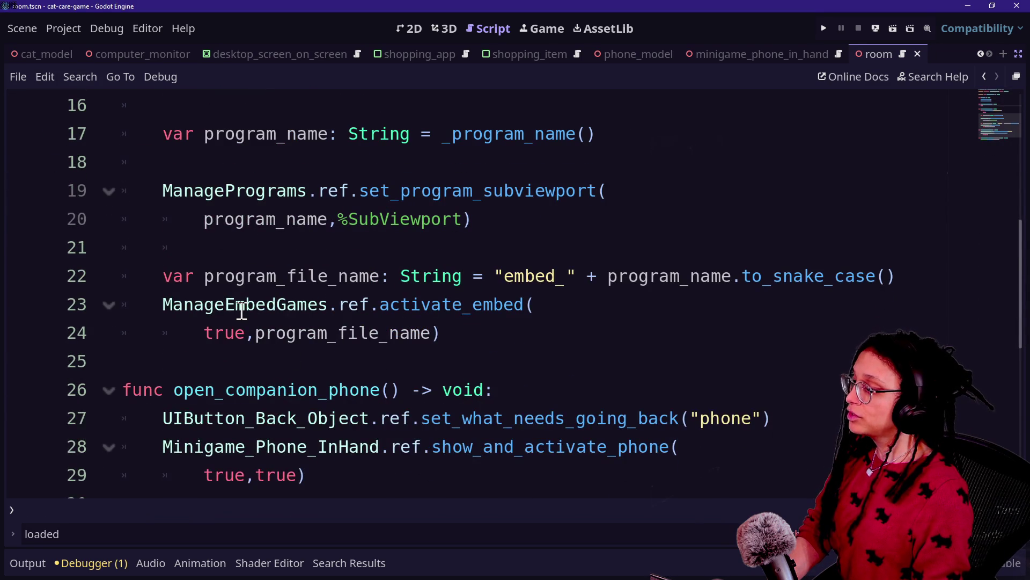
pyautogui.moveTo(289, 396); pyautogui.dragTo(467, 444)
pyautogui.press('Down')
pyautogui.press('Down')
pyautogui.press('Down')
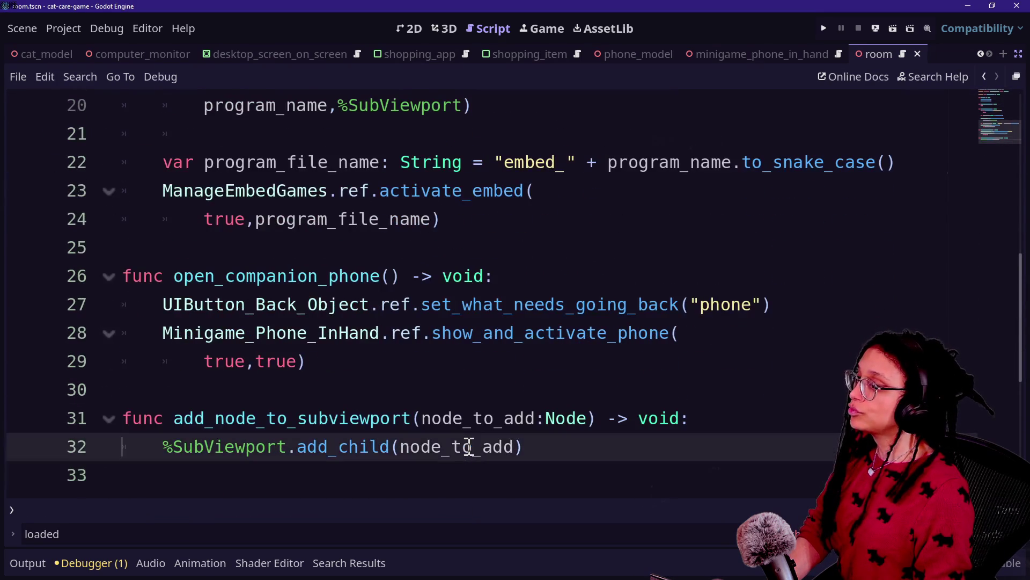
pyautogui.moveTo(161, 248); pyautogui.dragTo(421, 278)
pyautogui.moveTo(276, 275)
pyautogui.mouseDown()
pyautogui.moveTo(463, 310)
pyautogui.moveTo(416, 299)
pyautogui.mouseUp()
pyautogui.click(389, 275)
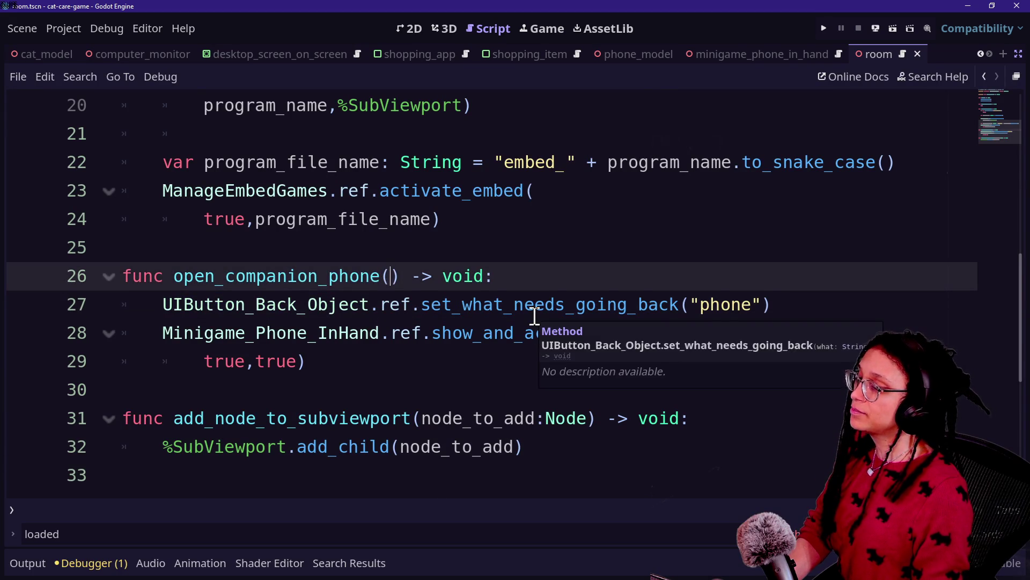
pyautogui.click(486, 307)
pyautogui.moveTo(357, 348); pyautogui.dragTo(300, 306)
pyautogui.click(516, 338)
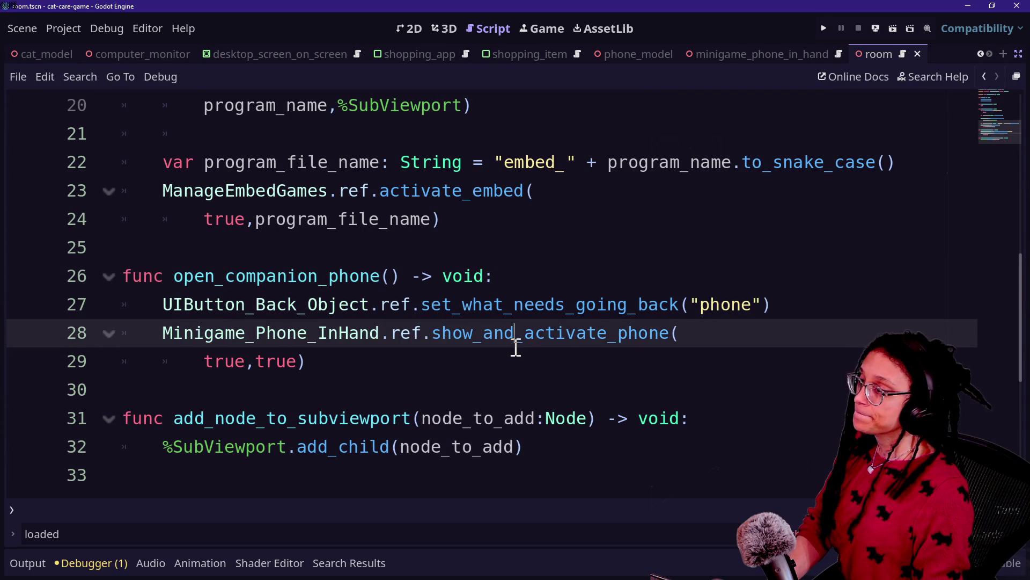
pyautogui.click(391, 275)
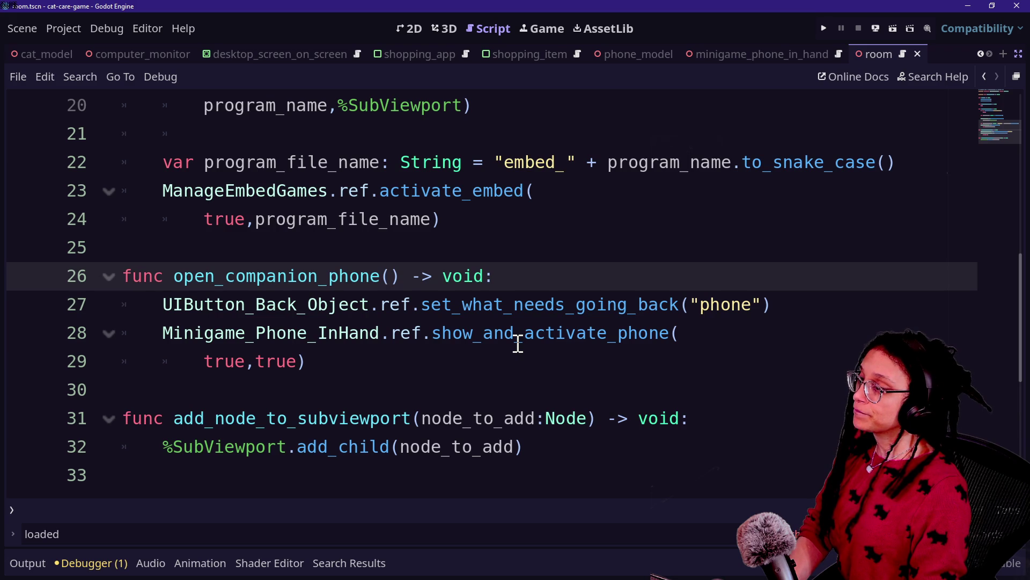
pyautogui.write('program')
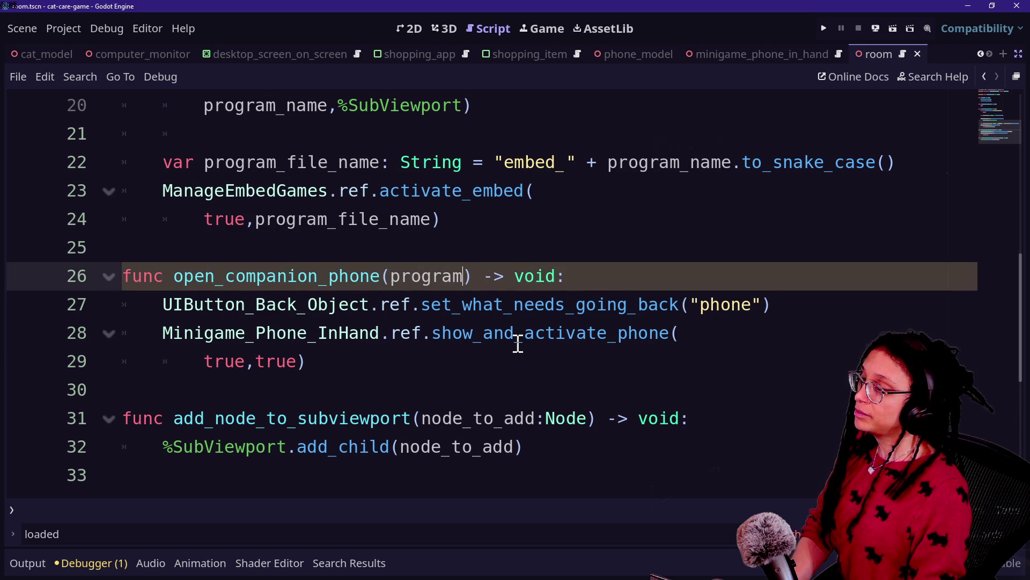
pyautogui.write('a')
pyautogui.press('BackSpace')
pyautogui.write('_name: String')
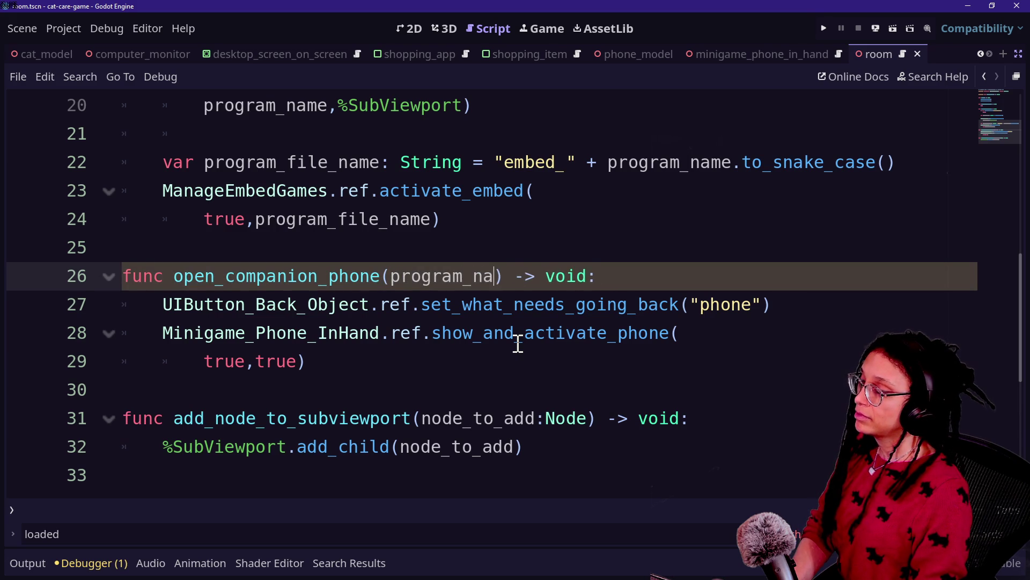
# - Add 'if _program_name() == program_name:' at the start of open_companion_phone
pyautogui.scroll(4, 518, 344)
pyautogui.scroll(2, 518, 343)
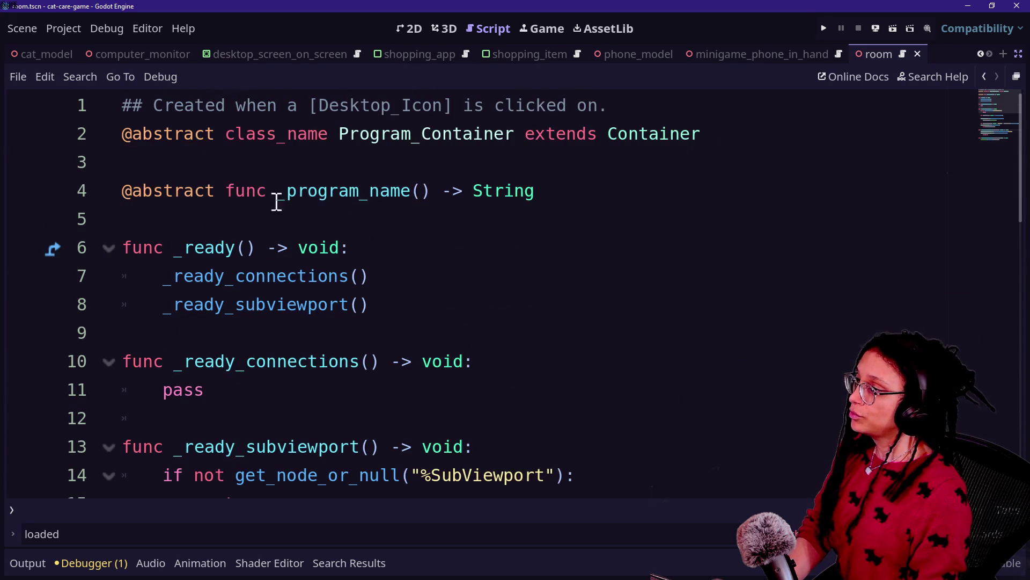
pyautogui.moveTo(382, 166); pyautogui.dragTo(614, 186)
pyautogui.scroll(-6, 614, 186)
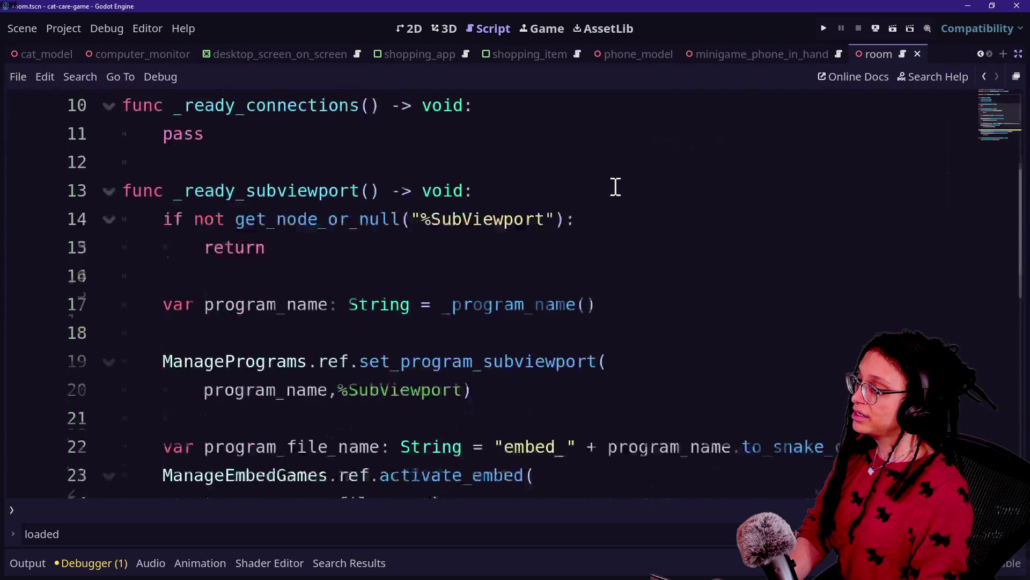
pyautogui.click(718, 299)
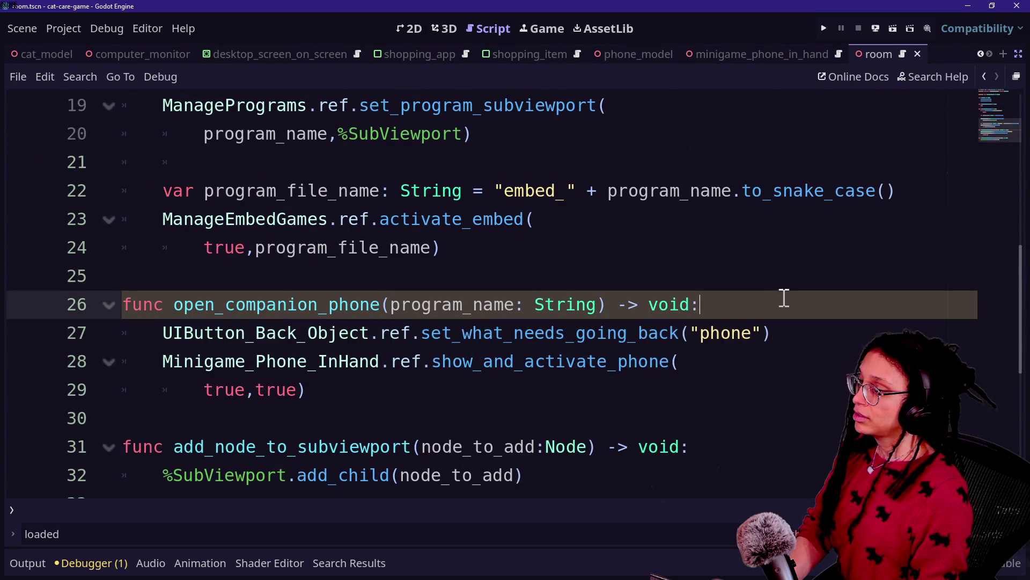
pyautogui.press('Return')
pyautogui.write('if ')
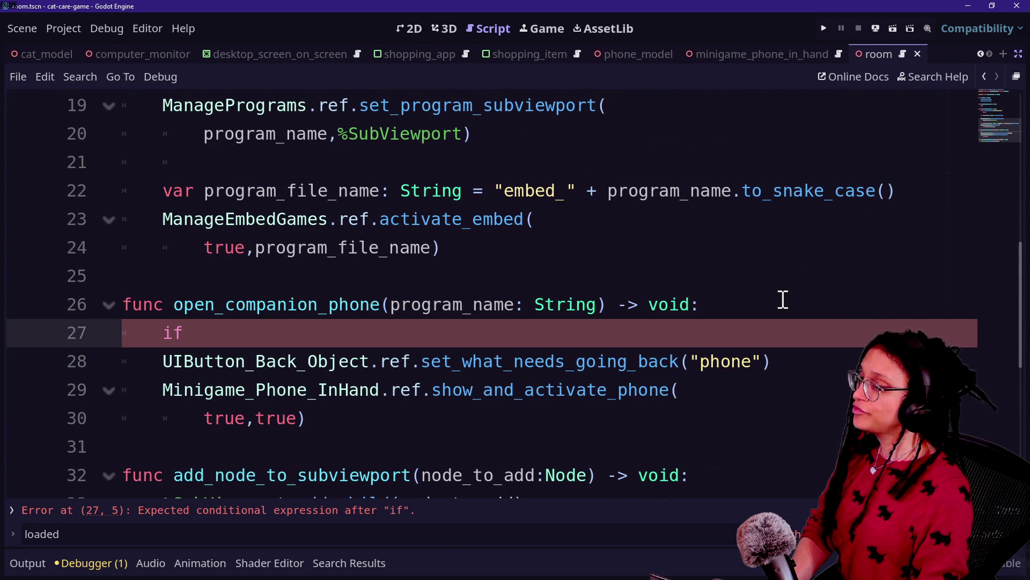
pyautogui.write('p')
pyautogui.press('BackSpace')
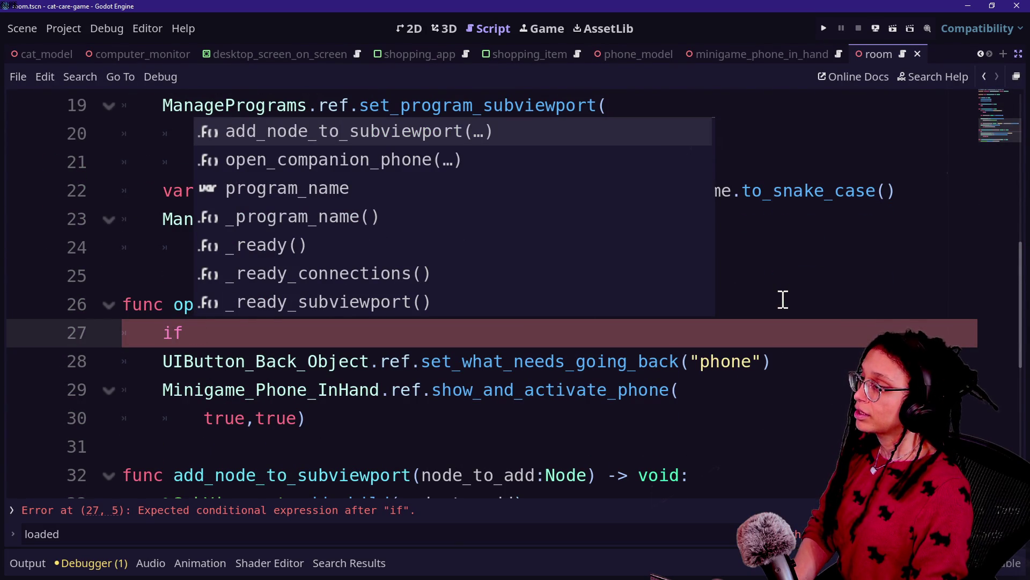
pyautogui.press('Down')
pyautogui.press('Down')
pyautogui.press('Down')
pyautogui.press('Return')
pyautogui.write('== prog')
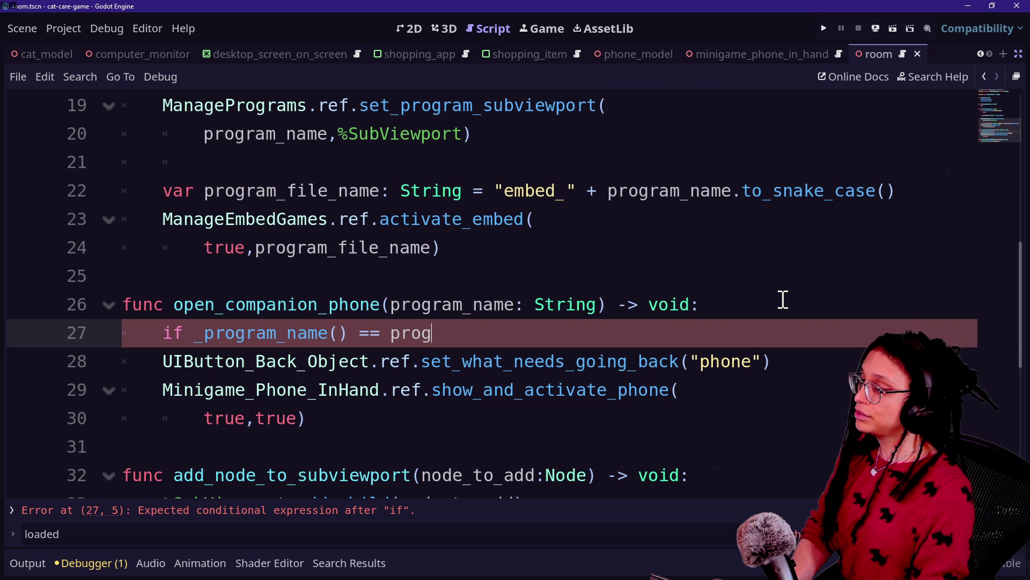
pyautogui.write('ram_name:')
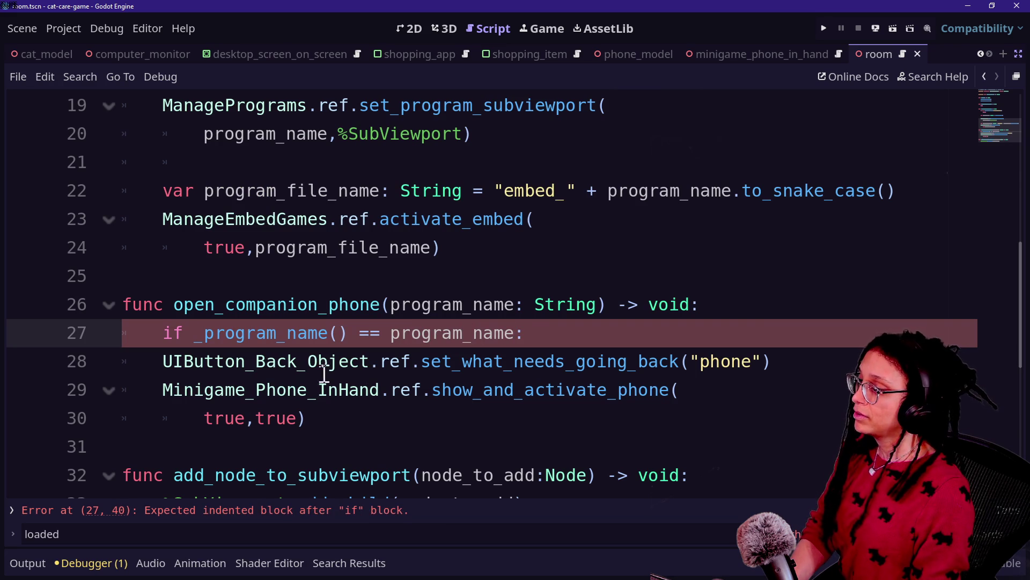
# - Indent lines 28–30 under the new if statement and save the script
pyautogui.keyDown('shift'); pyautogui.click(389, 397); pyautogui.keyUp('shift')
pyautogui.moveTo(430, 428); pyautogui.dragTo(435, 373)
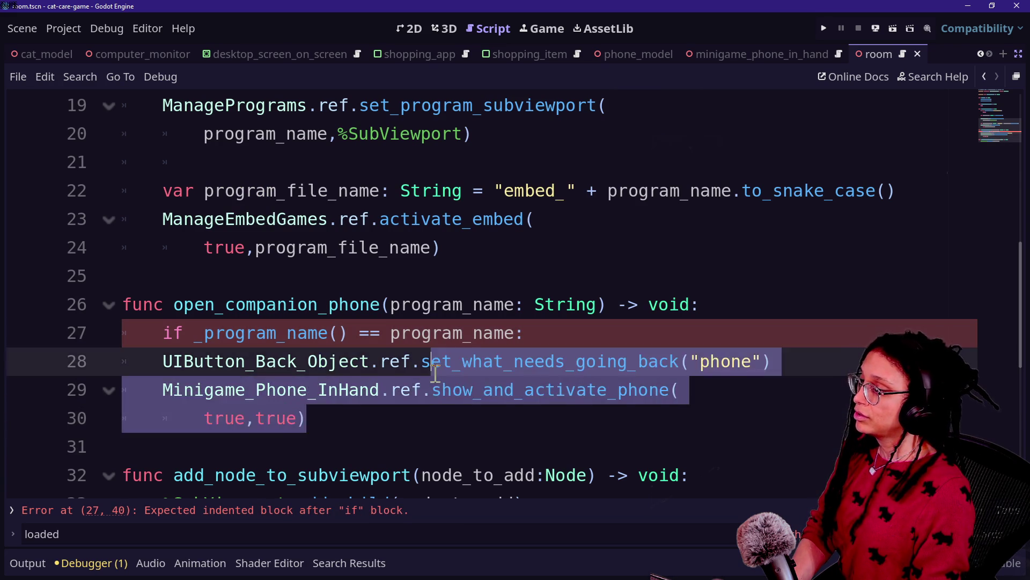
pyautogui.press('Tab')
pyautogui.click(516, 441)
pyautogui.hotkey('ctrl', 's')
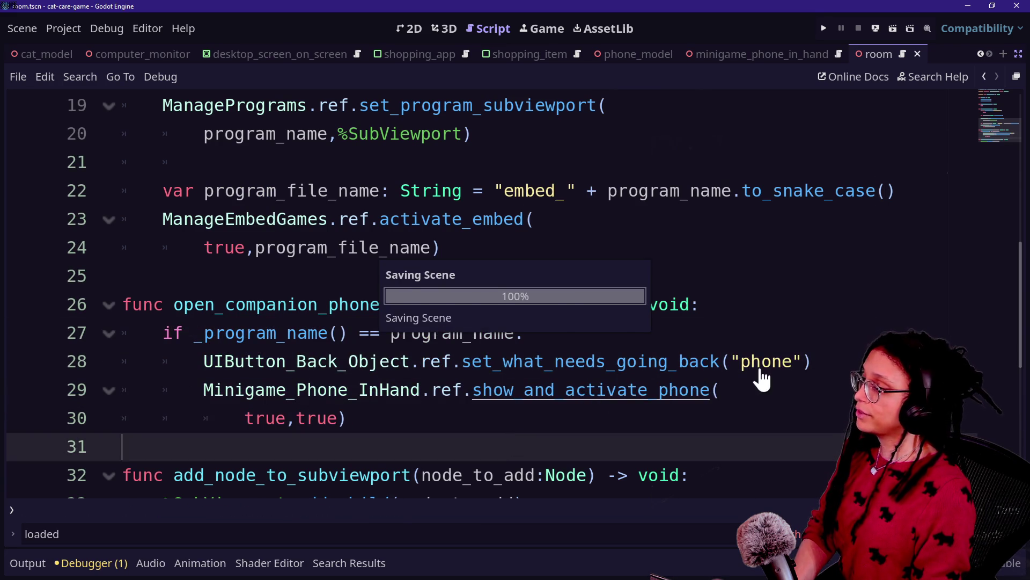
pyautogui.hotkey('alt', 'Left')
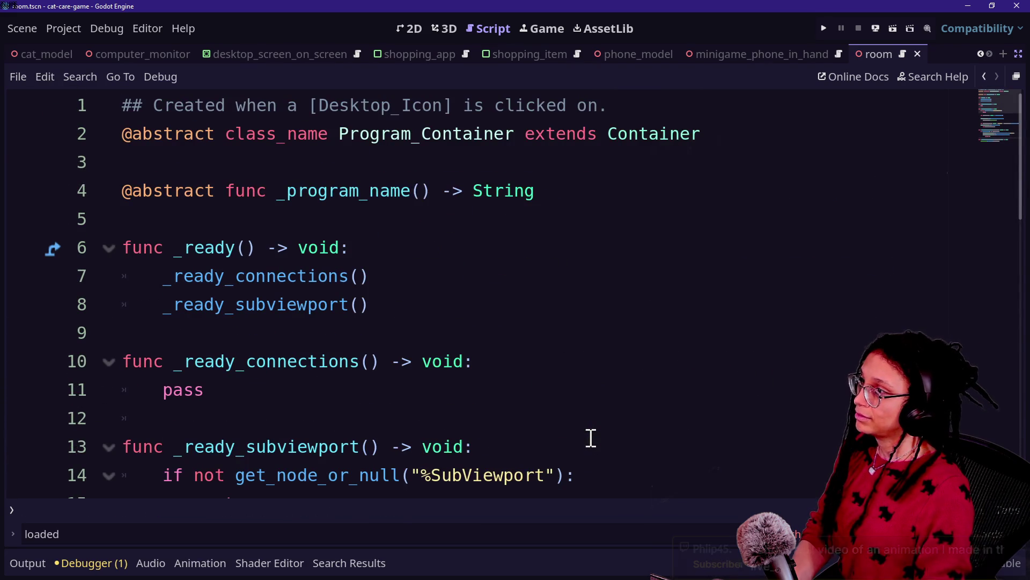
# - In minigame_computer_station.gd, complete the signal as app_with_companion_phone_loaded(program_name: String)
pyautogui.hotkey('alt', 'shift', 'o')
pyautogui.press('Down')
pyautogui.press('Down')
pyautogui.press('Down')
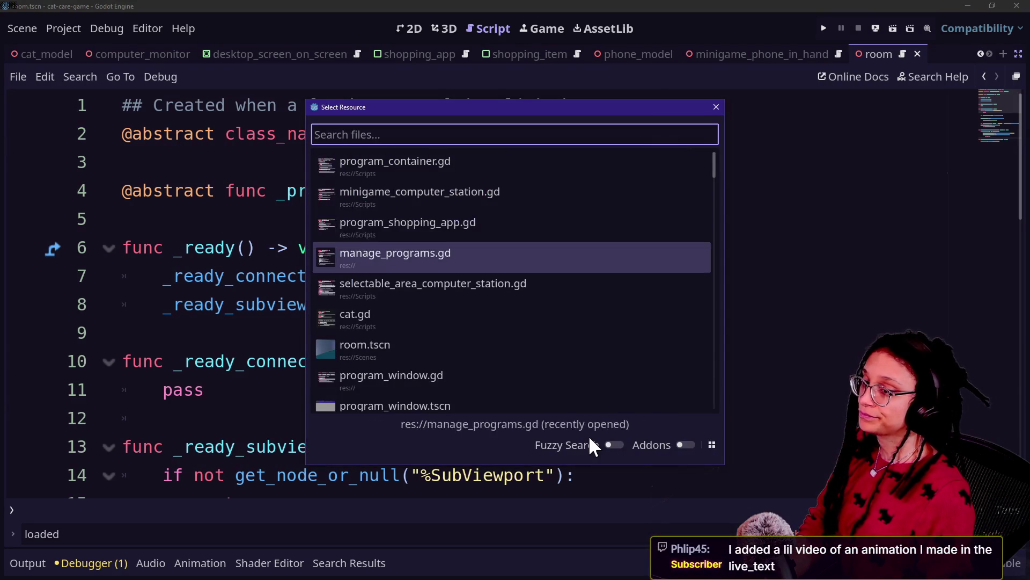
pyautogui.press('Up')
pyautogui.press('Up')
pyautogui.press('Up')
pyautogui.press('Down')
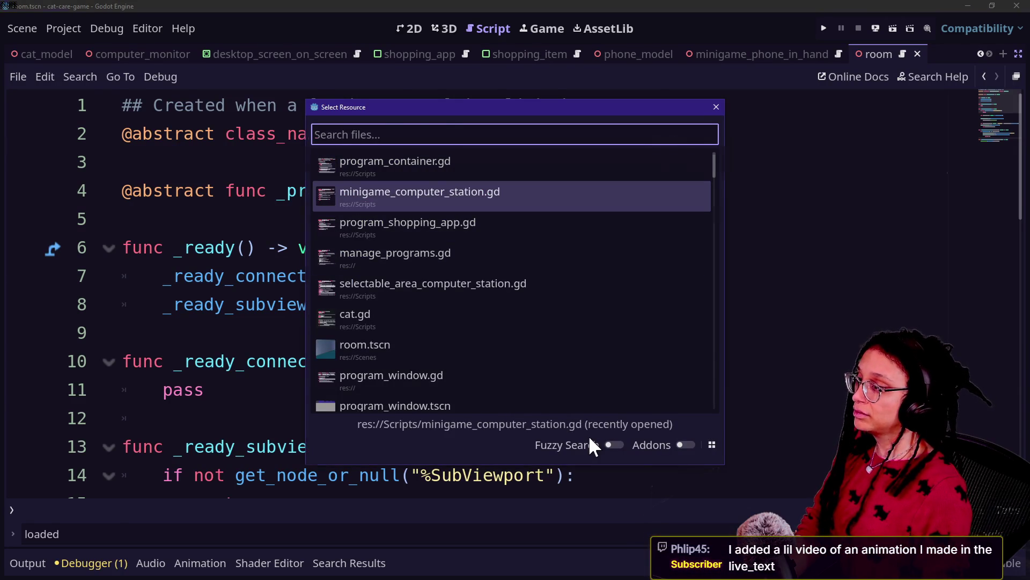
pyautogui.press('Return')
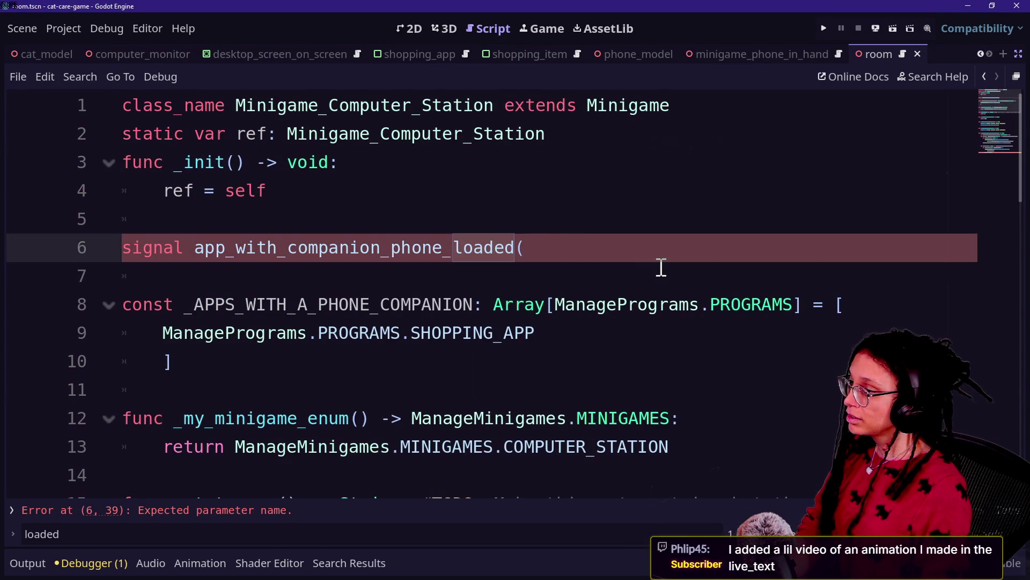
pyautogui.write('program_')
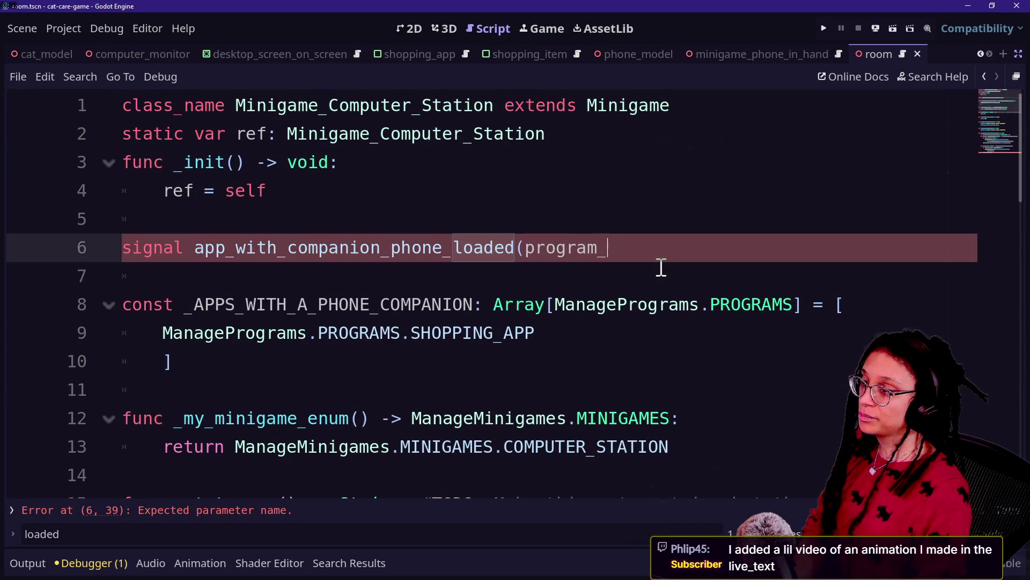
pyautogui.write('name: String)')
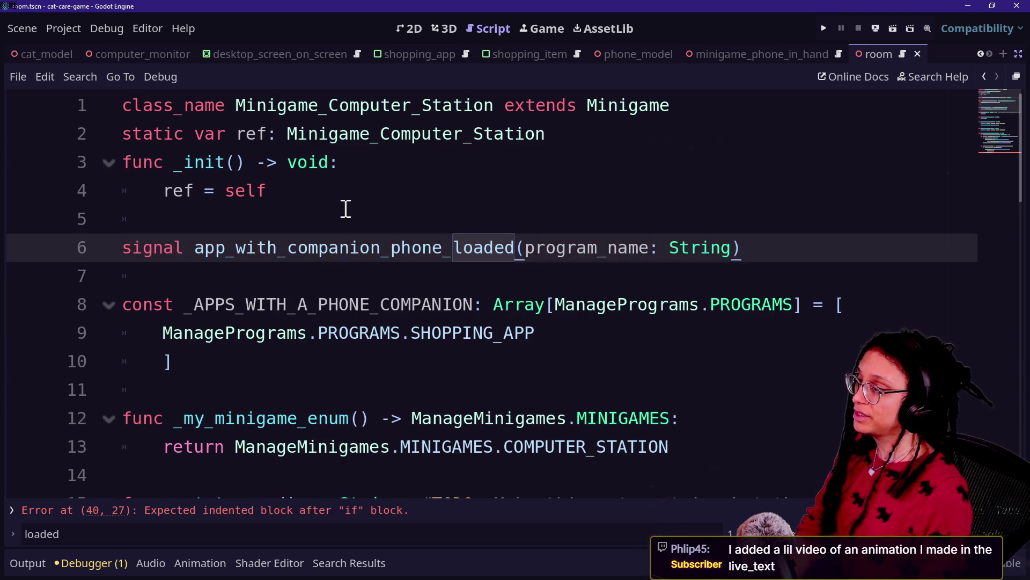
# - Add app_with_companion_phone_loaded.emit(program_name) under 'if loaded_program:' and save
pyautogui.scroll(-6, 449, 219)
pyautogui.scroll(6, 449, 219)
pyautogui.scroll(-12, 449, 219)
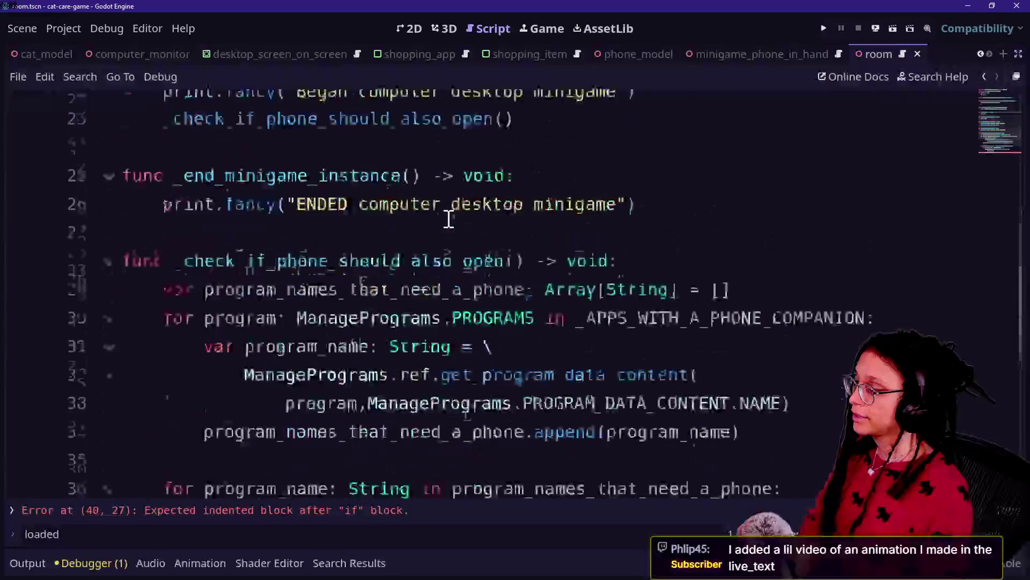
pyautogui.scroll(1, 449, 219)
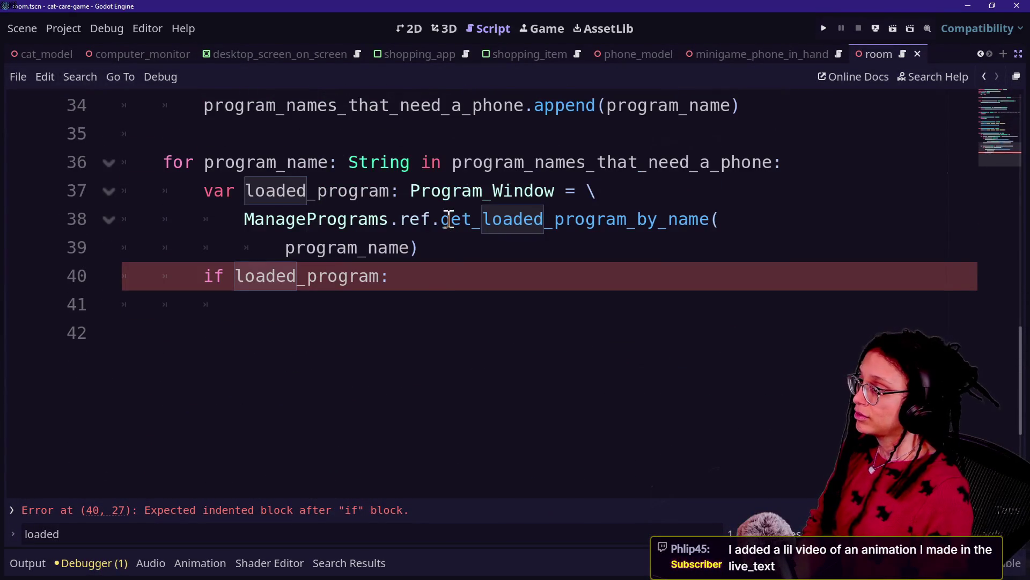
pyautogui.click(445, 286)
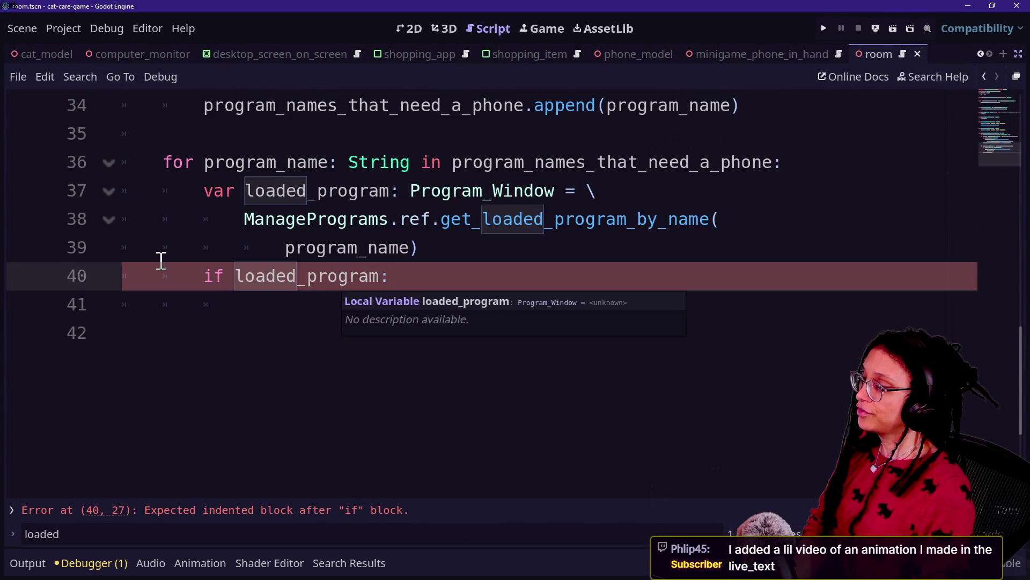
pyautogui.click(161, 259)
pyautogui.click(445, 297)
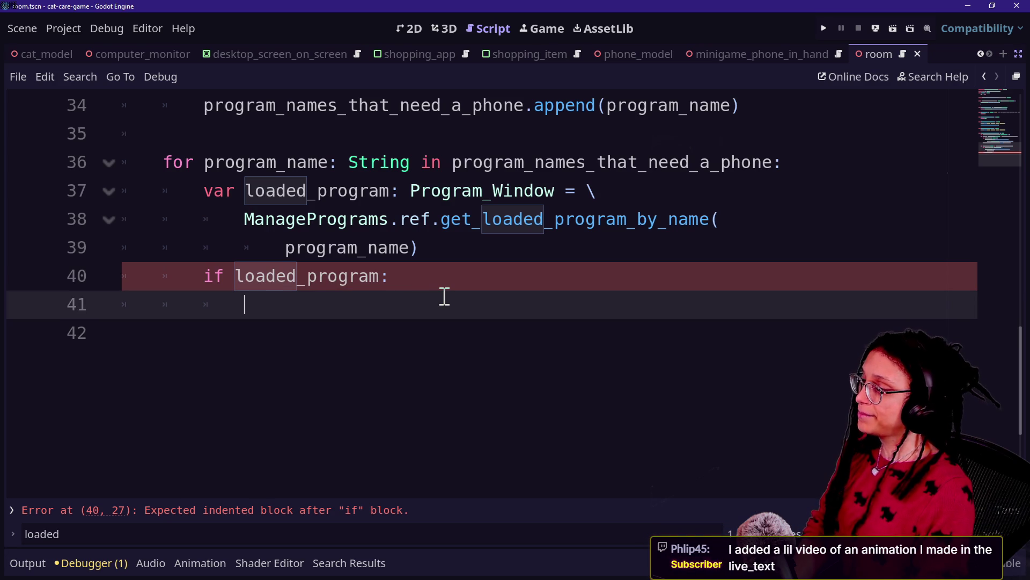
pyautogui.write('a')
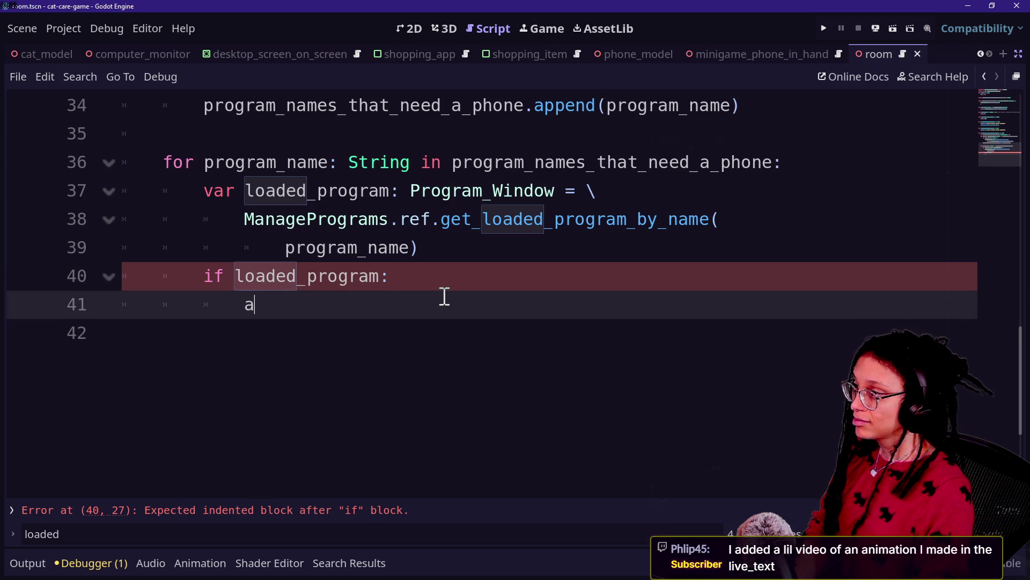
pyautogui.press('Return')
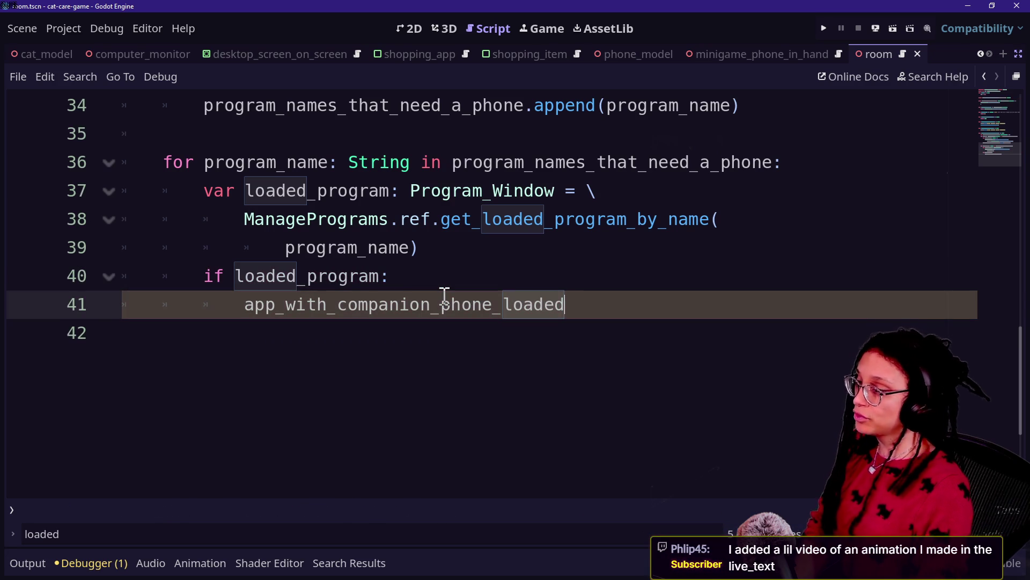
pyautogui.write('.emit(')
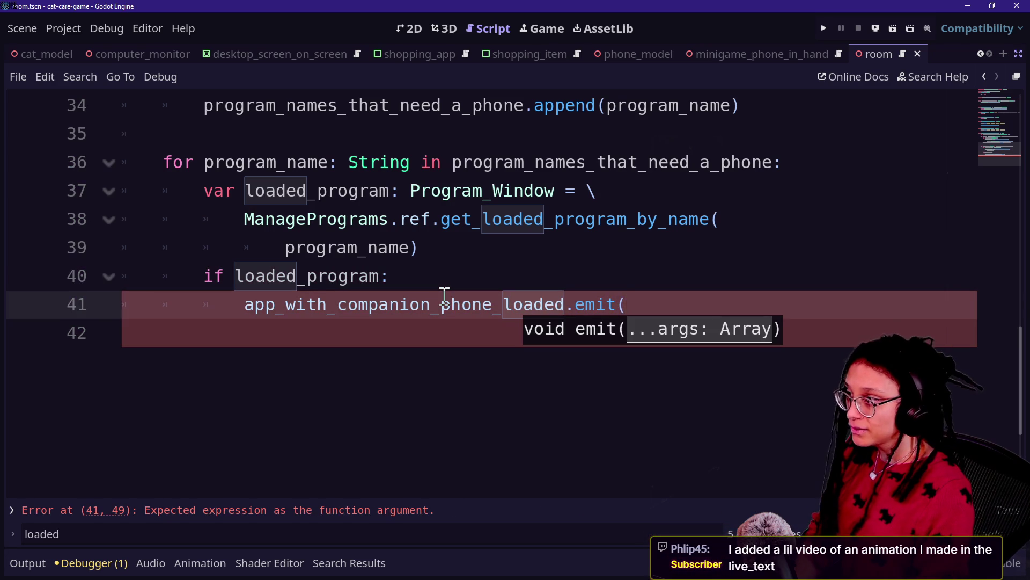
pyautogui.write('program_name)')
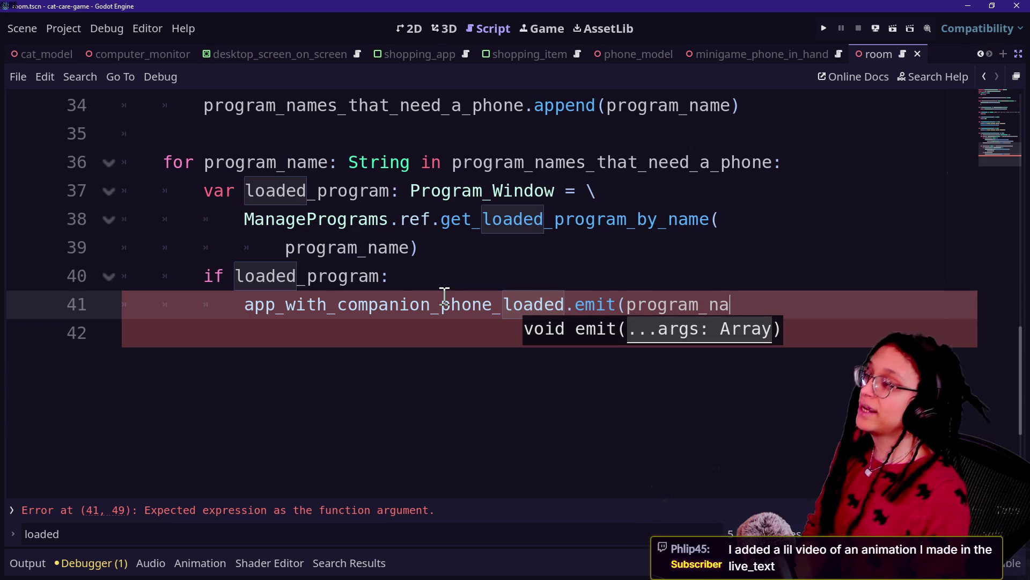
pyautogui.hotkey('ctrl', 's')
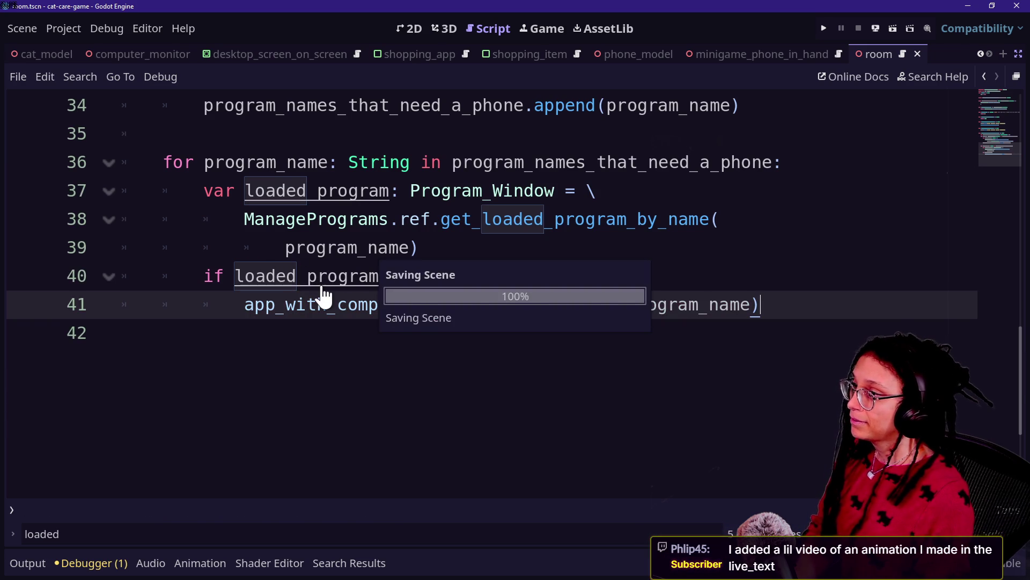
# - Review the PROGRAM_DATA_CONTENT.NAME lookup and the loaded_program declaration
pyautogui.scroll(2, 324, 290)
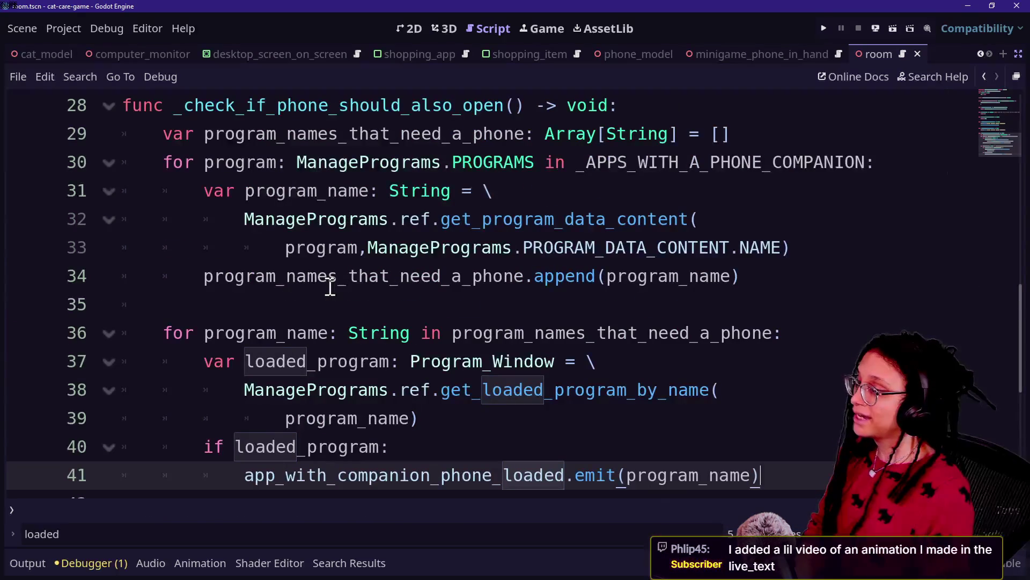
pyautogui.hotkey('alt', 'shift', 'o')
pyautogui.press('Escape')
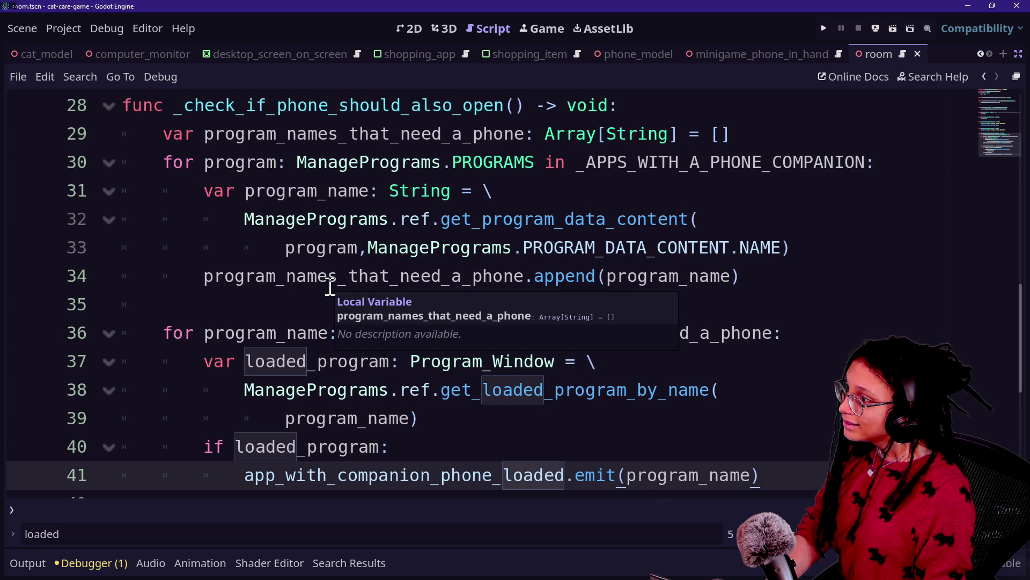
pyautogui.click(199, 192)
pyautogui.click(365, 239)
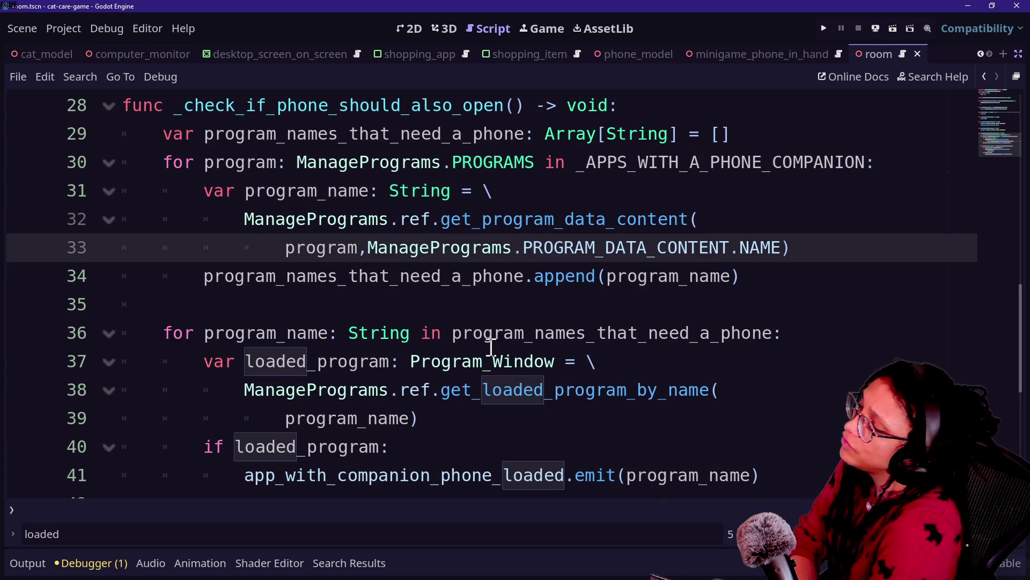
pyautogui.click(525, 361)
pyautogui.scroll(10, 614, 295)
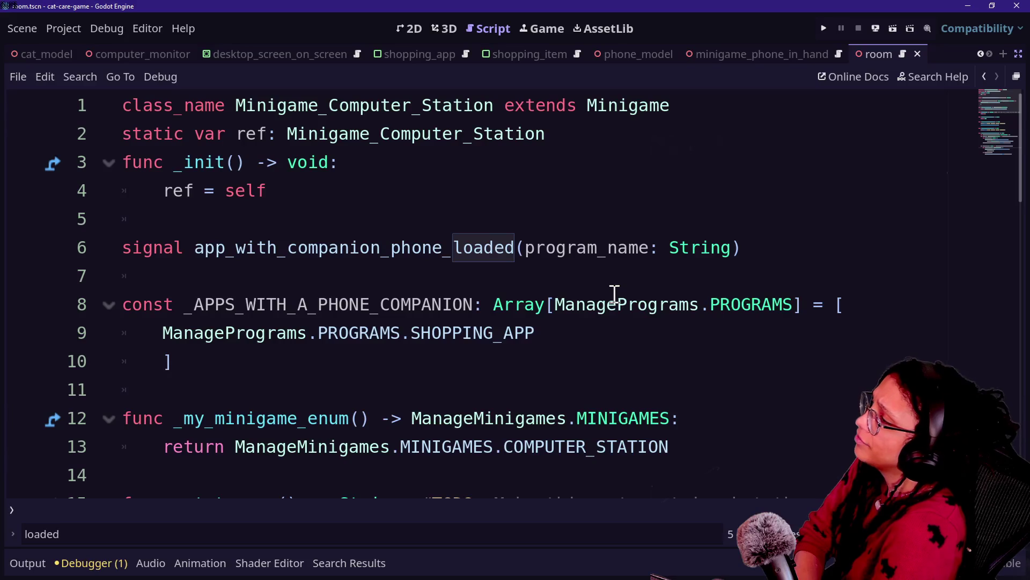
# - Check the _APPS_WITH_A_PHONE_COMPANION declaration, then quick-open program_container.gd
pyautogui.click(361, 333)
pyautogui.click(495, 305)
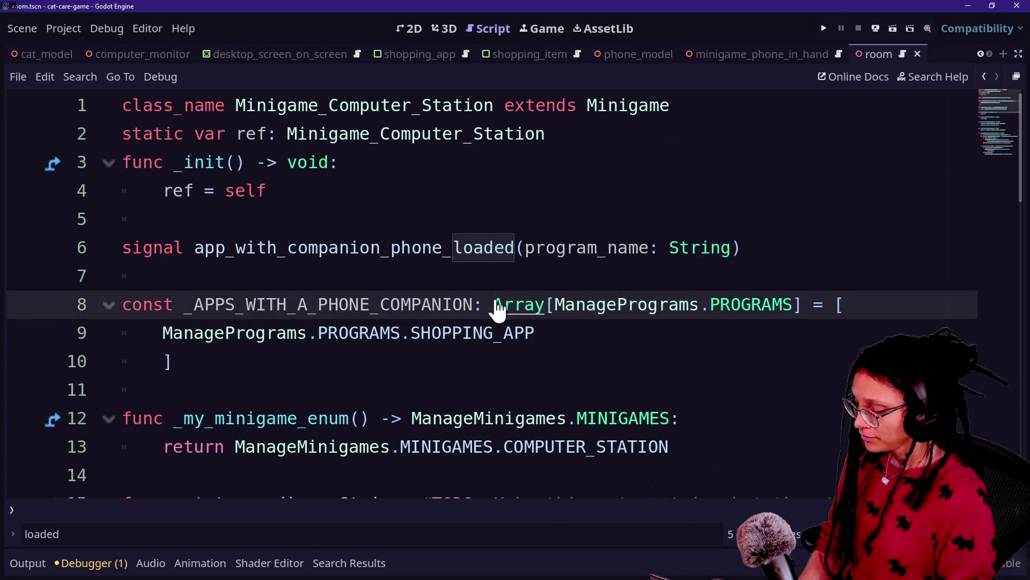
pyautogui.hotkey('shift', 'alt', 'o')
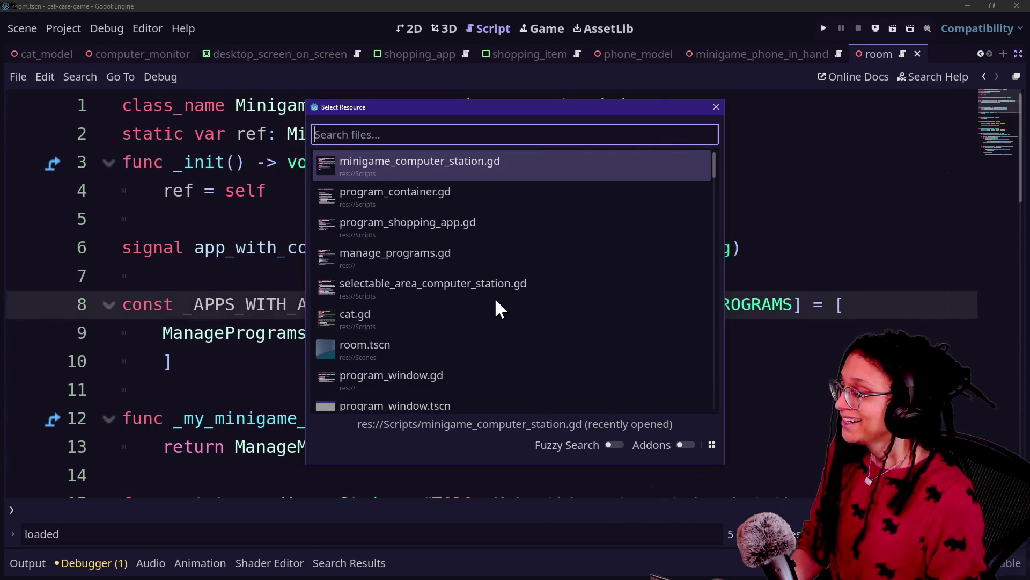
pyautogui.press('Down')
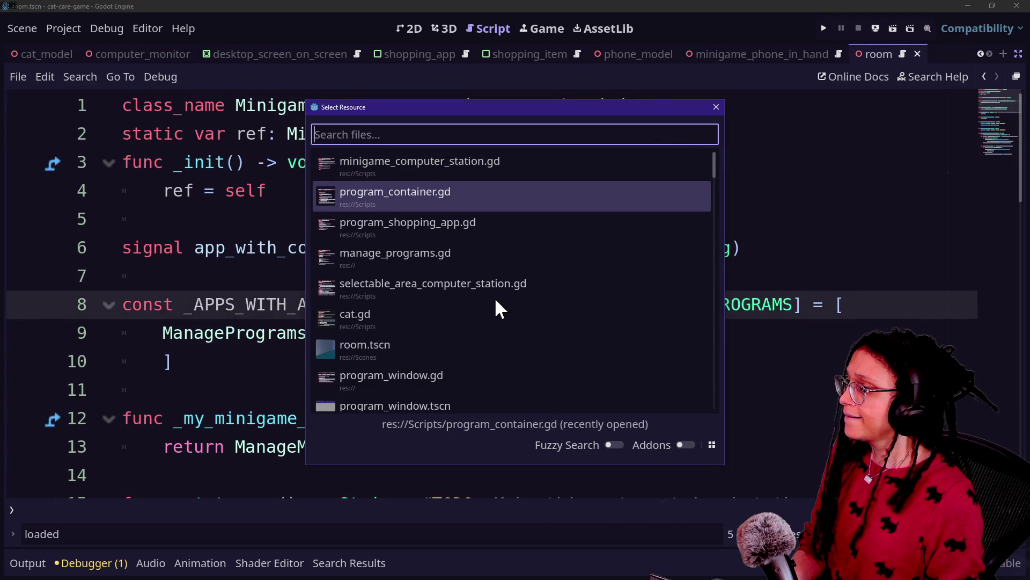
pyautogui.press('Down')
pyautogui.press('Up')
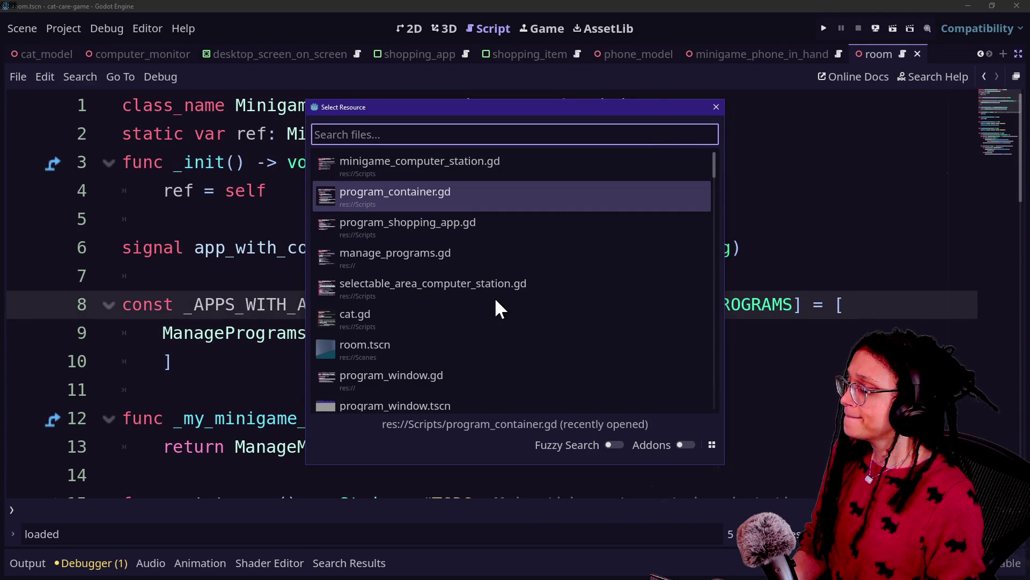
pyautogui.press('Return')
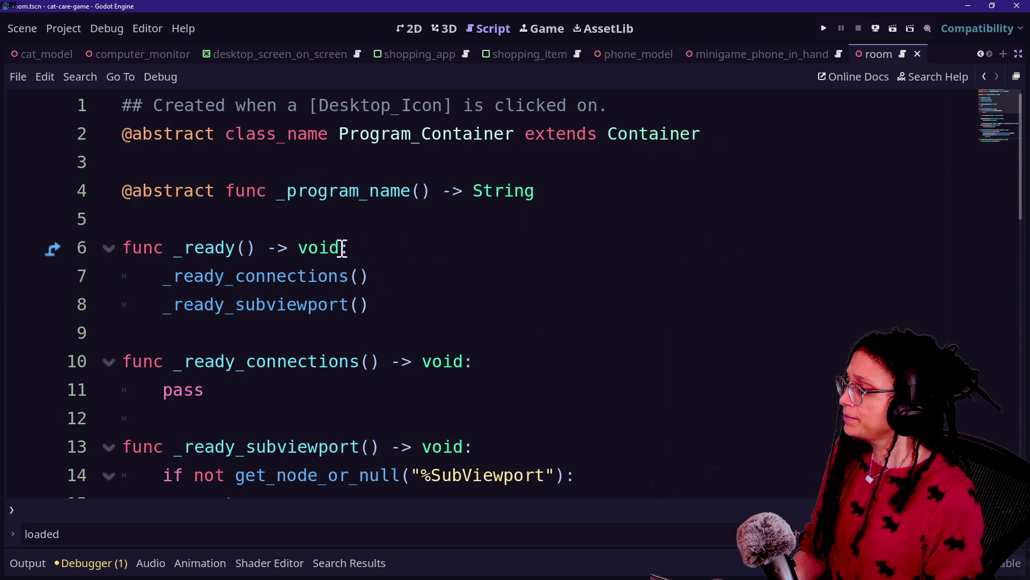